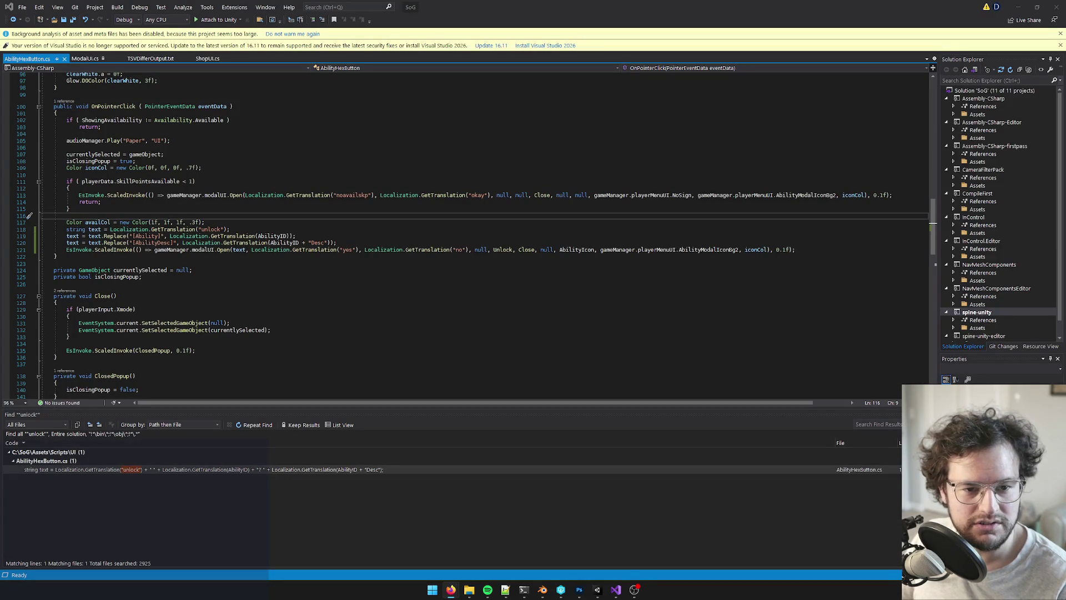
Bring the SoG Master Loc Sheet browser window forward and reposition it over Visual Studio
key(alt+Tab)
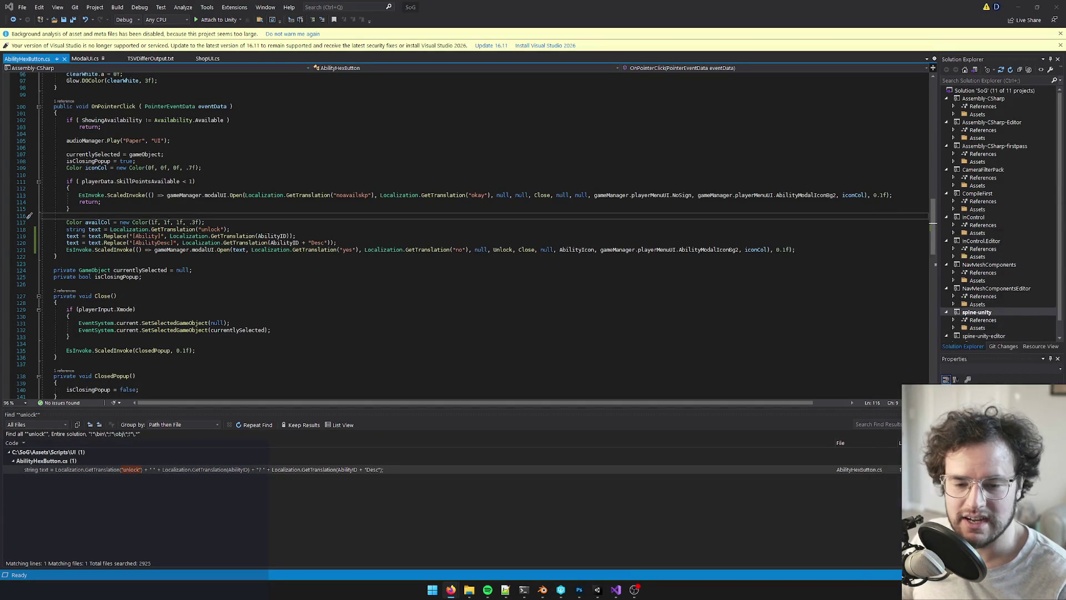
mouse_move(576, 210)
mouse_down()
mouse_move(549, 177)
mouse_move(658, 159)
mouse_move(1065, 216)
mouse_up()
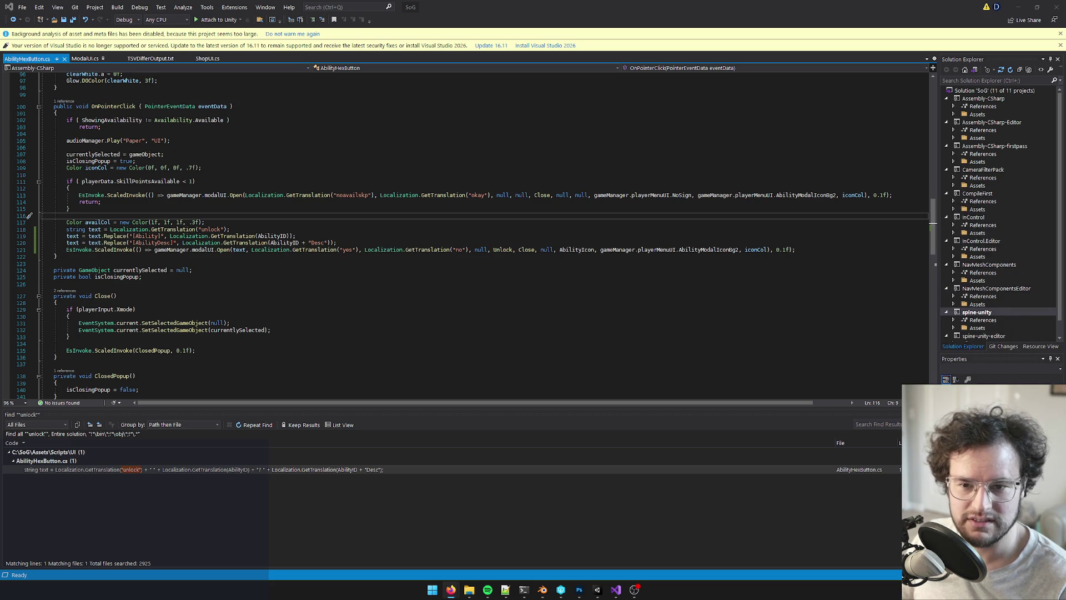
key(alt+Tab)
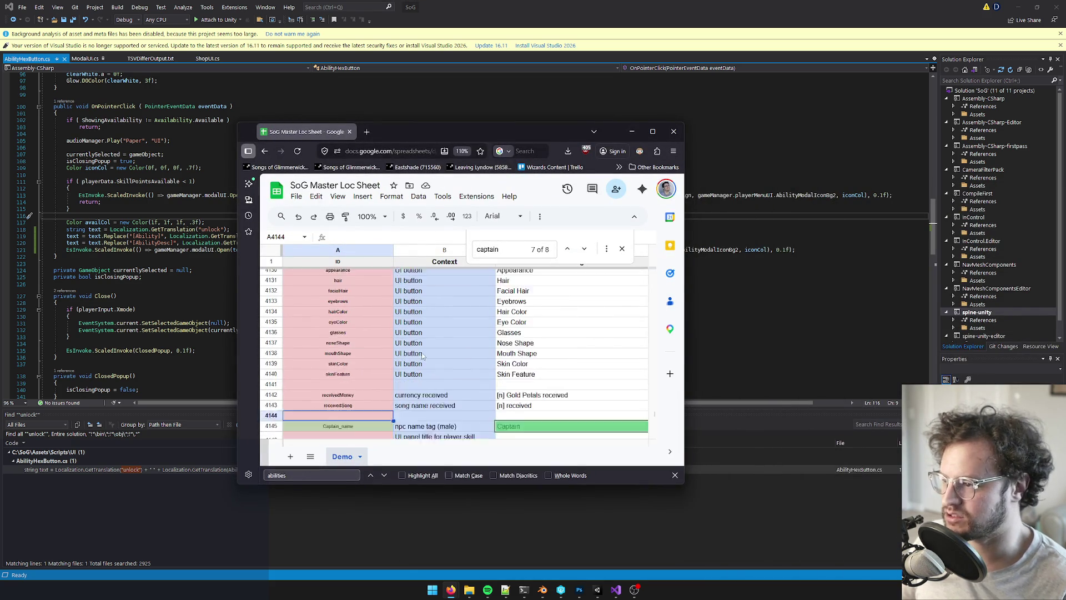
Search the sheet for 'unlock', replacing the earlier 'captain' search term
scroll(424, 356, down, 2)
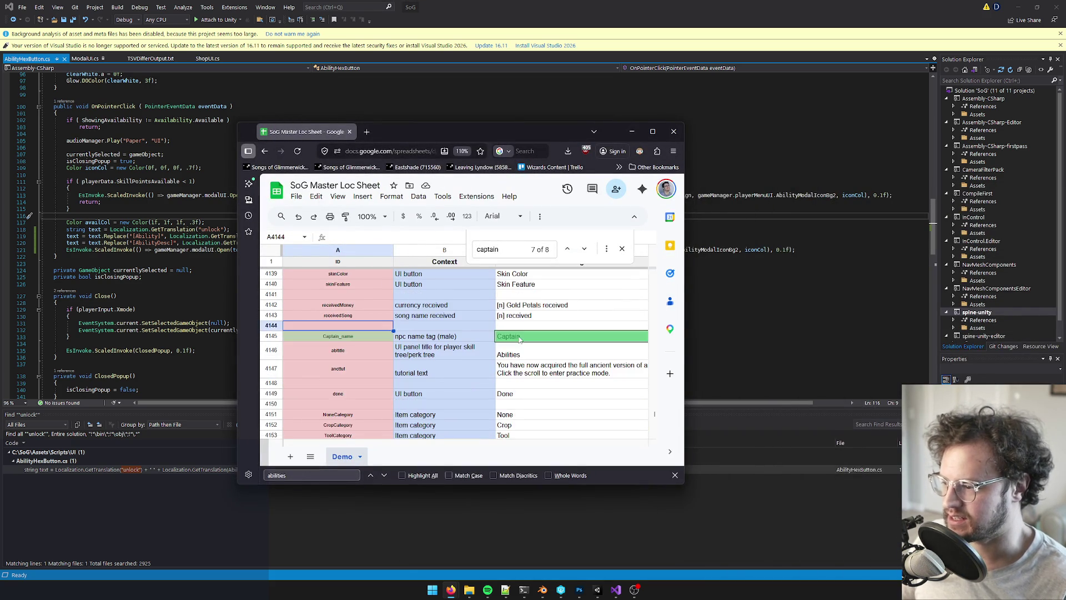
key(ctrl+f)
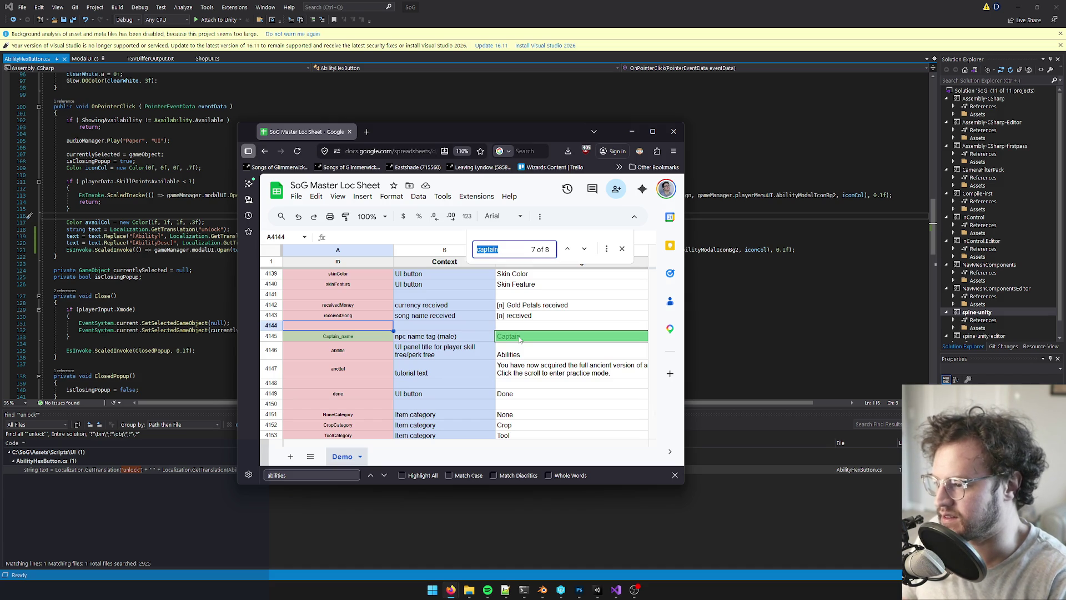
key(Return)
key(ctrl+a)
key(BackSpace)
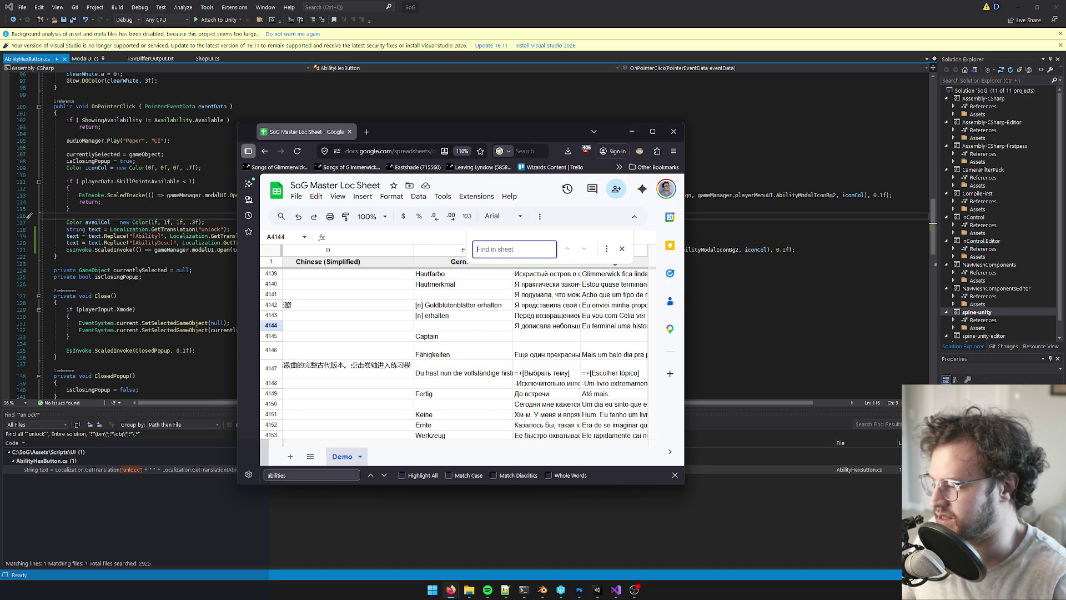
text(unlock)
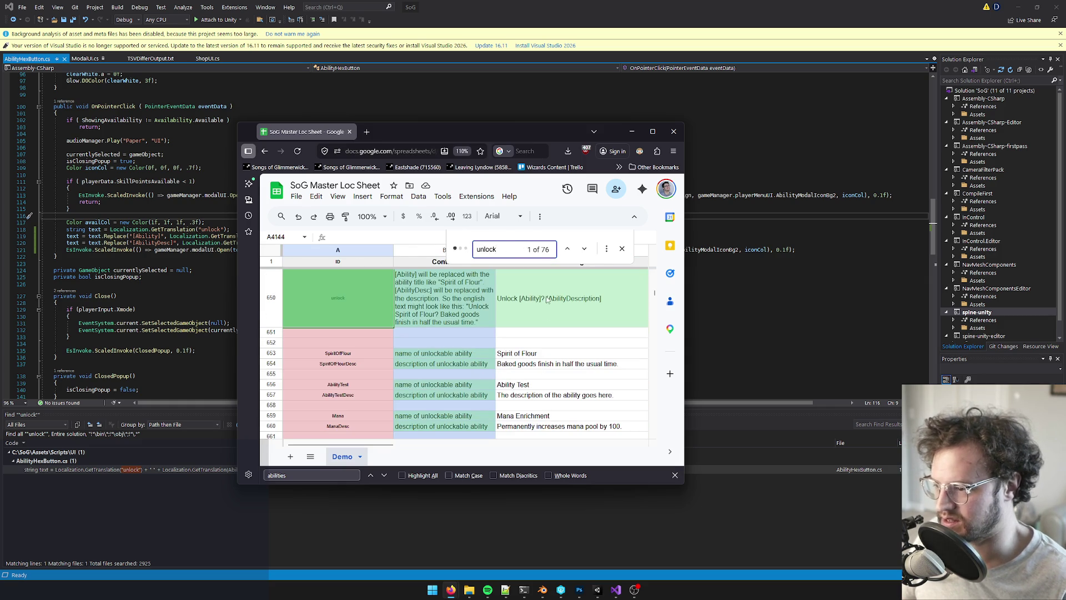
Inspect C650's 'Unlock [Ability]? [AbilityDescription]' text unchanged, then move the browser aside to reveal Visual Studio
click(525, 306)
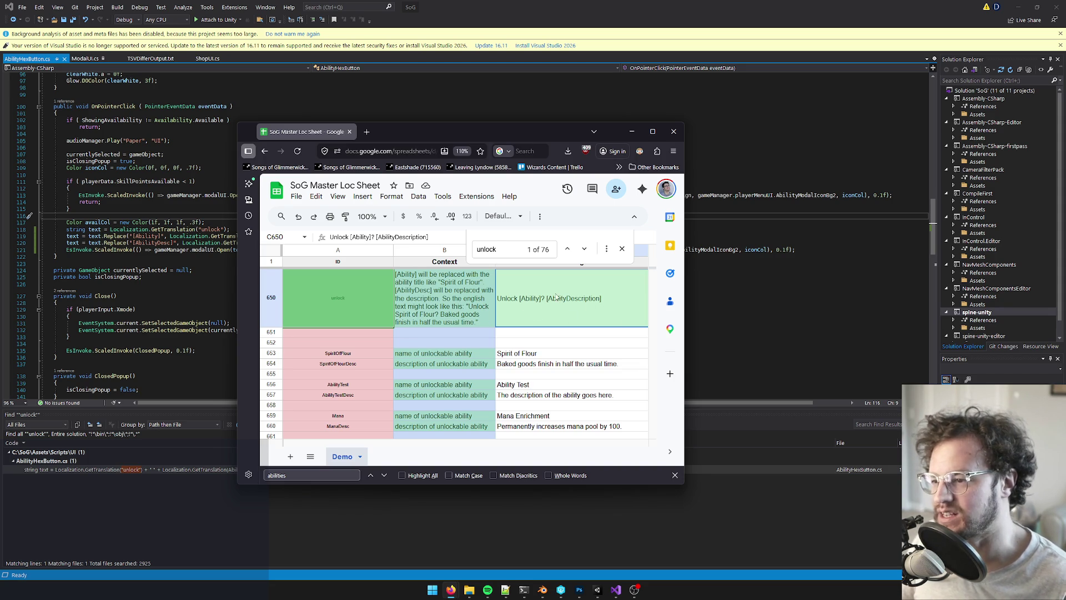
double_click(527, 306)
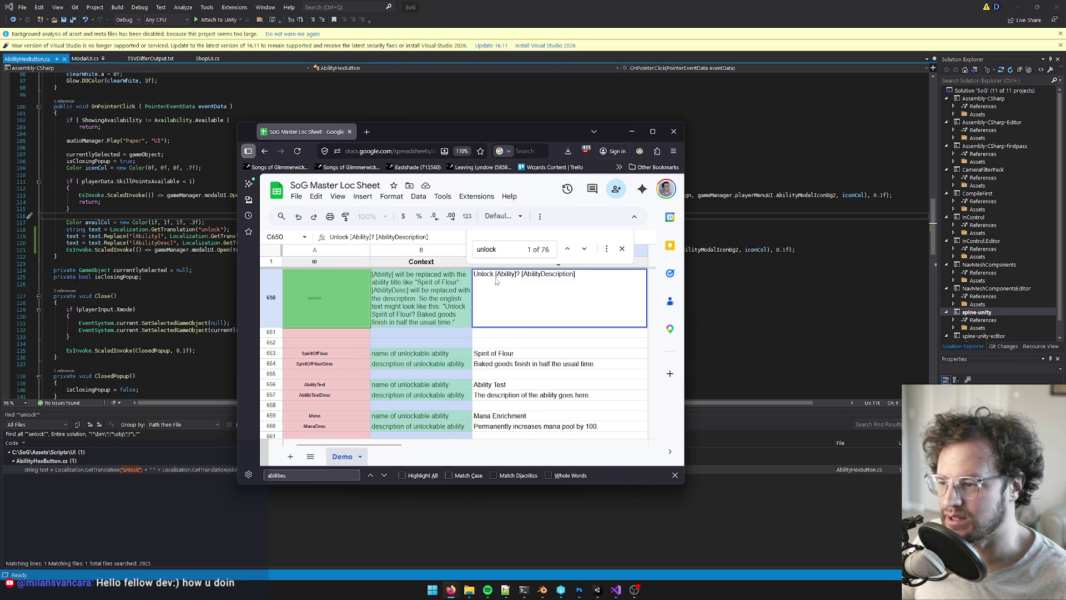
drag(496, 273, 518, 274)
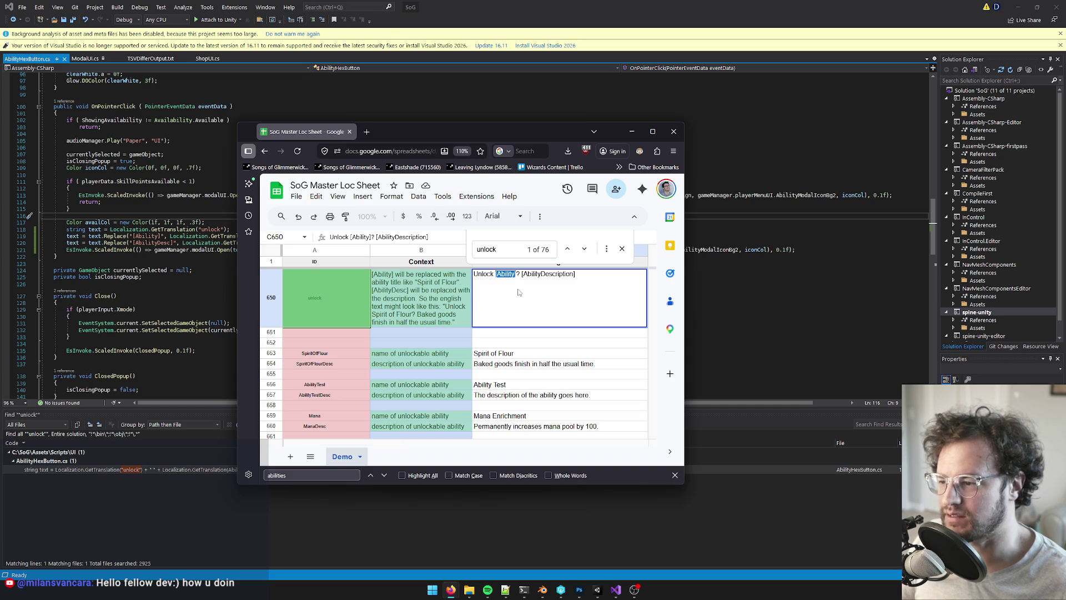
click(519, 293)
key(Return)
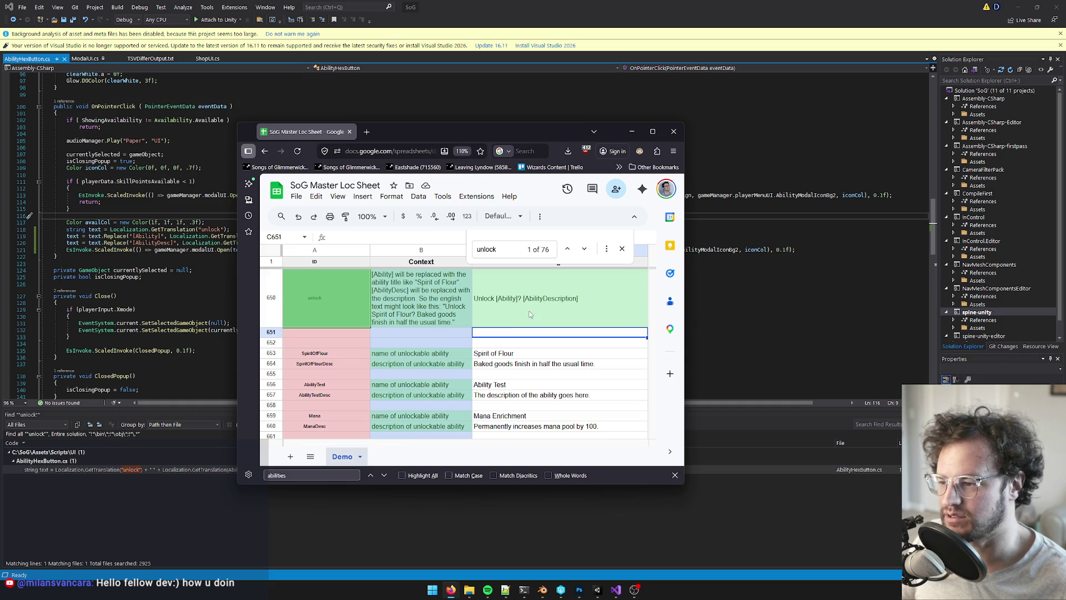
click(532, 311)
drag(505, 128, 1065, 234)
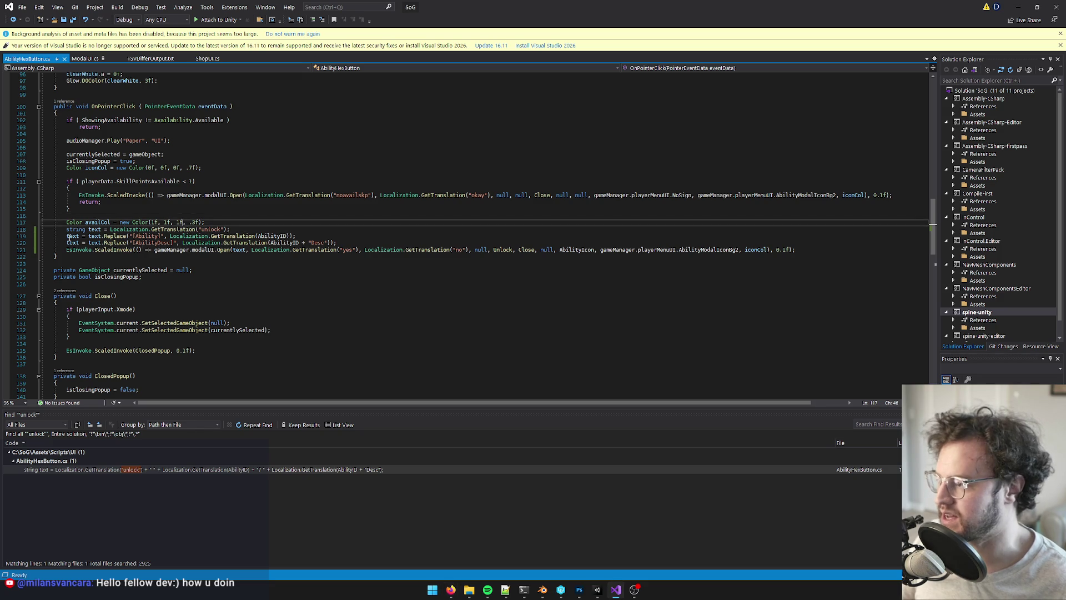
Read the unlock text replacement lines 117–119 in AbilityHexButton.cs, then minimize Visual Studio
drag(67, 236, 134, 236)
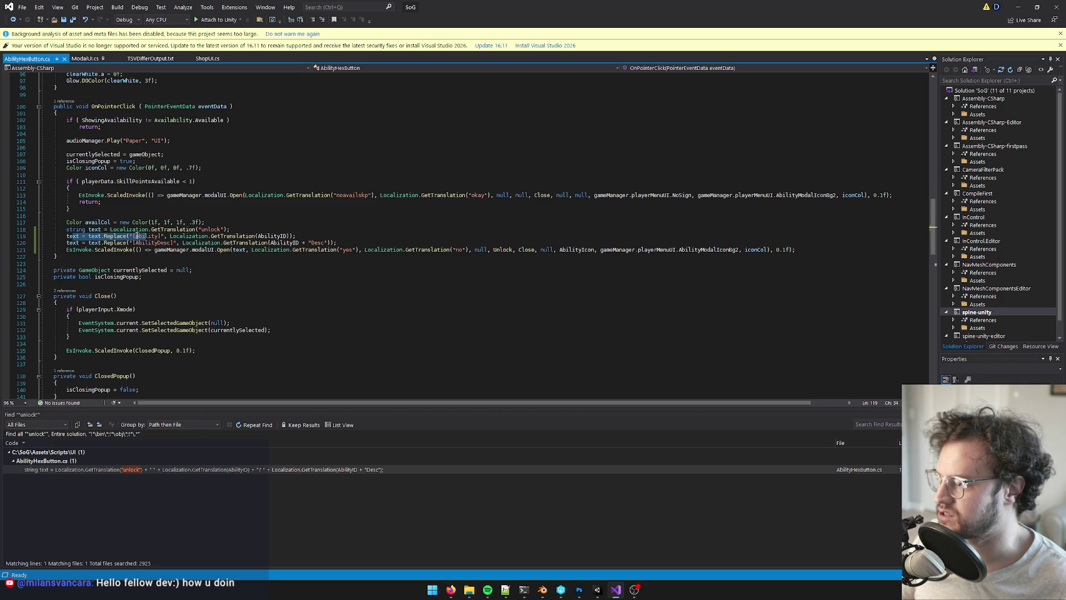
click(201, 236)
mouse_move(110, 229)
mouse_down()
mouse_move(230, 229)
mouse_move(110, 230)
mouse_move(160, 236)
mouse_move(133, 240)
mouse_up()
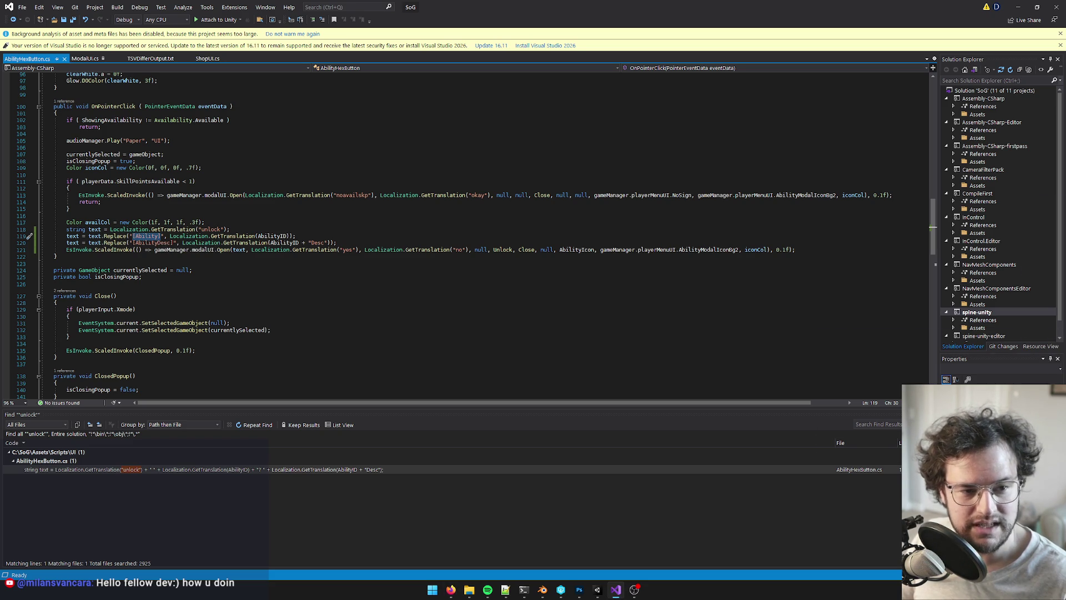
key(alt+Tab)
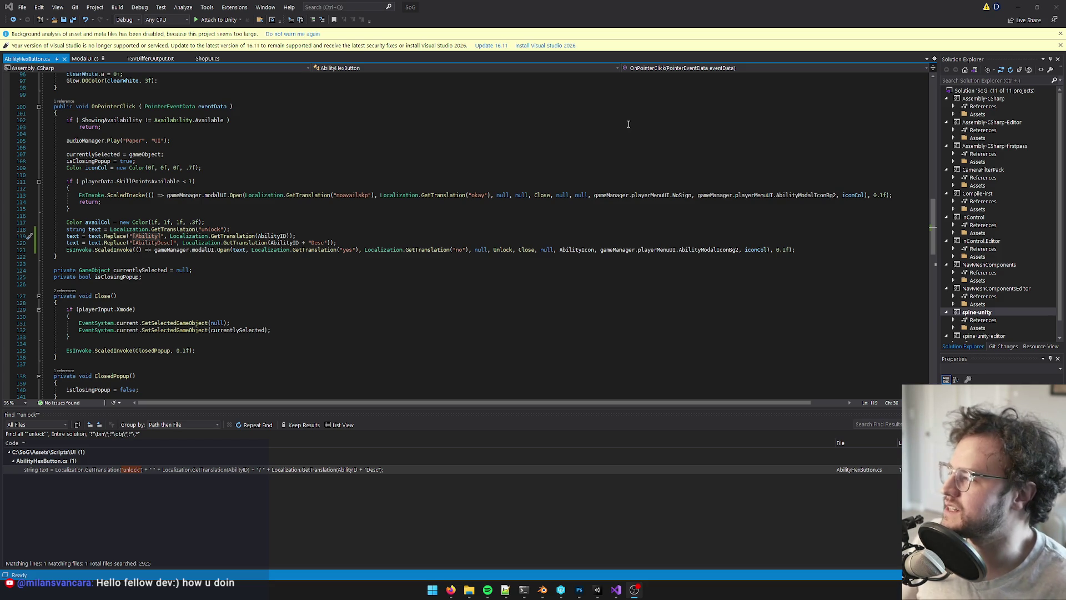
click(326, 234)
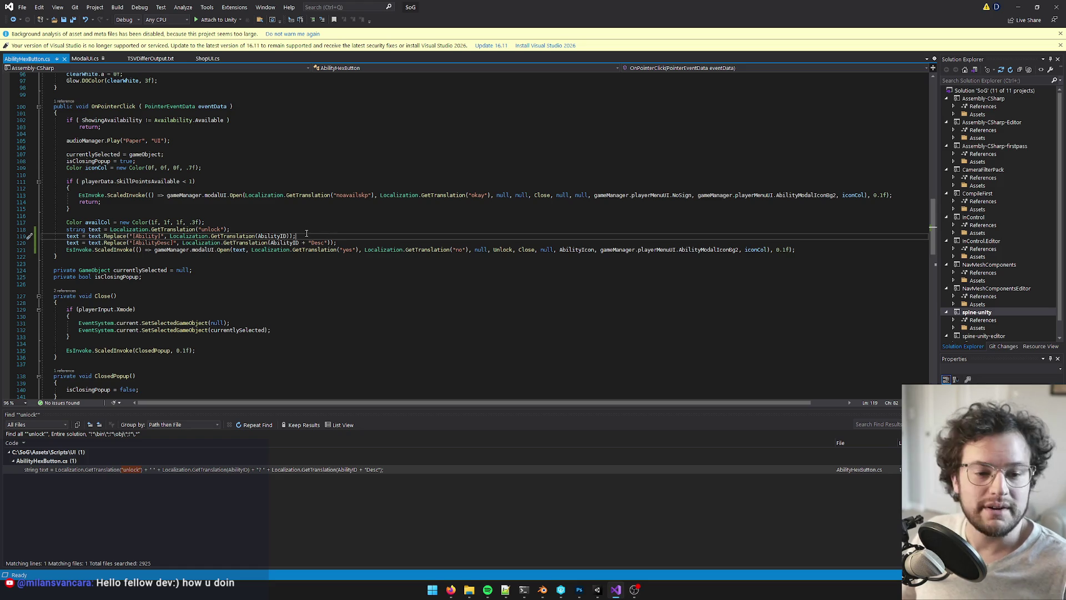
click(273, 224)
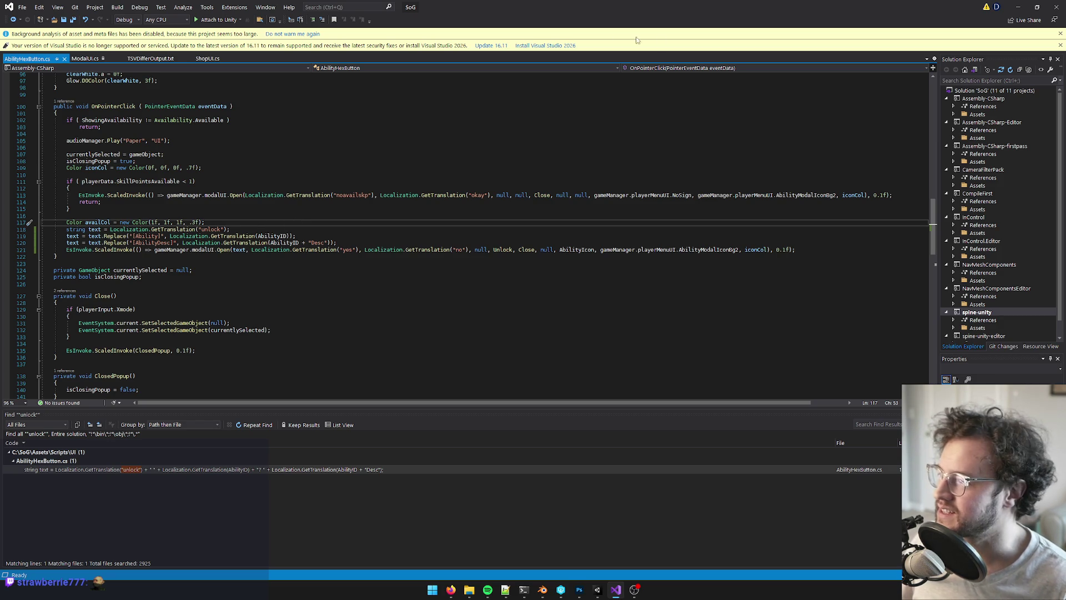
click(1019, 6)
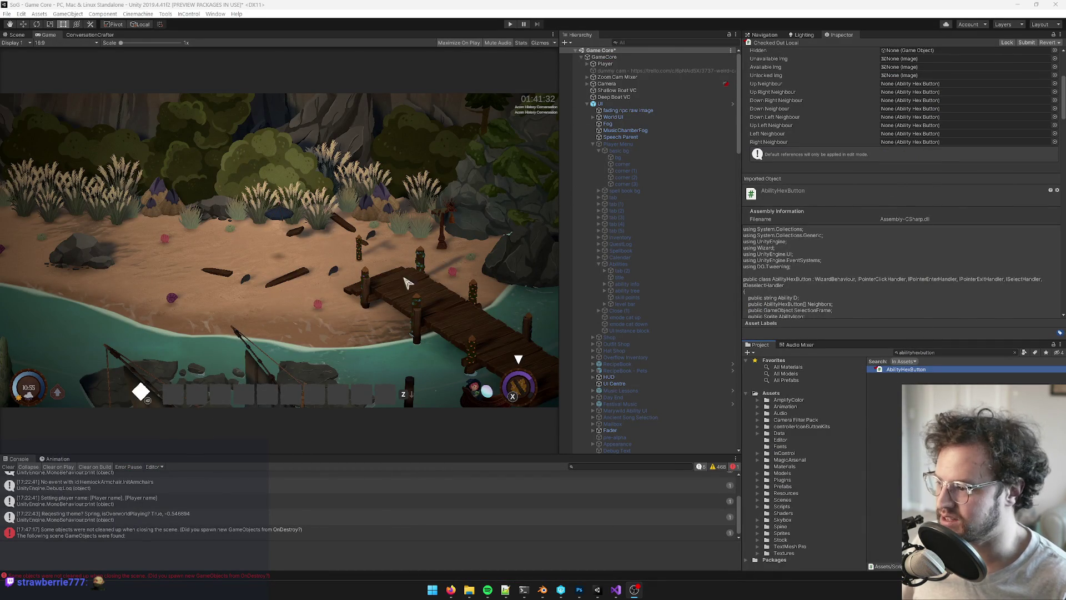
Clear the Console and check the OnPointerClick method of AbilityHexButton in the code editor
click(10, 467)
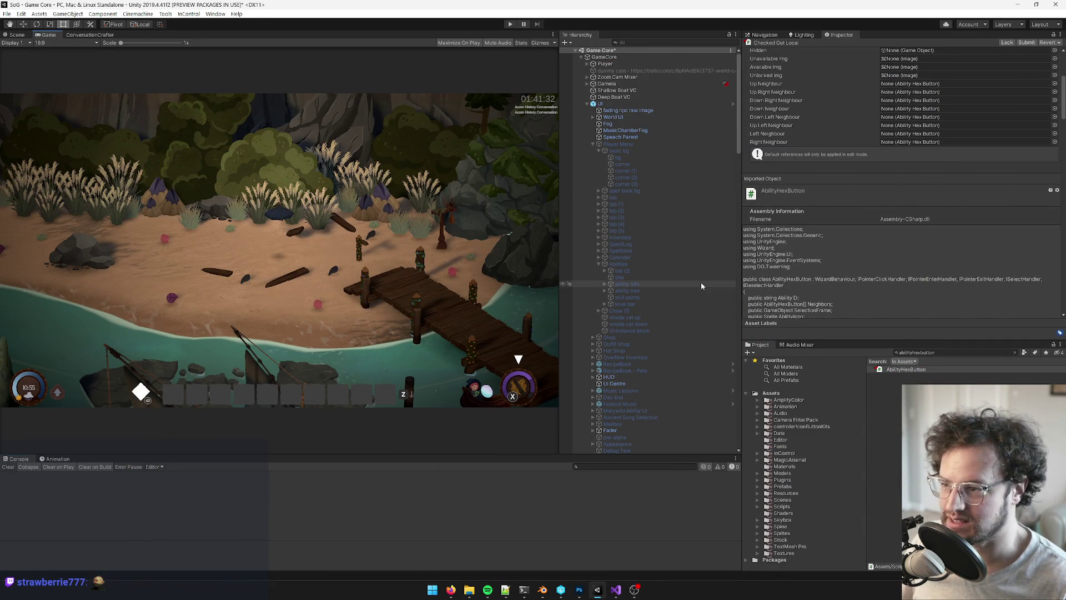
double_click(910, 369)
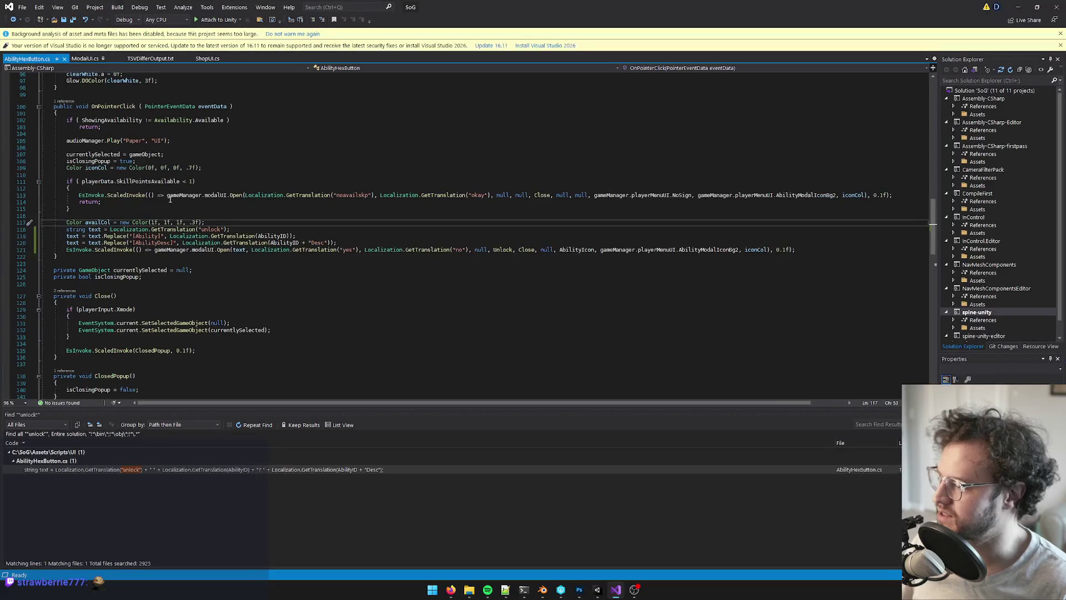
scroll(170, 200, up, 3)
click(113, 167)
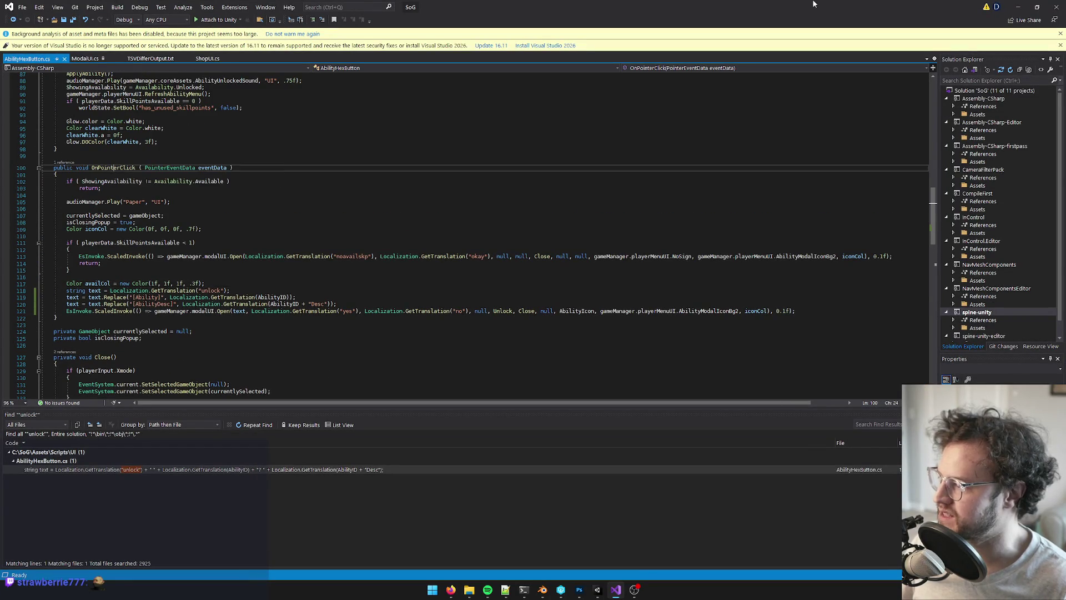
key(alt+Tab)
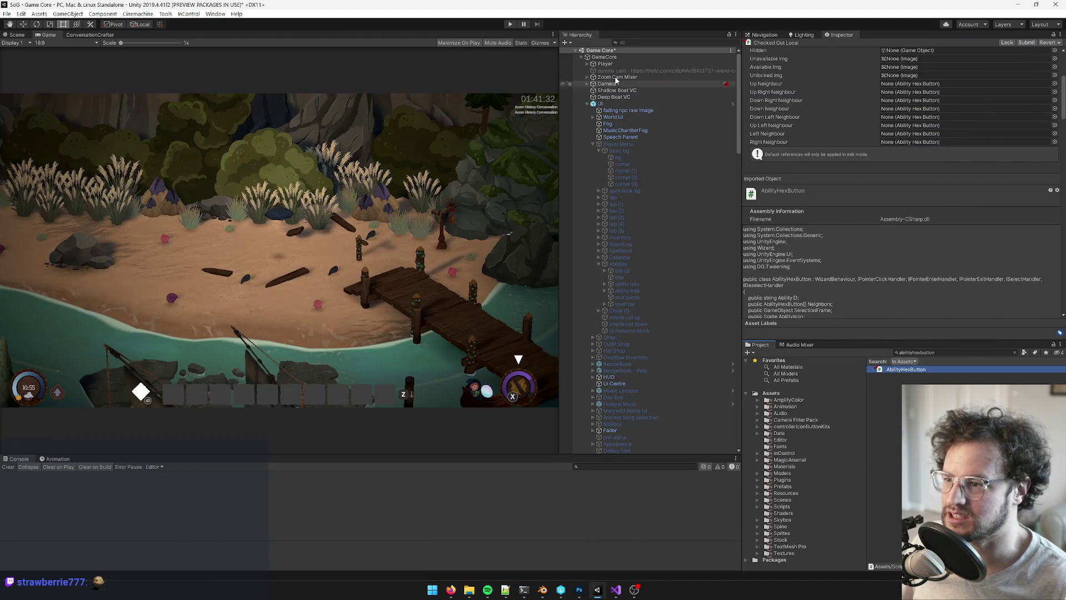
Inspect the GameCore and UI objects, then start the game in play mode
click(604, 57)
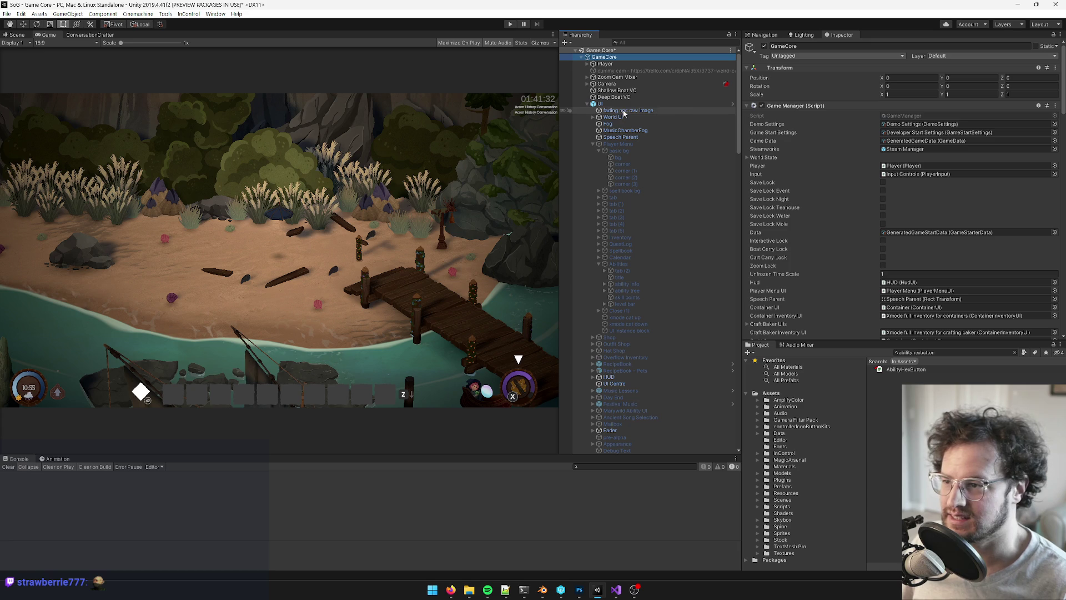
click(602, 104)
click(509, 25)
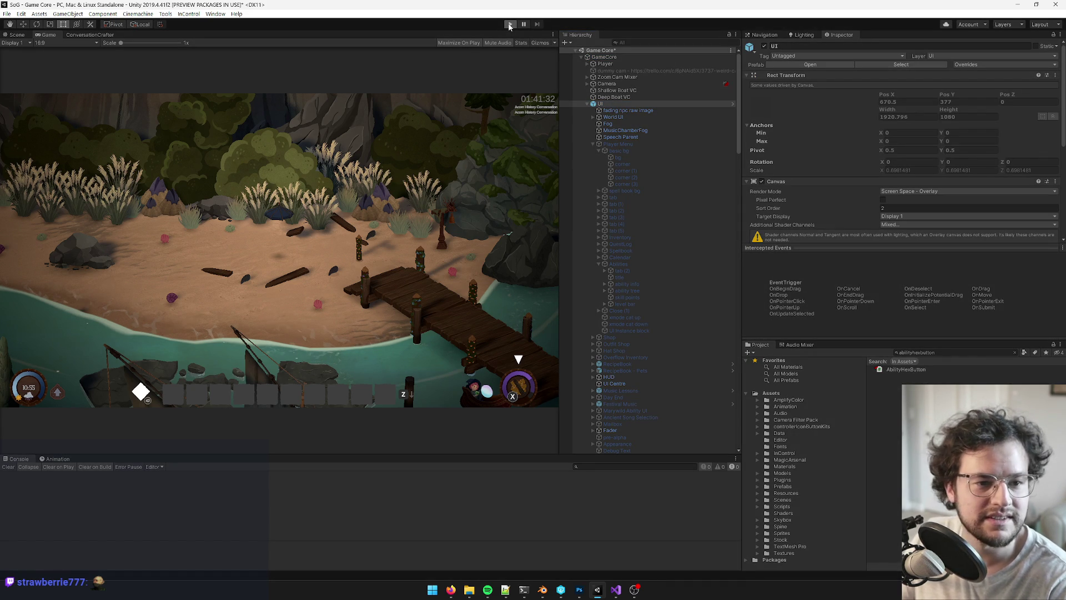
click(509, 25)
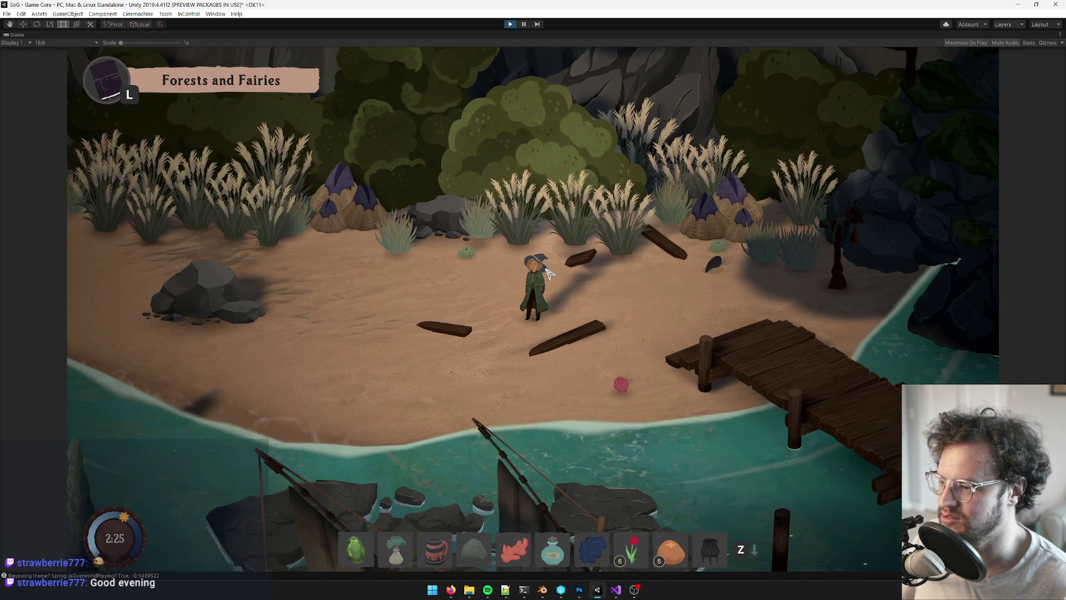
Stop play mode and restore the full editor layout with Shift+Space
click(511, 25)
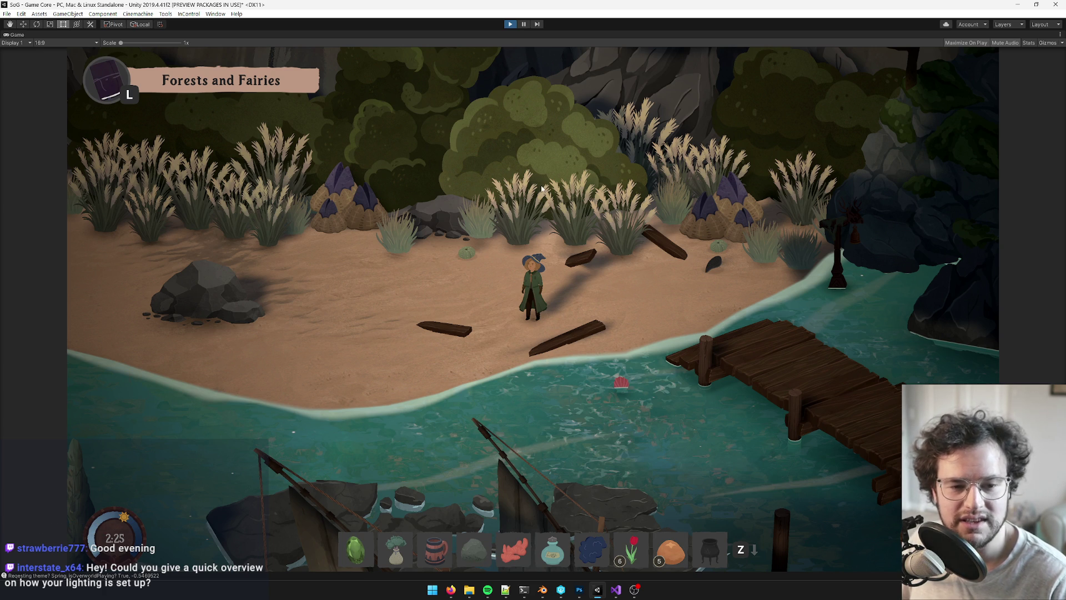
key(shift+space)
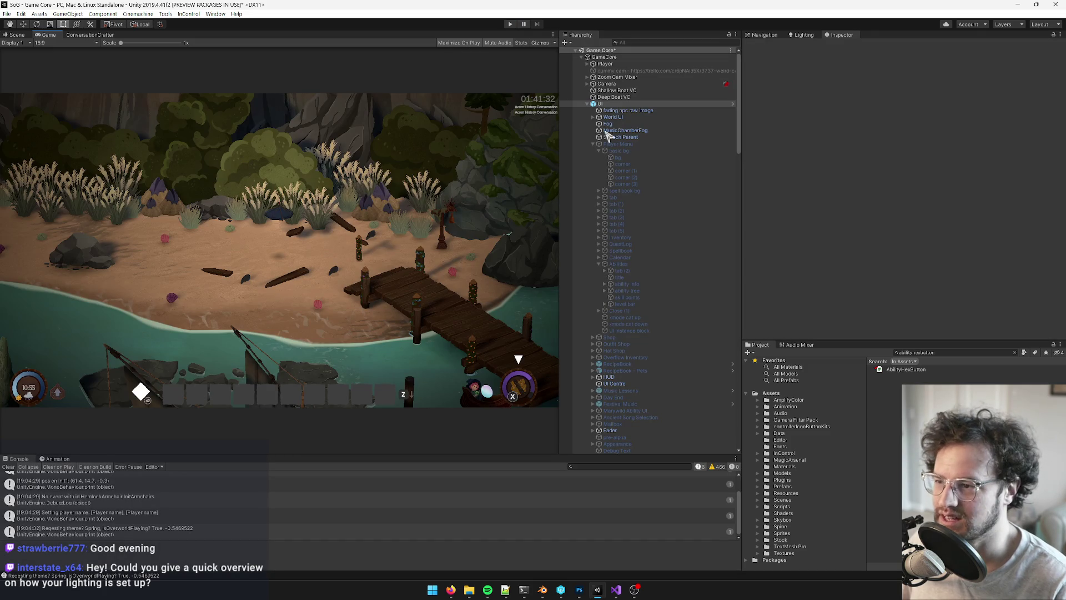
click(22, 36)
click(605, 63)
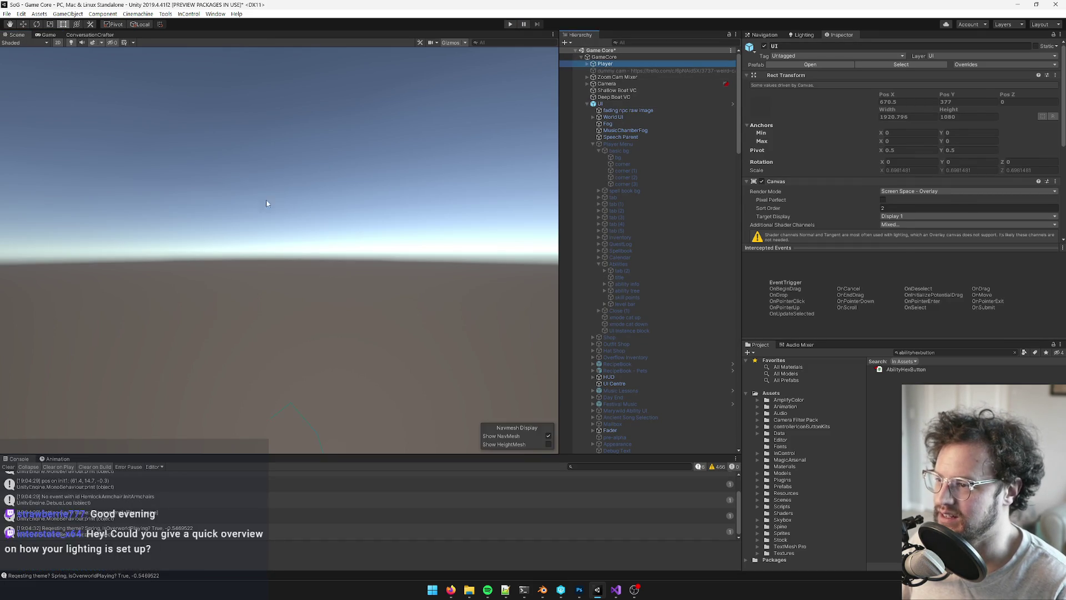
key(f)
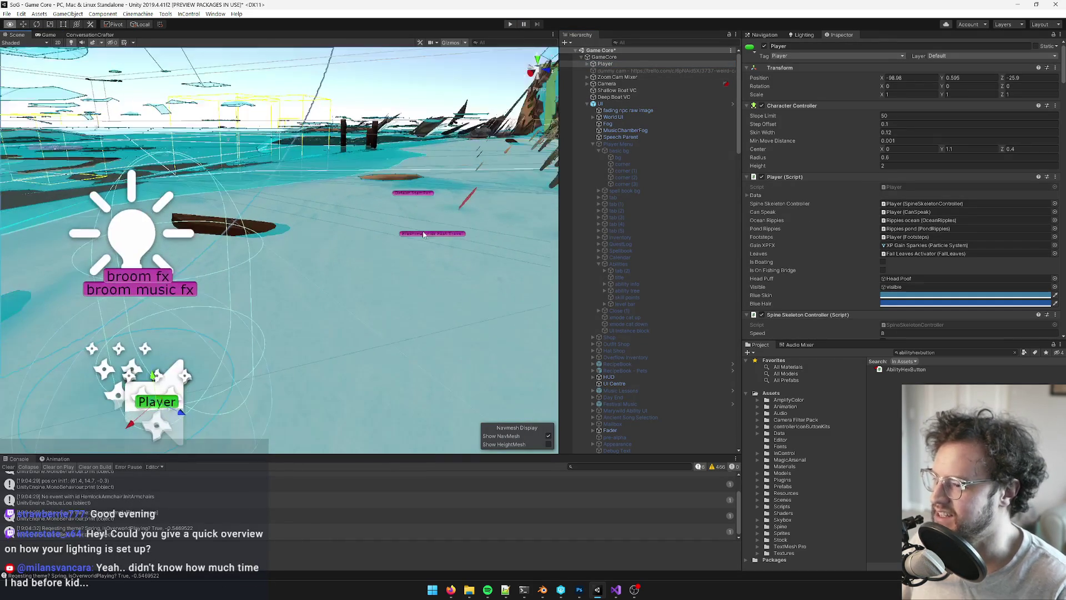
click(622, 184)
mouse_move(361, 233)
right_down()
mouse_move(344, 226)
mouse_move(454, 254)
mouse_move(420, 230)
mouse_move(362, 291)
mouse_move(382, 301)
mouse_move(374, 311)
mouse_move(493, 348)
mouse_move(333, 299)
mouse_move(337, 315)
mouse_move(388, 315)
mouse_move(281, 311)
mouse_move(327, 307)
mouse_move(258, 298)
mouse_move(306, 296)
mouse_move(236, 248)
mouse_move(315, 186)
mouse_move(295, 200)
mouse_move(142, 228)
mouse_move(282, 242)
right_up()
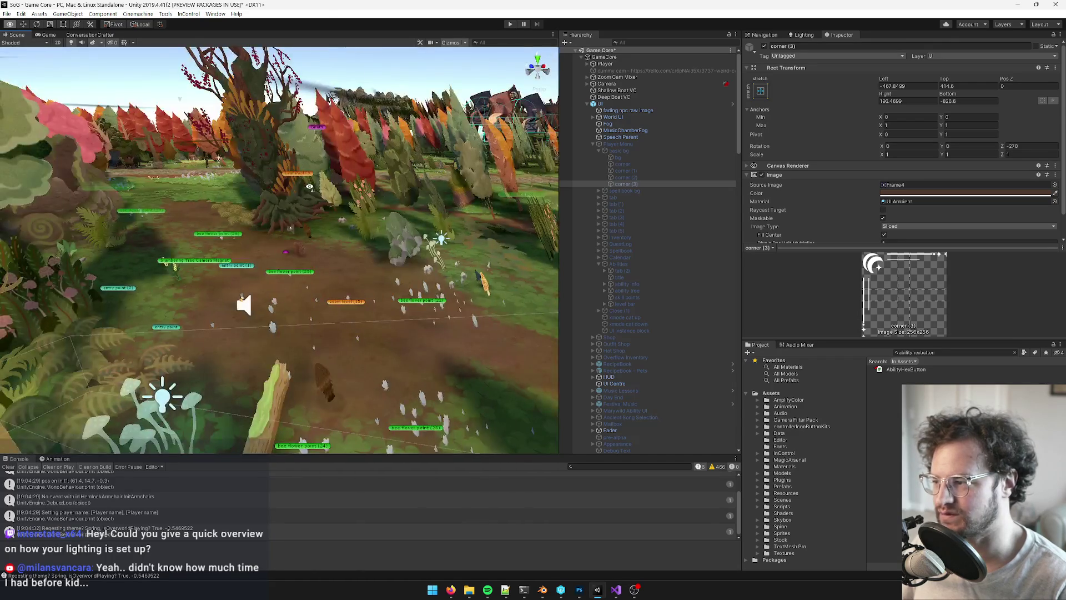
mouse_move(310, 187)
right_down()
mouse_move(310, 238)
mouse_move(248, 237)
mouse_move(195, 205)
mouse_move(160, 205)
mouse_move(13, 4)
right_up()
click(48, 34)
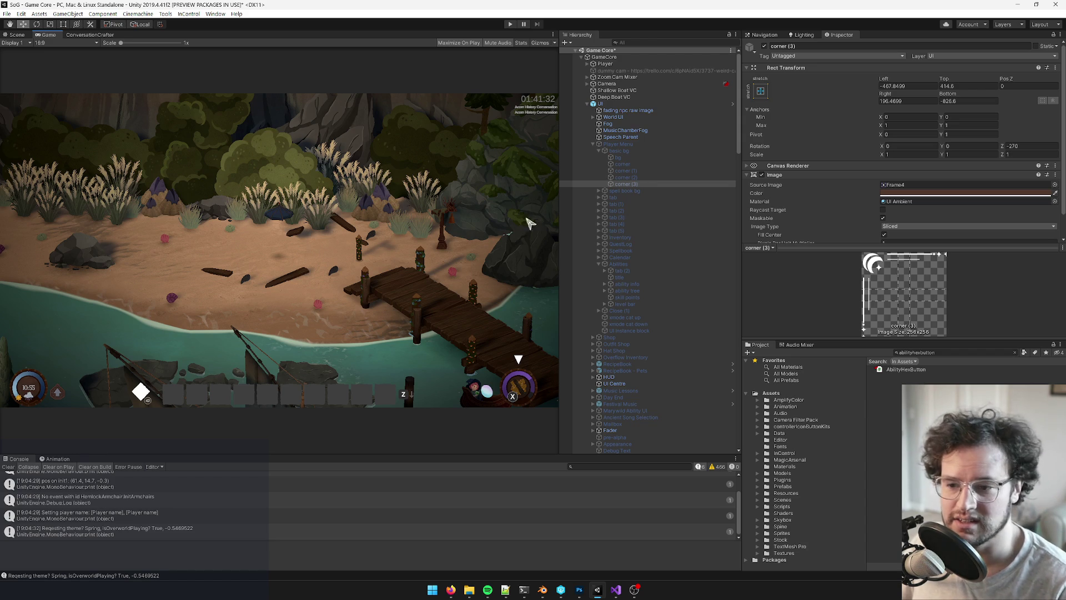
Search the Project window for 'cutout' and open the Wizard/Cutout shader in Visual Studio
click(919, 353)
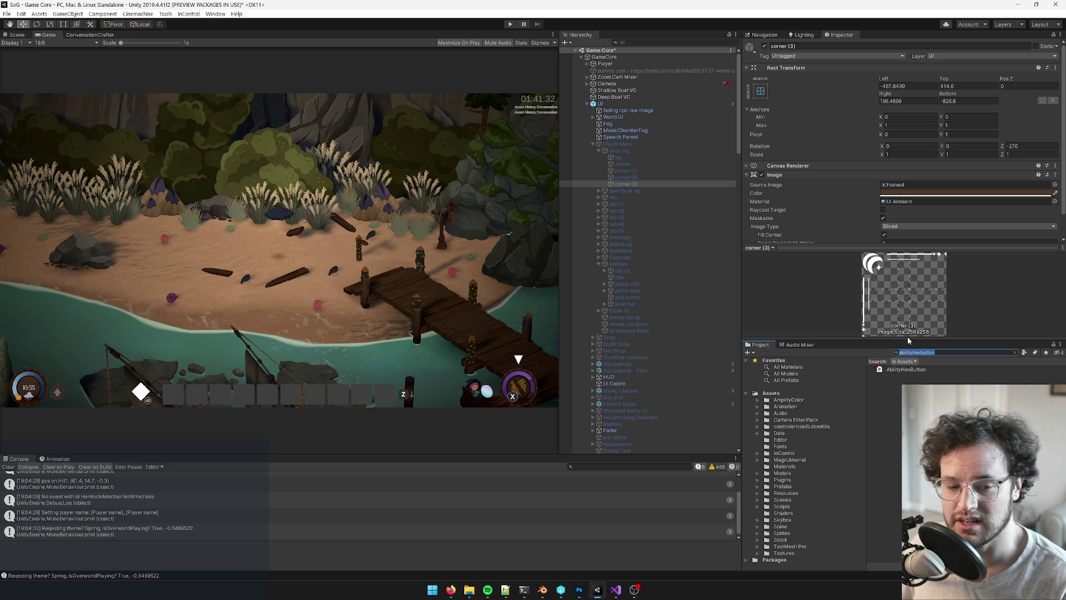
click(635, 145)
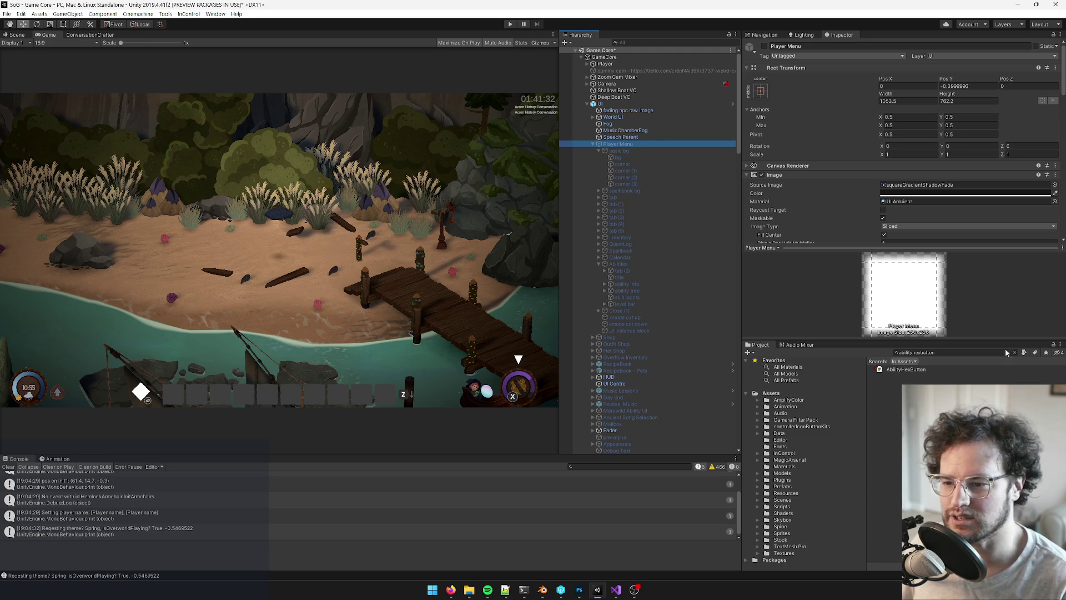
click(973, 353)
text(cutout)
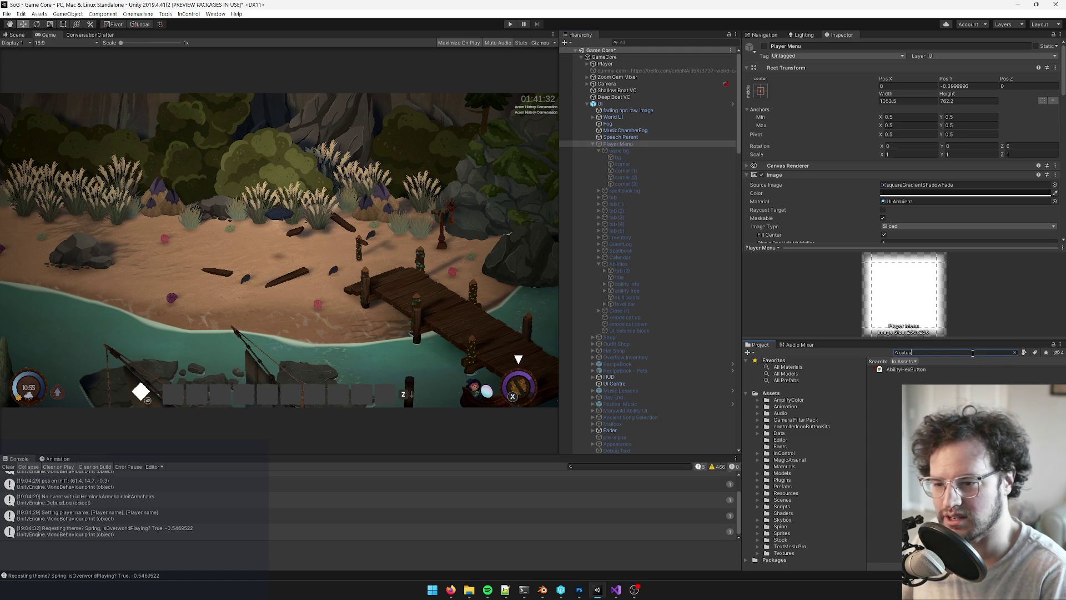
click(915, 383)
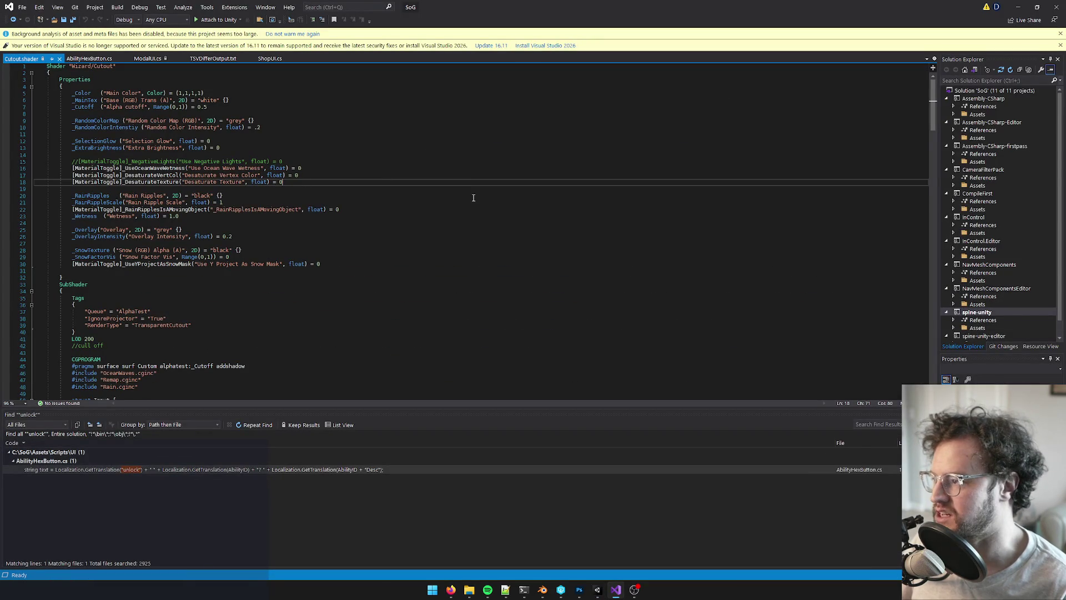
click(286, 203)
mouse_move(364, 269)
mouse_down()
mouse_move(181, 219)
mouse_move(133, 152)
mouse_move(114, 168)
mouse_move(2, 168)
mouse_up()
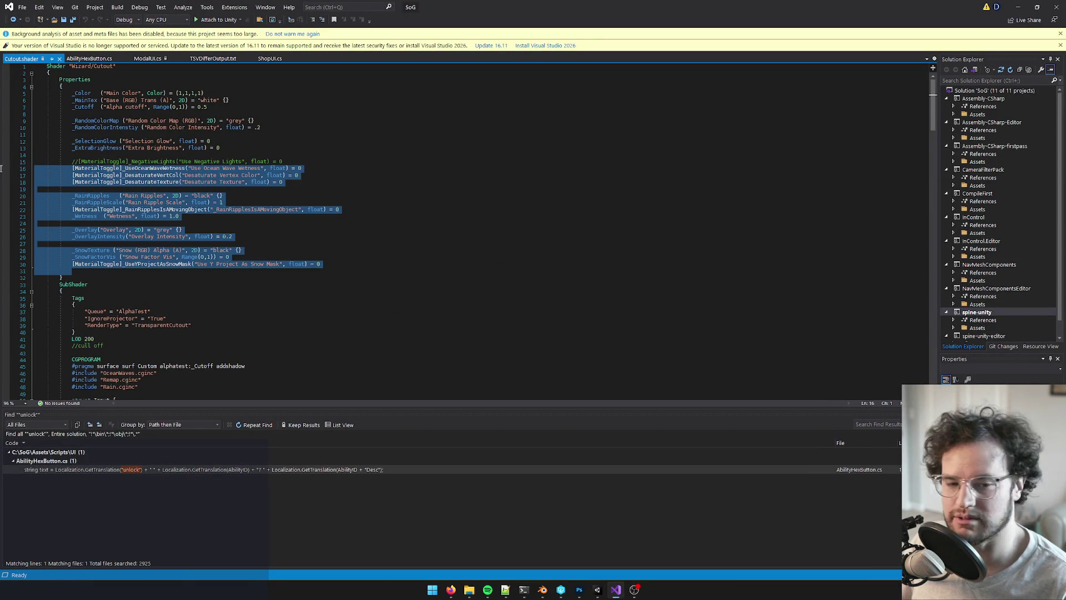
click(154, 157)
click(365, 211)
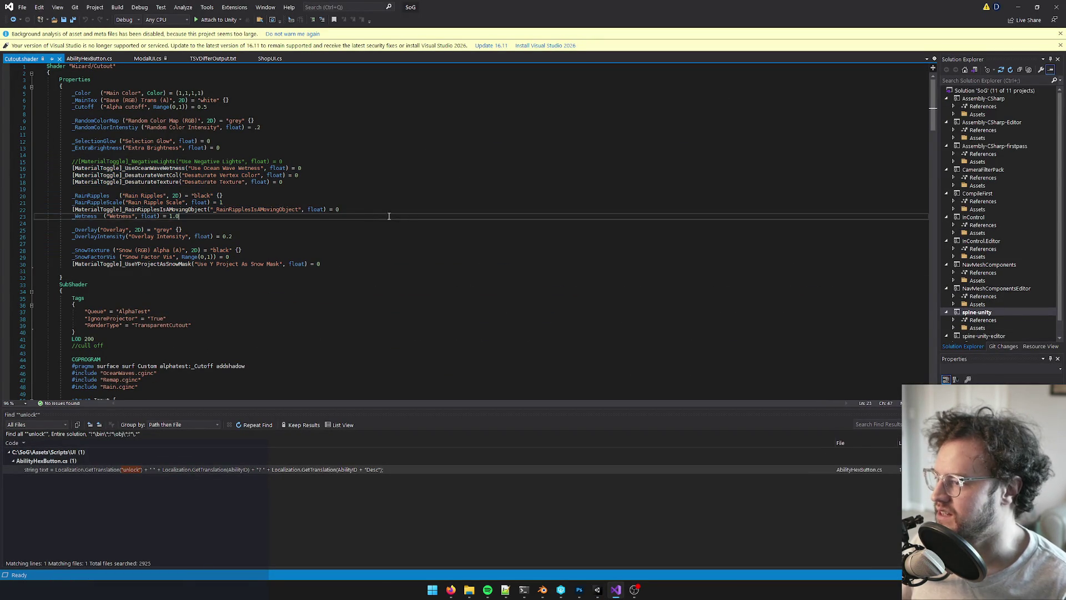
drag(339, 210, 211, 210)
click(349, 195)
click(229, 205)
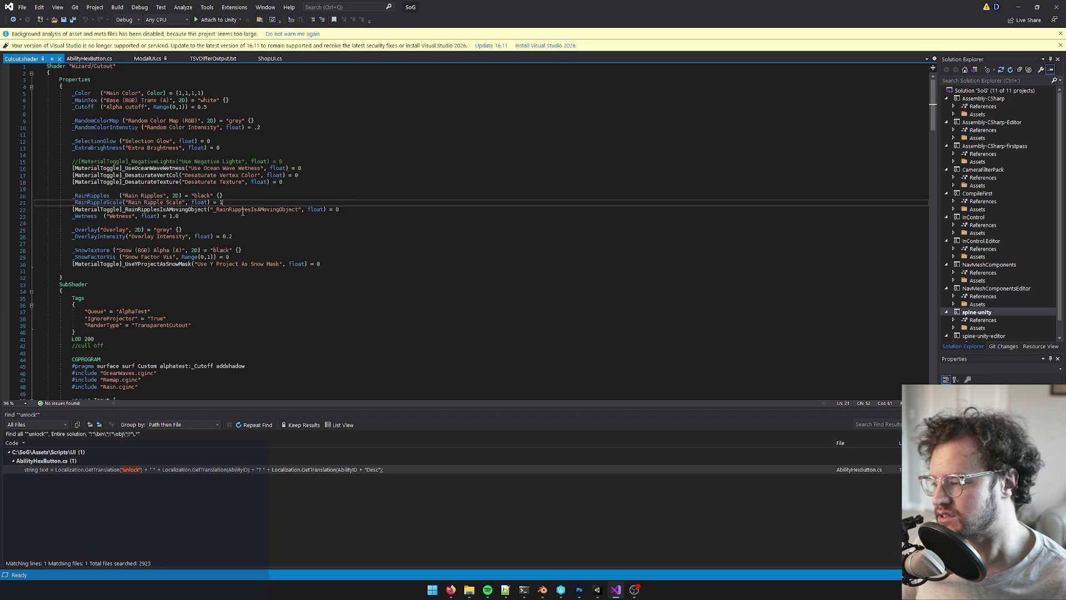
click(243, 212)
click(267, 236)
mouse_move(320, 264)
mouse_down()
mouse_move(73, 264)
mouse_move(76, 251)
mouse_move(306, 254)
mouse_up()
key(Up)
click(306, 254)
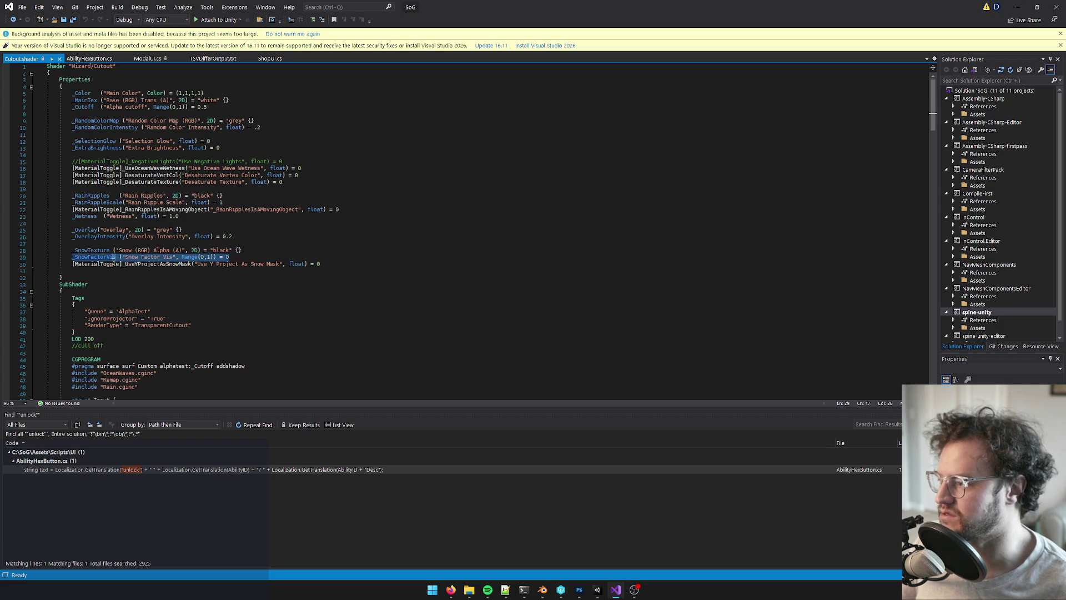
double_click(133, 264)
drag(35, 265, 333, 265)
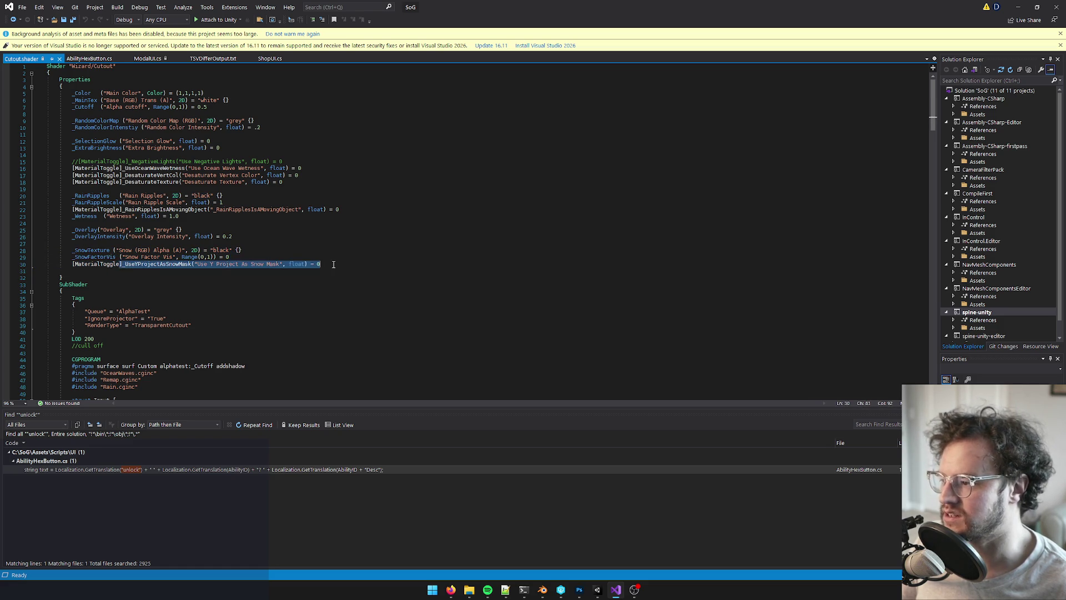
click(378, 264)
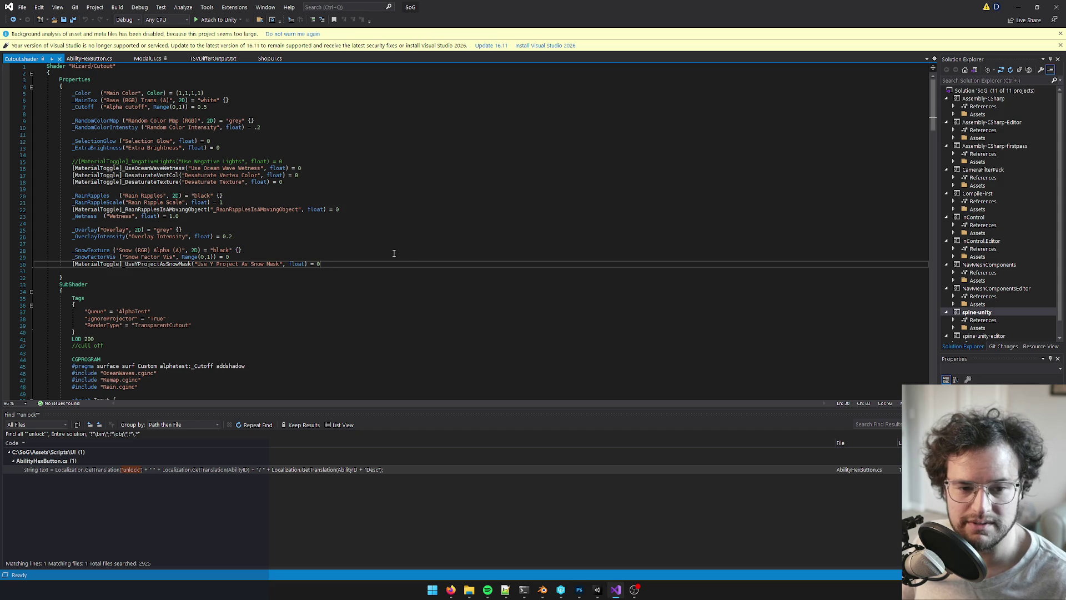
scroll(400, 239, down, 1)
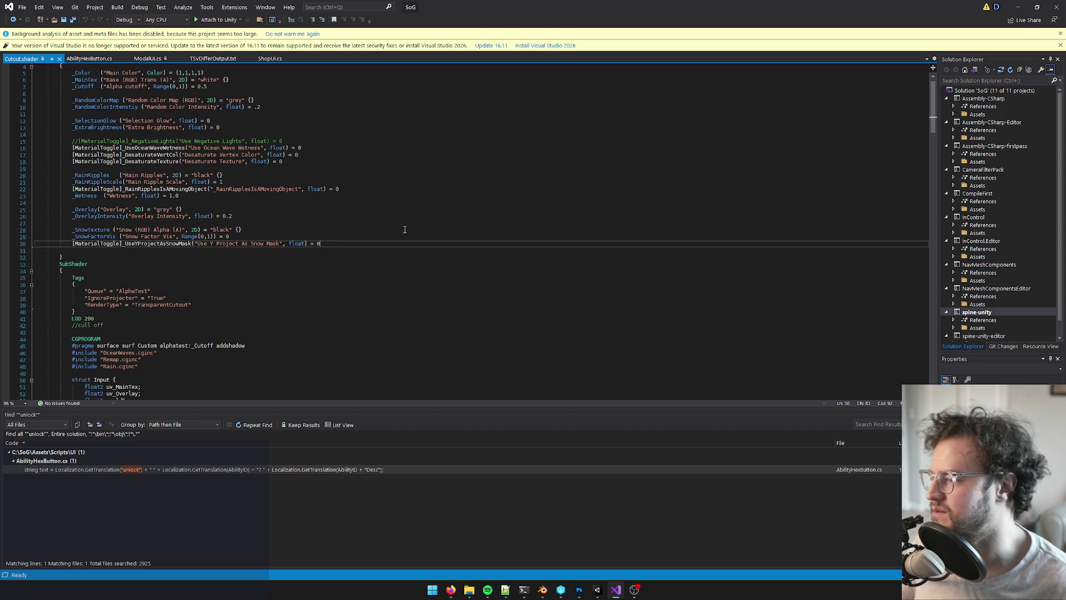
drag(370, 244, 73, 243)
click(372, 234)
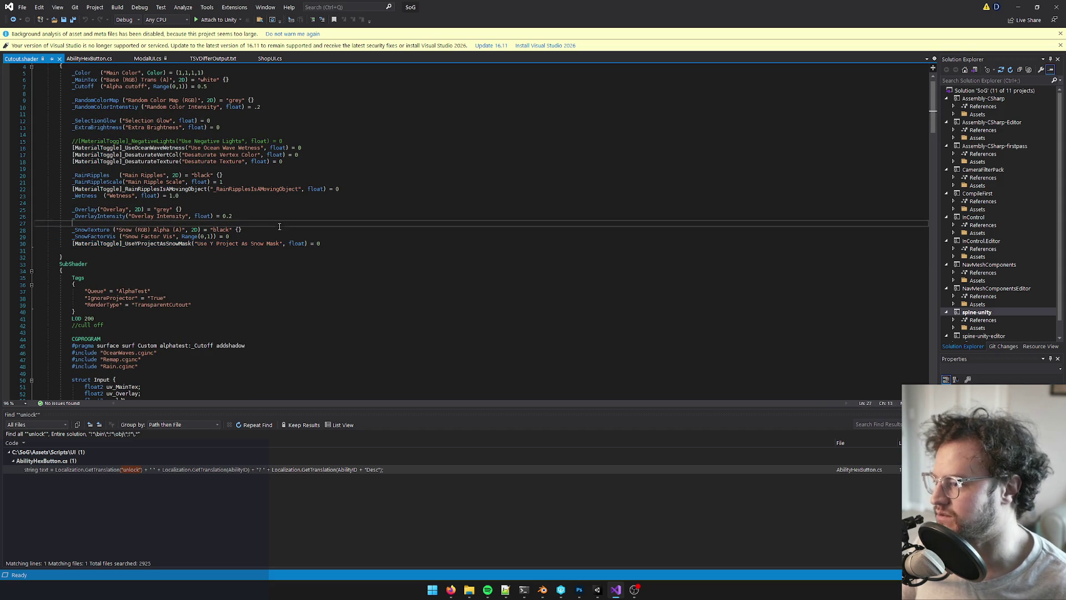
scroll(337, 233, down, 13)
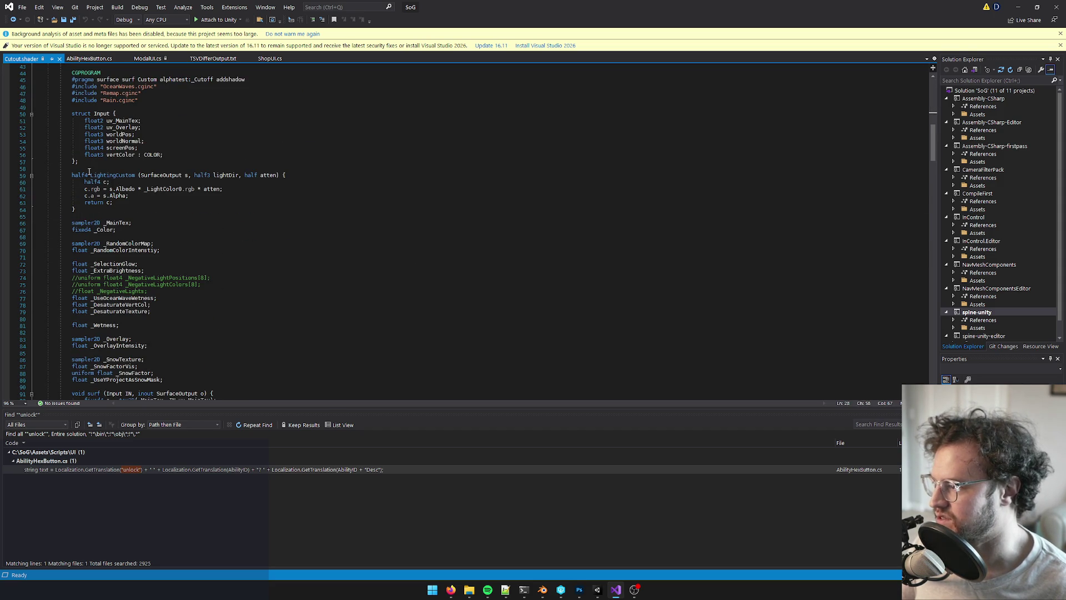
click(89, 170)
mouse_move(76, 209)
mouse_down()
mouse_move(56, 189)
mouse_move(67, 173)
mouse_up()
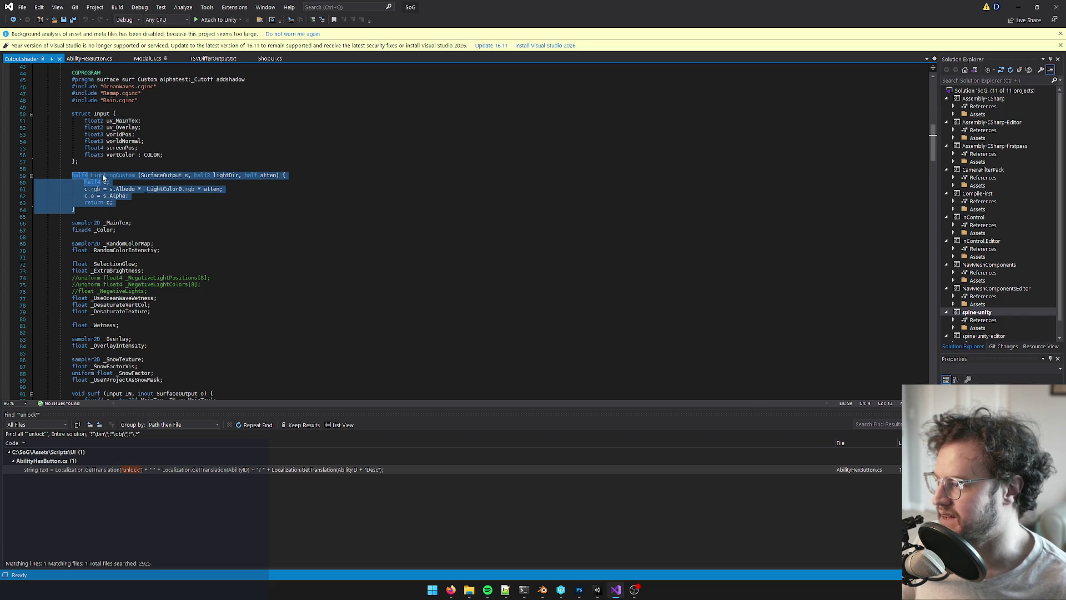
click(69, 176)
drag(70, 176, 109, 210)
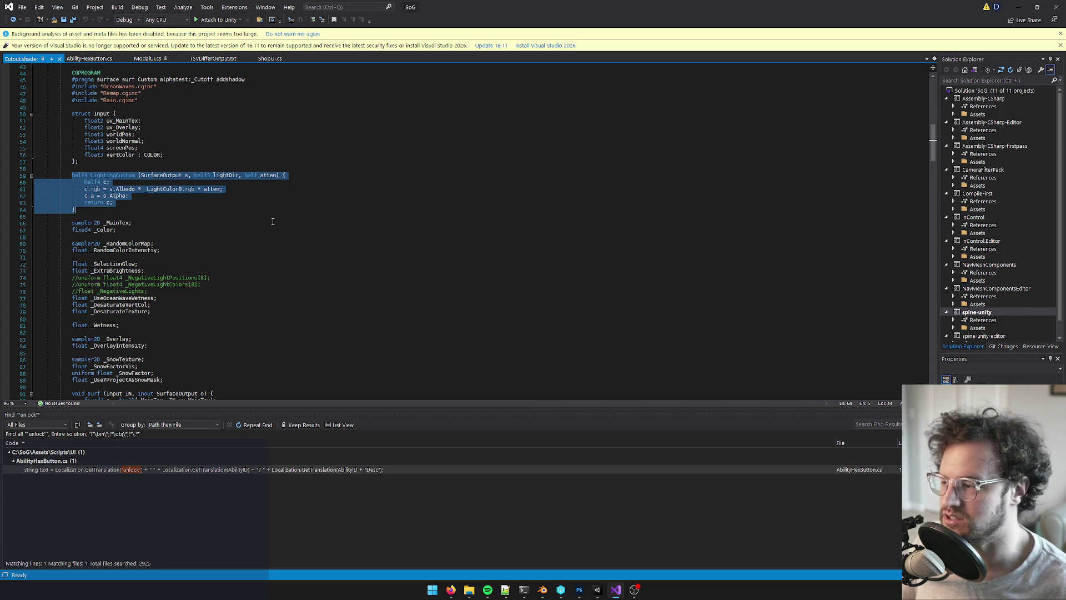
scroll(182, 233, up, 2)
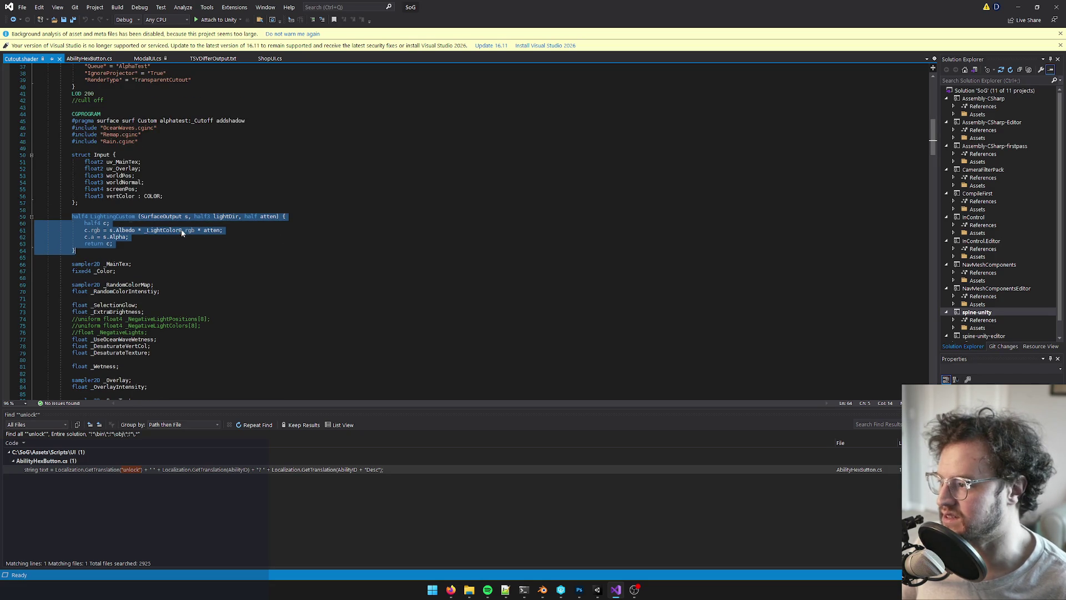
scroll(219, 243, up, 2)
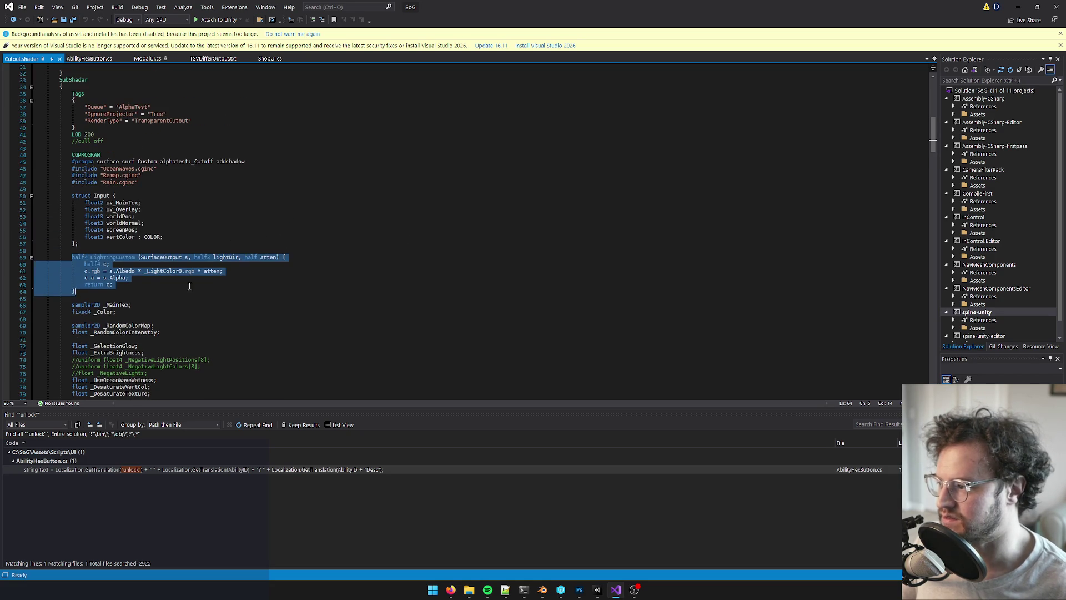
click(208, 284)
drag(81, 269, 78, 290)
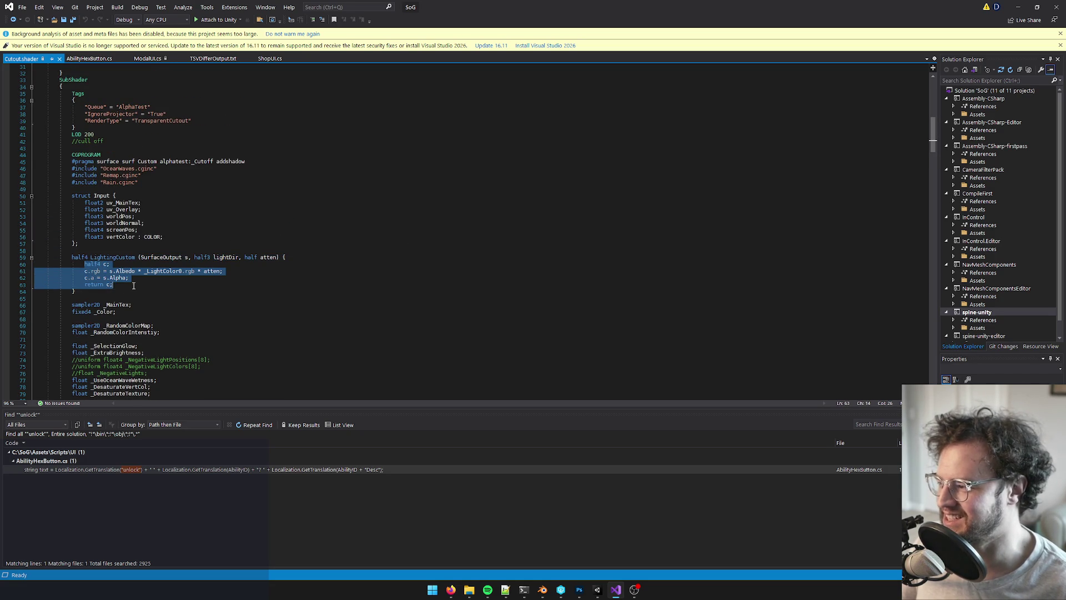
click(137, 279)
key(Up)
key(Up)
key(shift+Home)
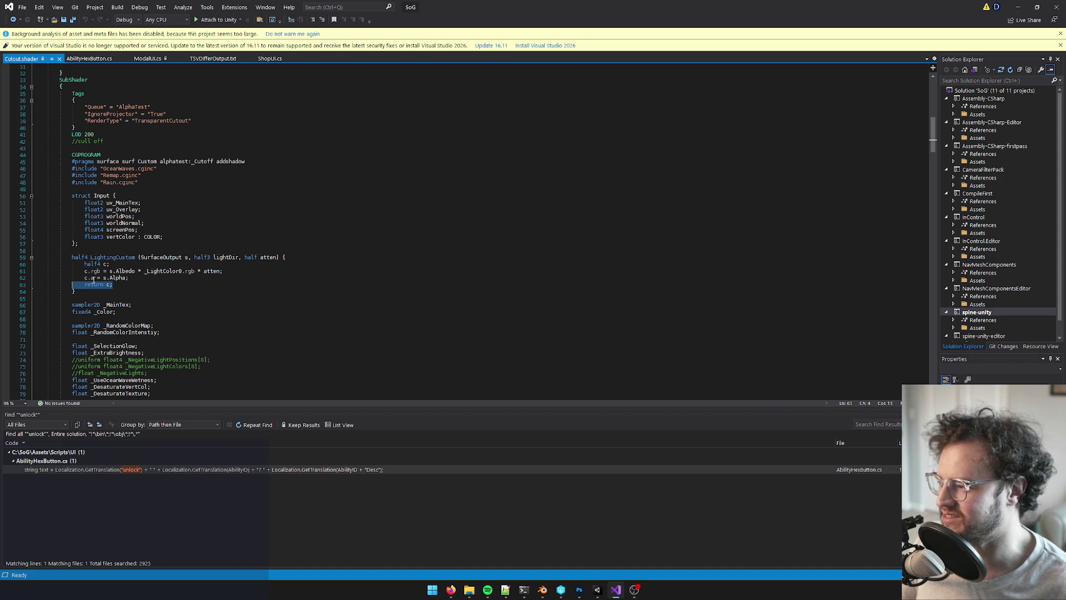
click(86, 271)
drag(89, 271, 136, 271)
click(144, 278)
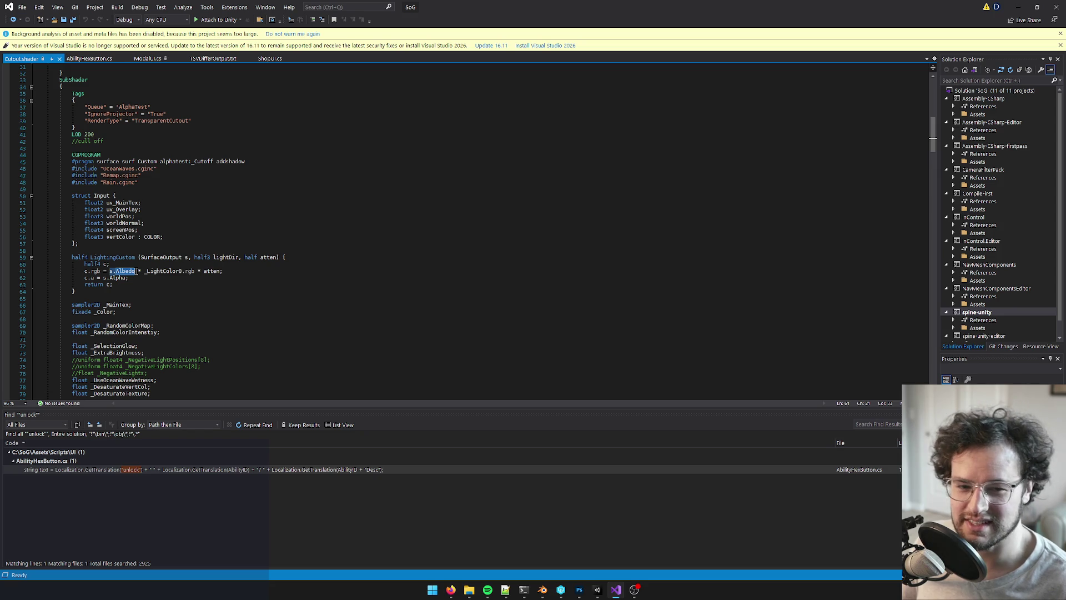
drag(137, 271, 139, 271)
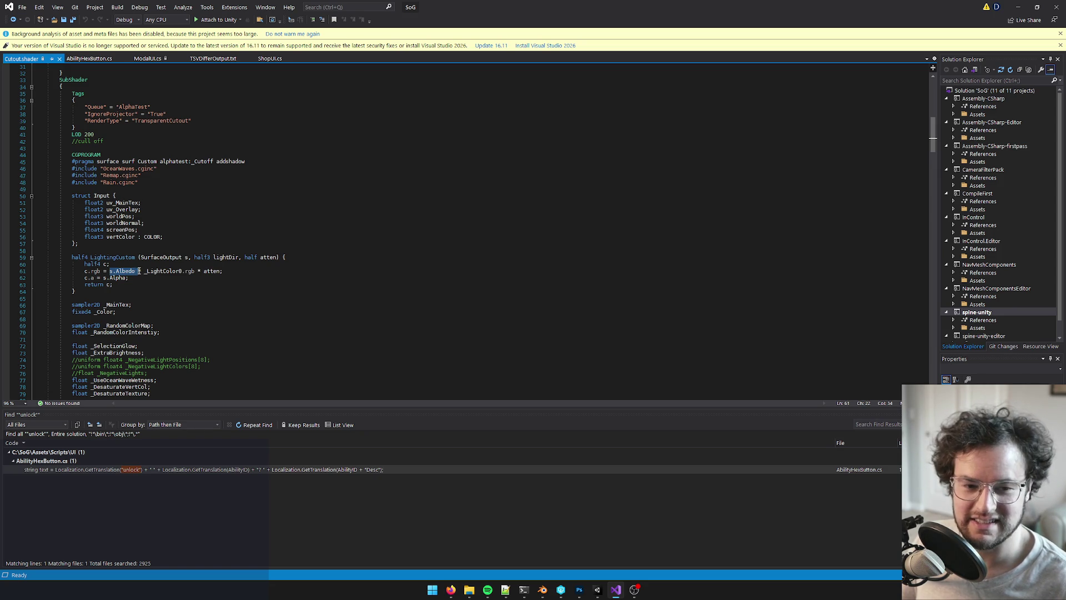
drag(139, 271, 221, 271)
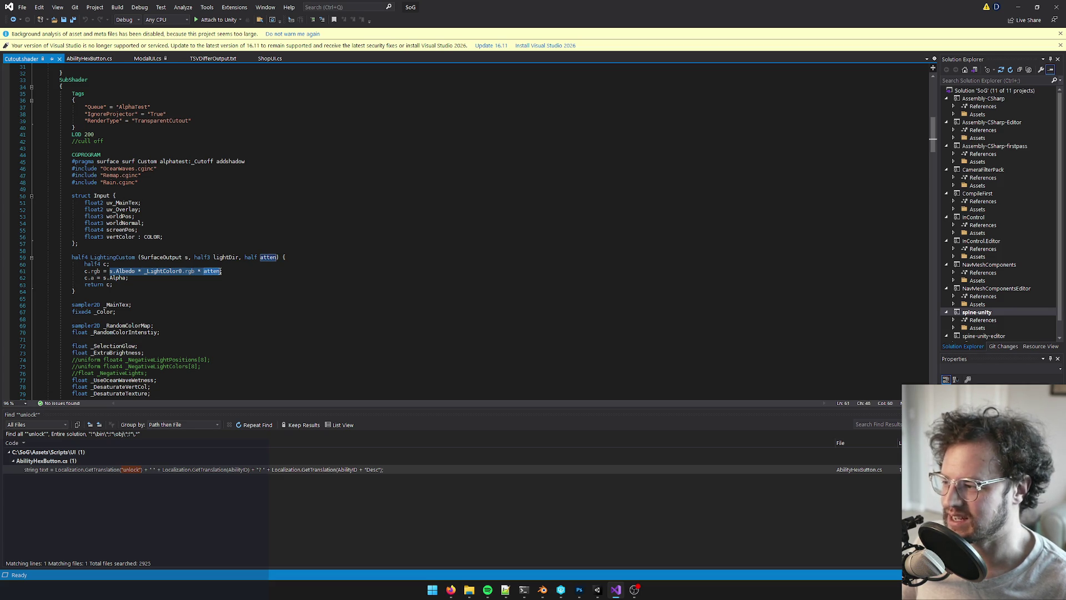
click(230, 273)
double_click(204, 272)
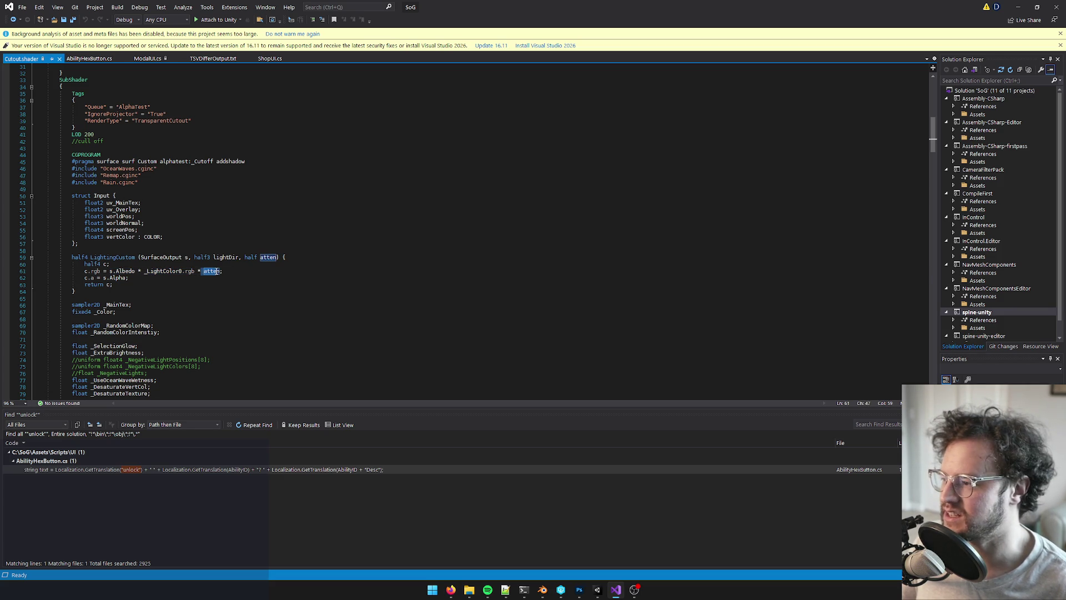
click(239, 271)
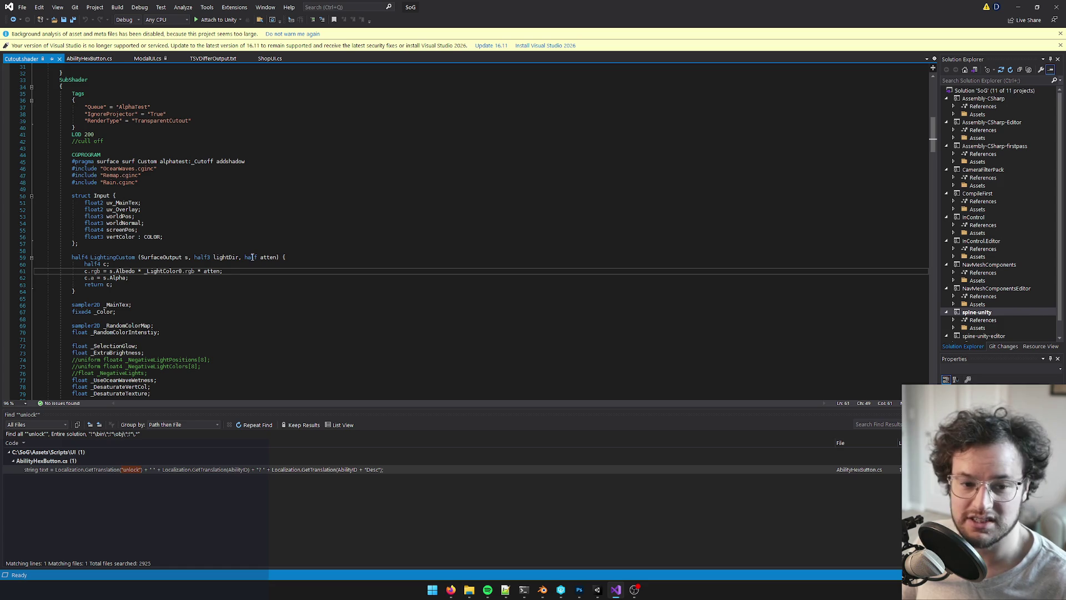
key(Down)
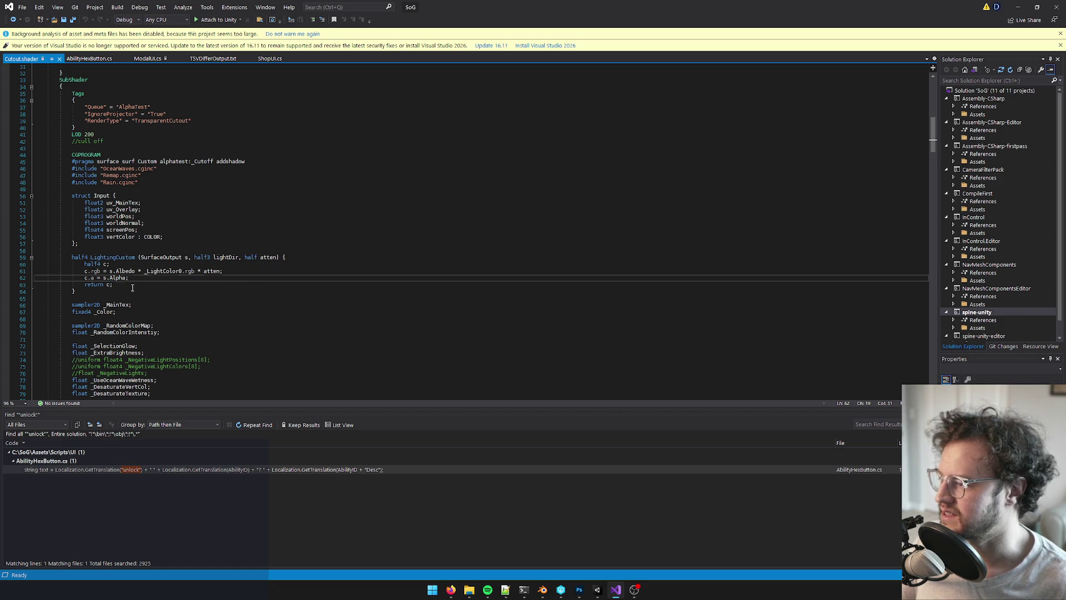
key(Down)
scroll(262, 302, down, 14)
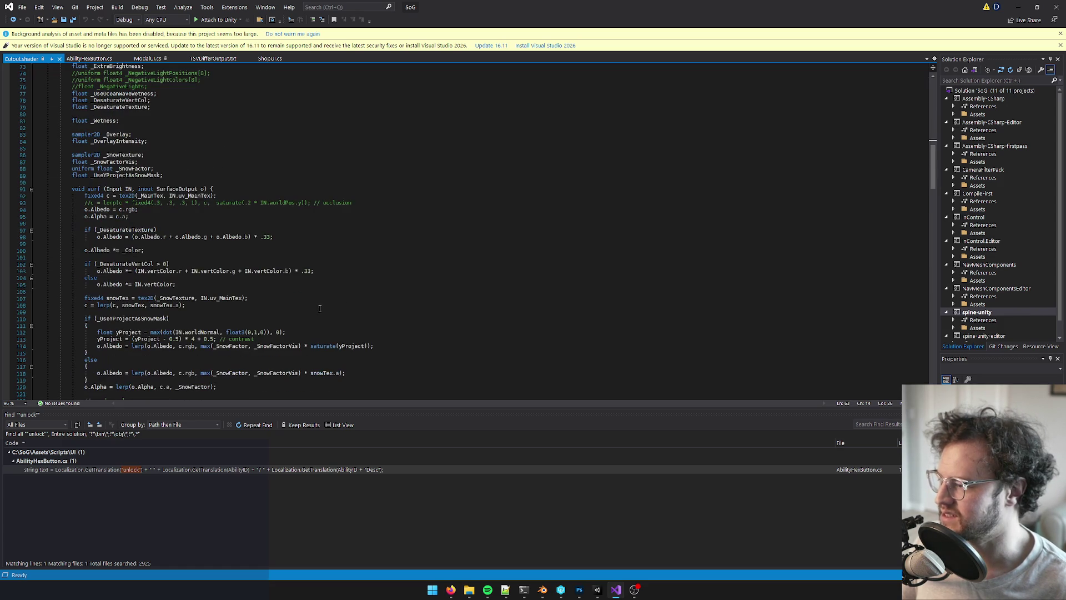
Review the start of the surf function in CutOut.shader
scroll(362, 280, down, 2)
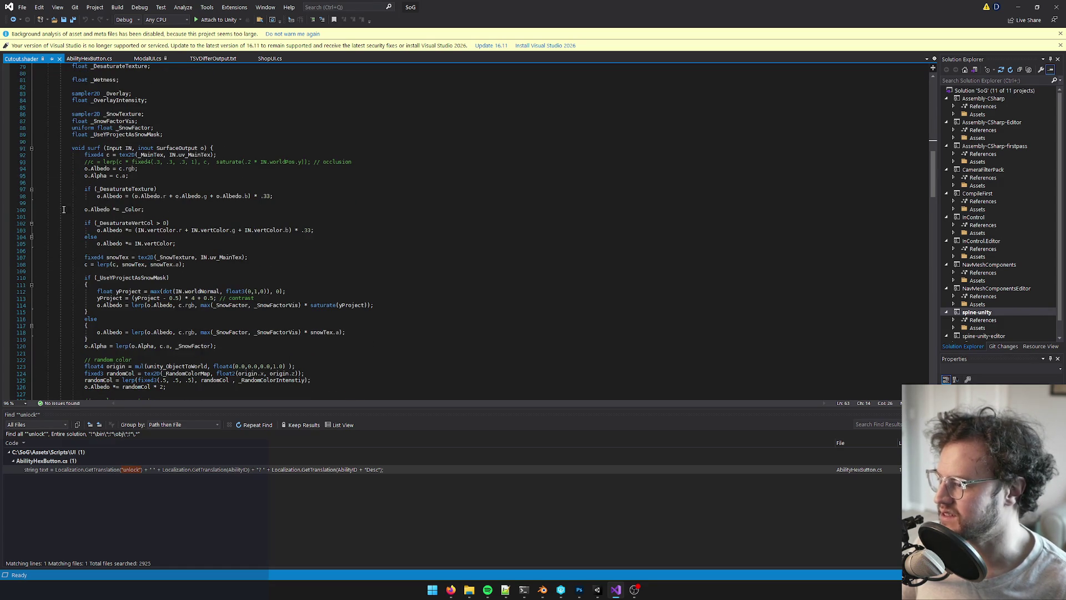
mouse_move(74, 151)
mouse_down()
mouse_move(222, 156)
mouse_move(250, 261)
mouse_move(367, 311)
mouse_move(406, 265)
mouse_move(408, 275)
mouse_move(426, 263)
mouse_up()
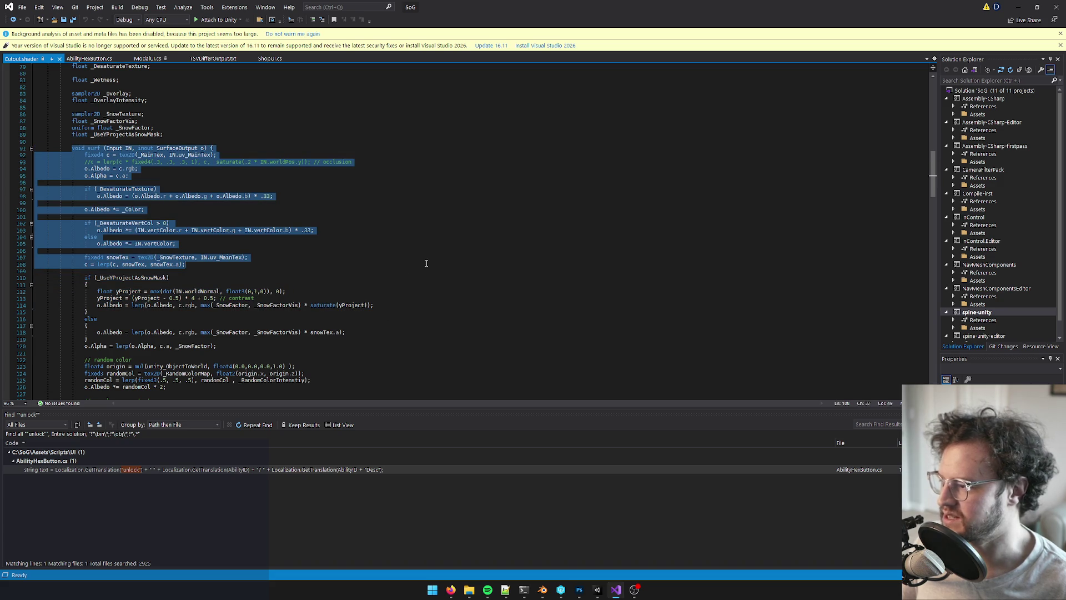
click(472, 255)
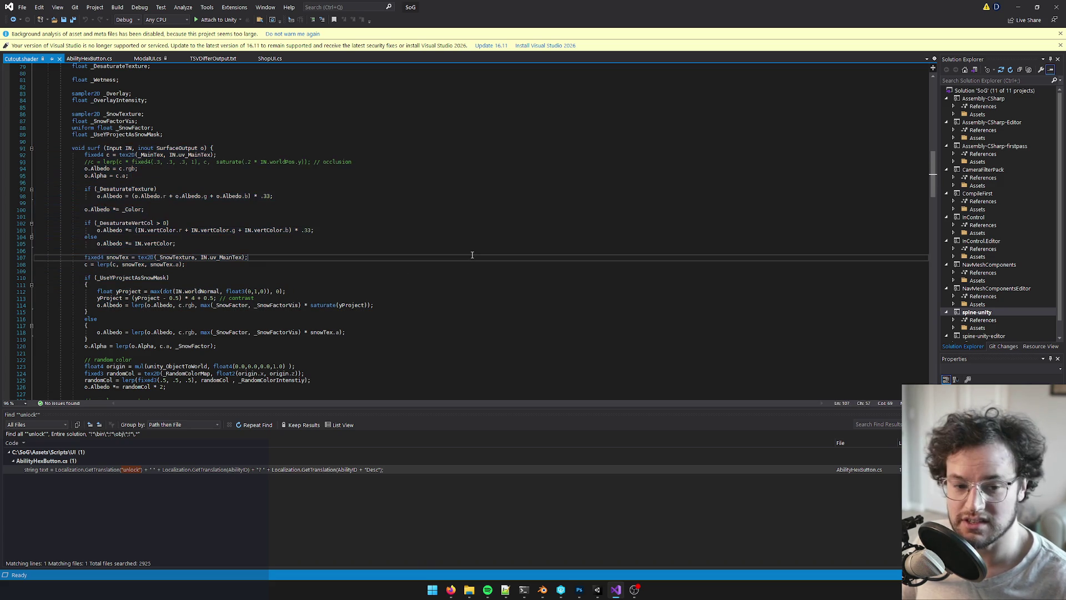
Look over the _DesaturateVertCol desaturation block without editing, then minimize Visual Studio
scroll(321, 244, down, 2)
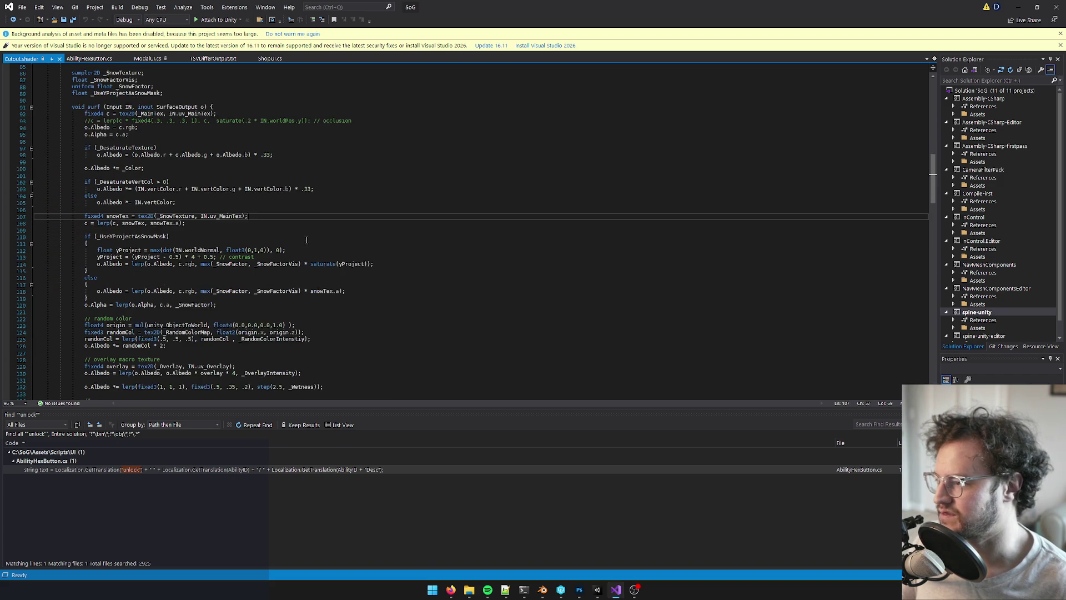
drag(85, 182, 182, 197)
drag(172, 182, 82, 186)
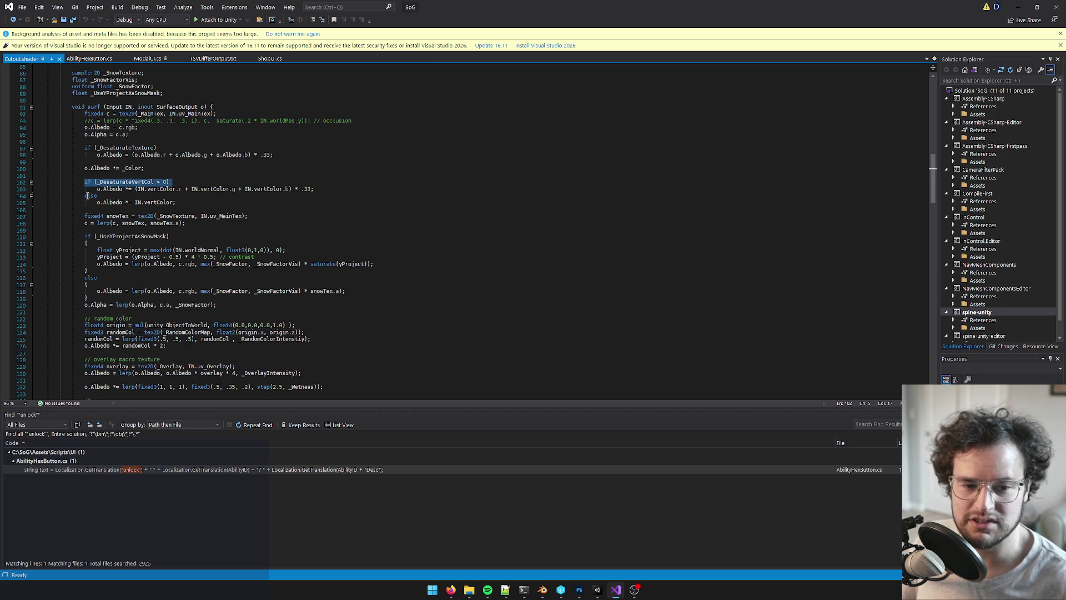
scroll(140, 204, up, 1)
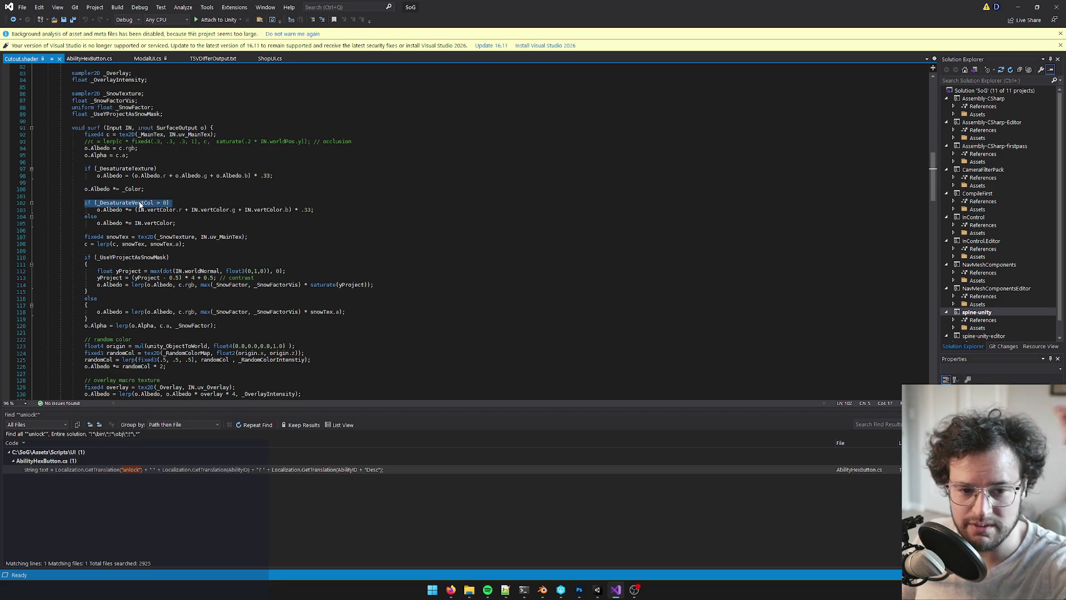
click(162, 189)
drag(83, 205, 323, 214)
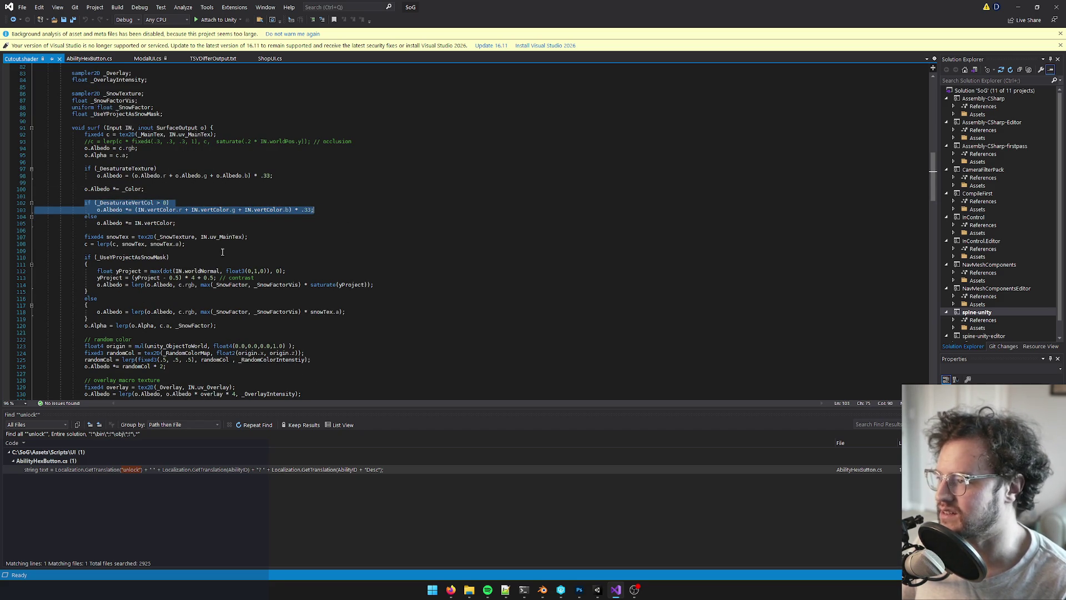
click(274, 198)
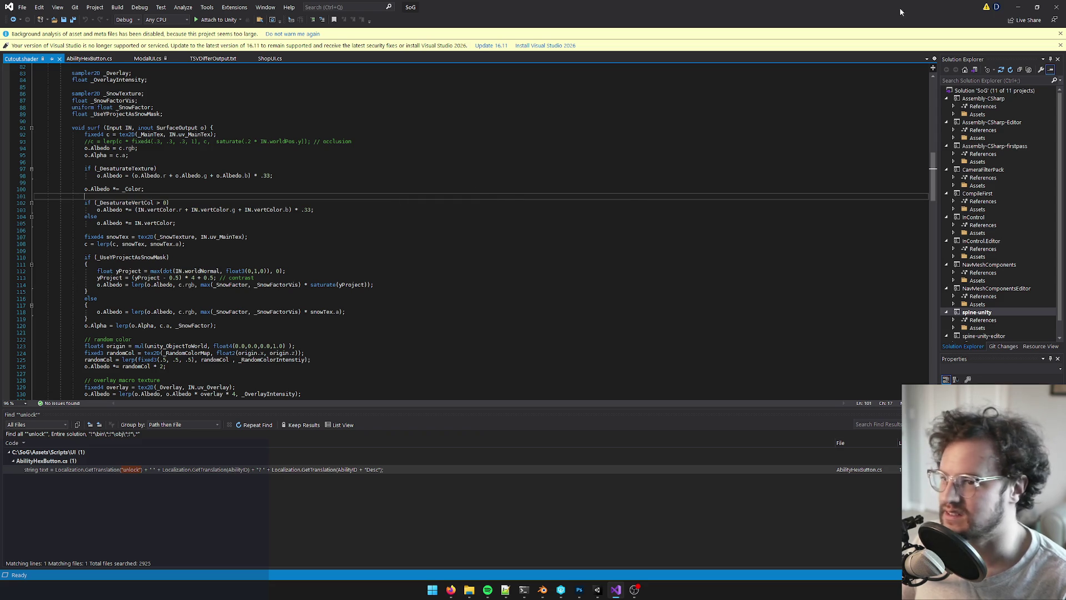
click(1021, 10)
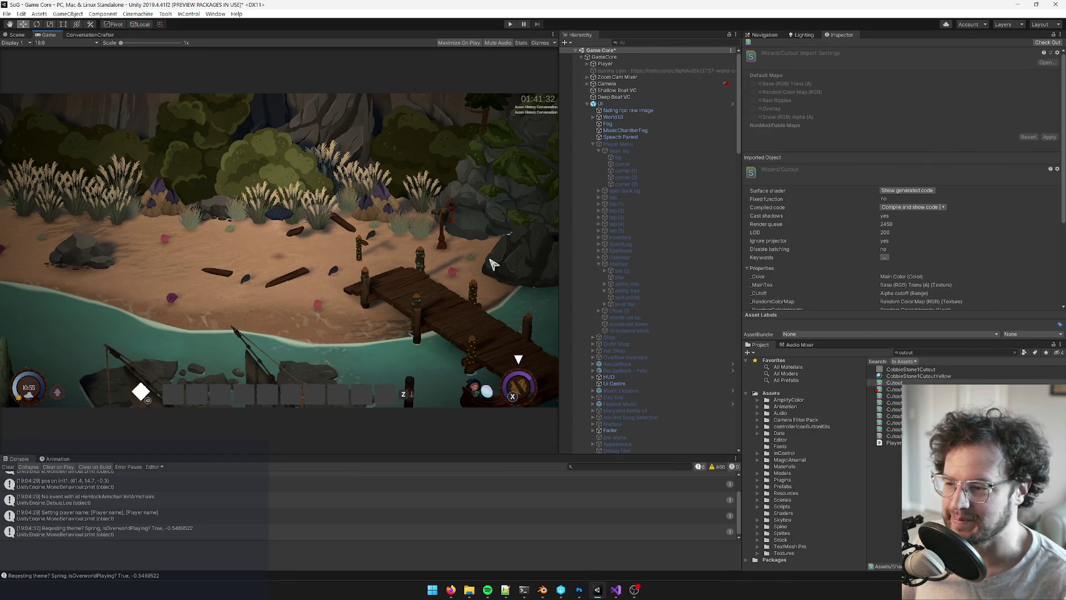
Check GameCore's Game Manager settings and start the game in play mode
click(599, 58)
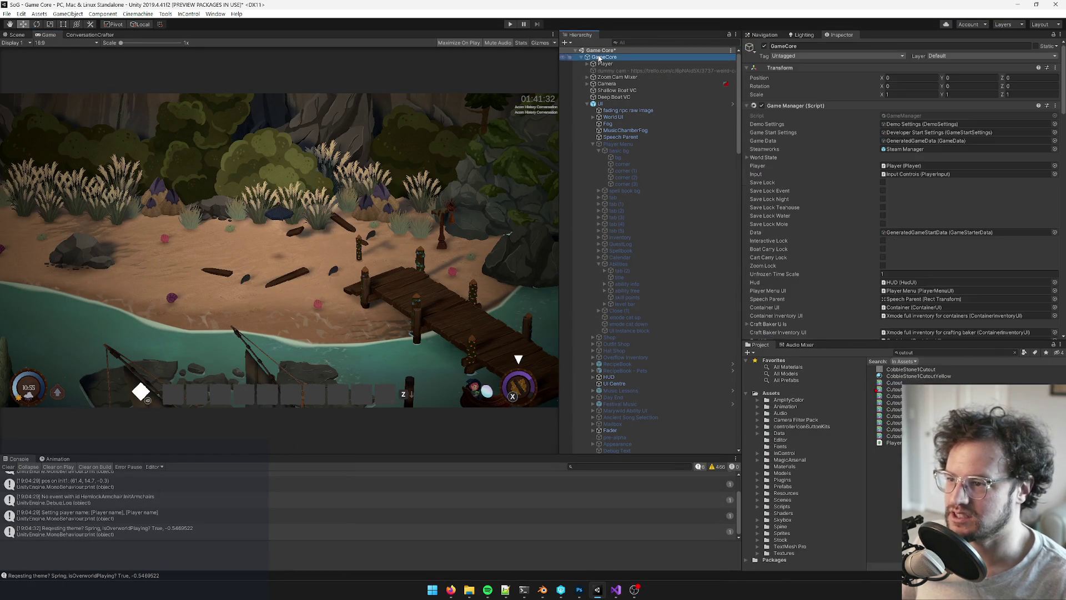
click(510, 25)
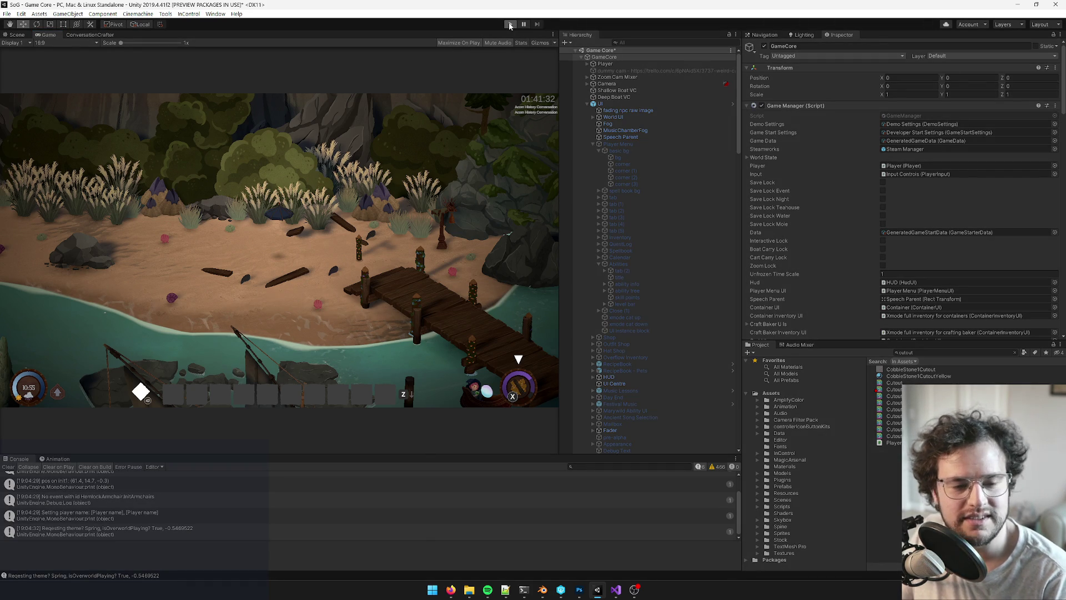
click(509, 25)
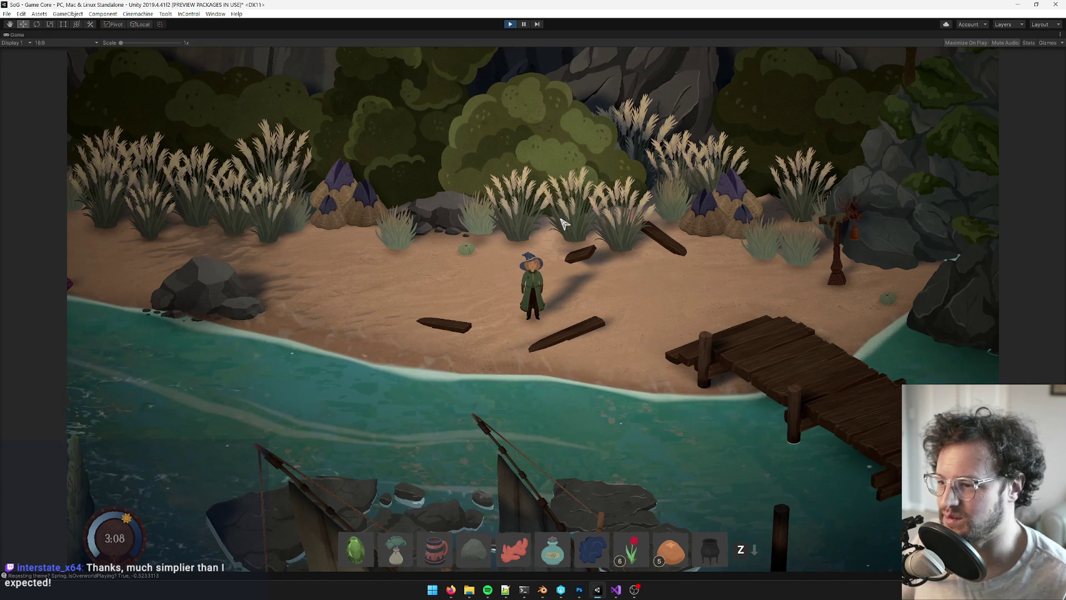
Walk up the beach, open the menu and view the song ついてこさせる in the songs list
key(w)
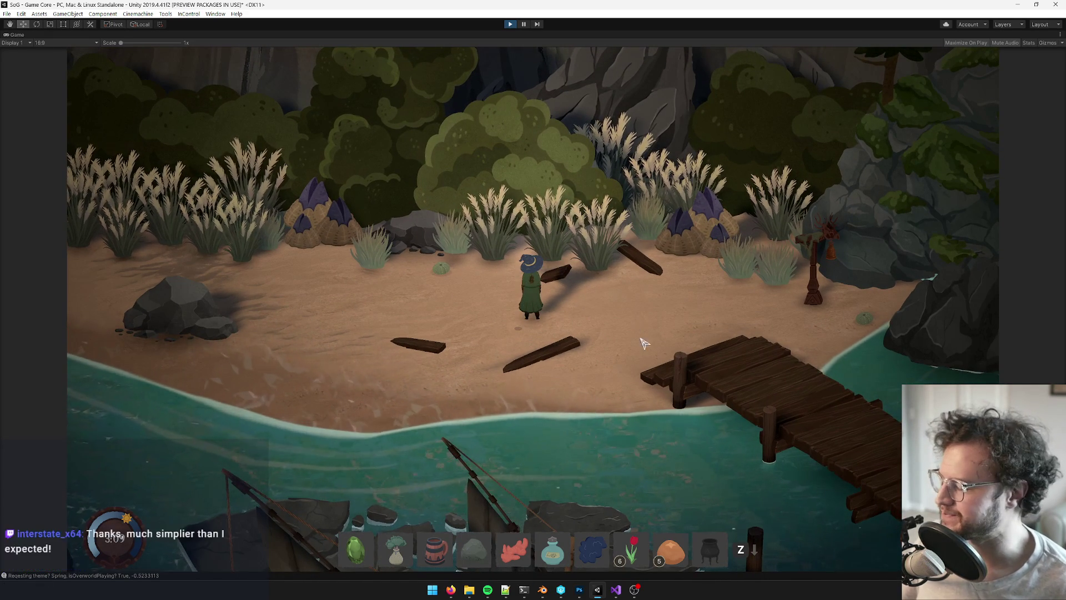
key(z)
key(e)
key(e)
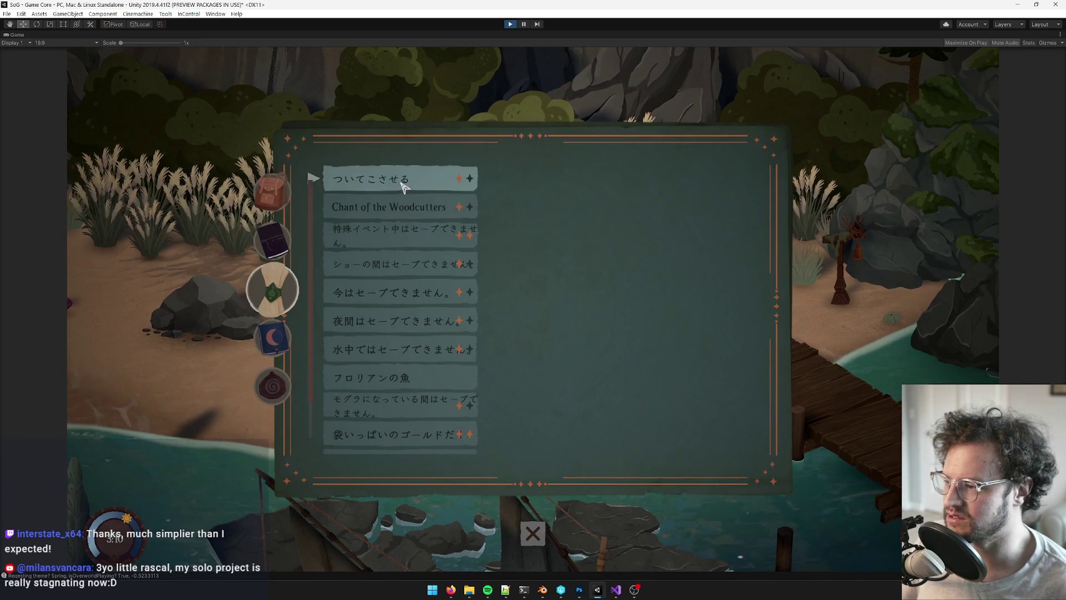
click(405, 178)
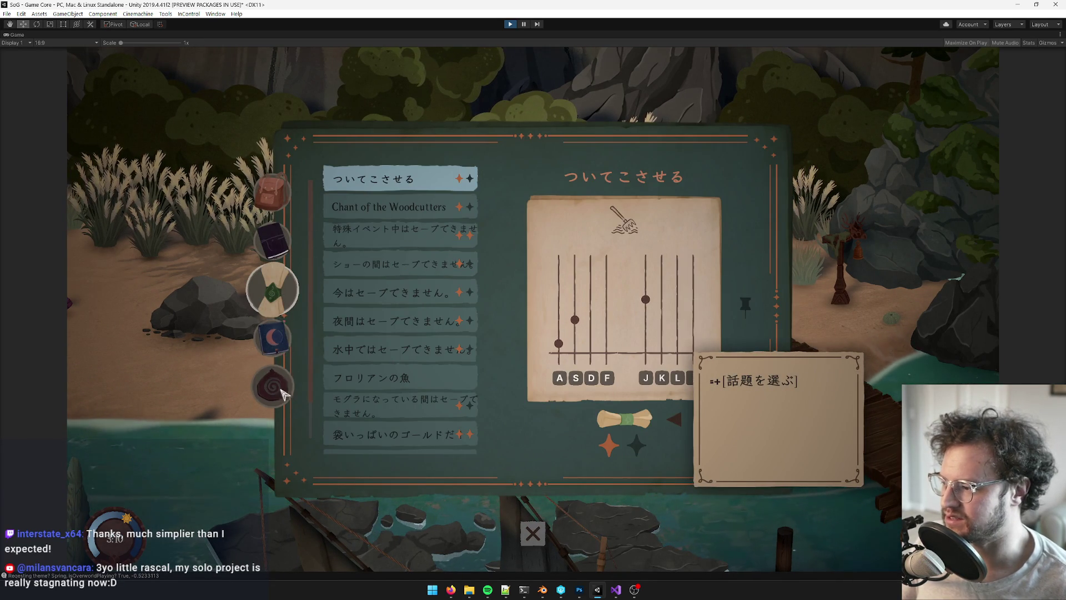
Unlock the potion-practice cauldron hex on the skill board, then start the GiveXP debug command
key(e)
key(e)
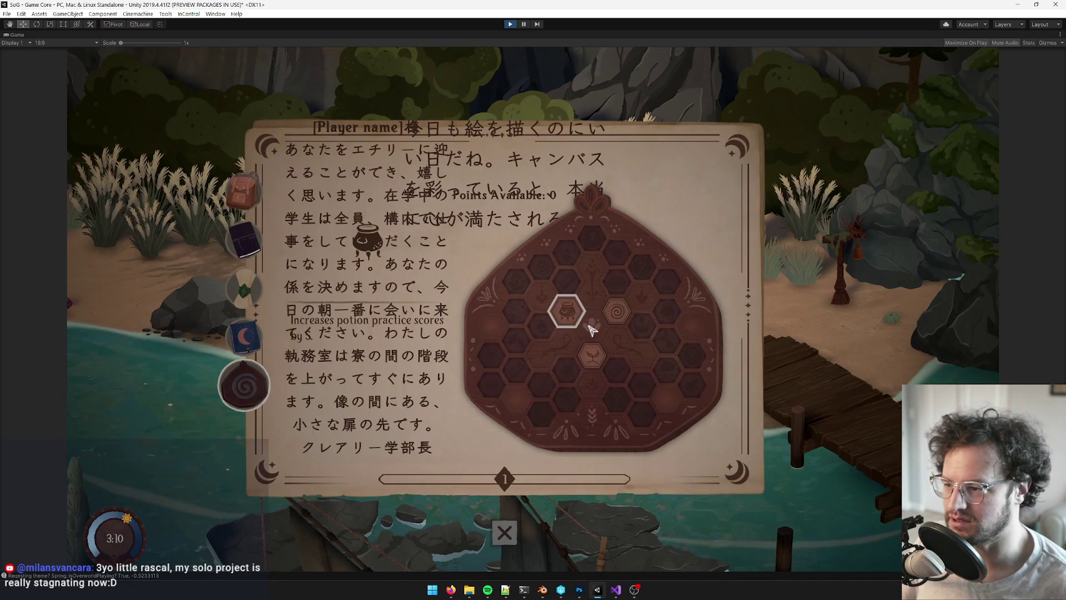
mouse_move(571, 316)
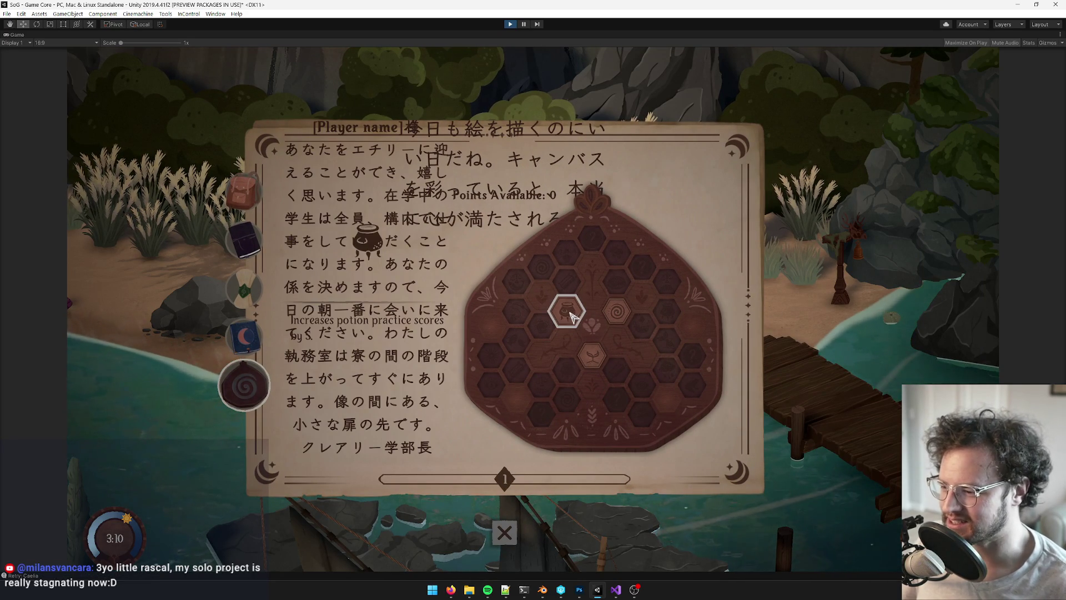
click(572, 316)
click(506, 376)
key(Escape)
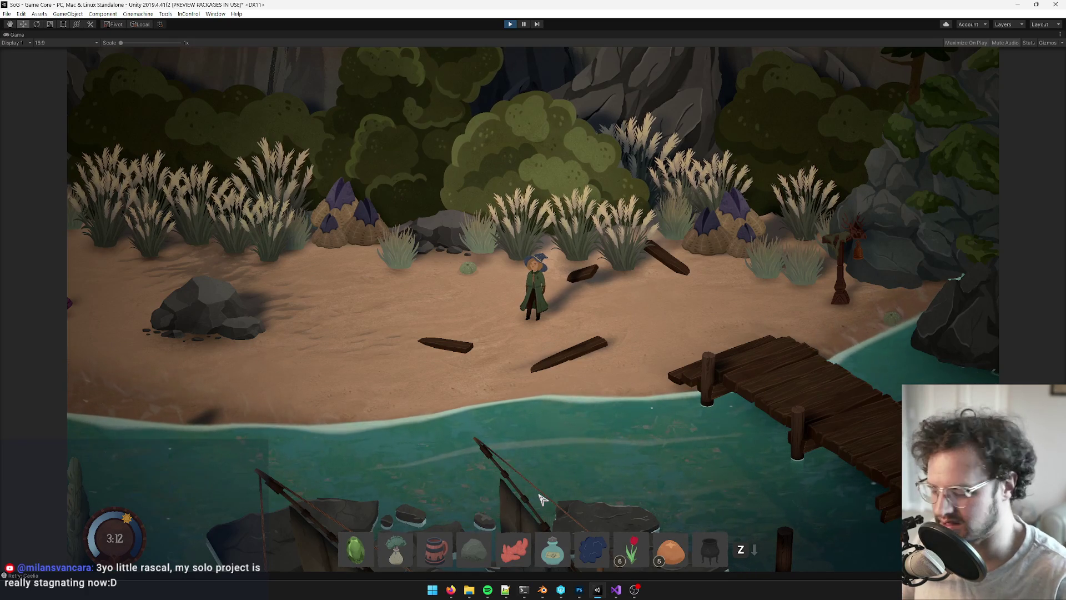
key(grave)
text(givex)
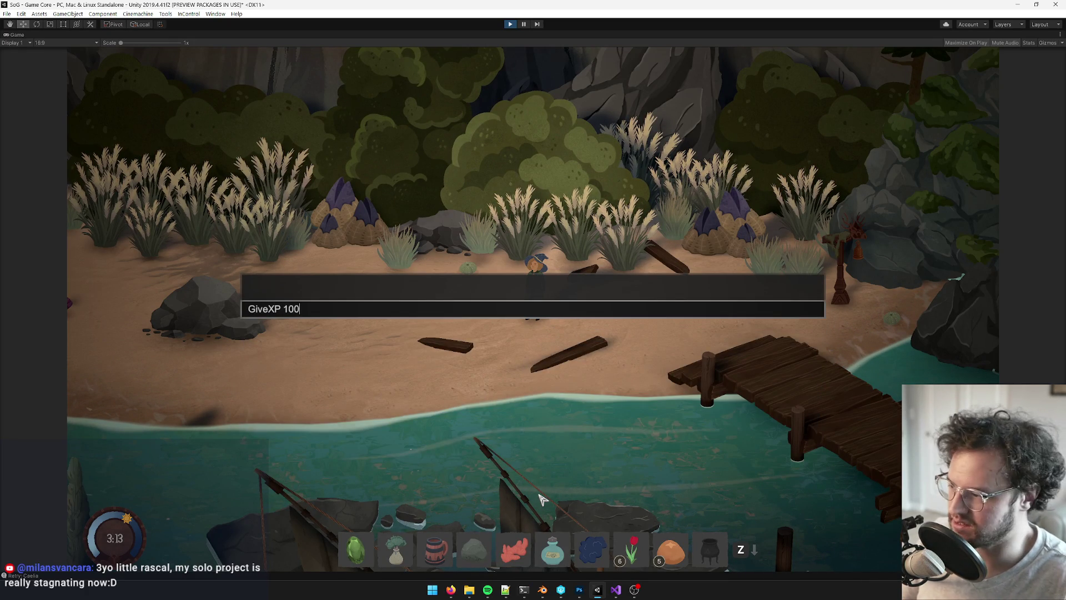
Run GiveXP 100 and open the skill board to see the new points
key(grave)
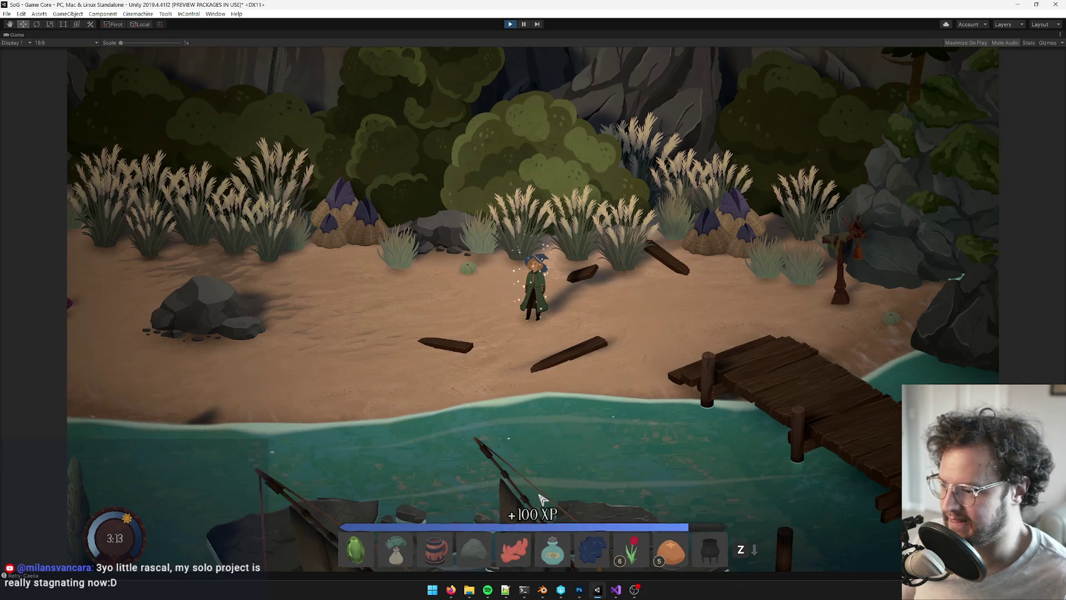
key(k)
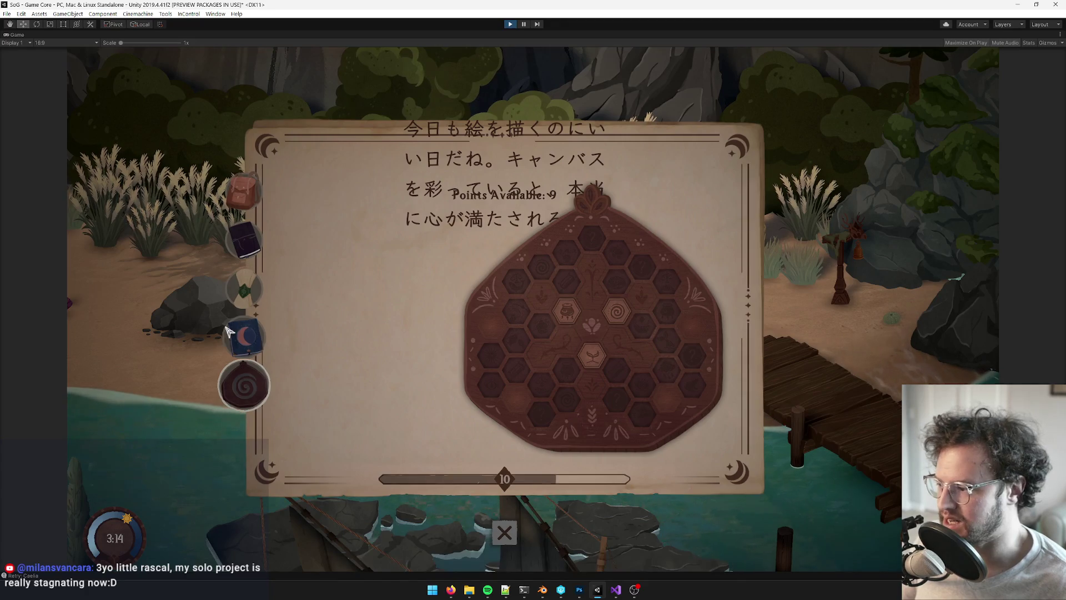
click(244, 336)
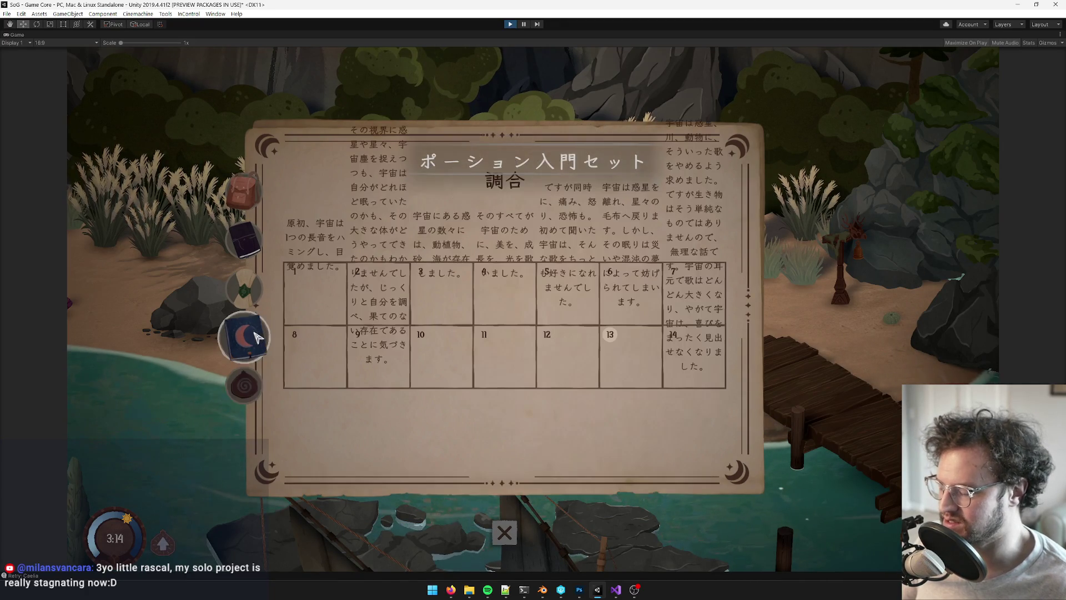
click(271, 386)
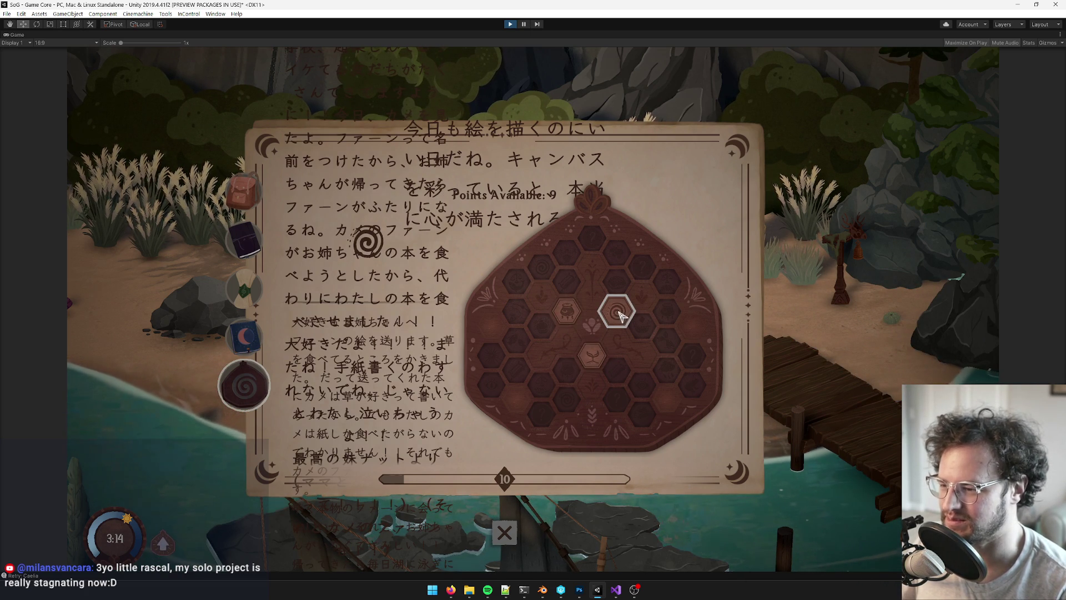
Decline unlocking the spiral hex, then close the board to the pause menu
click(617, 316)
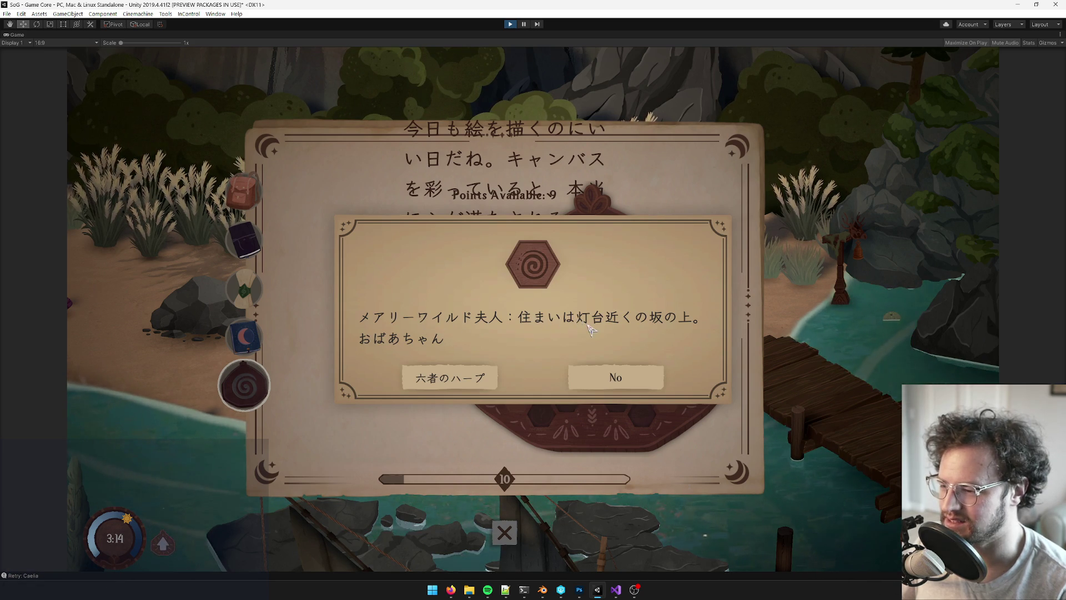
click(564, 377)
key(Escape)
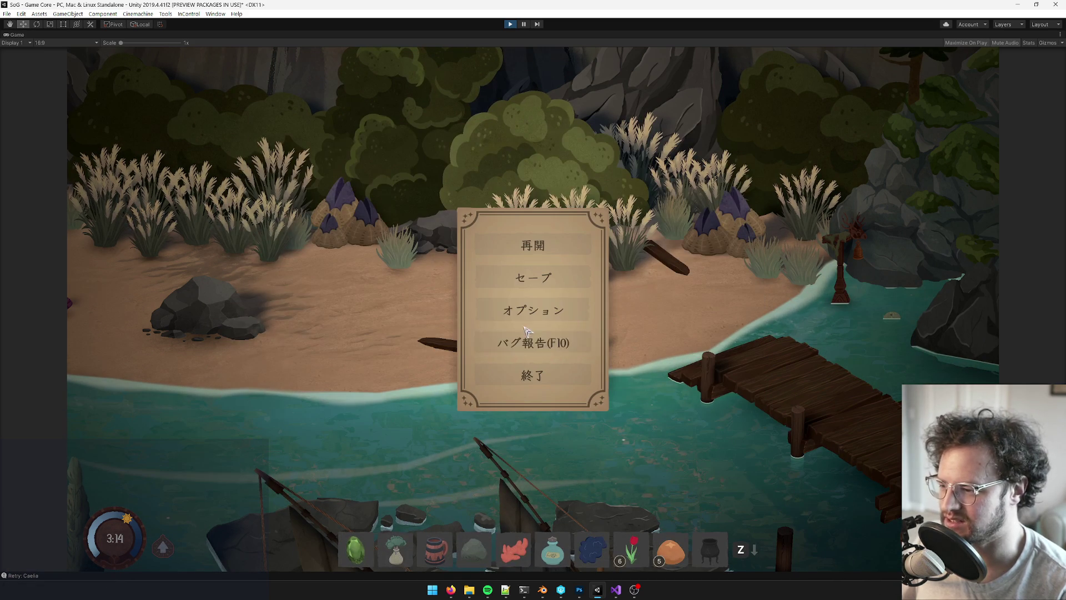
Set the game language to No Translation under Options > Language, then return to Abilities
click(521, 321)
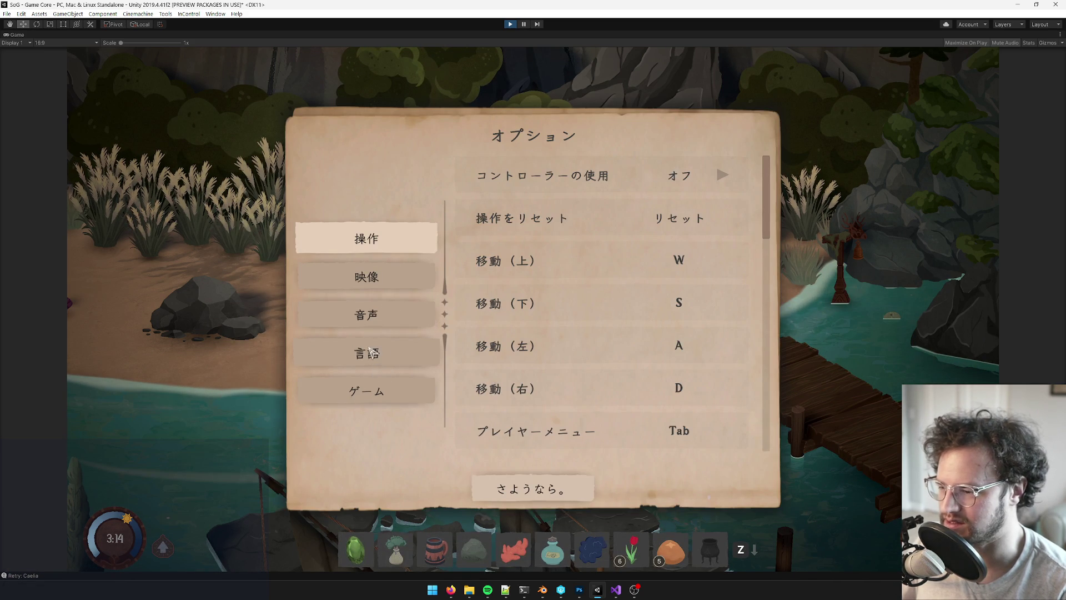
click(389, 359)
key(Up)
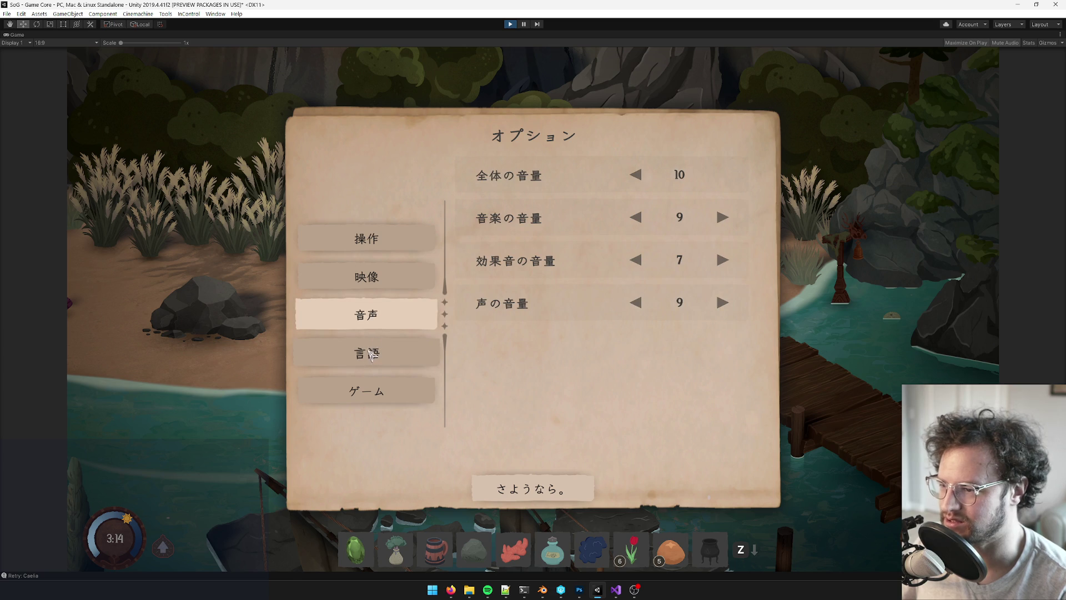
click(371, 354)
click(639, 220)
click(638, 220)
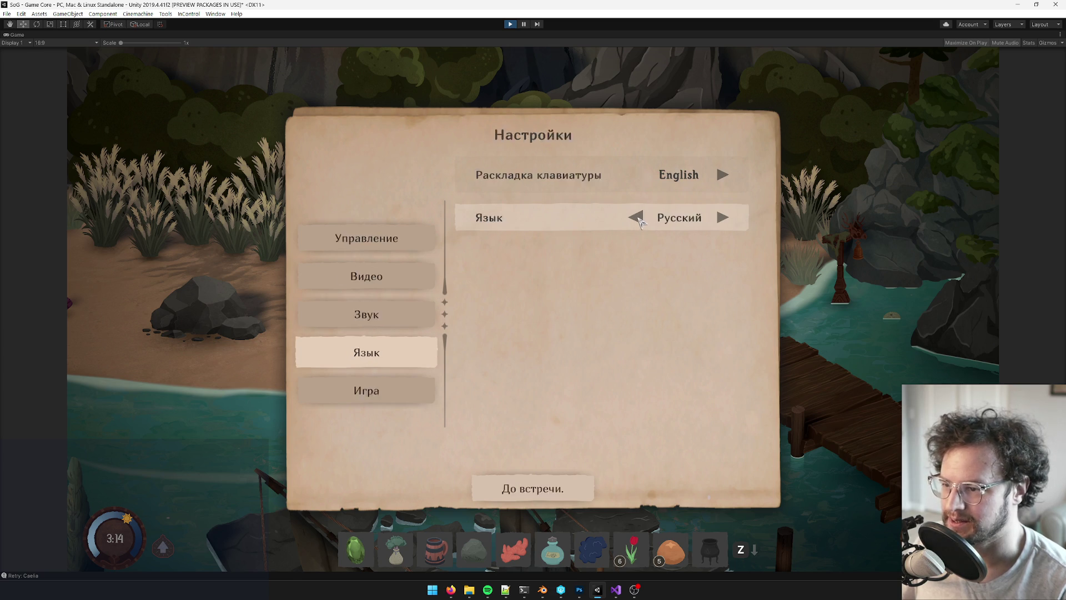
click(638, 219)
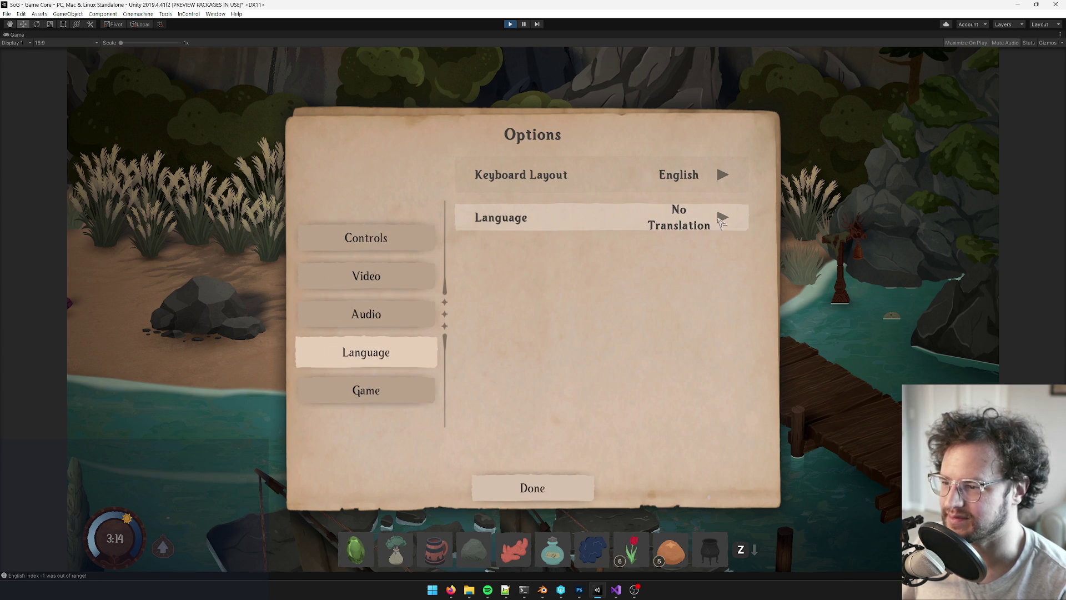
click(722, 220)
click(634, 217)
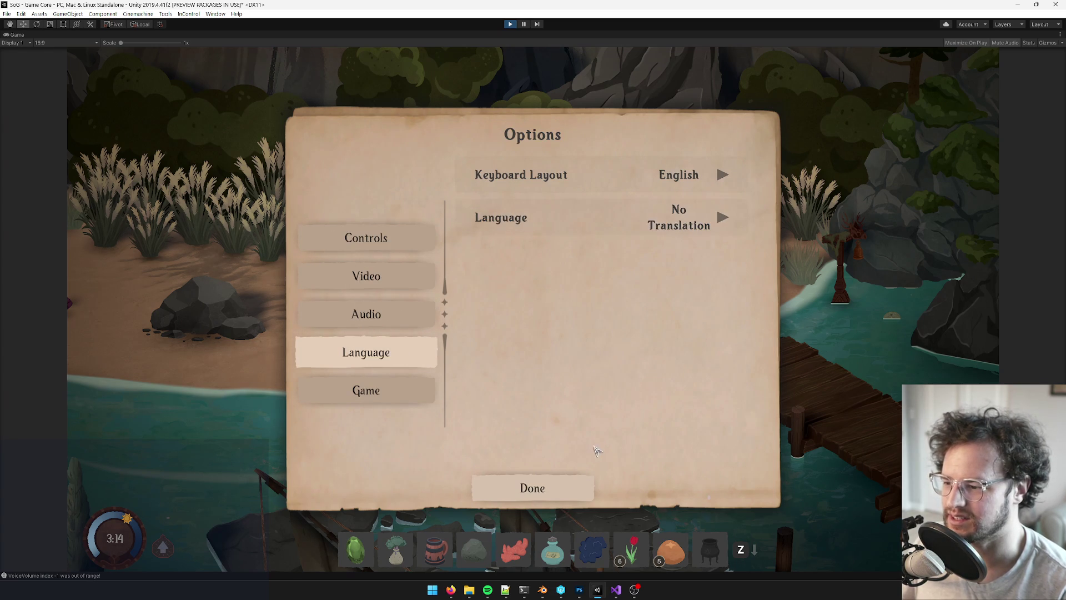
click(589, 486)
key(Tab)
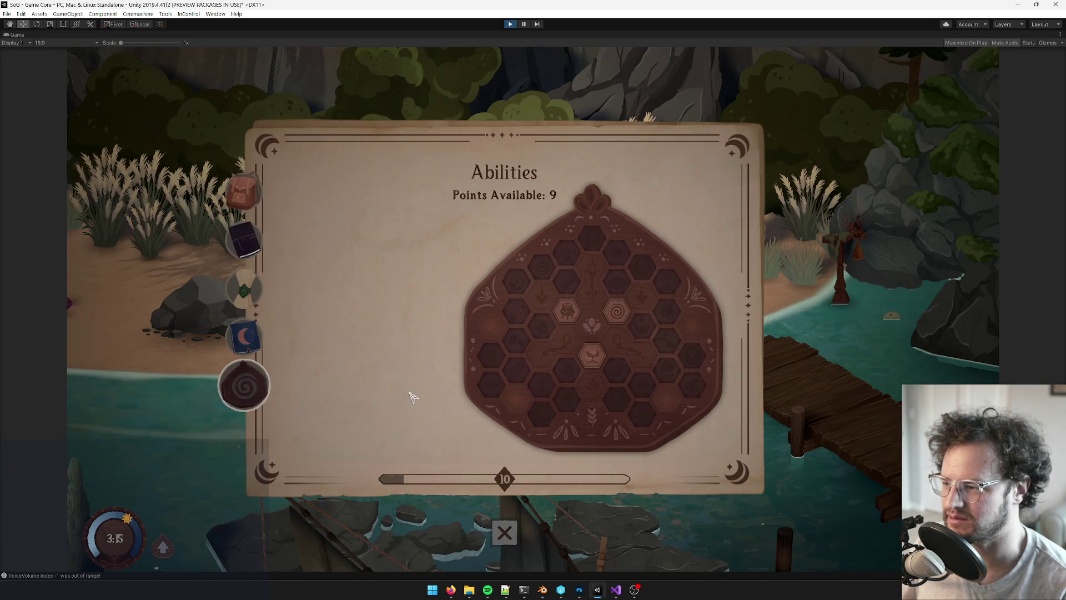
Decline the unlock prompts for the spiral and cauldron abilities
click(615, 312)
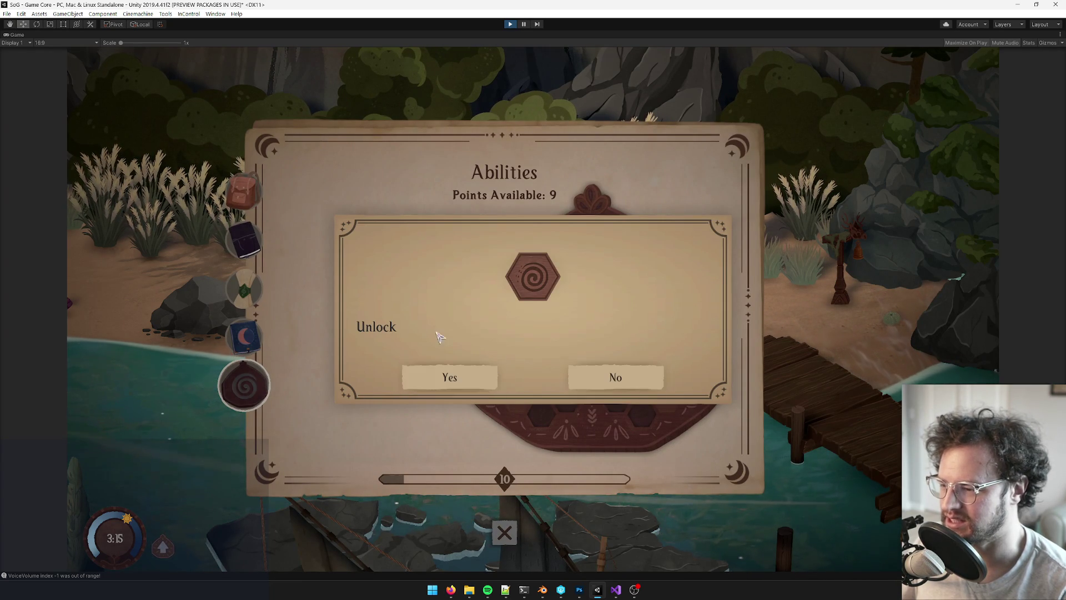
click(633, 375)
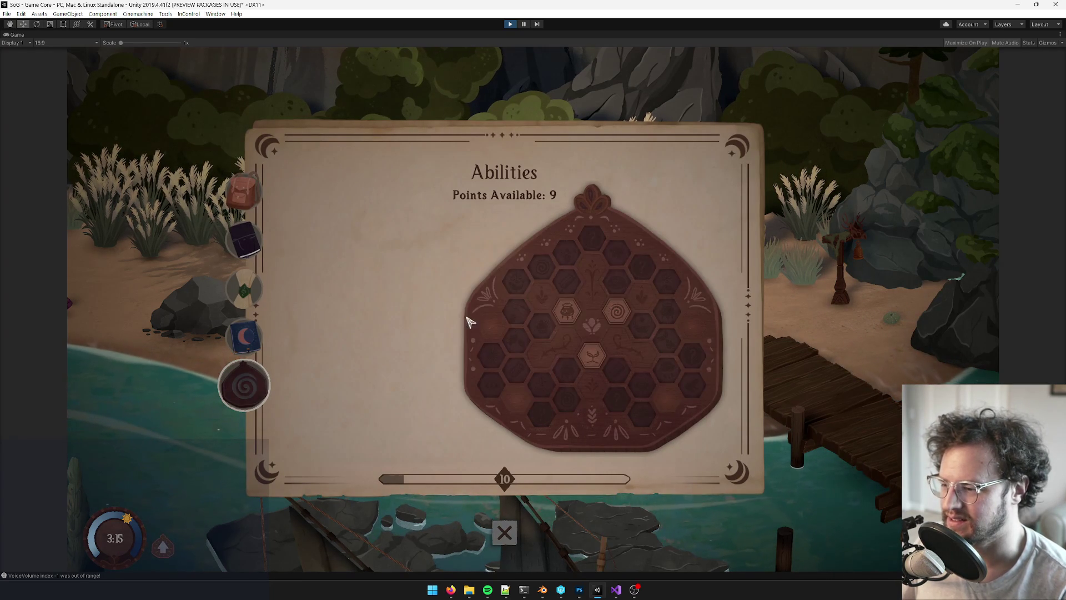
click(566, 311)
click(590, 369)
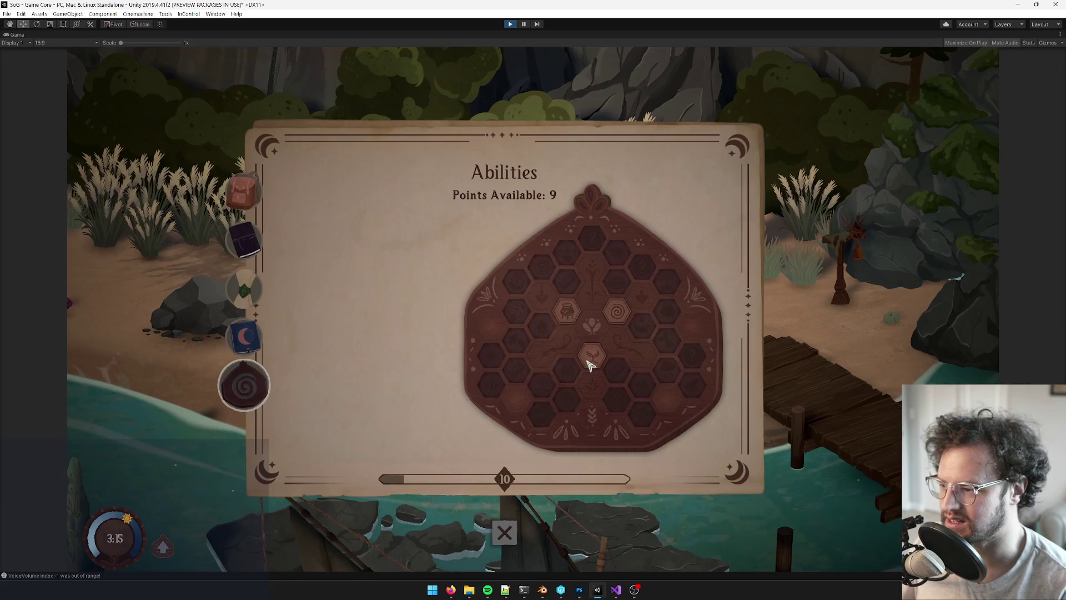
Exit play mode with Ctrl+P to restore the full editor layout
click(511, 25)
mouse_move(451, 589)
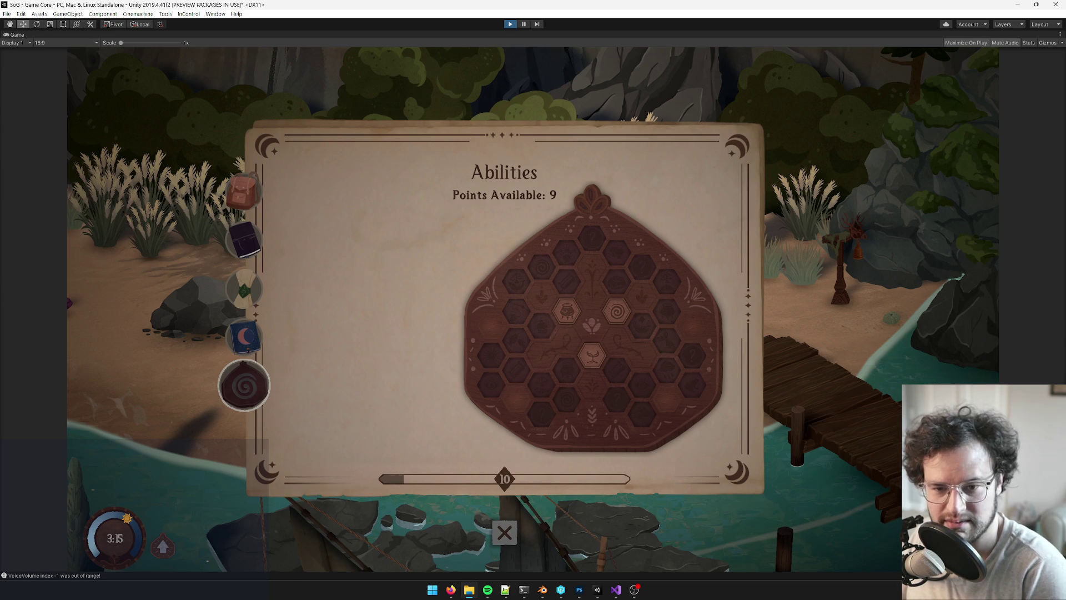
key(ctrl+p)
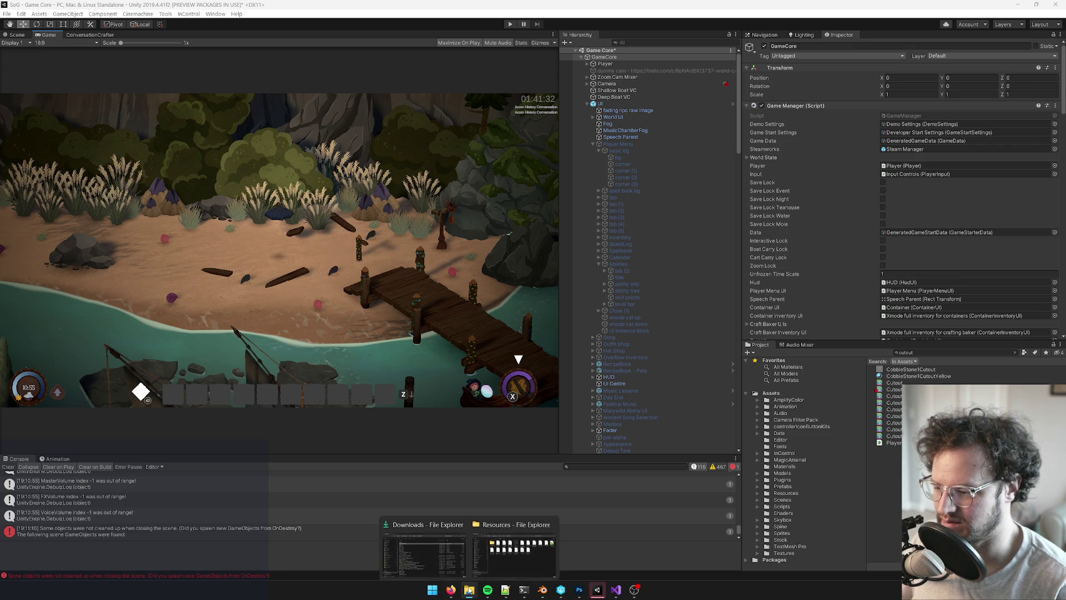
Replace MasterLocSheet.txt in Assets/Resources with the downloaded sheet
mouse_move(481, 547)
click(481, 548)
click(488, 293)
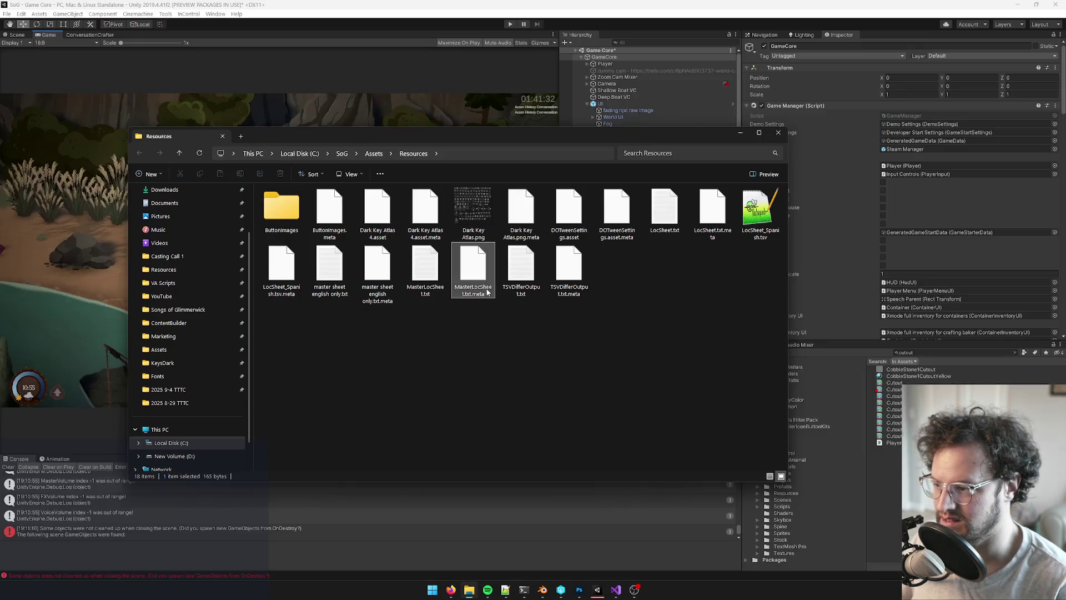
key(Left)
key(Left)
key(Left)
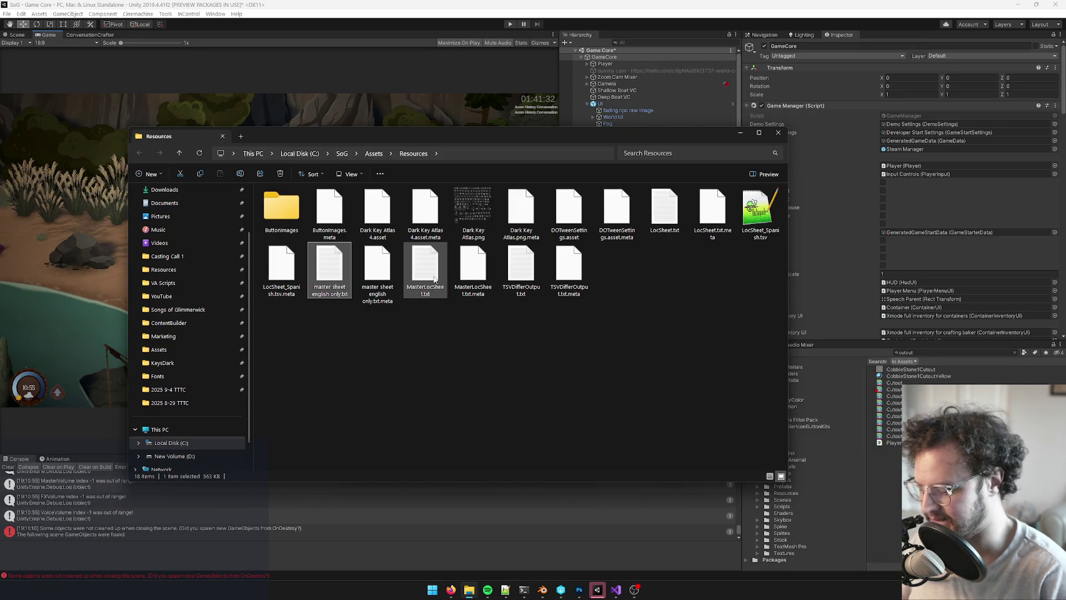
key(Right)
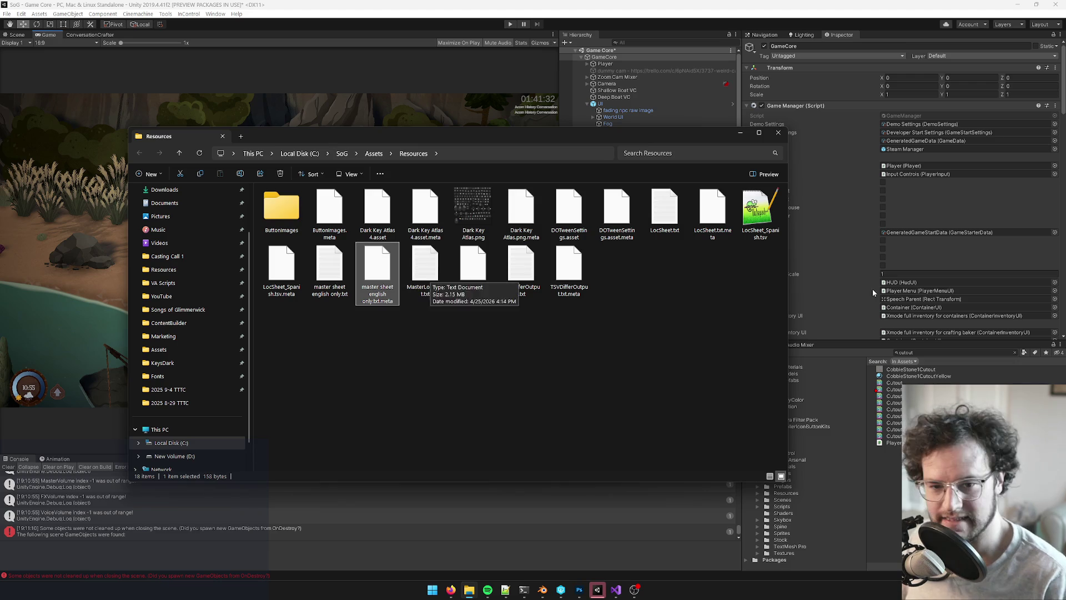
mouse_move(378, 272)
mouse_down()
mouse_move(678, 356)
mouse_move(645, 278)
mouse_move(583, 286)
mouse_up()
click(505, 238)
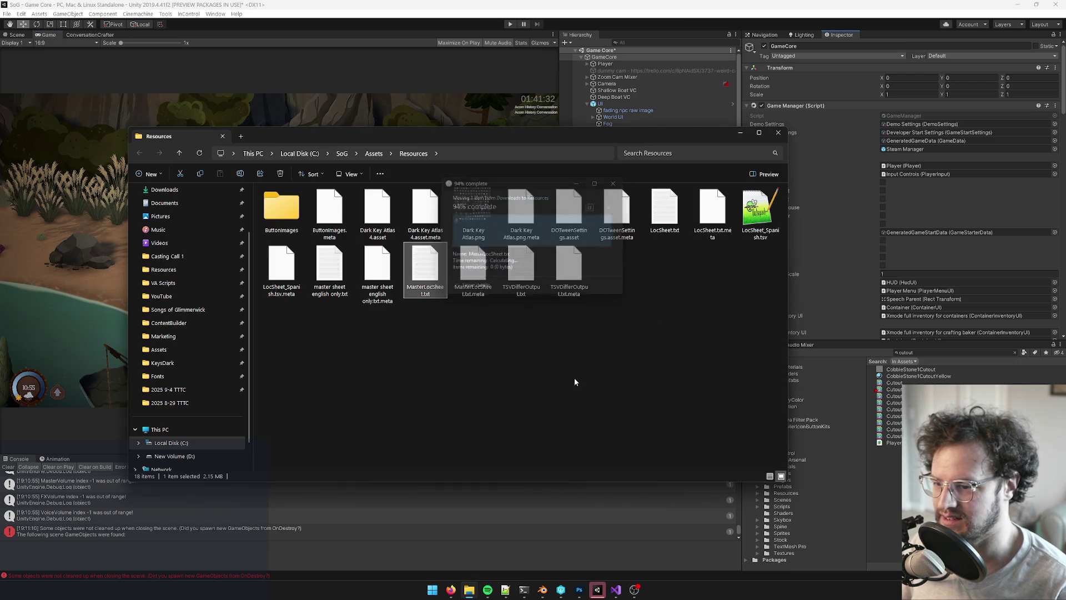
Find MasterLocSheet in Unity's Project panel and open it in Visual Studio
click(925, 352)
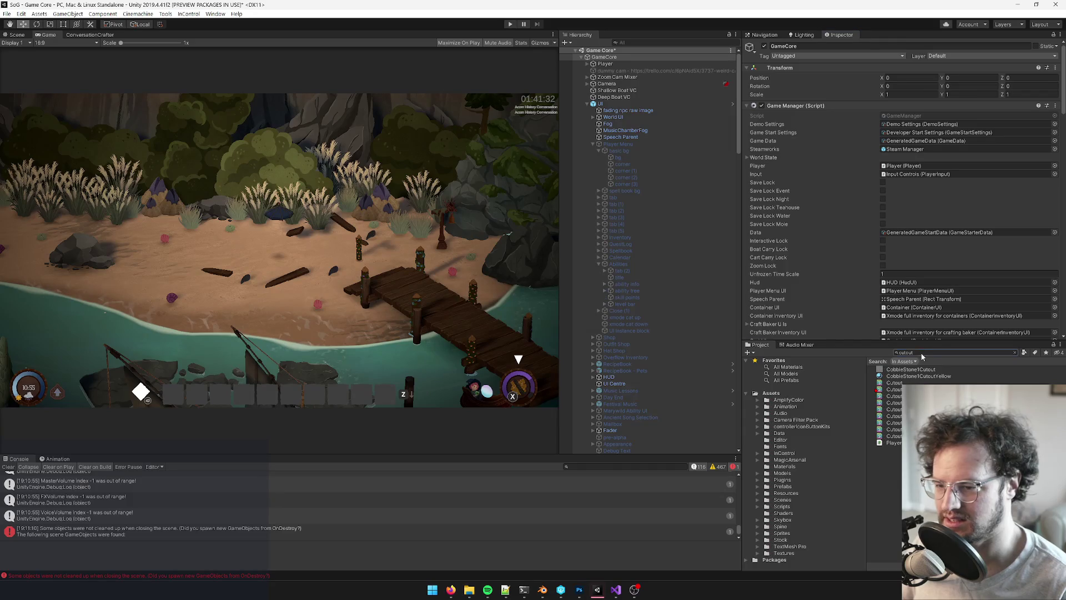
click(922, 353)
text(masterl)
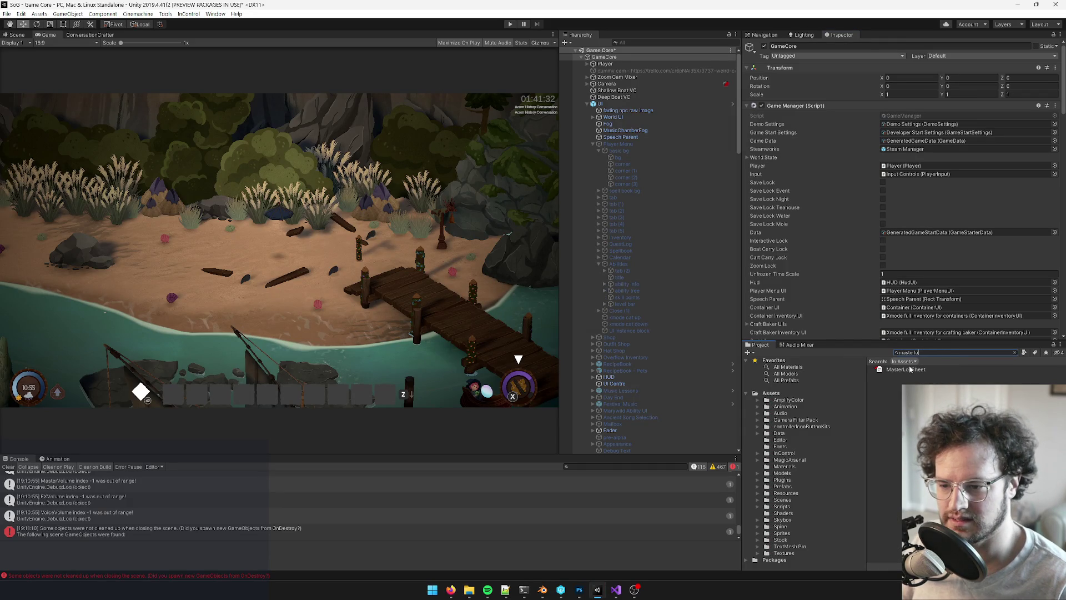
click(913, 370)
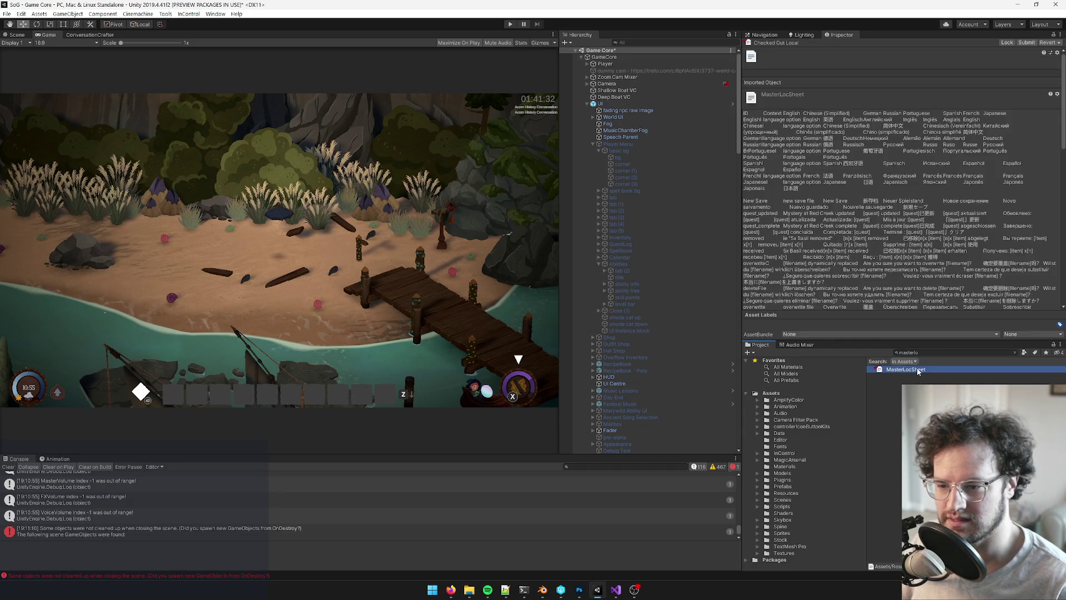
double_click(909, 370)
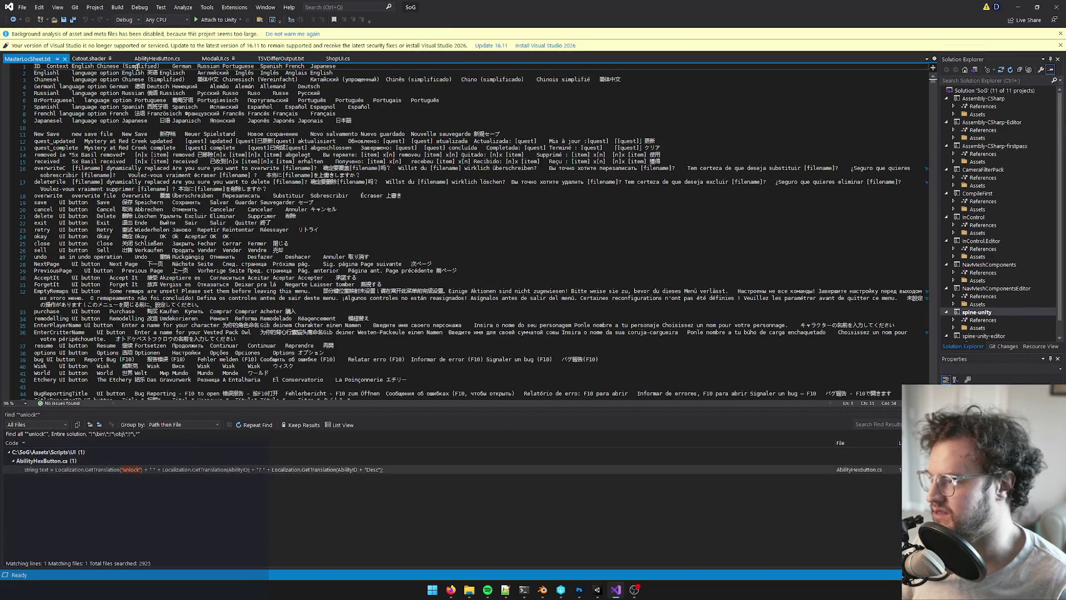
Change the header 'Chinese (Simplified)' to 'Chinese', save, and go back to Unity
double_click(137, 67)
key(BackSpace)
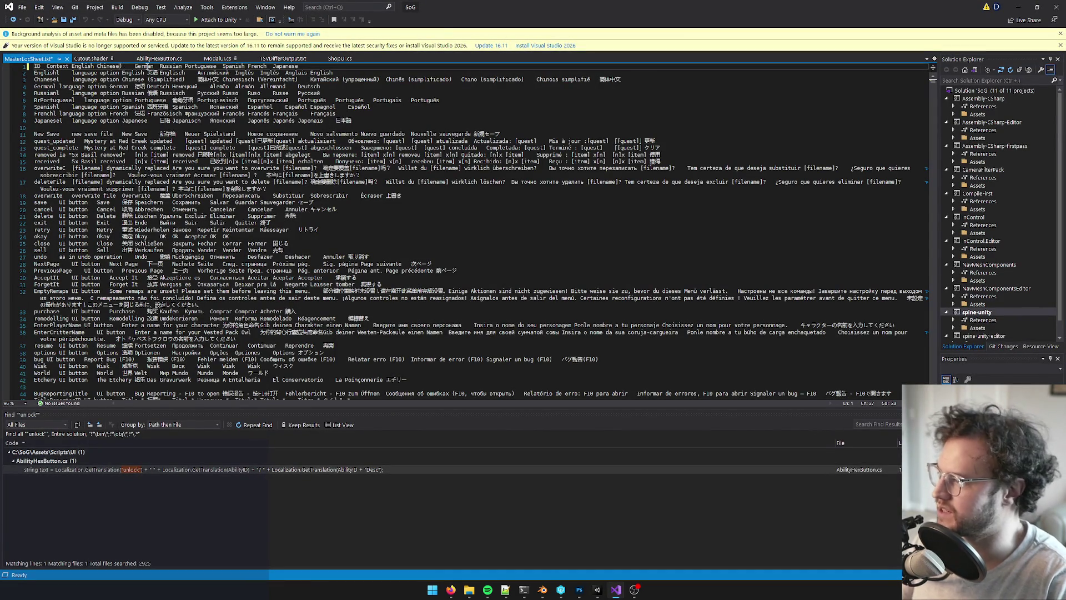
key(ctrl+s)
click(156, 93)
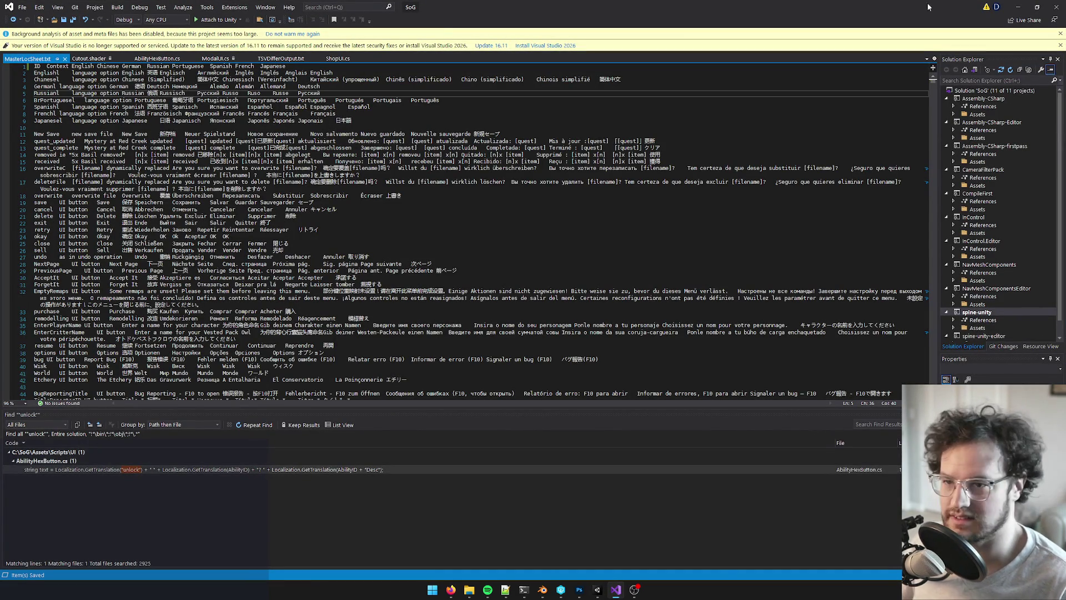
click(1014, 6)
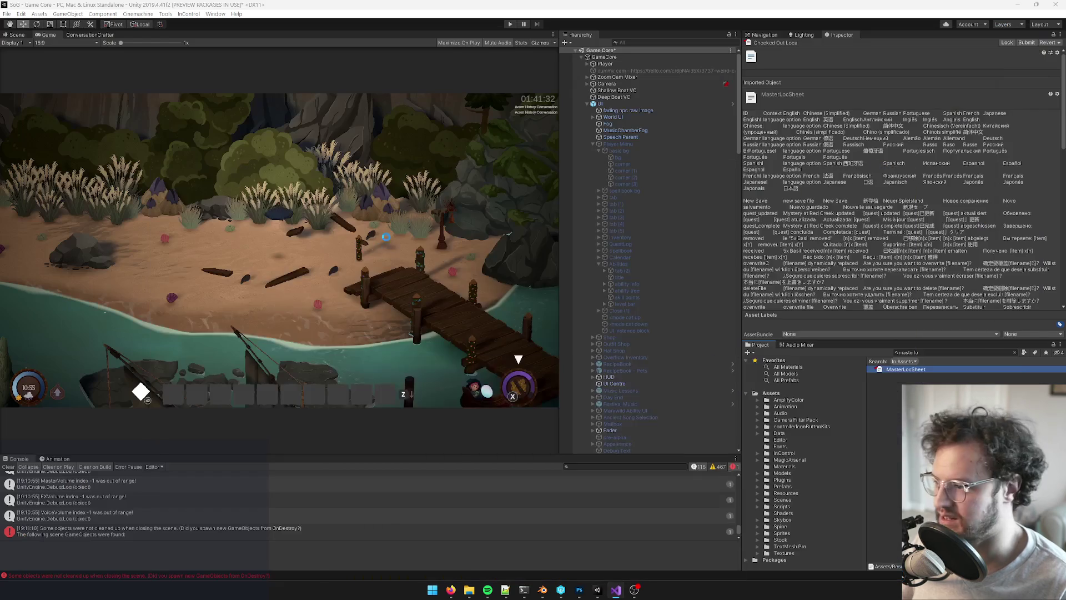
Clear the Console log before running the game
click(9, 467)
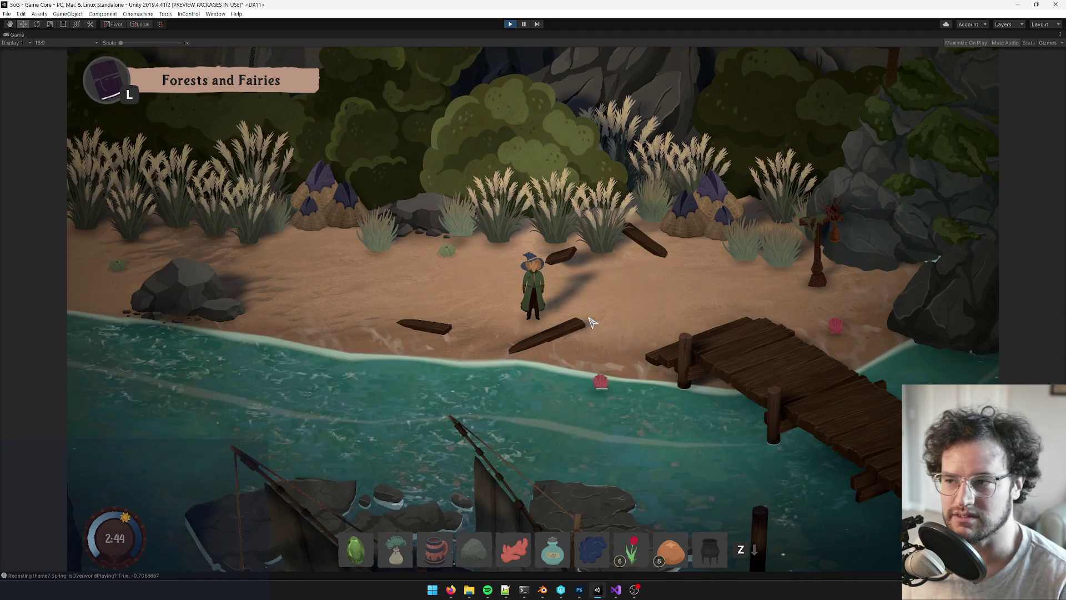
Stop the game and drag the splitter right to widen the game view
key(w)
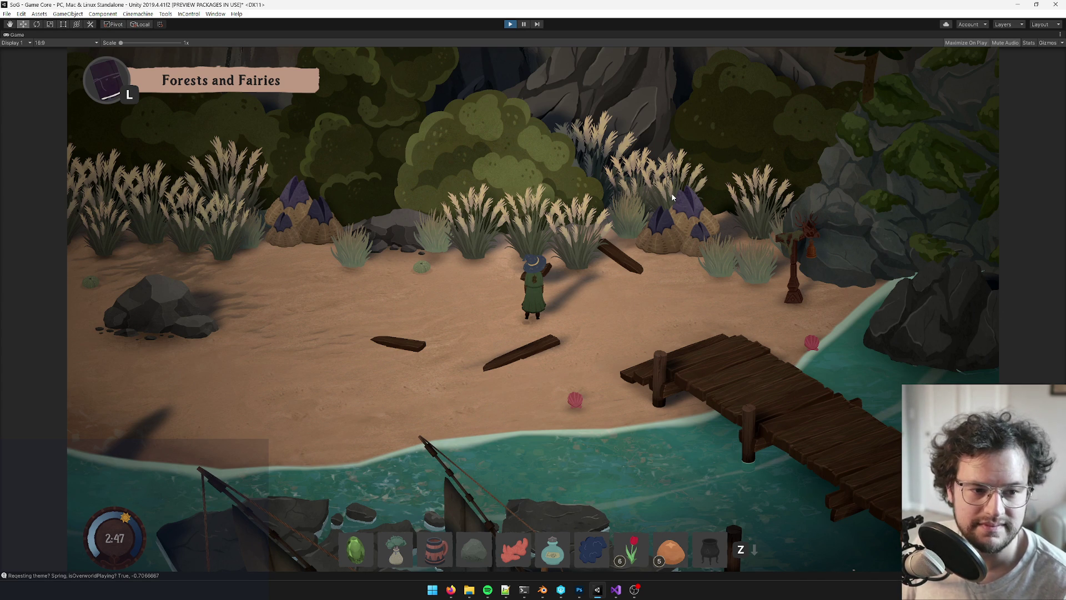
key(ctrl+p)
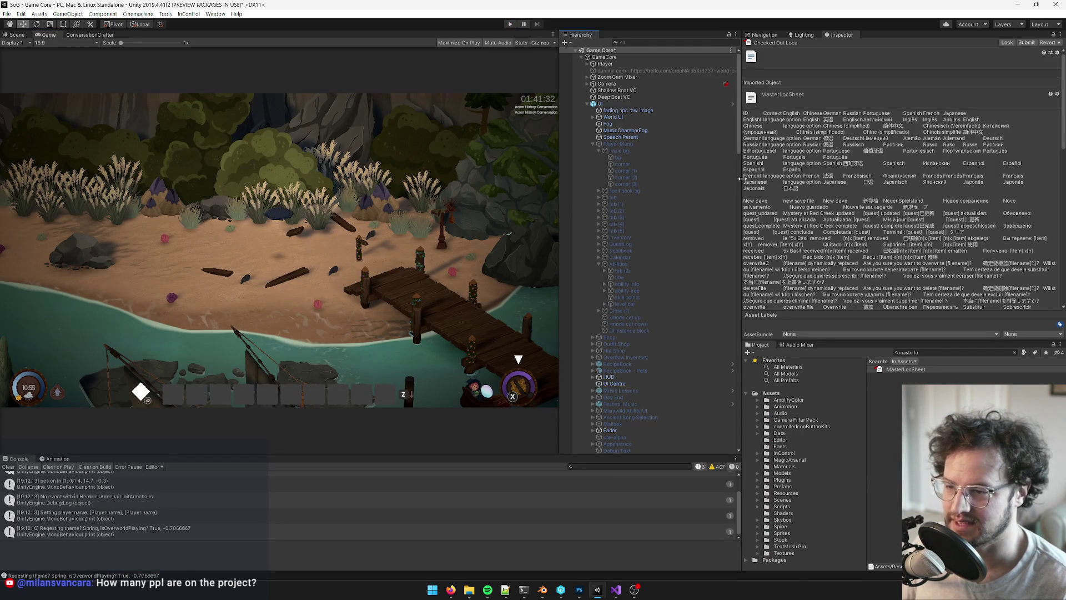
drag(742, 178, 795, 178)
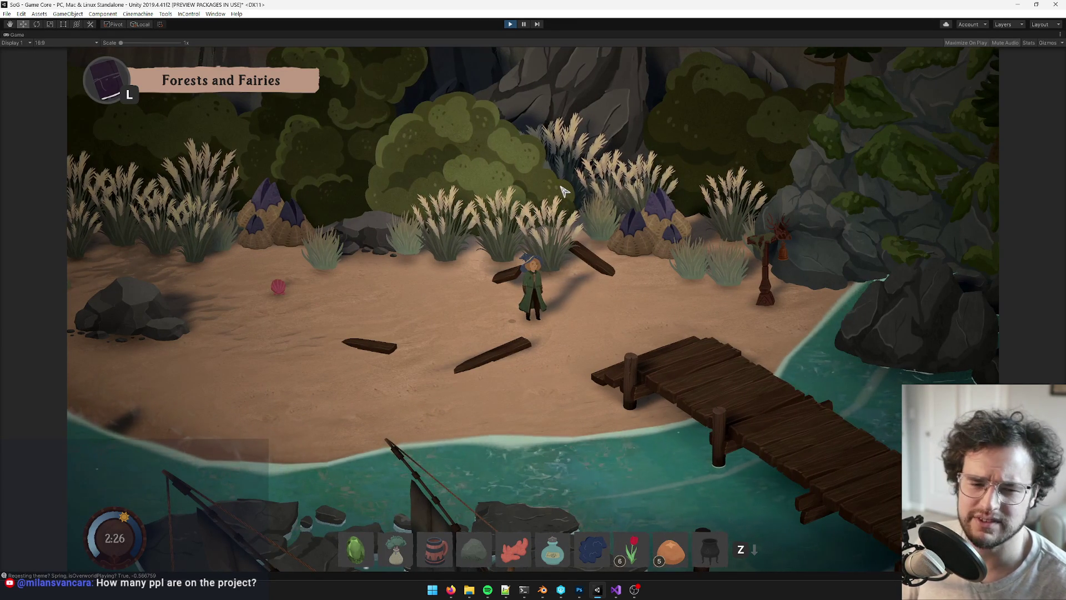
Walk the witch along the beach with W, S and D, then open her inventory
key(w)
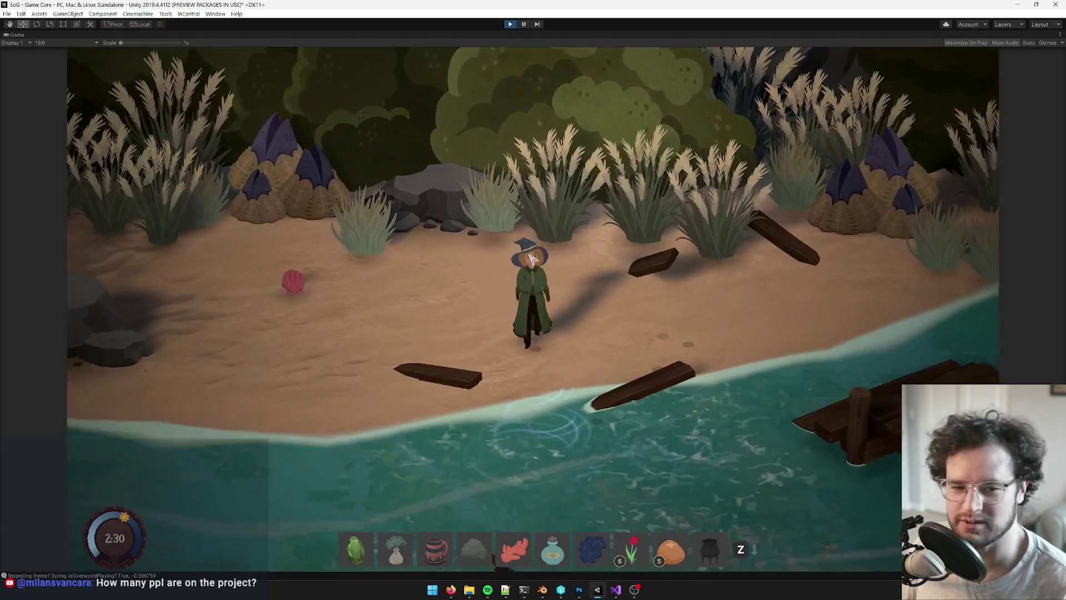
key(s)
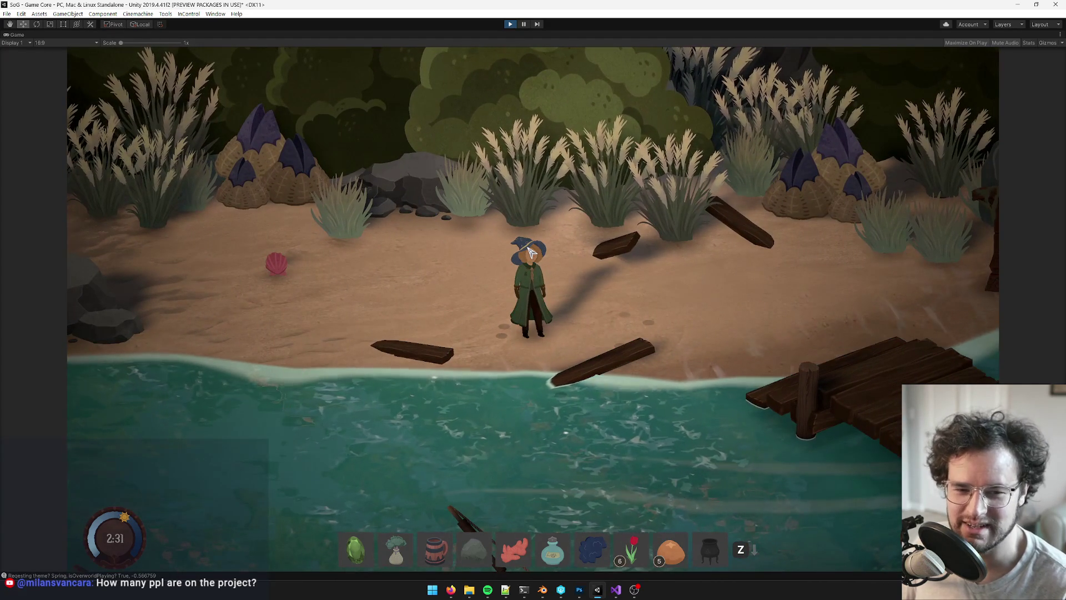
key(d)
key(i)
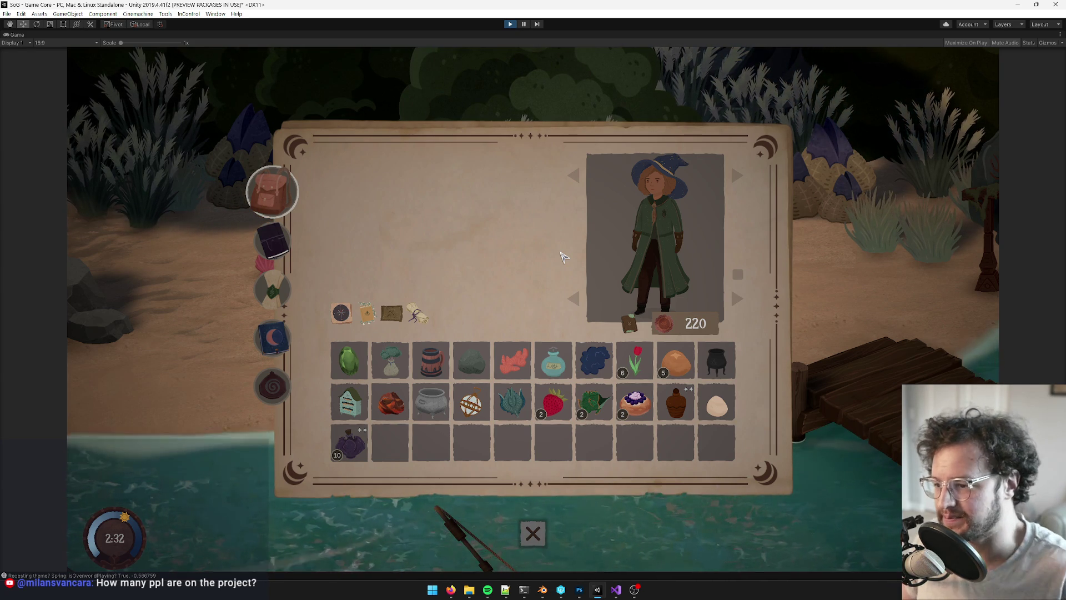
Browse the journal, inventory, calendar and songs pages, then close the game menu
click(272, 240)
click(272, 195)
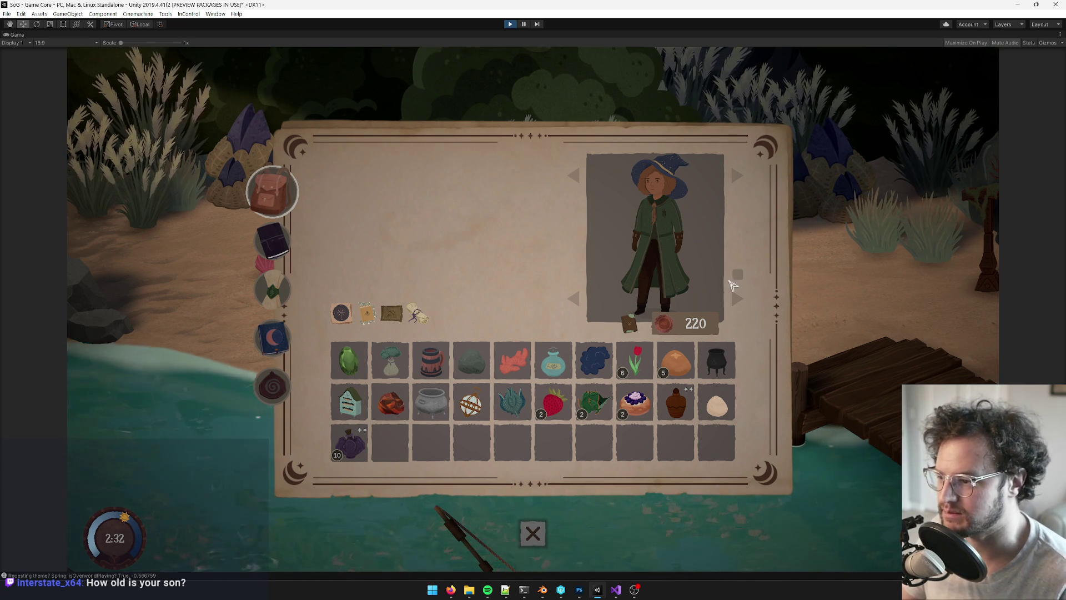
click(274, 338)
key(q)
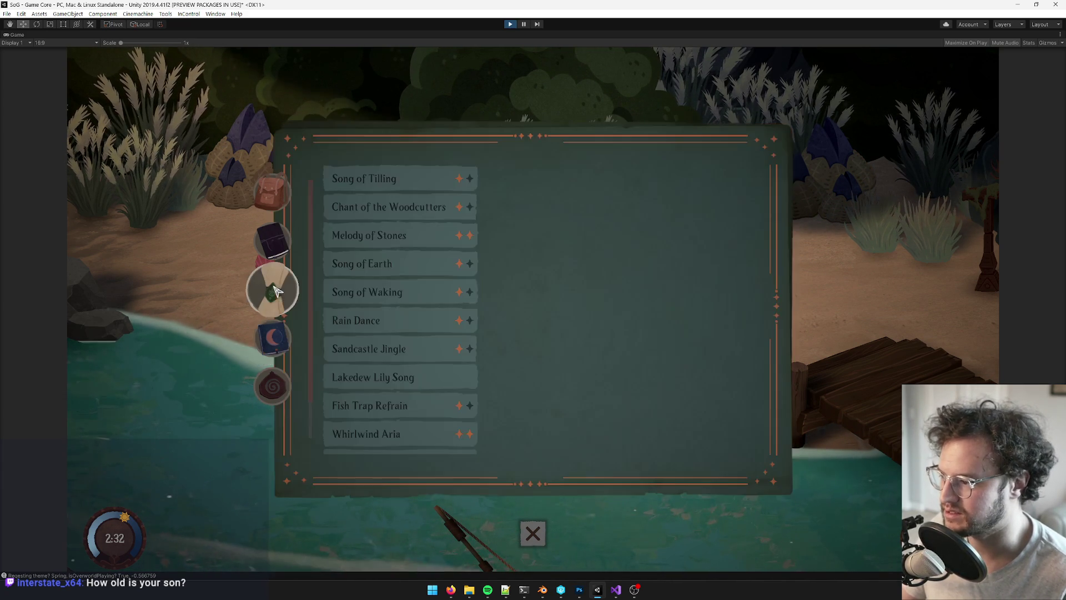
click(532, 534)
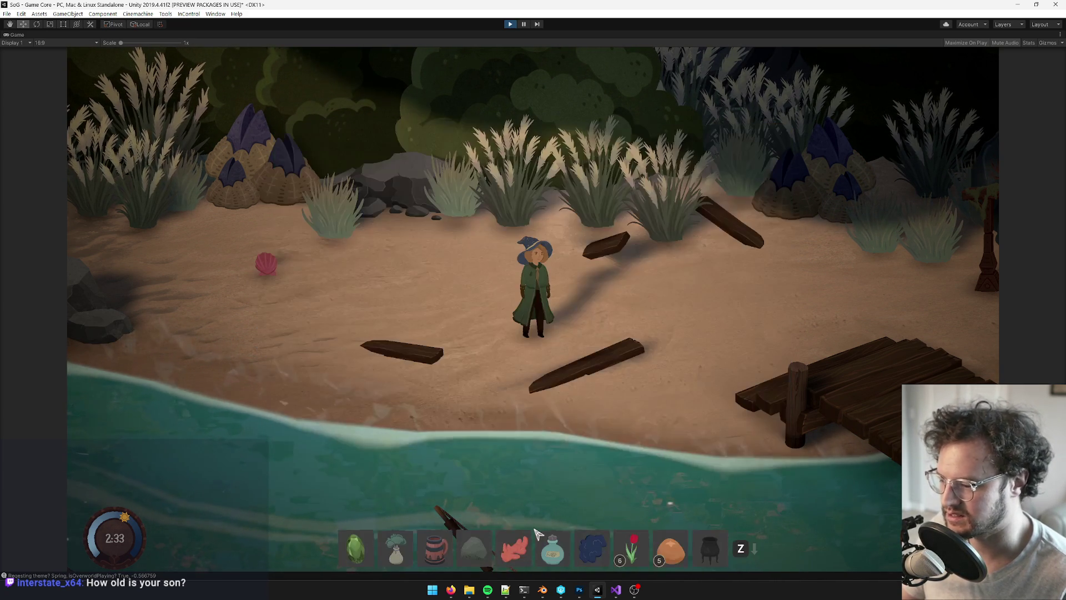
Run the GiveXP command in the debug console to gain 50 XP
text(give)
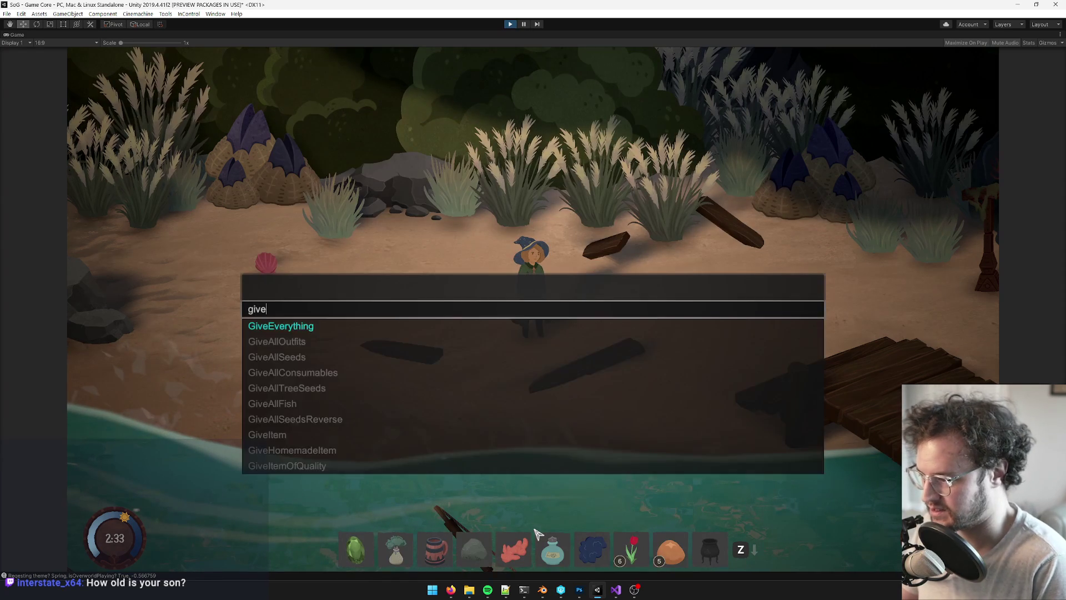
text(x)
key(Tab)
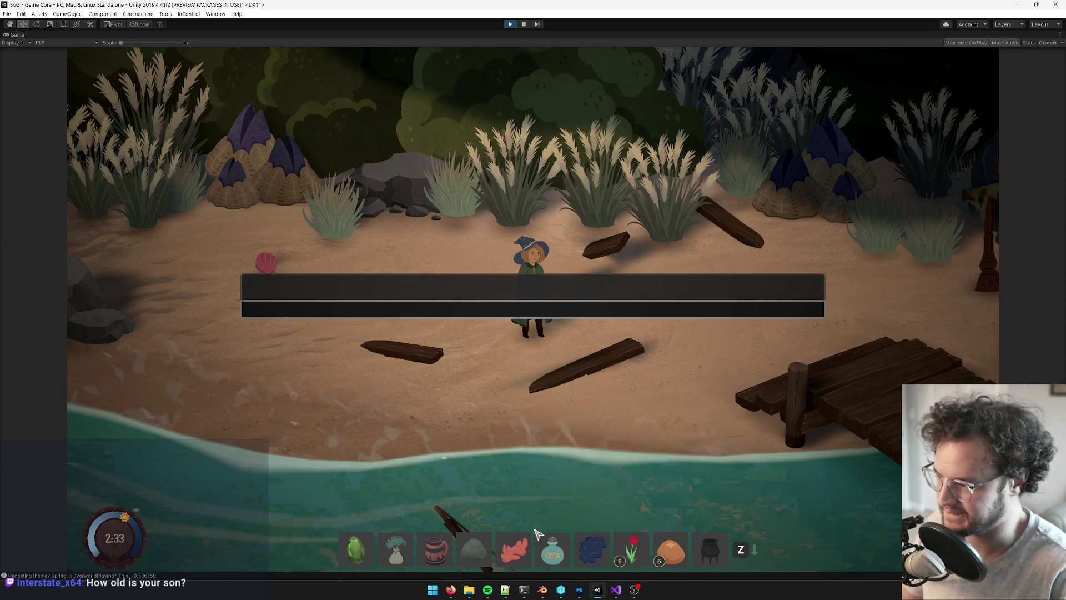
key(Escape)
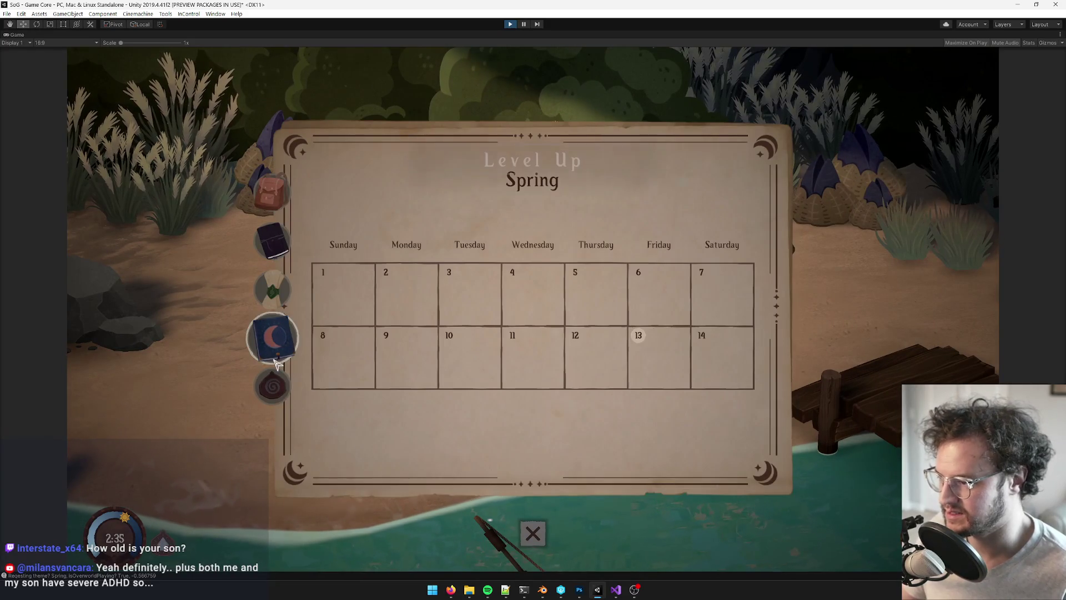
Open the Mana Enrichment unlock prompt showing the raw [AbilityDescription] placeholder, then switch to Visual Studio
click(269, 380)
click(645, 313)
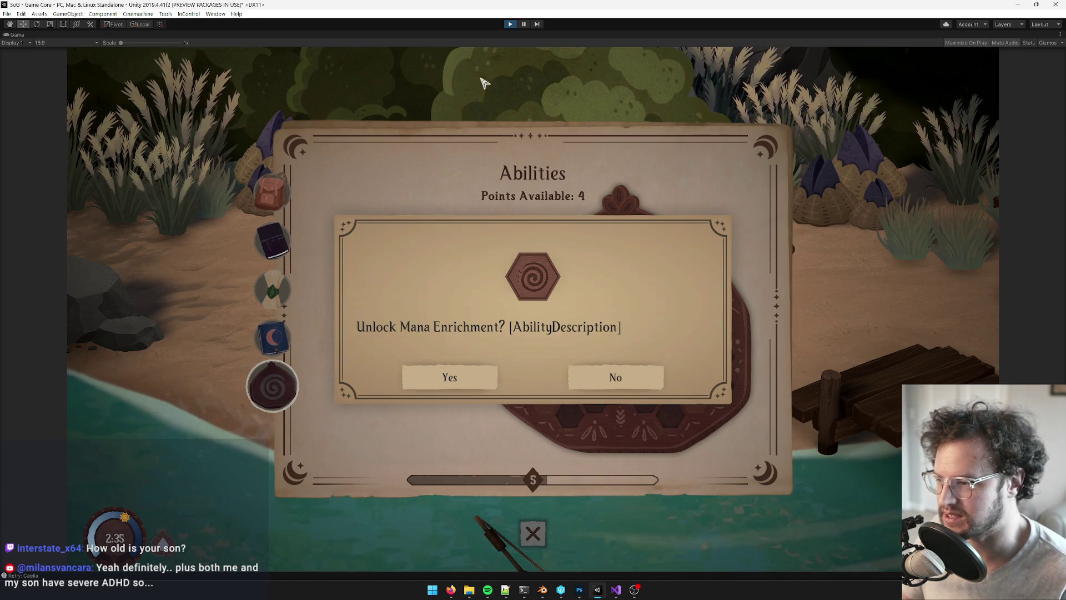
click(609, 545)
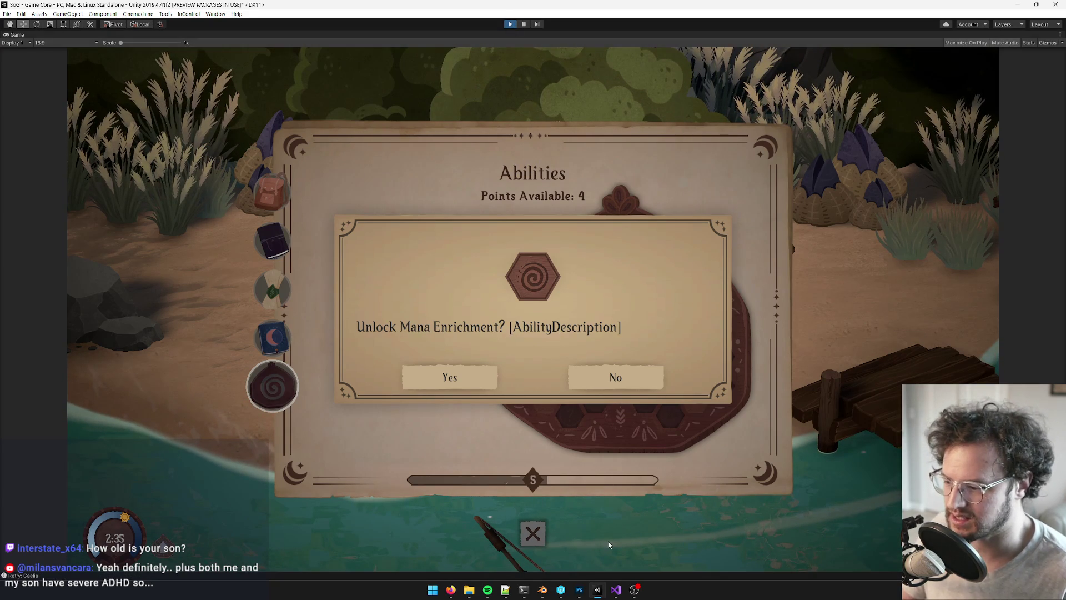
click(616, 590)
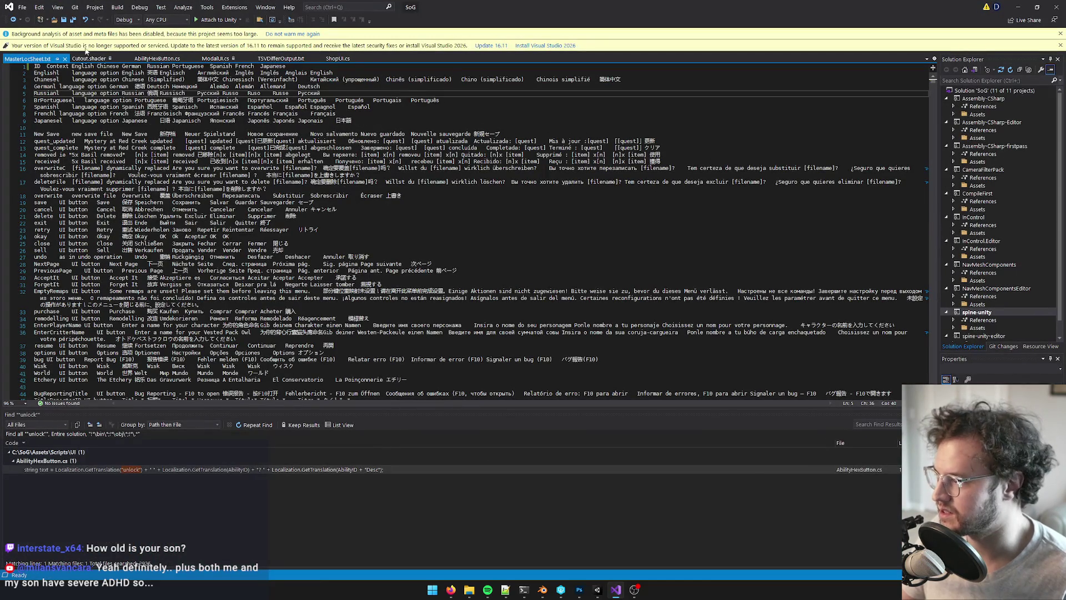
Locate the ability description line 120 in AbilityHexButton.cs
click(161, 59)
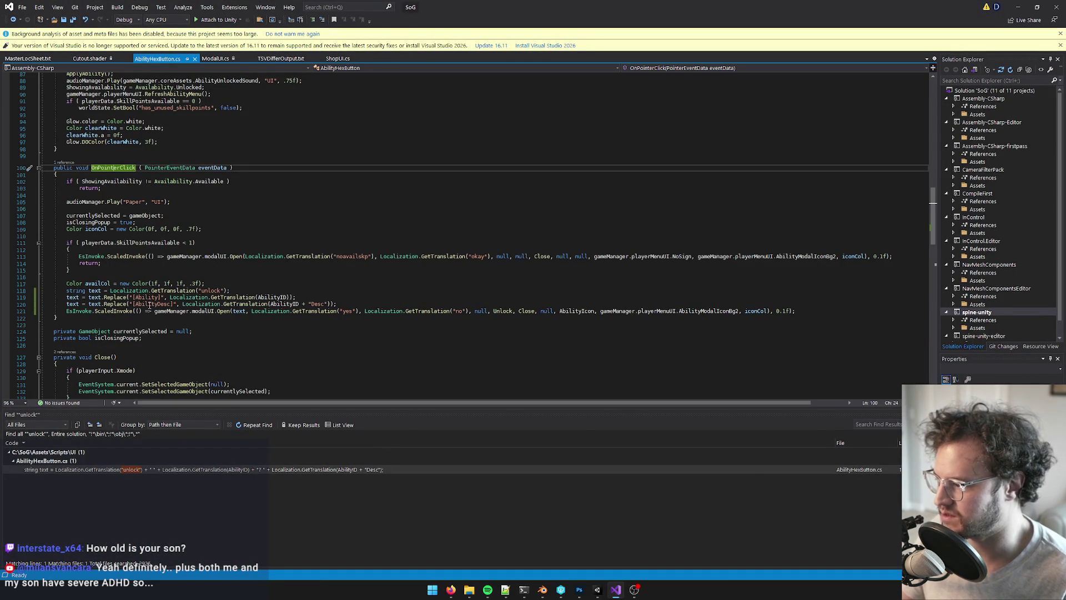
click(151, 304)
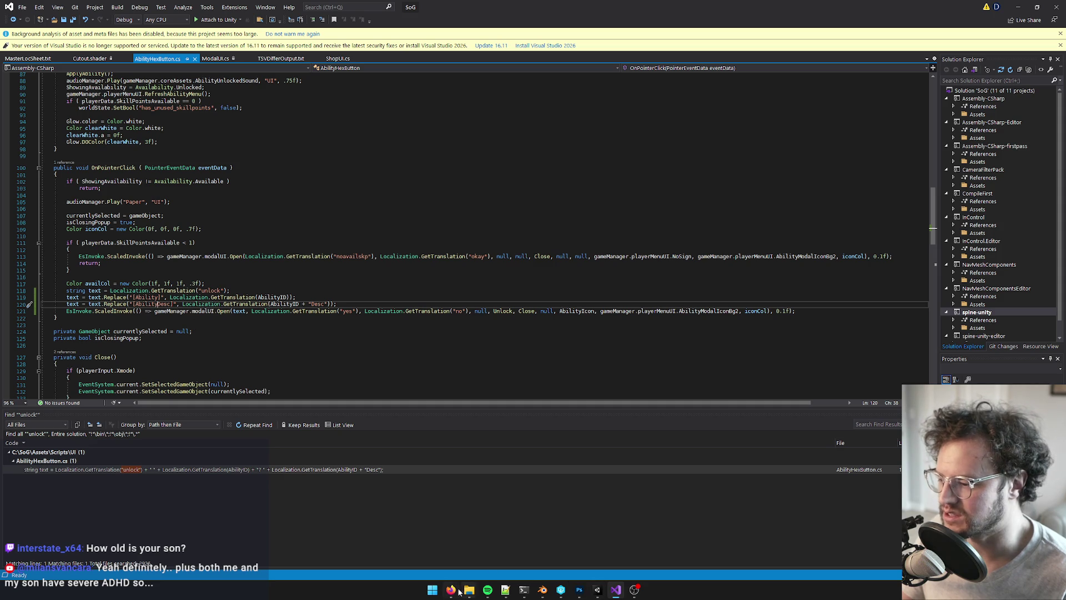
mouse_move(459, 592)
click(616, 589)
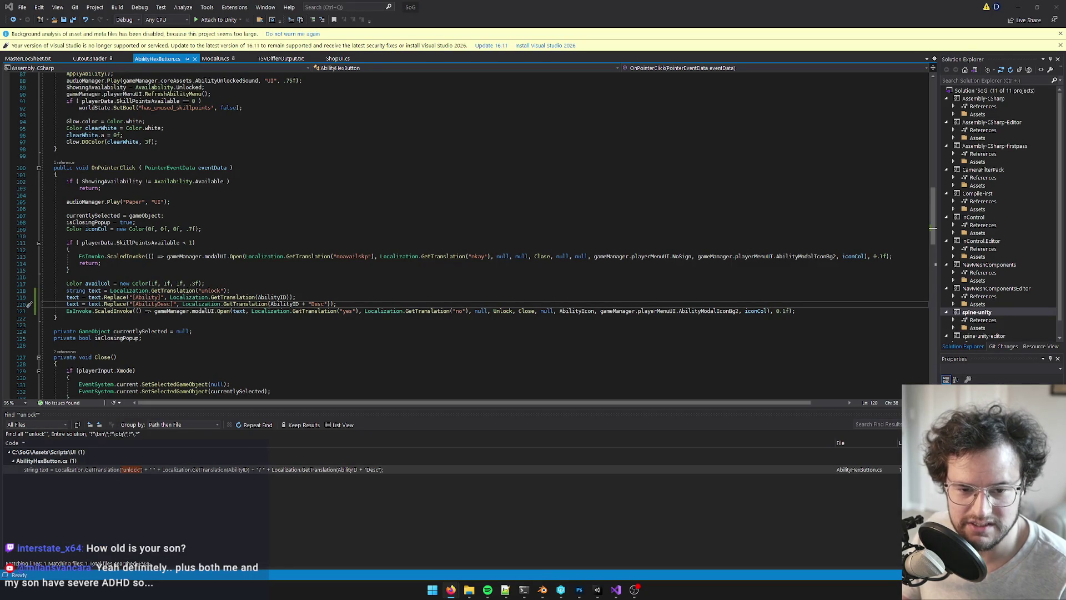
Change [AbilityDesc] to [AbilityDescription] on line 120, save, and return to Unity
click(372, 297)
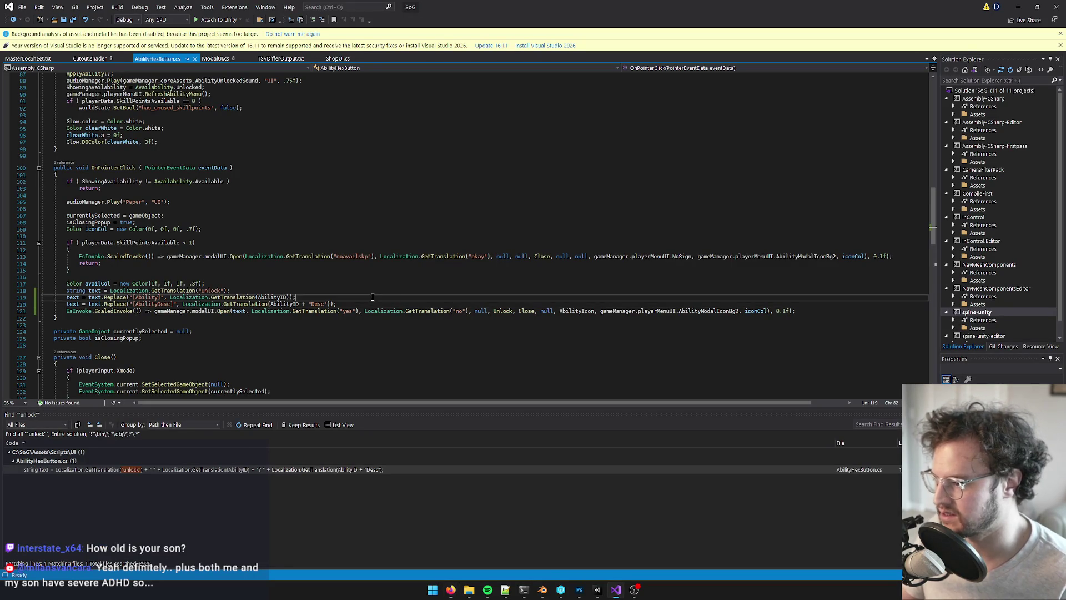
click(155, 305)
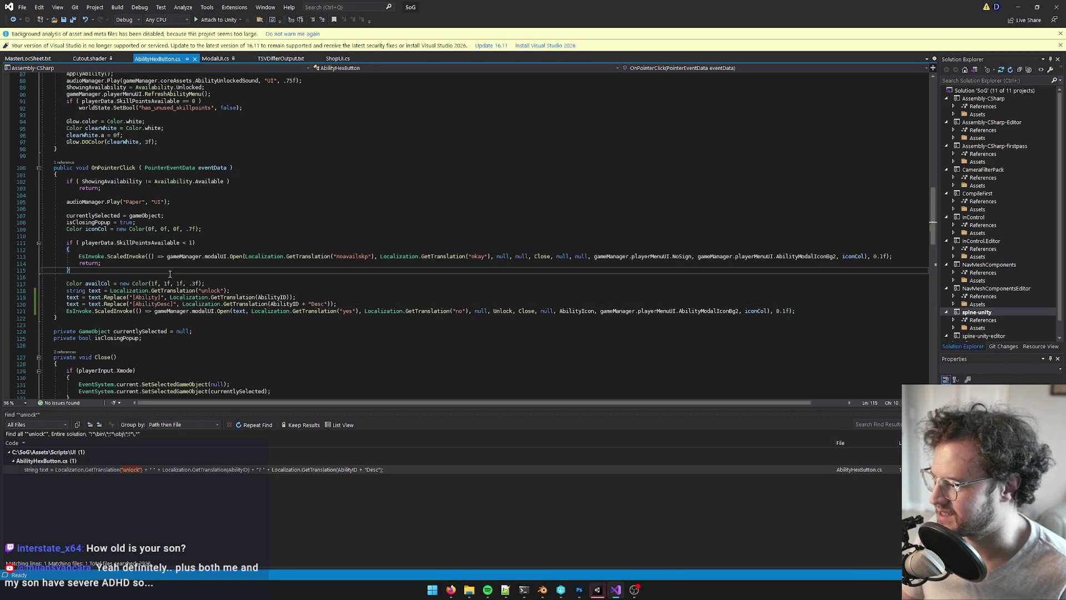
text(ription)
key(Up)
key(Up)
key(Up)
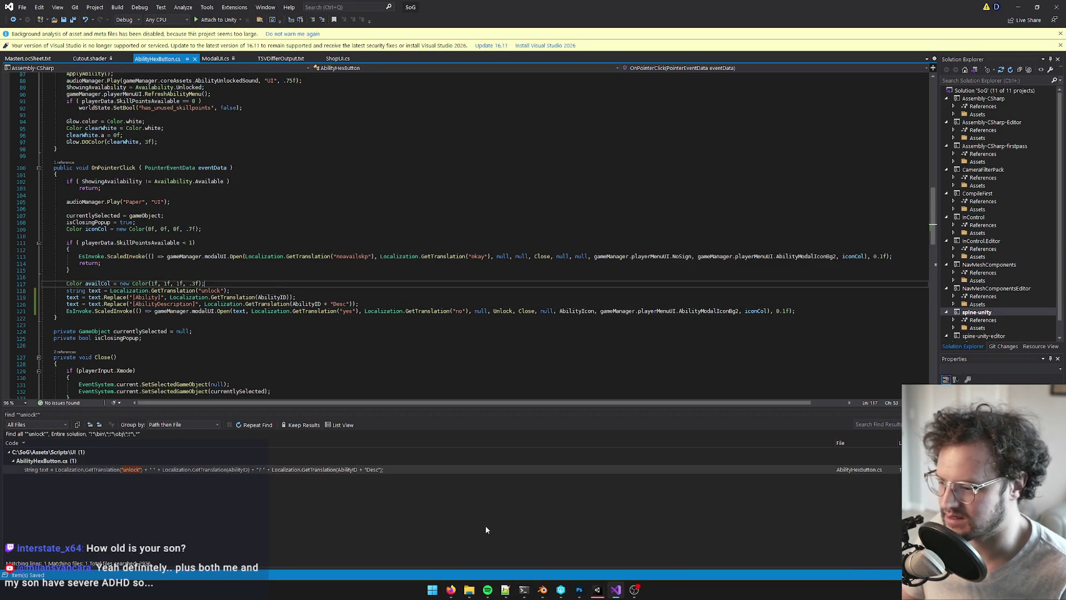
key(ctrl+s)
click(598, 590)
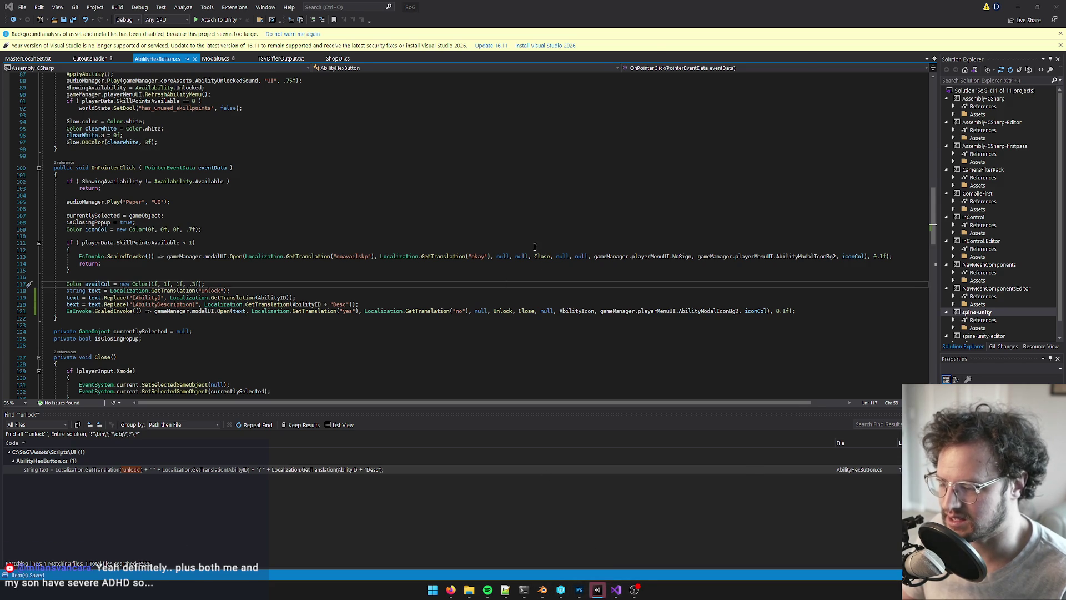
mouse_move(598, 590)
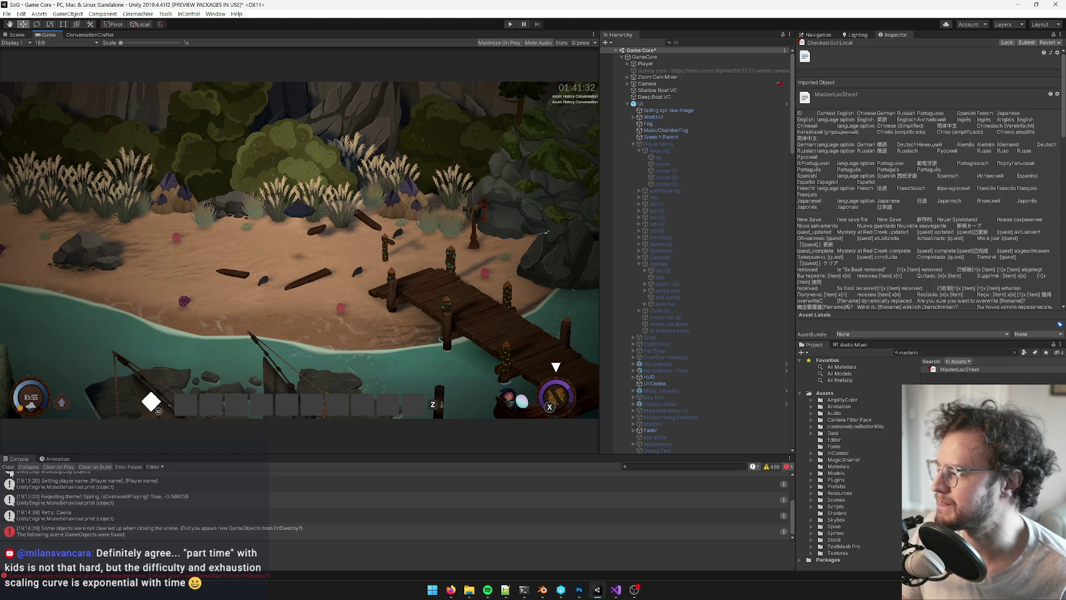
Clear the Console, start the game, and check the pause-menu options before resuming
click(9, 467)
click(509, 24)
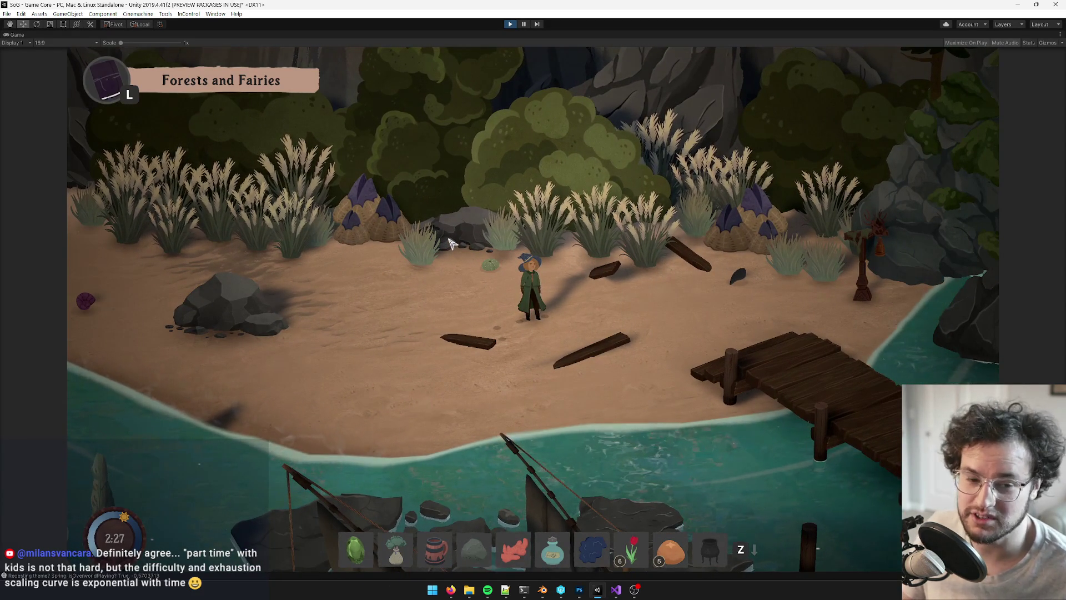
key(i)
key(i)
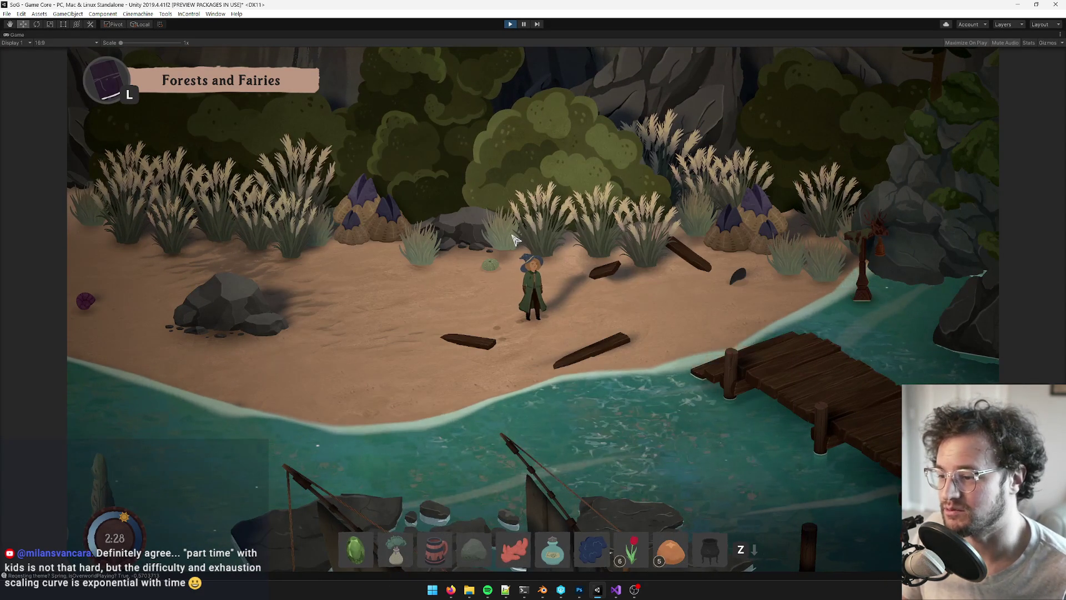
key(Escape)
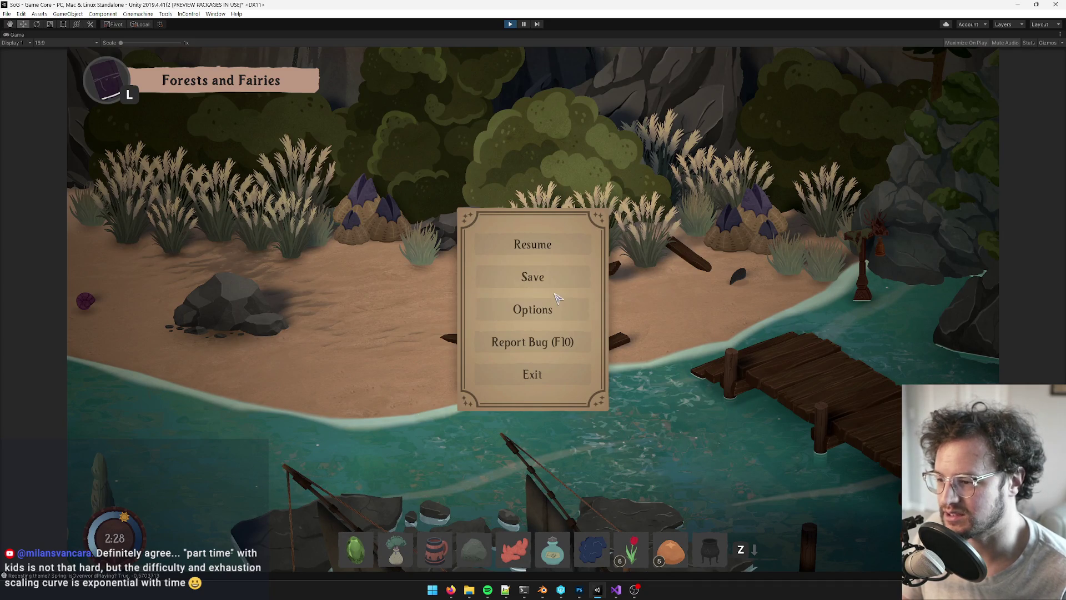
click(543, 311)
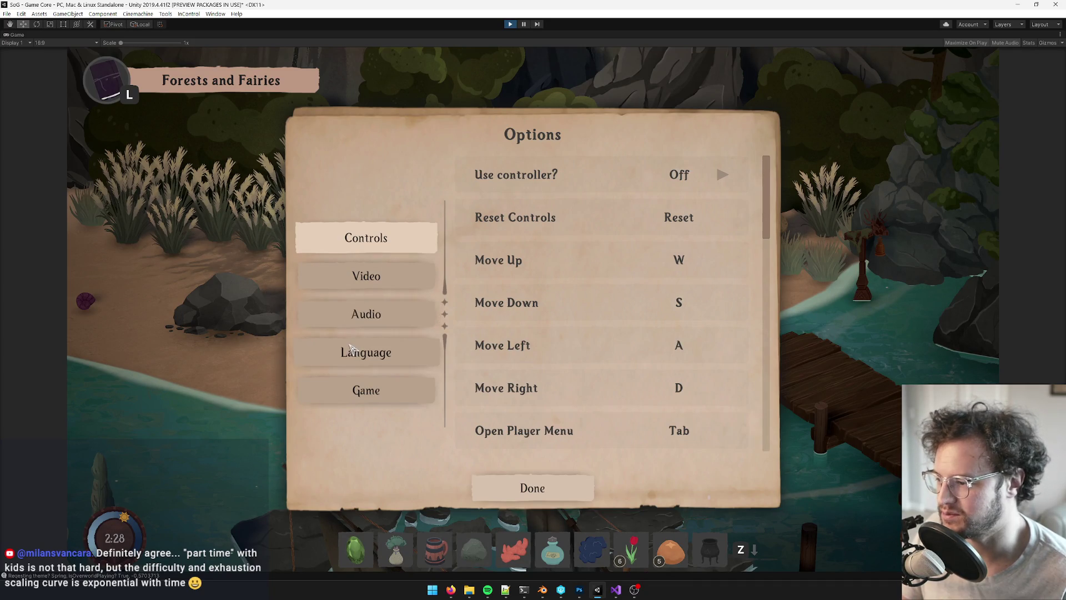
click(533, 488)
click(540, 251)
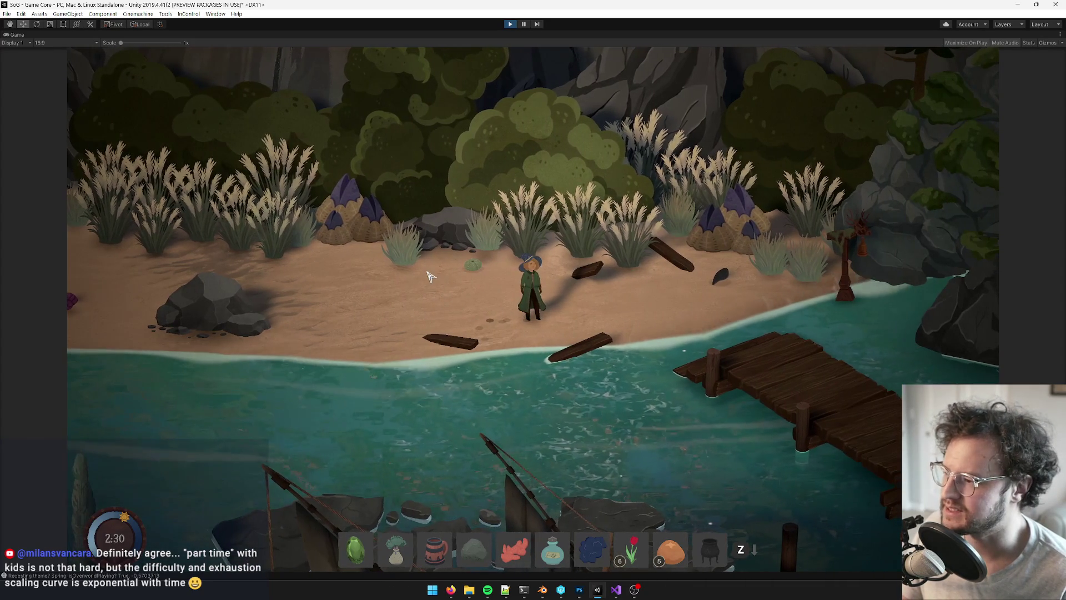
key(Tab)
key(Tab)
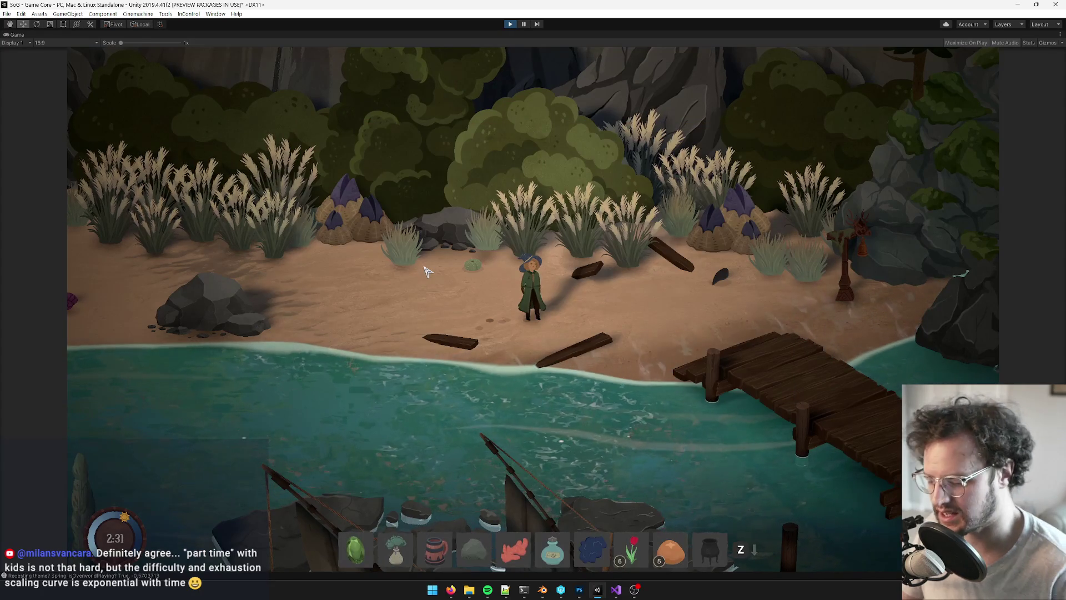
Grant 100 XP with 'GiveXP 100' in the debug console and open the Abilities page
key(grave)
text(GiveXP 100)
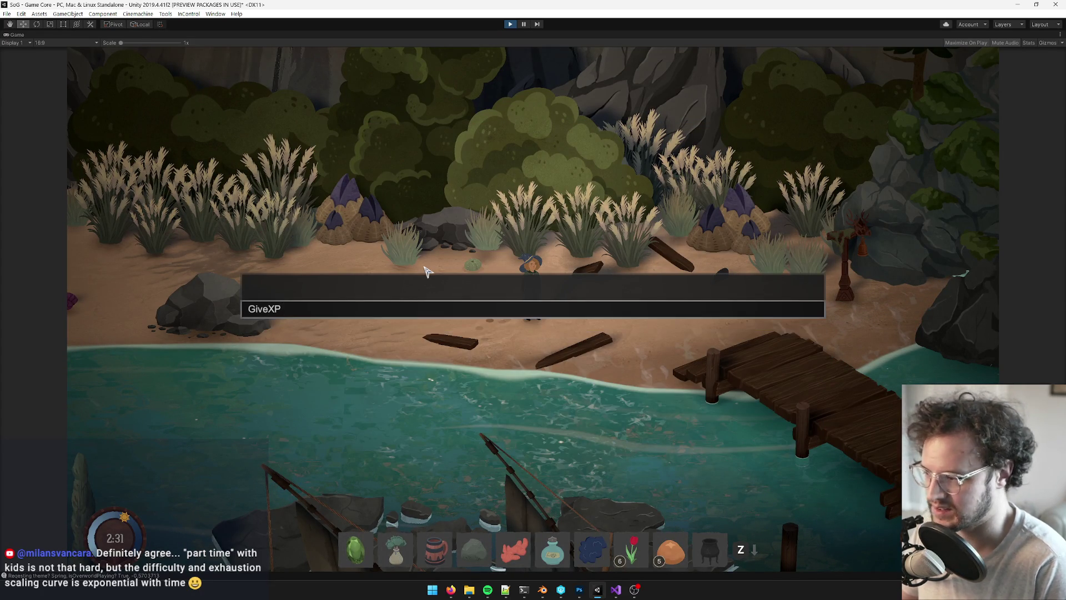
key(Return)
key(grave)
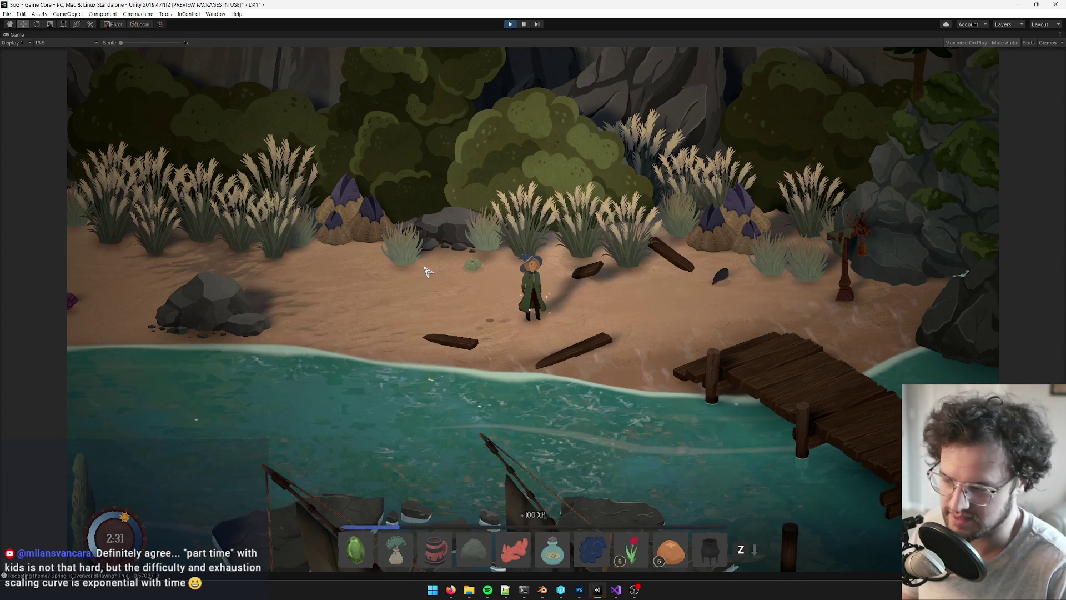
key(Tab)
click(274, 380)
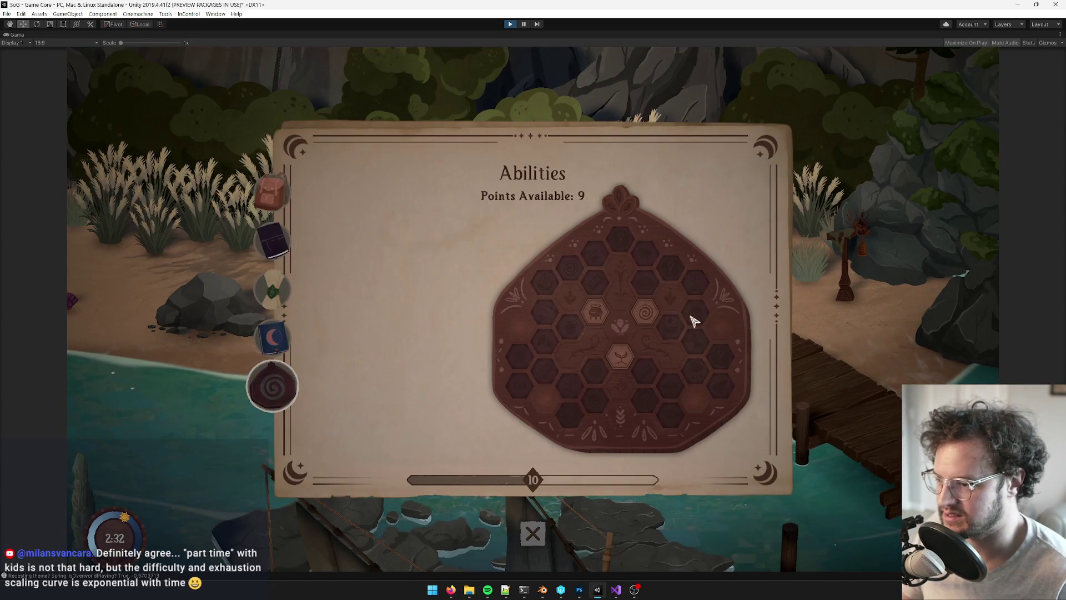
click(644, 313)
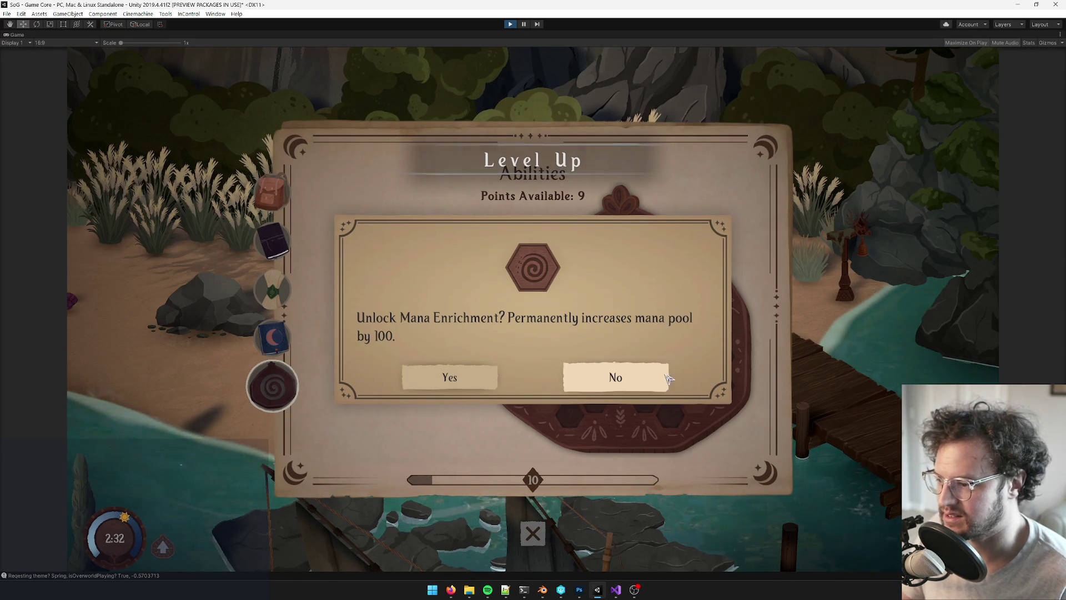
click(632, 377)
click(510, 26)
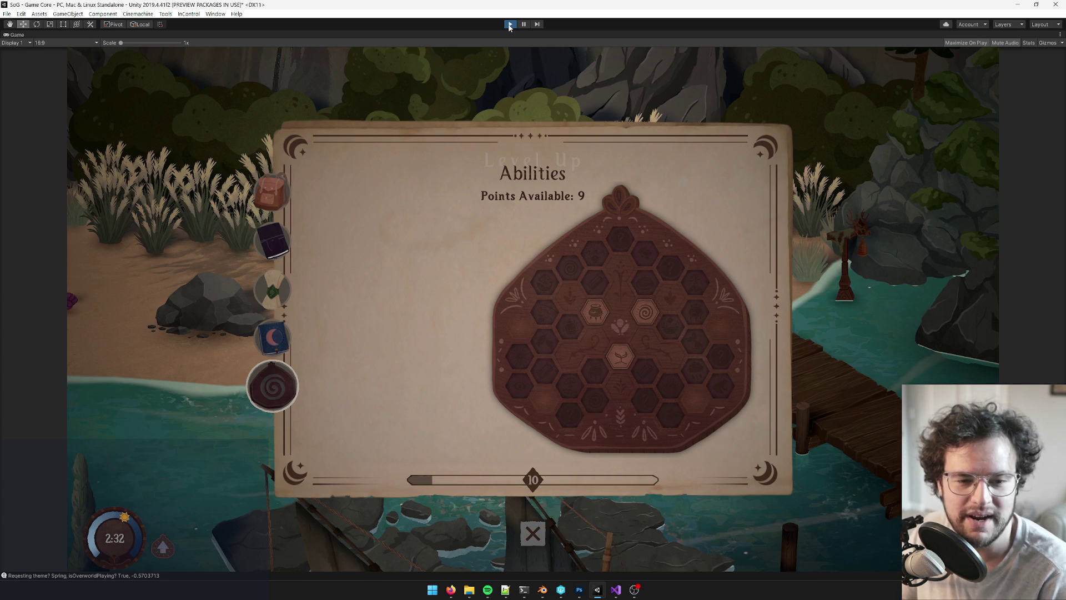
Exit play mode and select Player Menu in the Hierarchy to view it in the Inspector
click(509, 25)
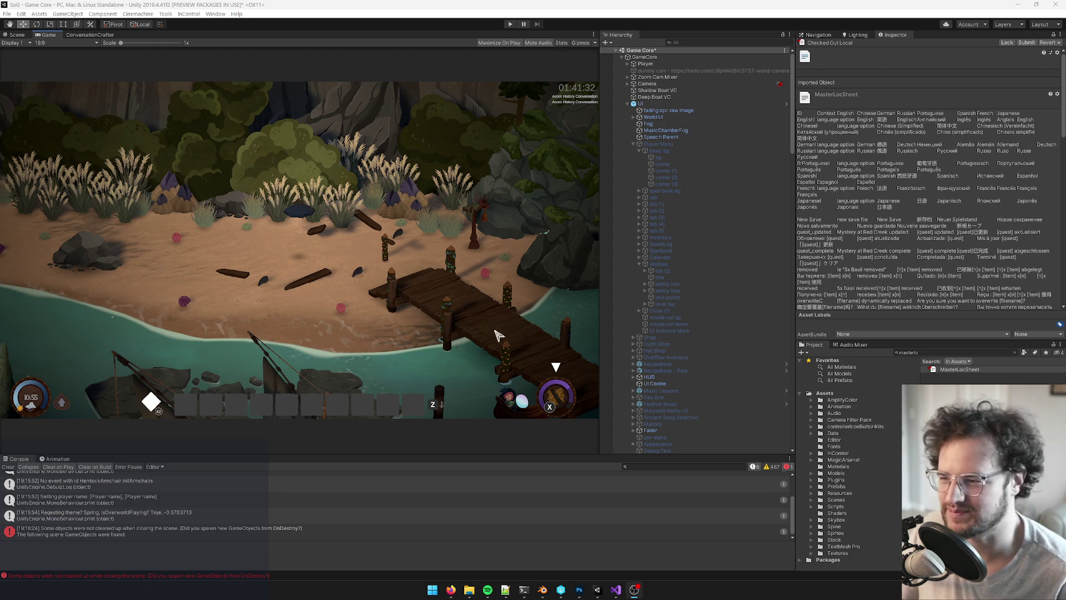
click(661, 143)
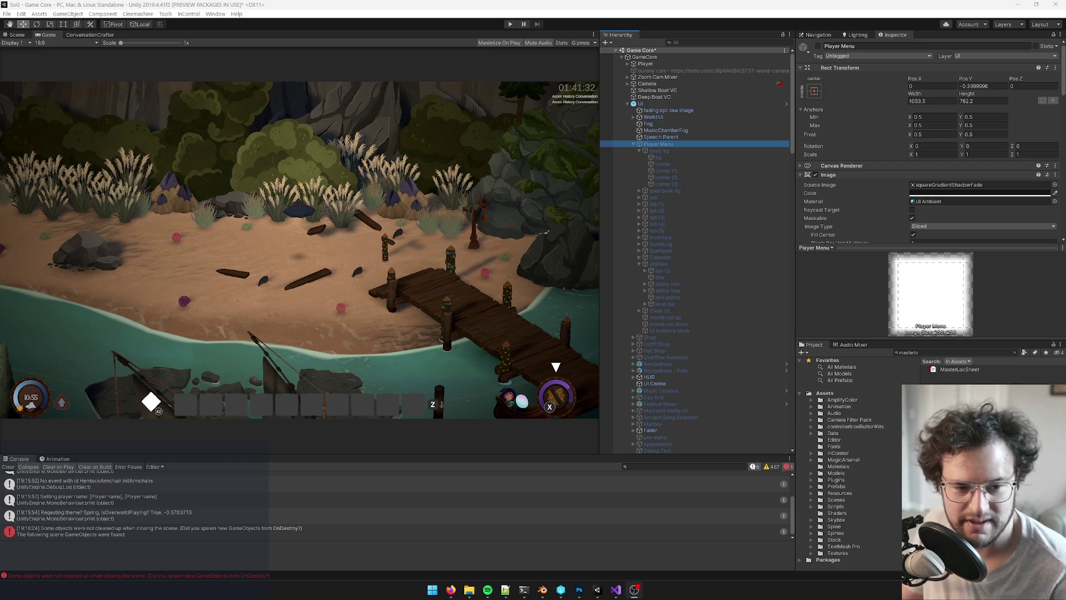
Clear the console, move basic bg onto Player Menu, and inspect Player Menu and the UI canvas
click(639, 150)
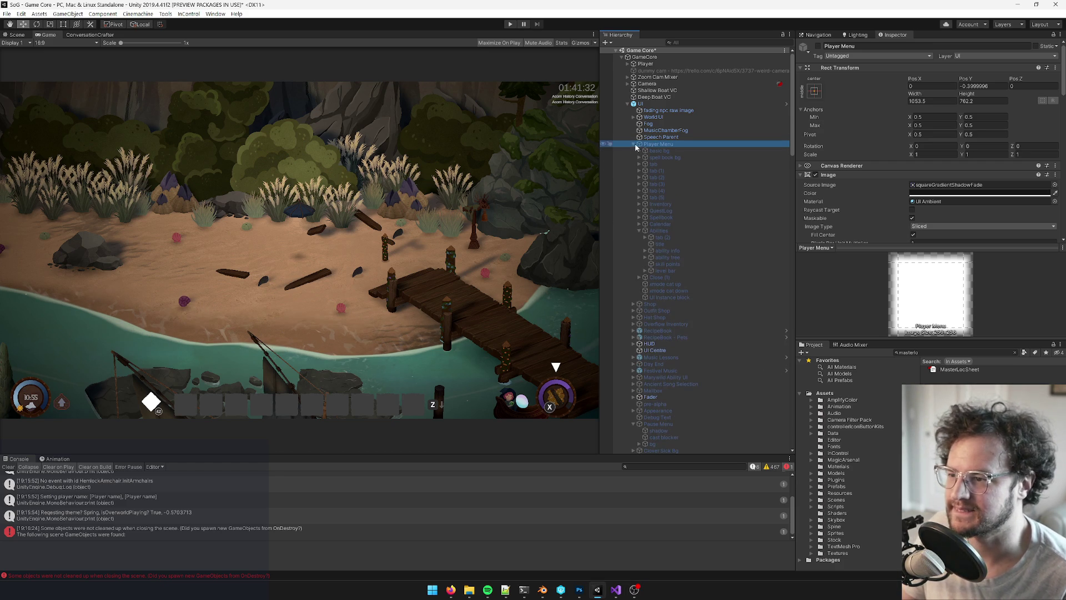
click(9, 466)
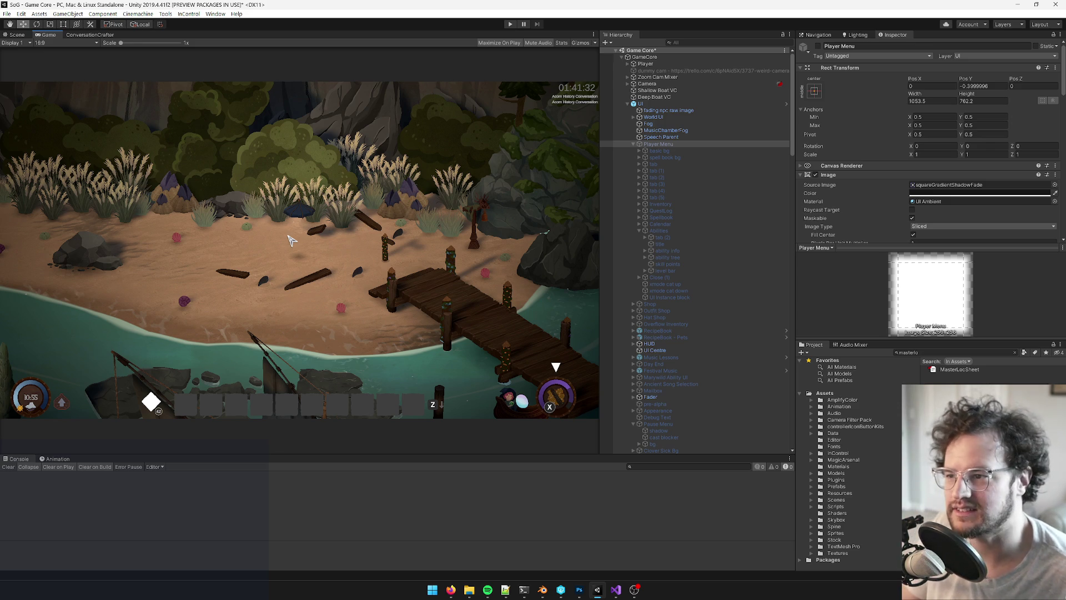
drag(669, 149, 667, 145)
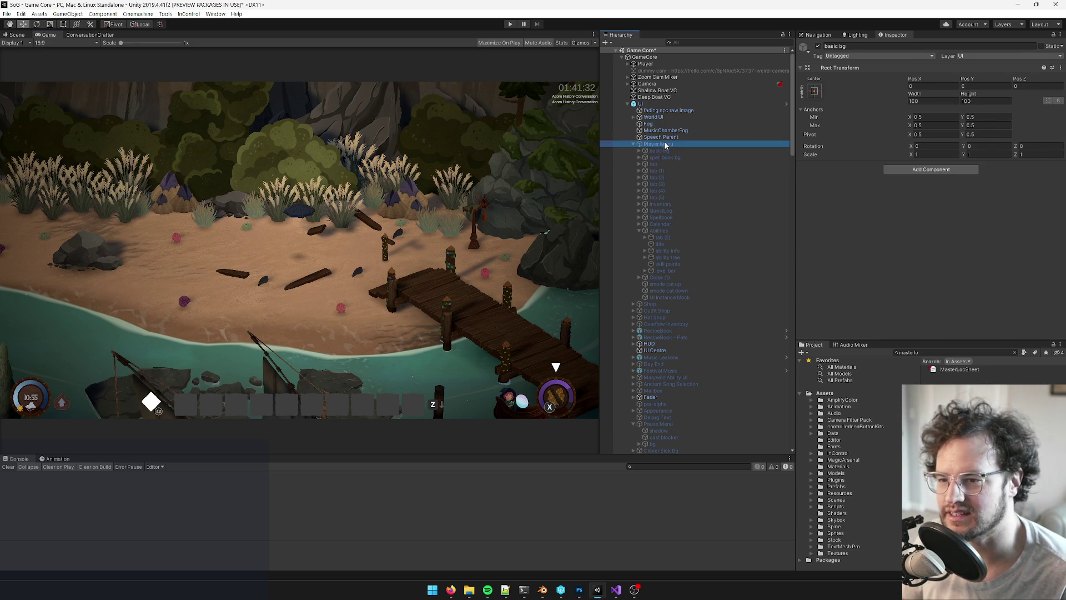
click(666, 145)
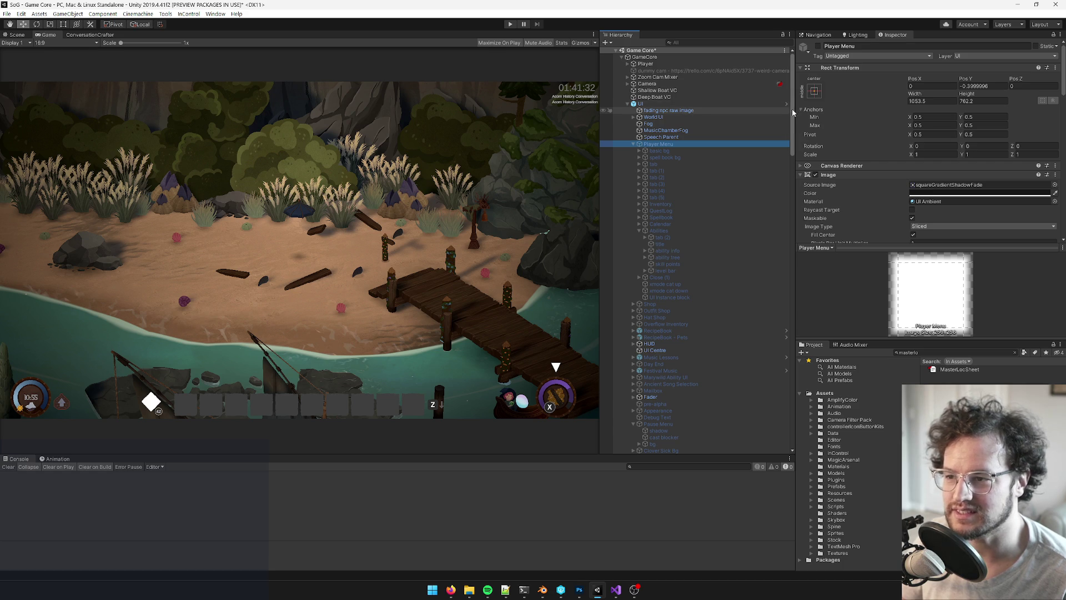
click(667, 102)
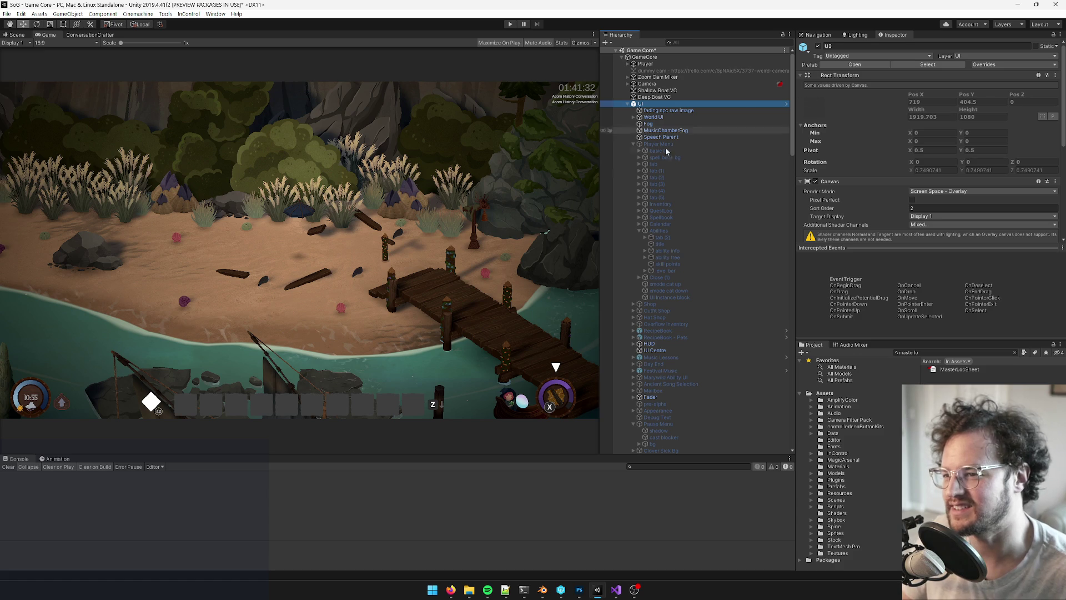
click(393, 237)
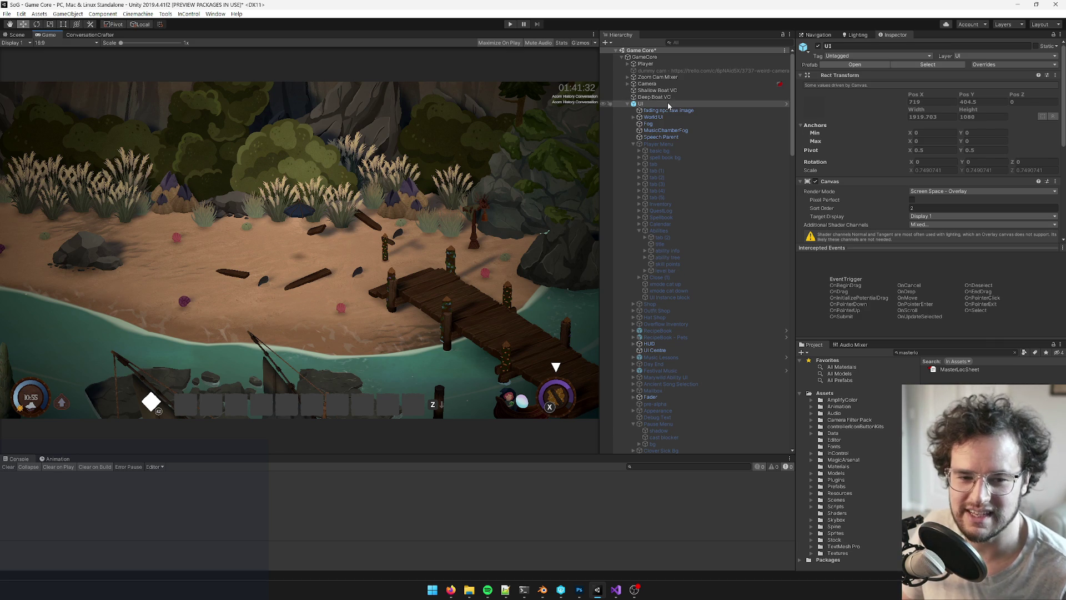
Inspect Player Menu, Deep Boat VC, Music Lessons and the UI canvas, then switch to the Scene view
click(630, 145)
click(633, 144)
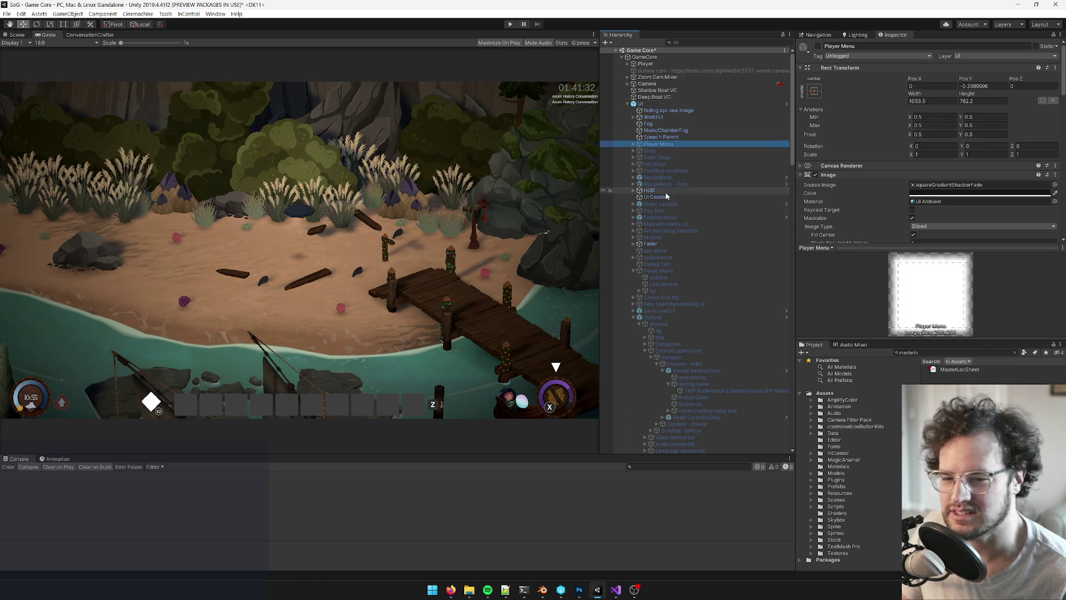
click(655, 97)
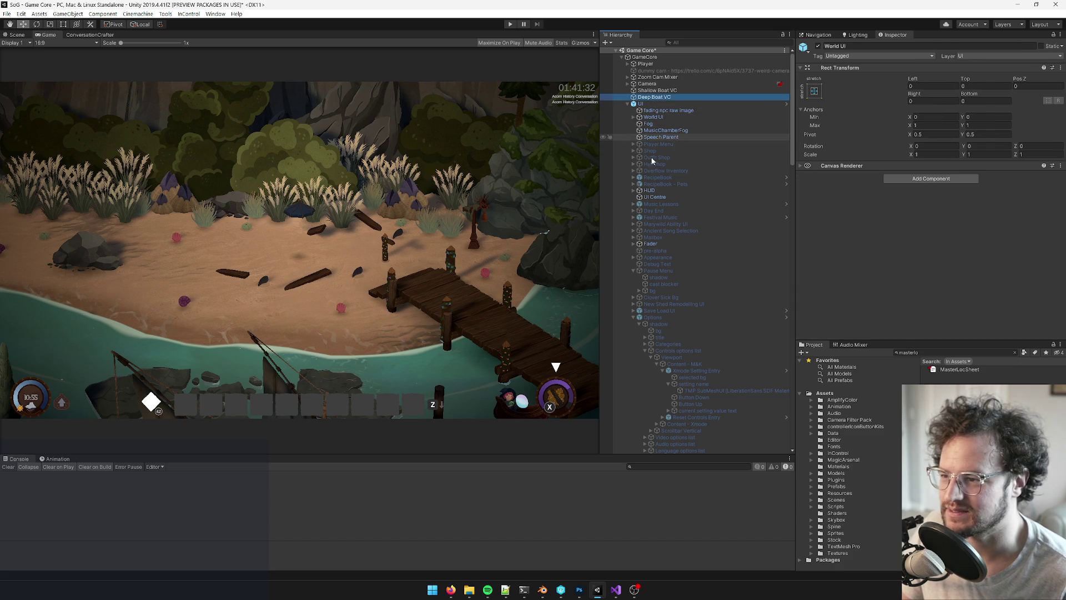
click(634, 317)
click(683, 204)
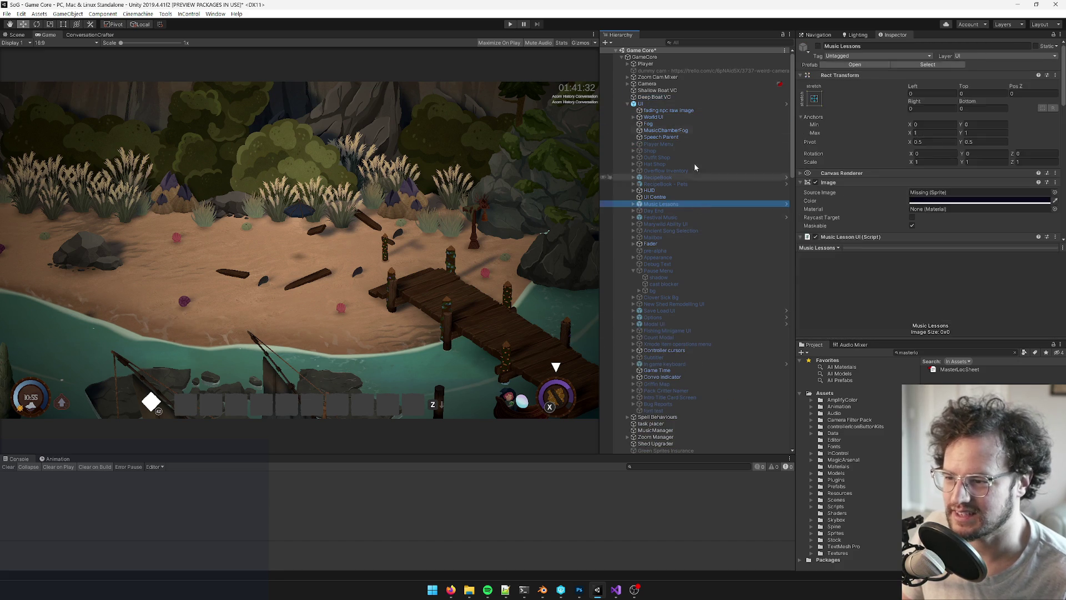
click(683, 104)
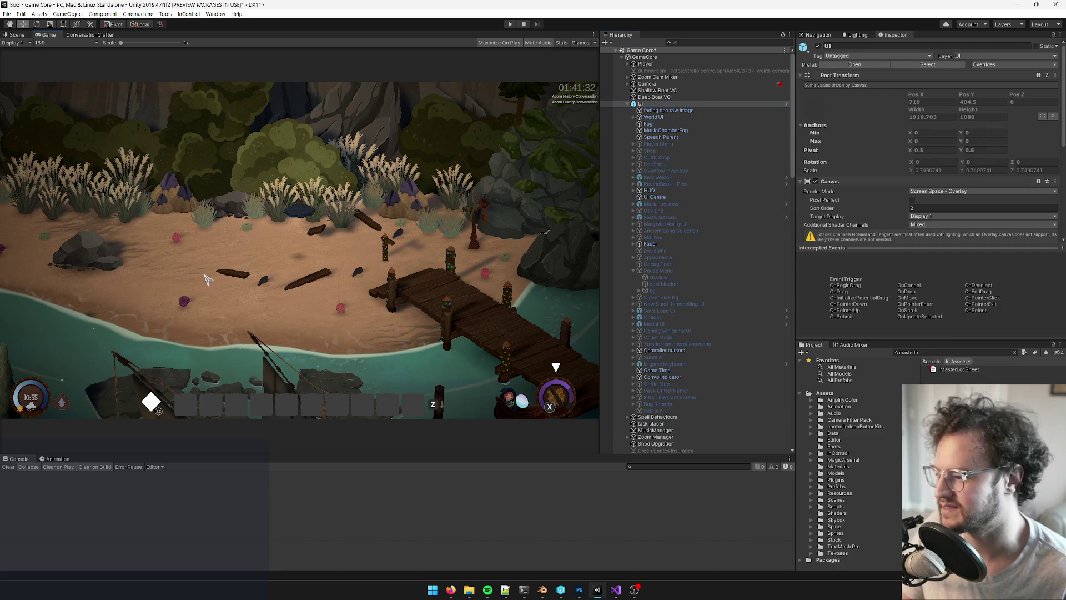
click(17, 35)
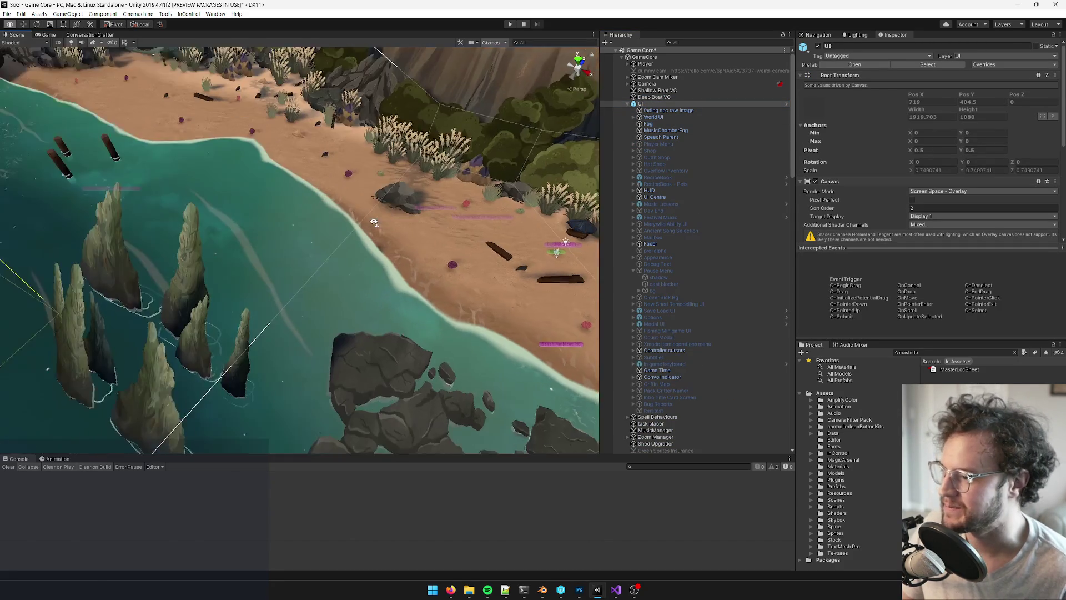
Select the Player object and fly the Scene view out to a lower-angle forest overview
right_drag(374, 222, 410, 276)
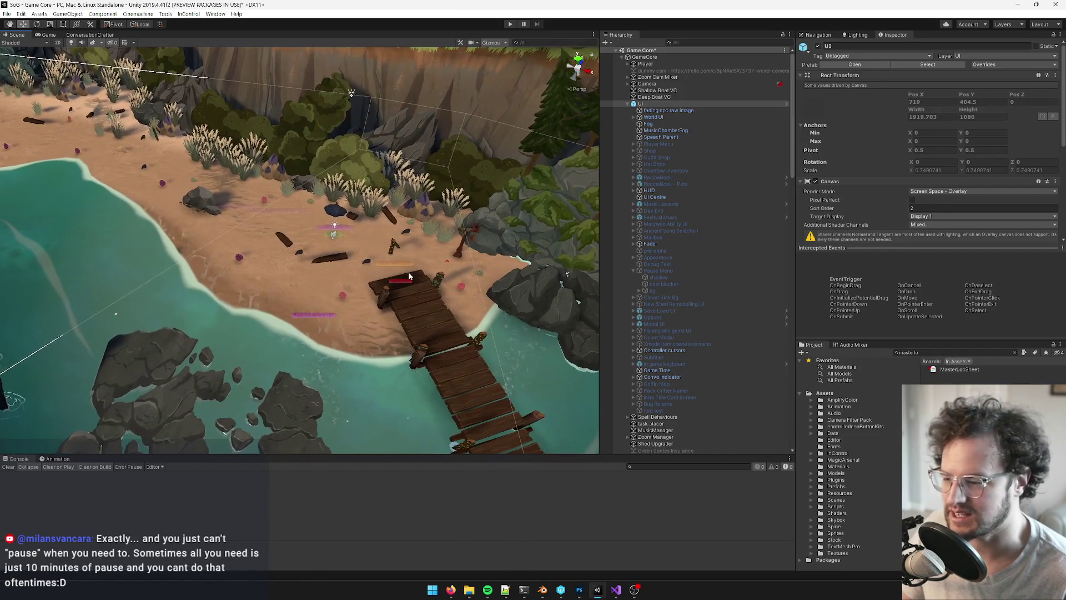
click(58, 35)
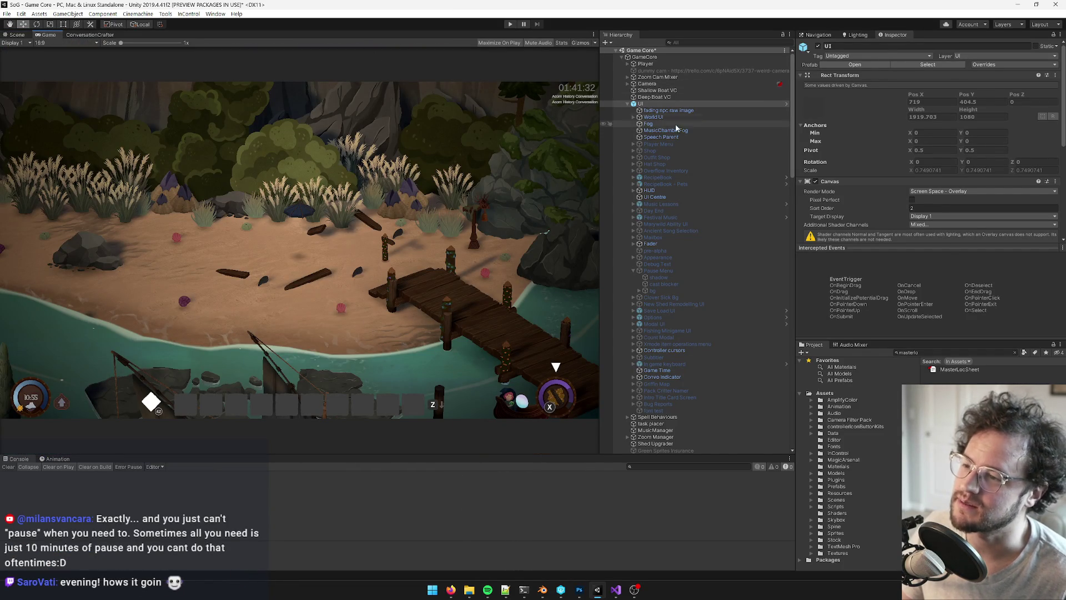
click(689, 65)
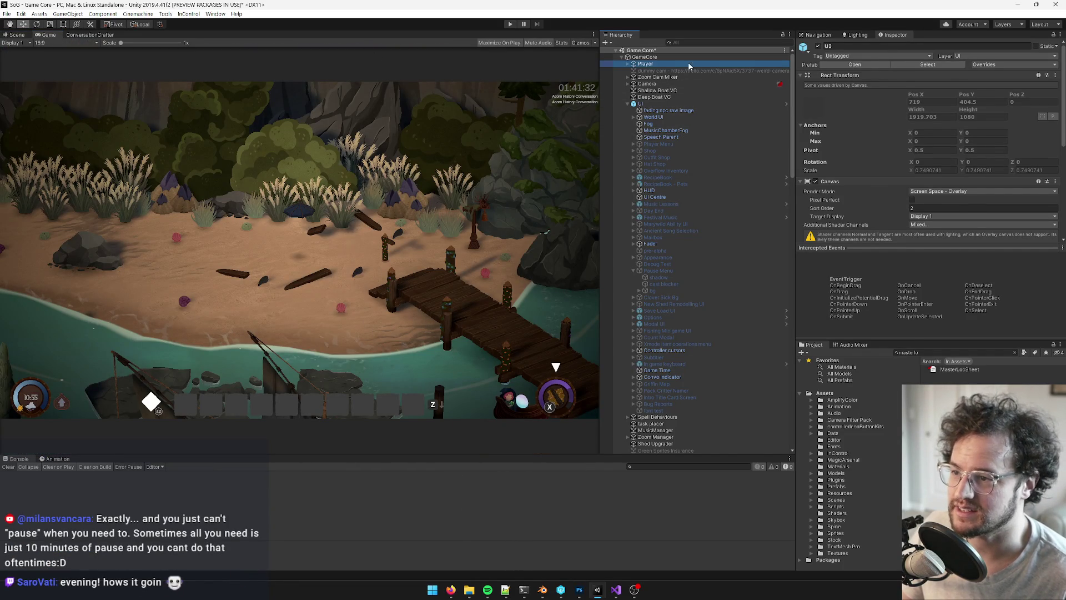
click(16, 34)
mouse_move(259, 179)
right_down()
mouse_move(329, 187)
mouse_move(276, 210)
mouse_move(274, 240)
mouse_move(425, 109)
right_up()
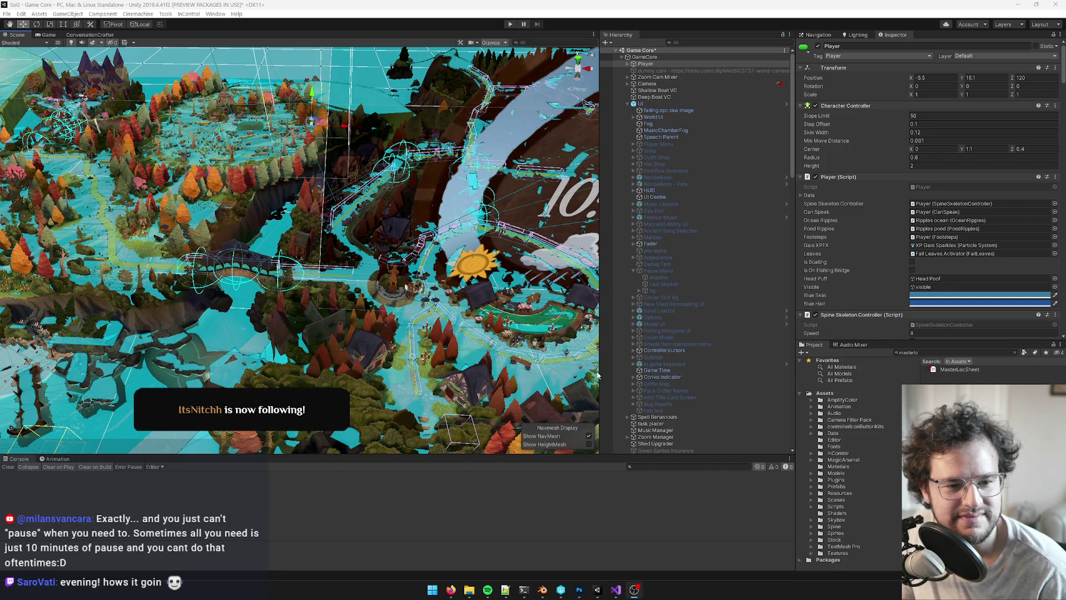
mouse_move(527, 359)
alt+mouse_down()
mouse_move(481, 336)
mouse_move(419, 337)
mouse_move(174, 285)
mouse_move(196, 273)
mouse_move(420, 282)
mouse_move(471, 266)
mouse_move(278, 291)
alt+mouse_up()
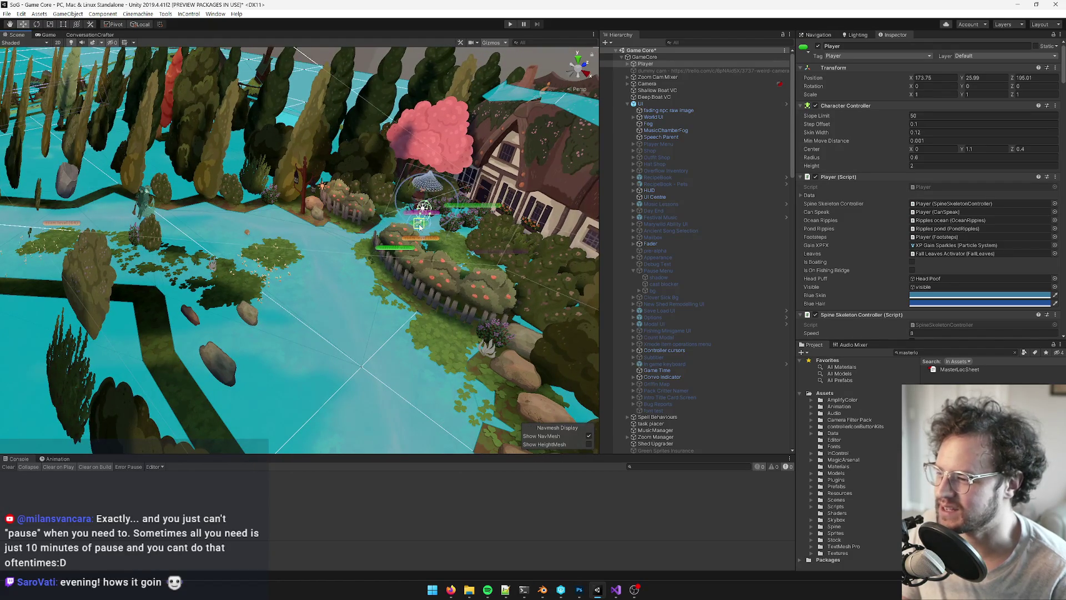
Frame the Player near the village garden and nudge it slightly along X
key(f)
key(q)
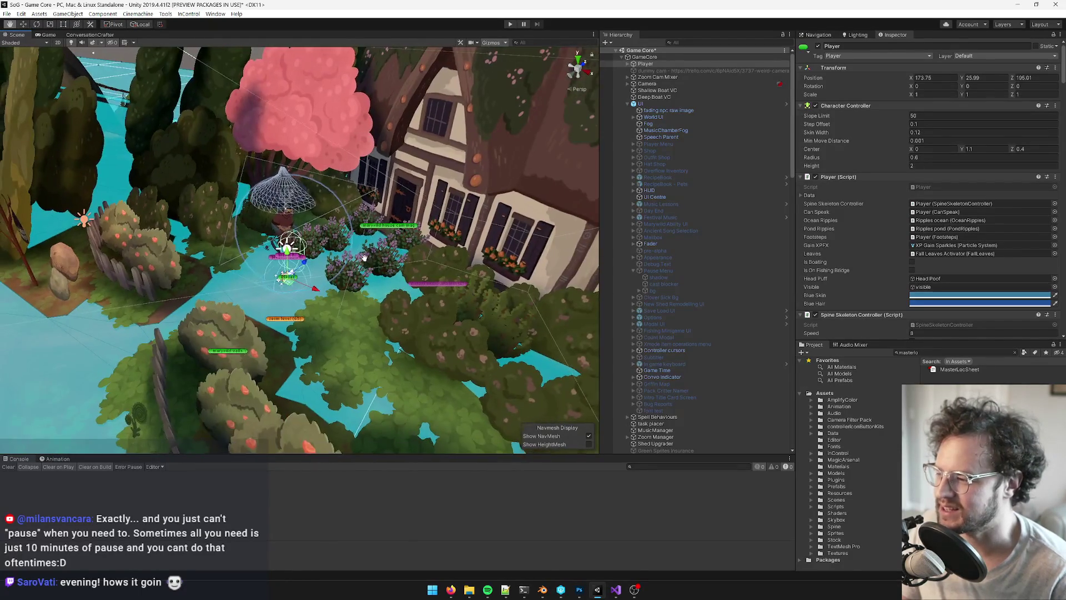
mouse_move(365, 258)
alt+mouse_down()
mouse_move(378, 278)
mouse_move(298, 345)
alt+mouse_up()
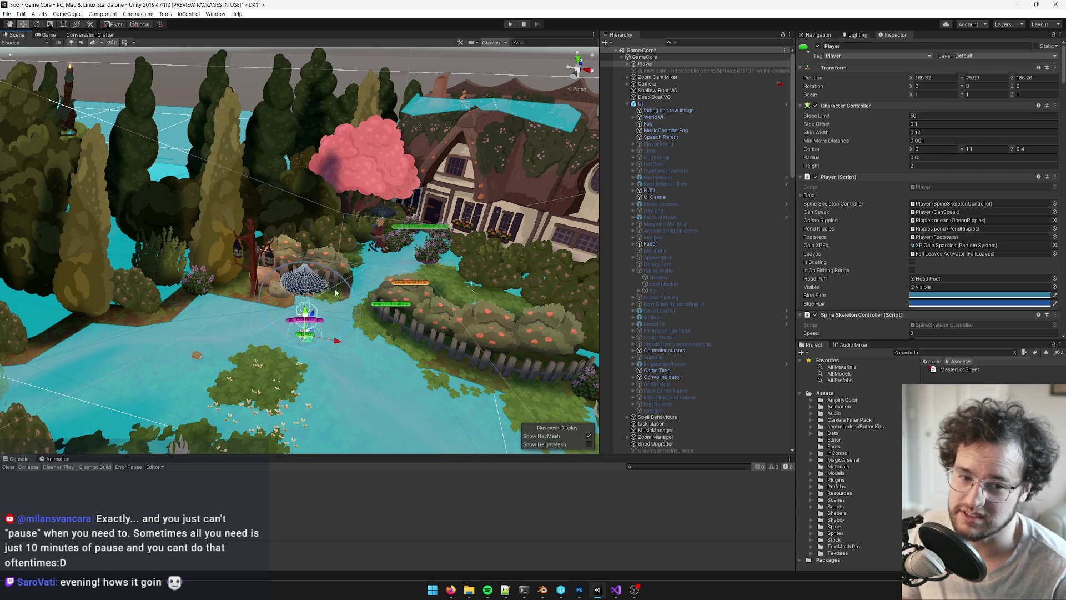
key(f)
drag(331, 295, 307, 282)
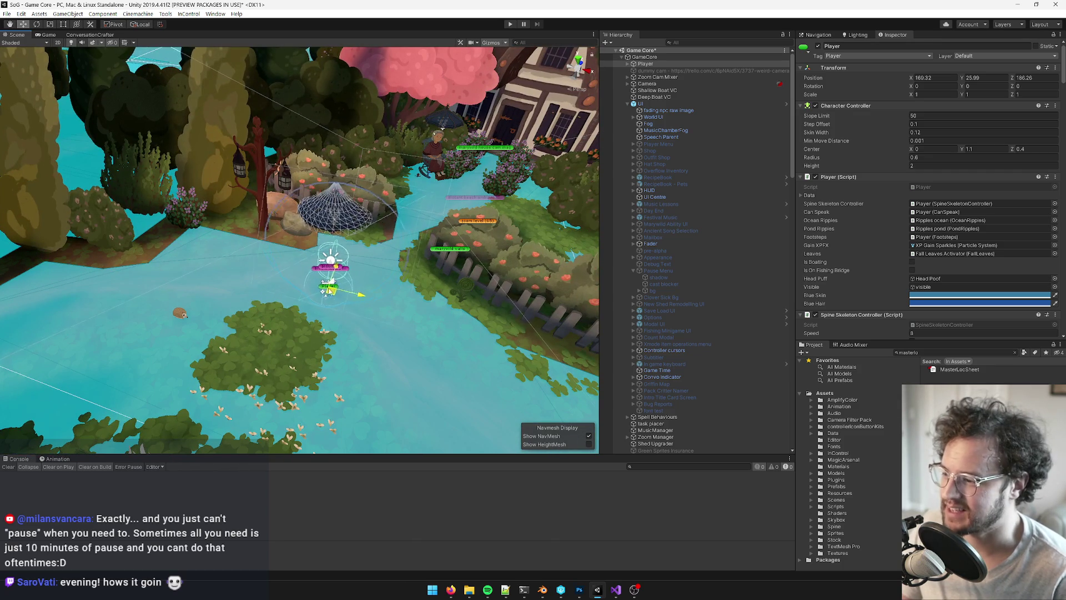
mouse_move(340, 315)
alt+mouse_down()
mouse_move(314, 302)
mouse_move(381, 303)
alt+mouse_up()
scroll(361, 304, up, 3)
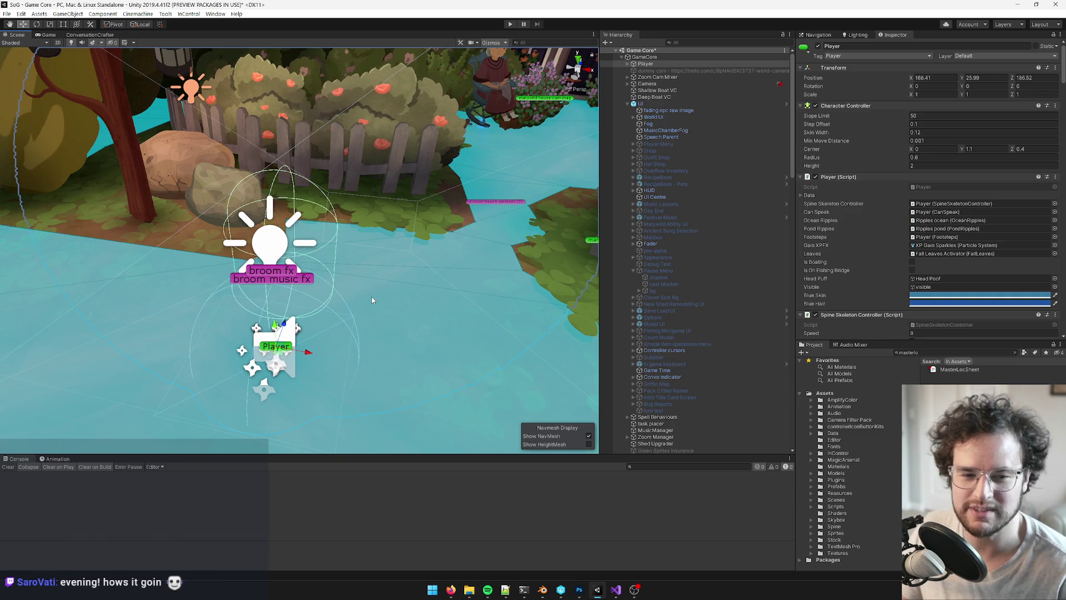
Return to the Game view and resize the game view and Inspector panels
click(49, 35)
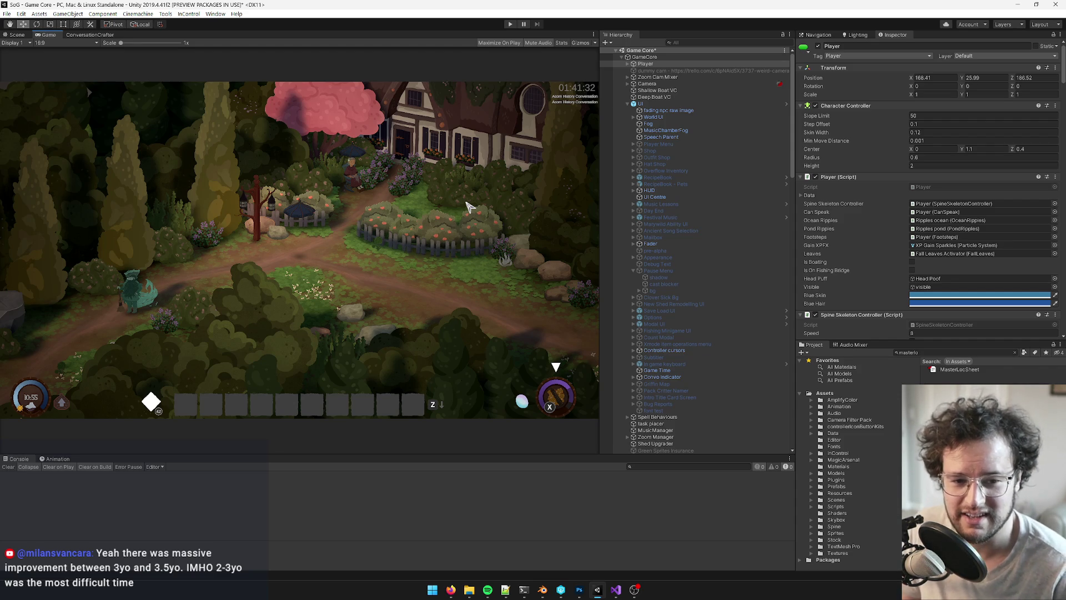
drag(601, 183, 601, 183)
drag(795, 184, 786, 184)
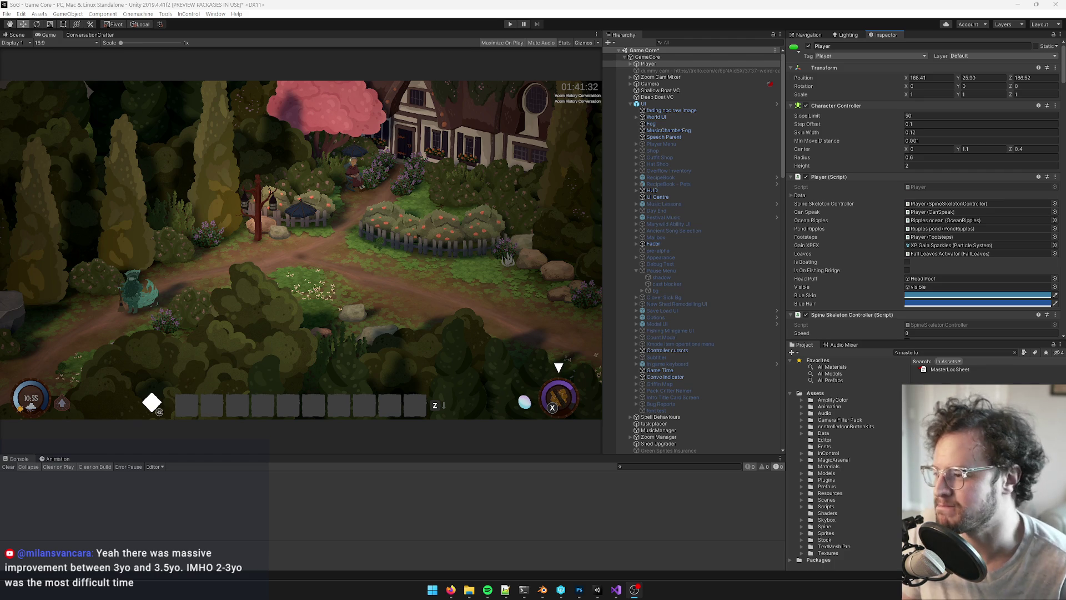
click(431, 255)
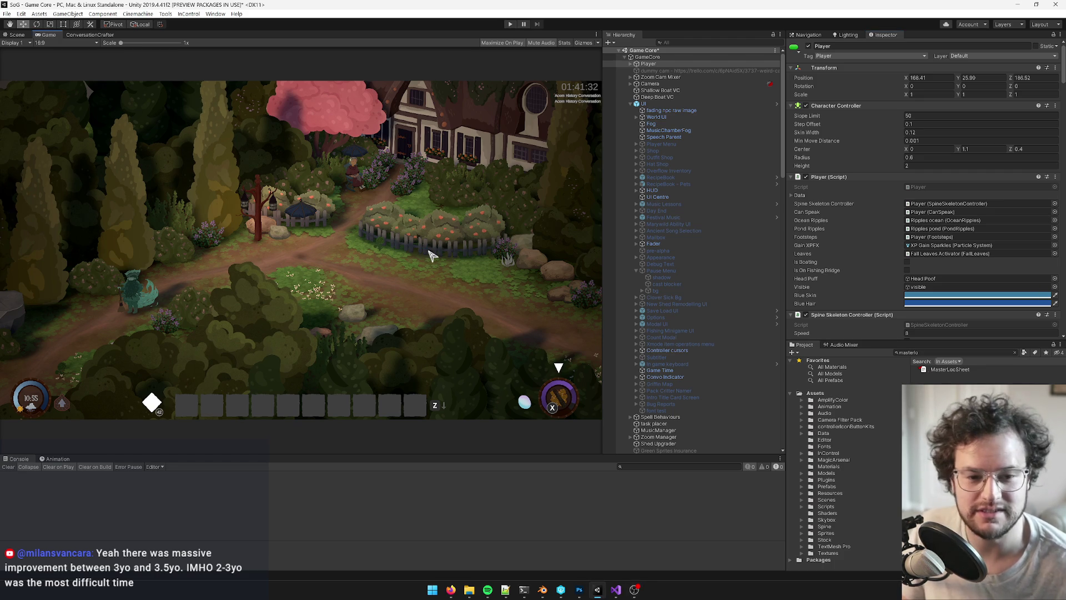
Inspect the Zoom Cam Mixer, UI, Player and GameCore settings from the Hierarchy
click(661, 76)
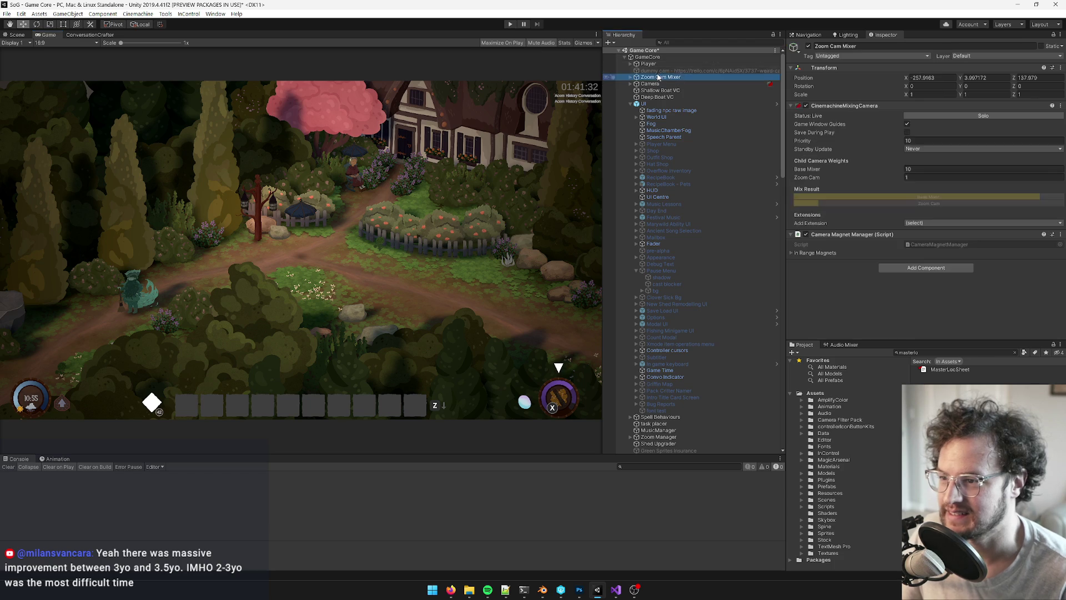
click(654, 65)
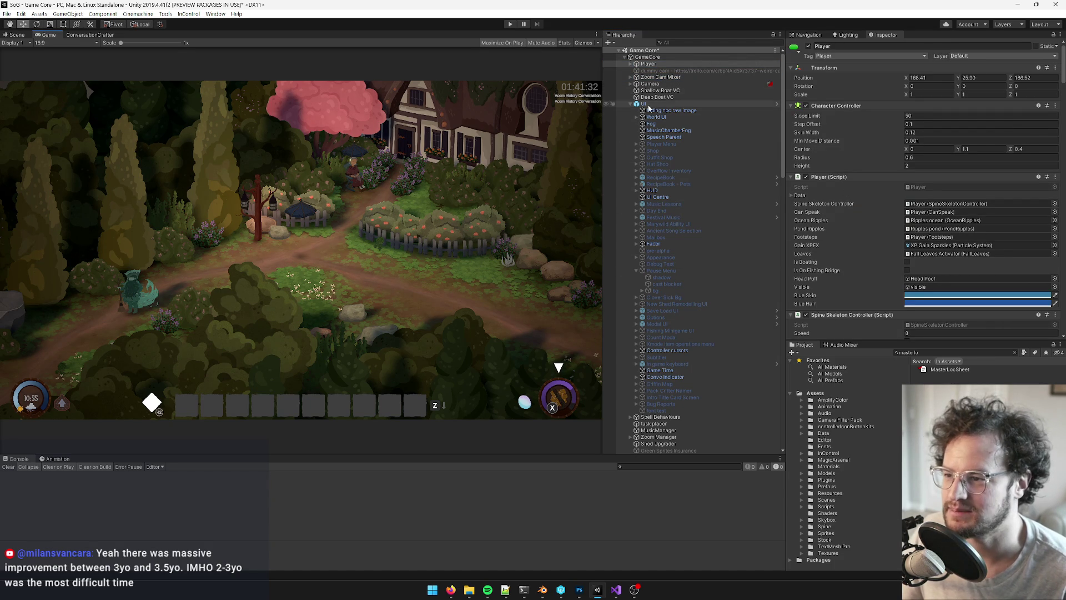
click(663, 103)
click(662, 63)
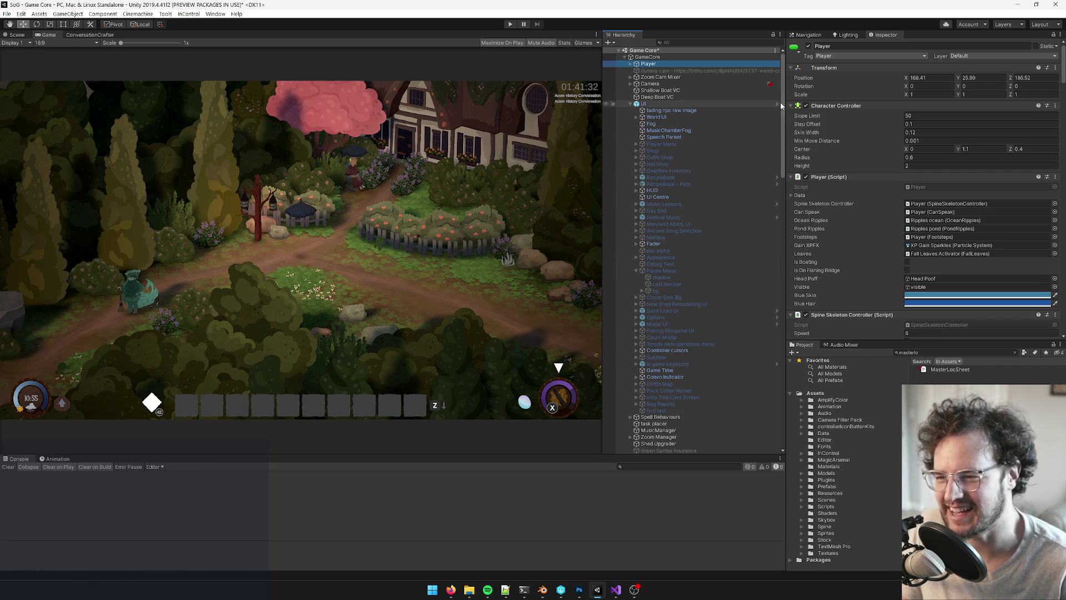
click(711, 104)
click(716, 57)
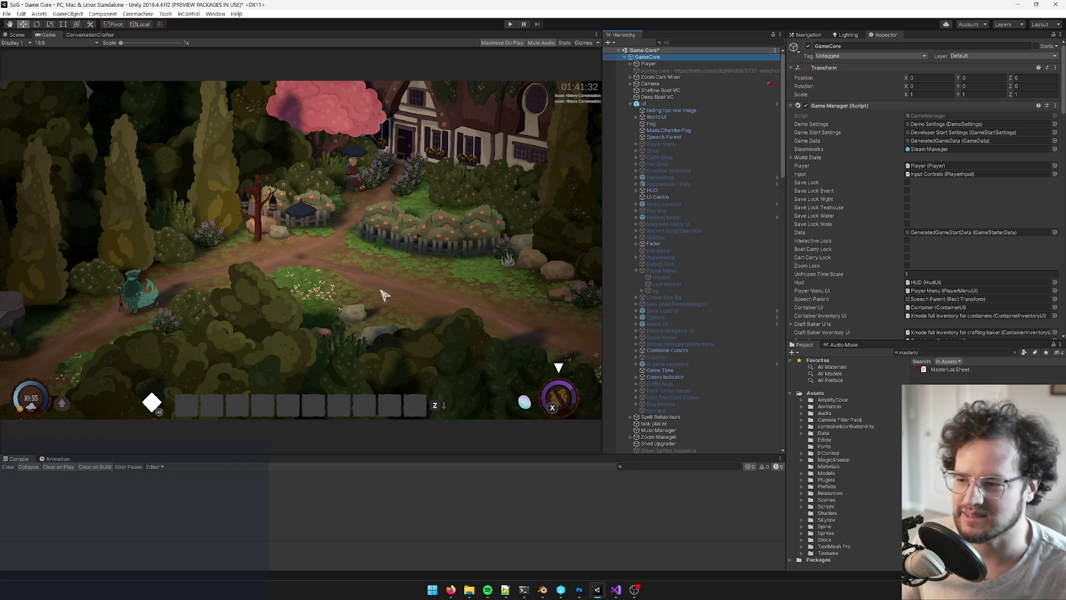
drag(600, 211, 597, 211)
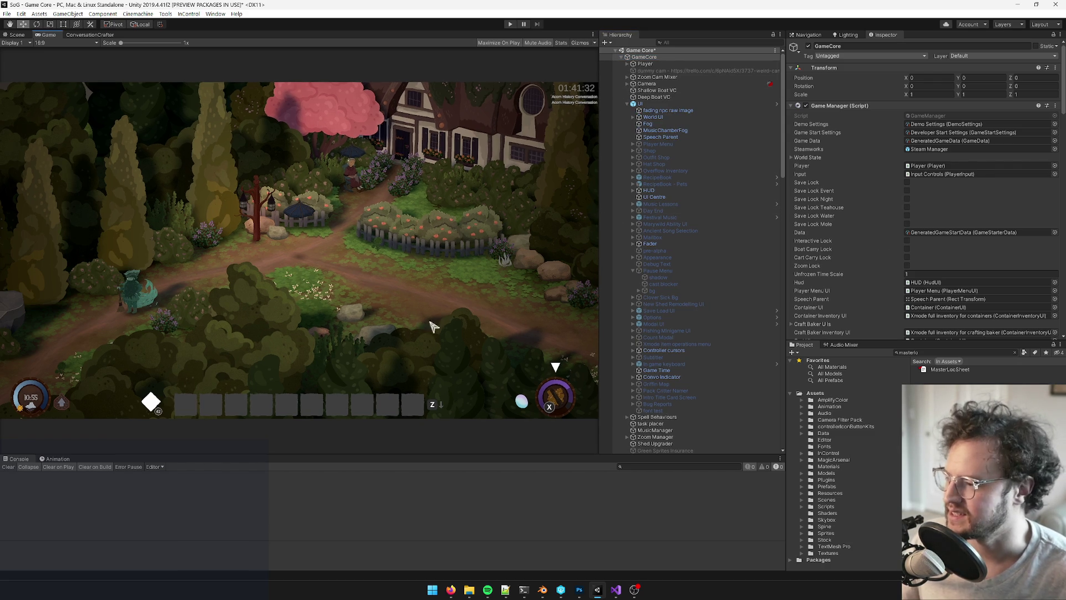
Search the Hierarchy for 'test tools' and enable that object
click(11, 36)
right_drag(355, 234, 366, 235)
click(702, 43)
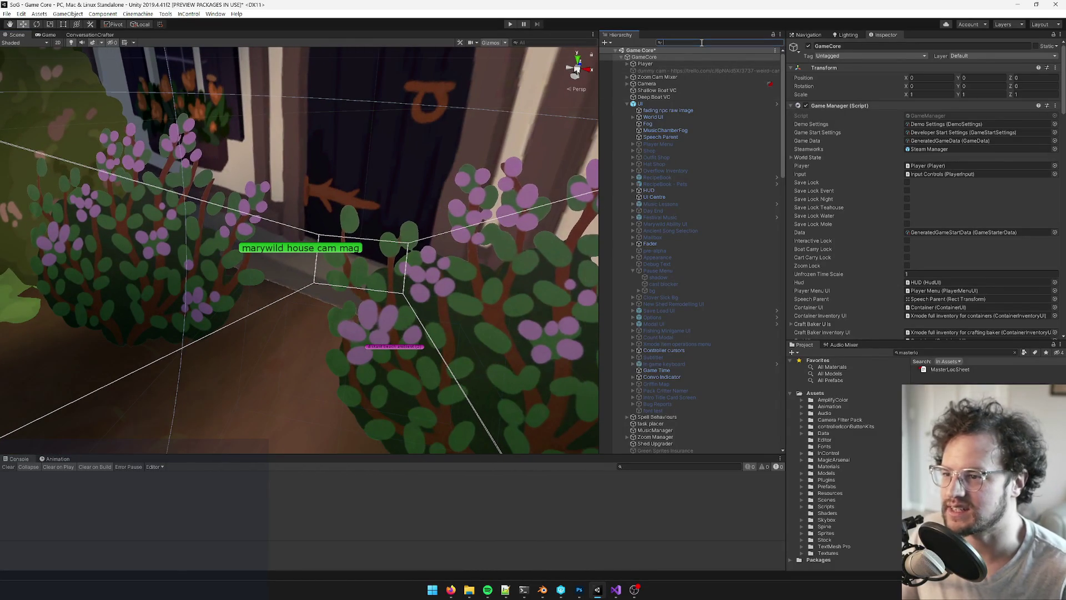
text(test t)
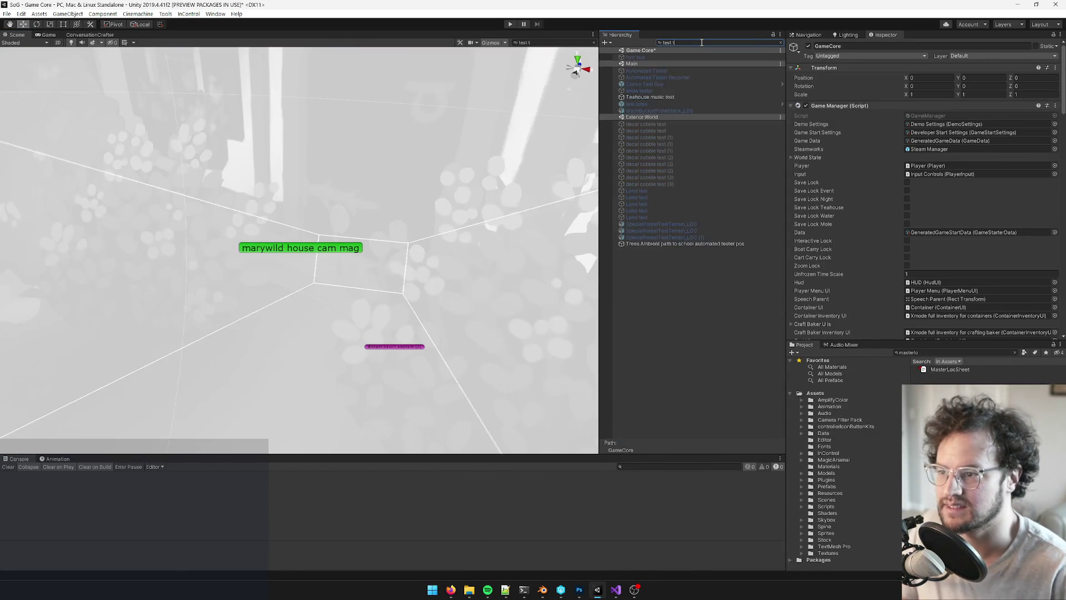
text(ools)
click(642, 50)
click(781, 42)
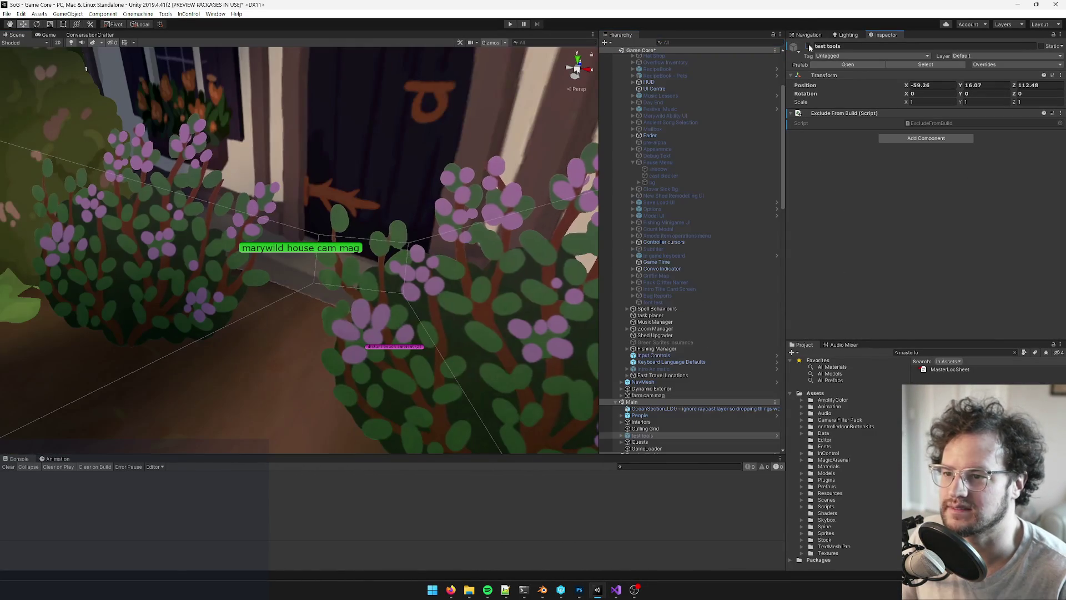
click(808, 45)
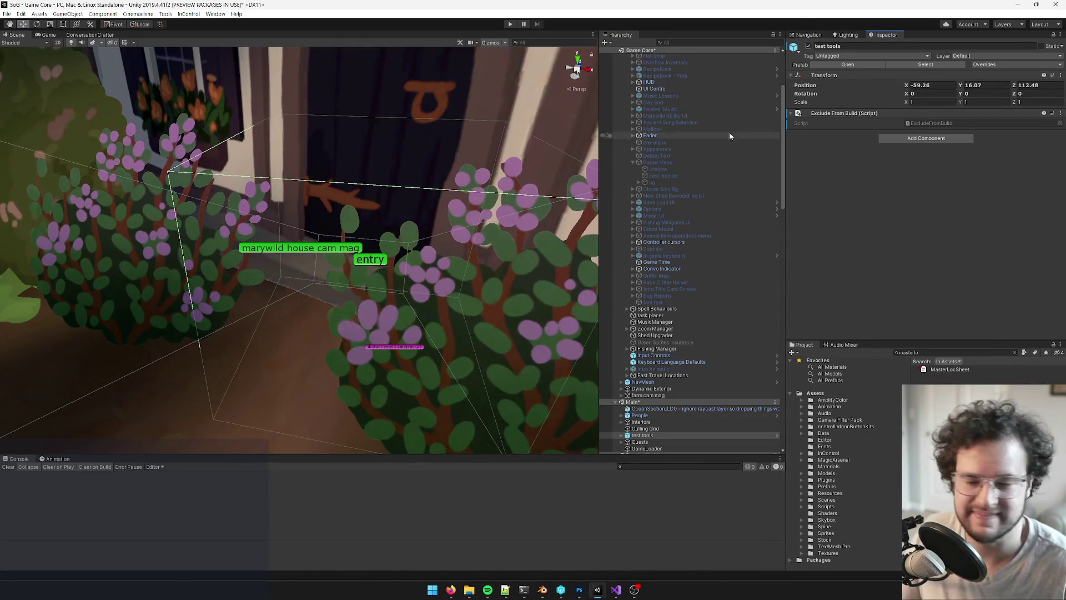
scroll(366, 255, down, 5)
scroll(365, 255, up, 5)
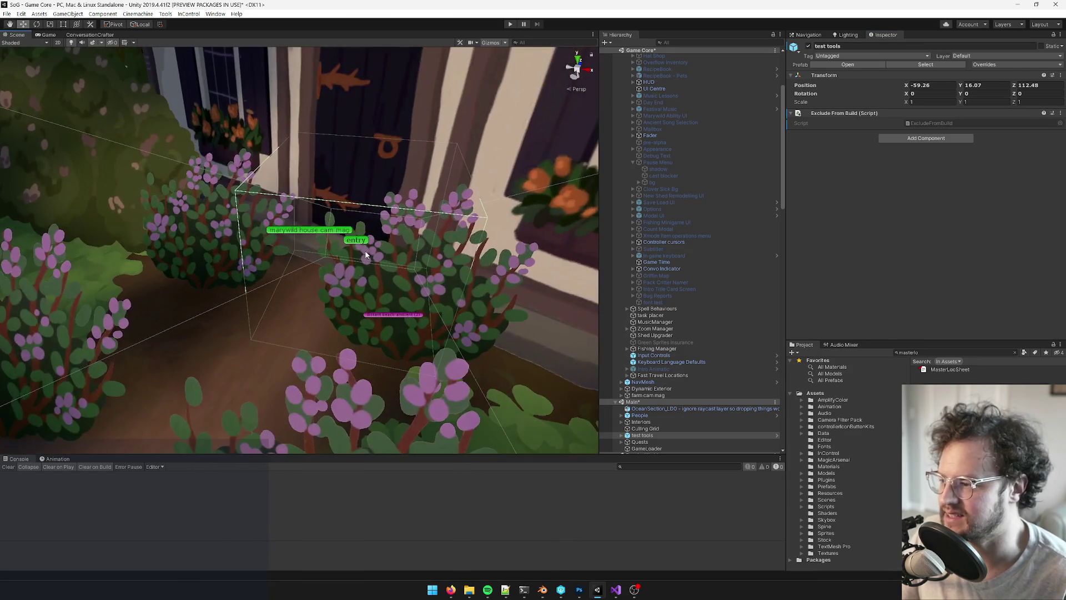
Set the entry portal's To World Name to Reminiscing Room instead of Dark Forest 2
click(361, 242)
scroll(891, 149, down, 5)
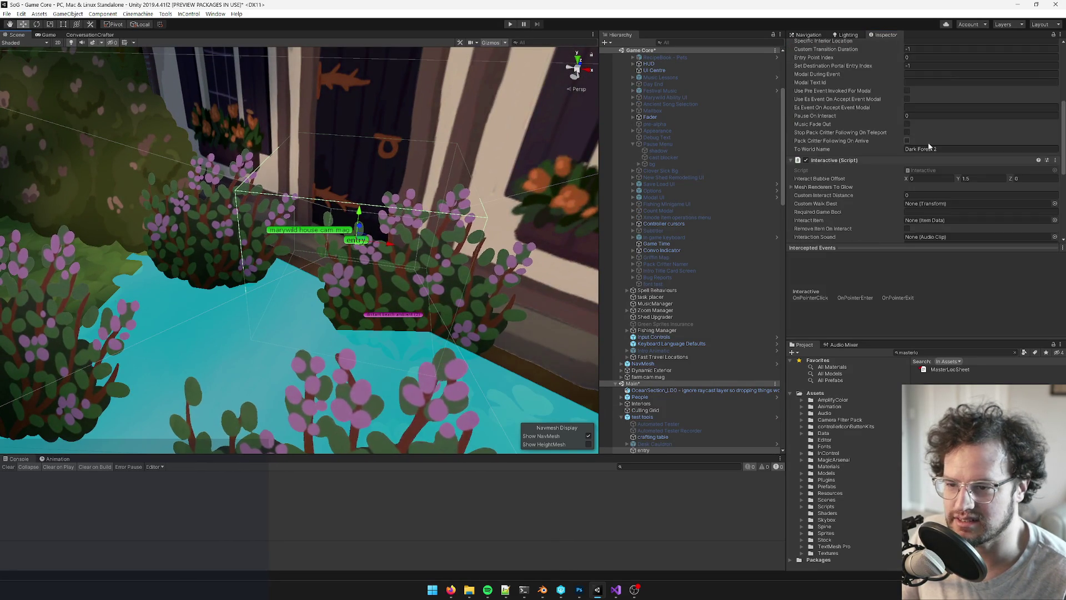
key(ctrl+a)
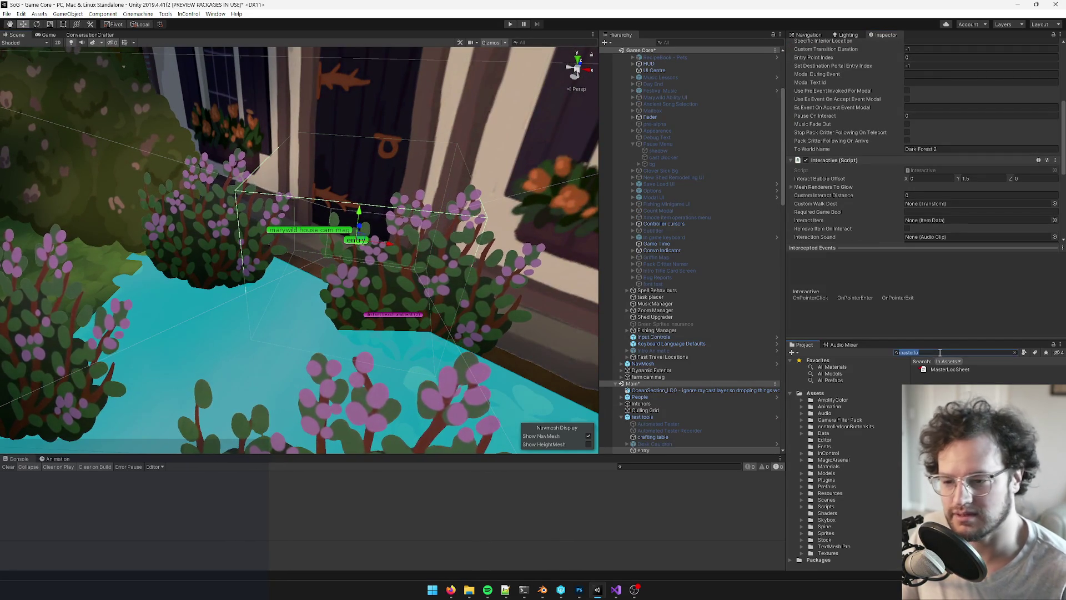
text(reminis)
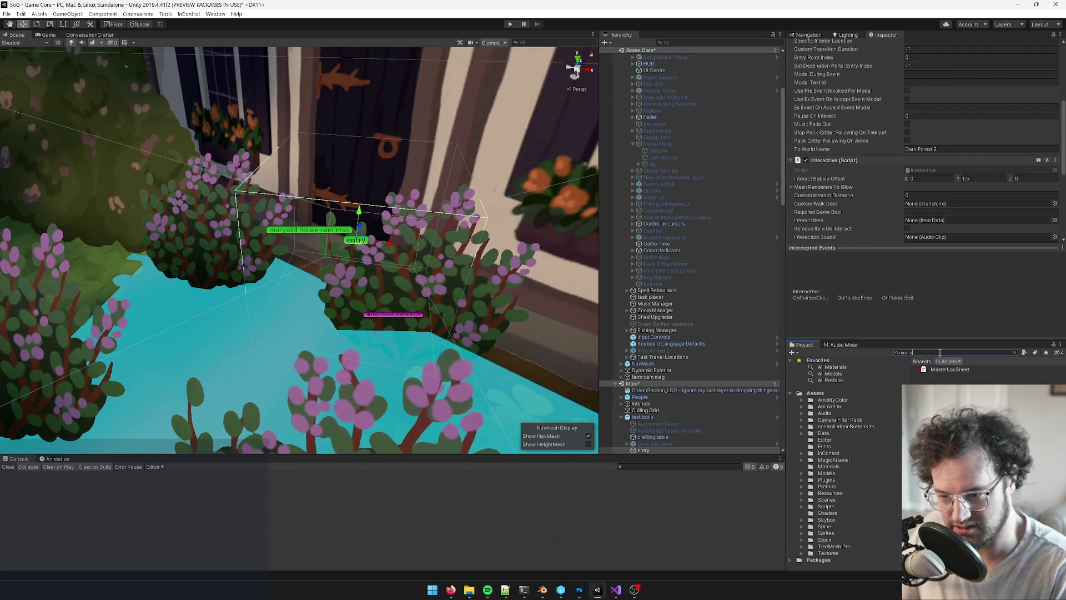
click(951, 370)
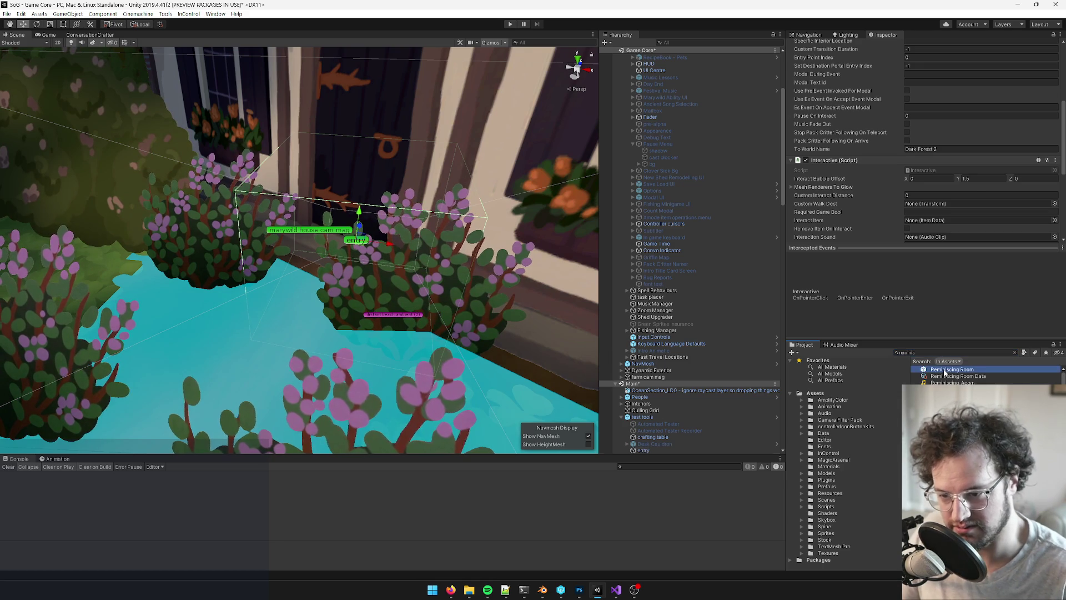
scroll(407, 306, up, 2)
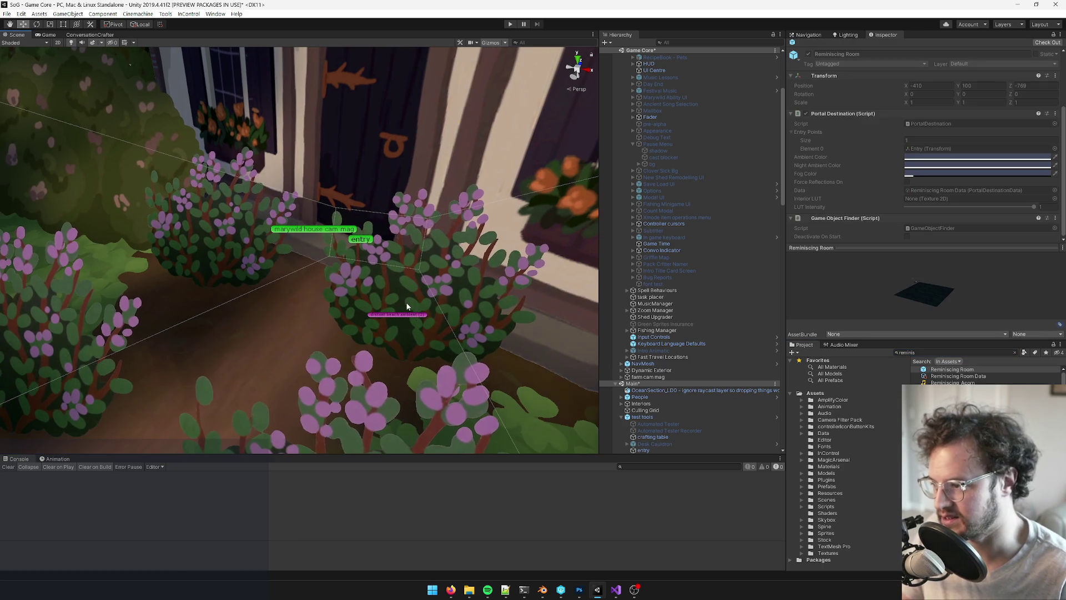
click(366, 241)
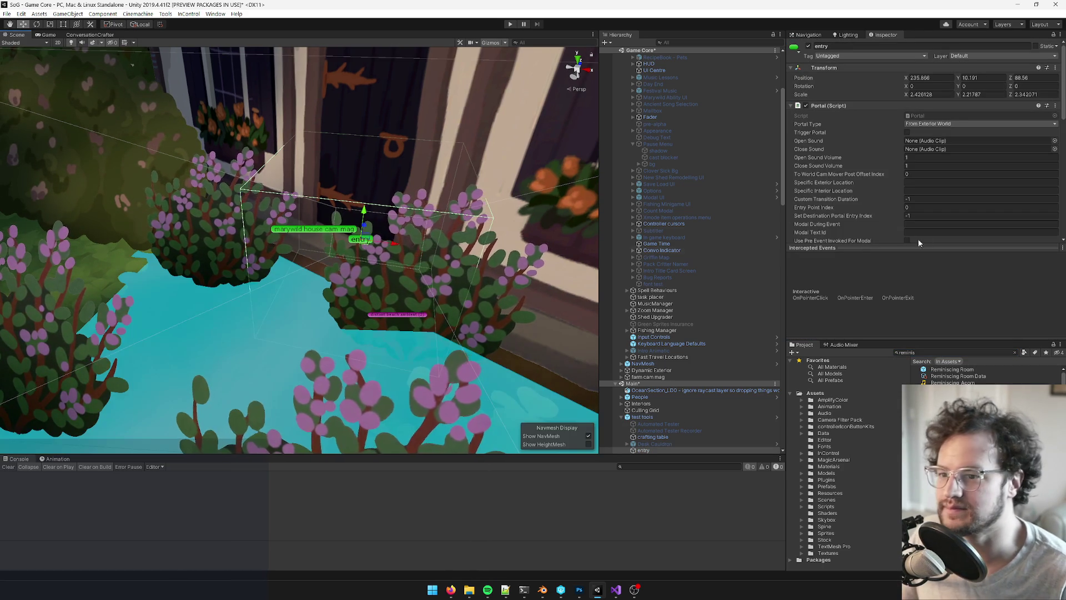
scroll(935, 211, down, 5)
click(954, 150)
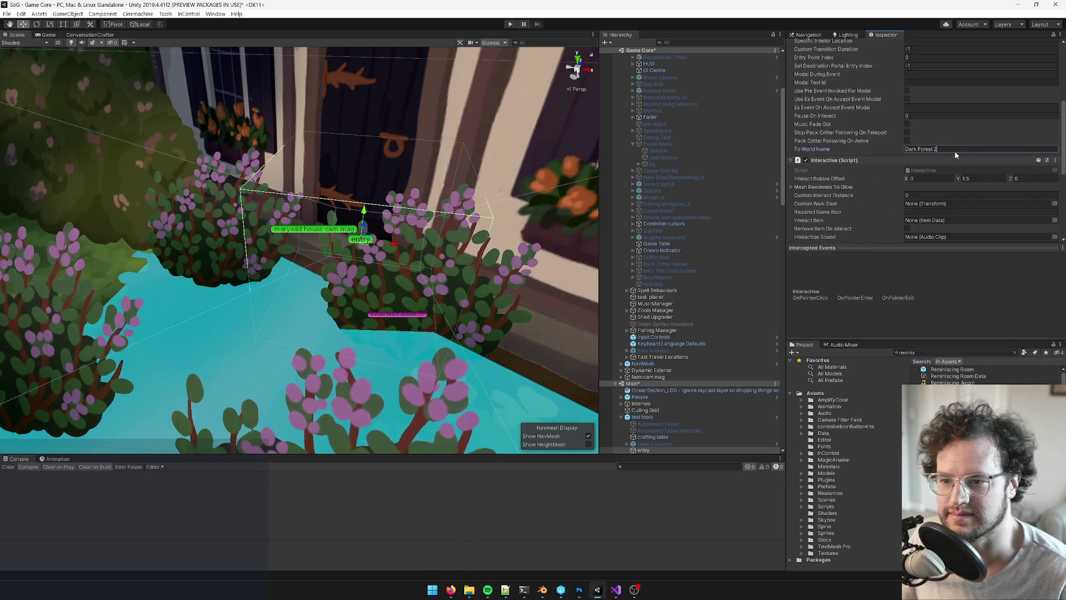
text(Reminiscing Room)
mouse_move(422, 183)
alt+mouse_down()
mouse_move(319, 159)
mouse_move(439, 182)
mouse_move(70, 55)
mouse_move(83, 53)
alt+mouse_up()
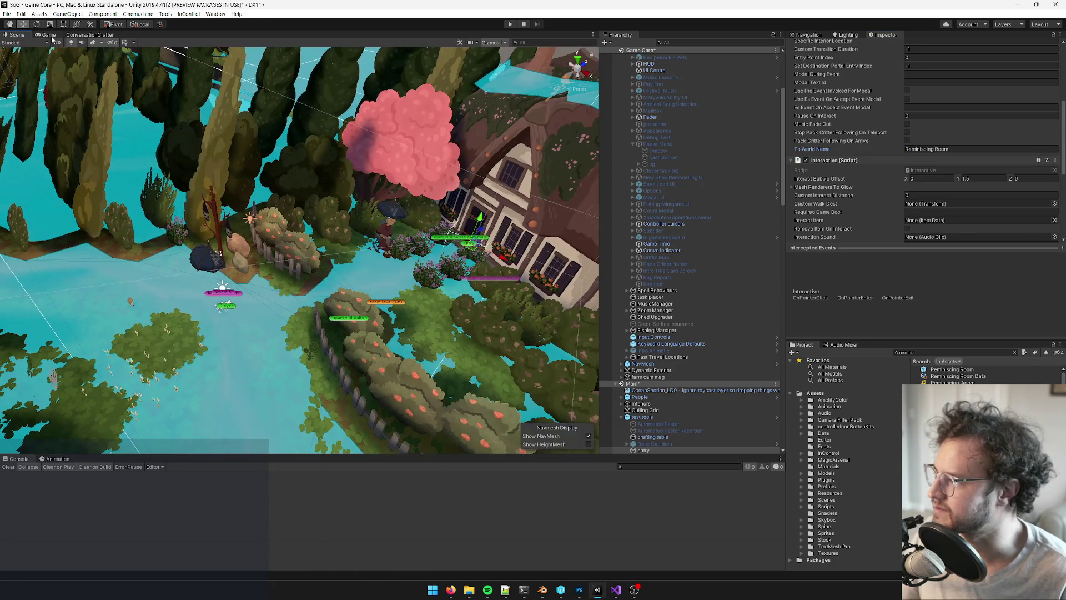
key(ctrl+2)
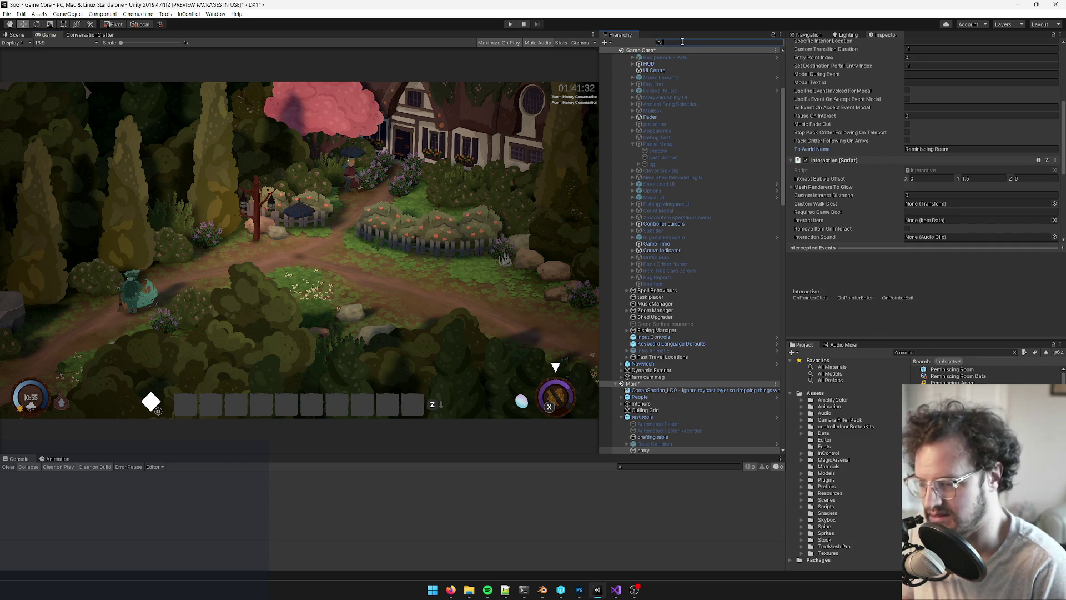
Find the Reminiscing Room object with 'rem', activate it, and open its prefab for editing
text(rem)
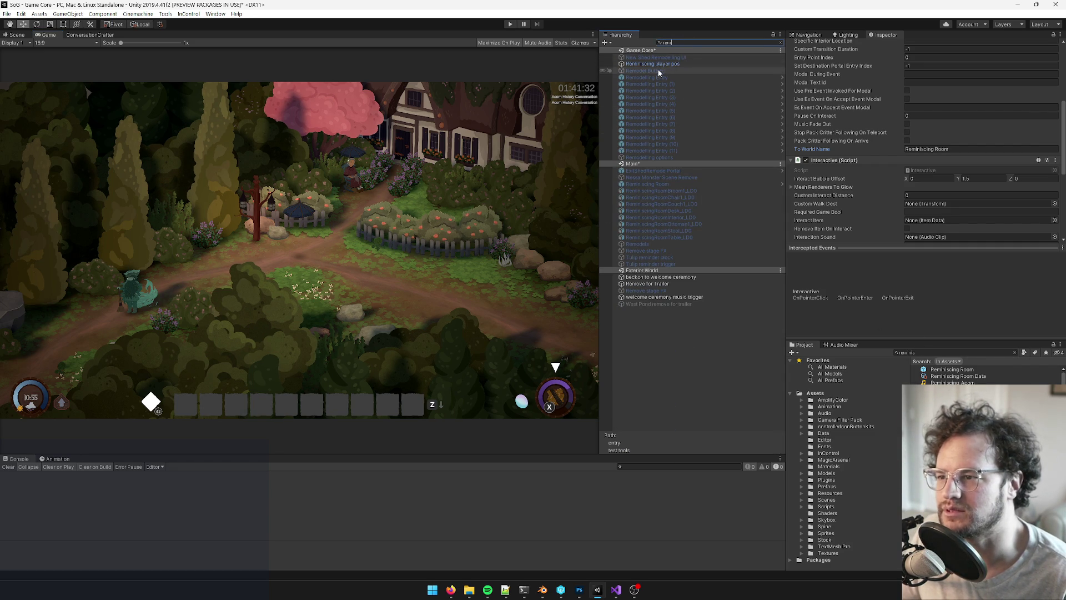
click(659, 183)
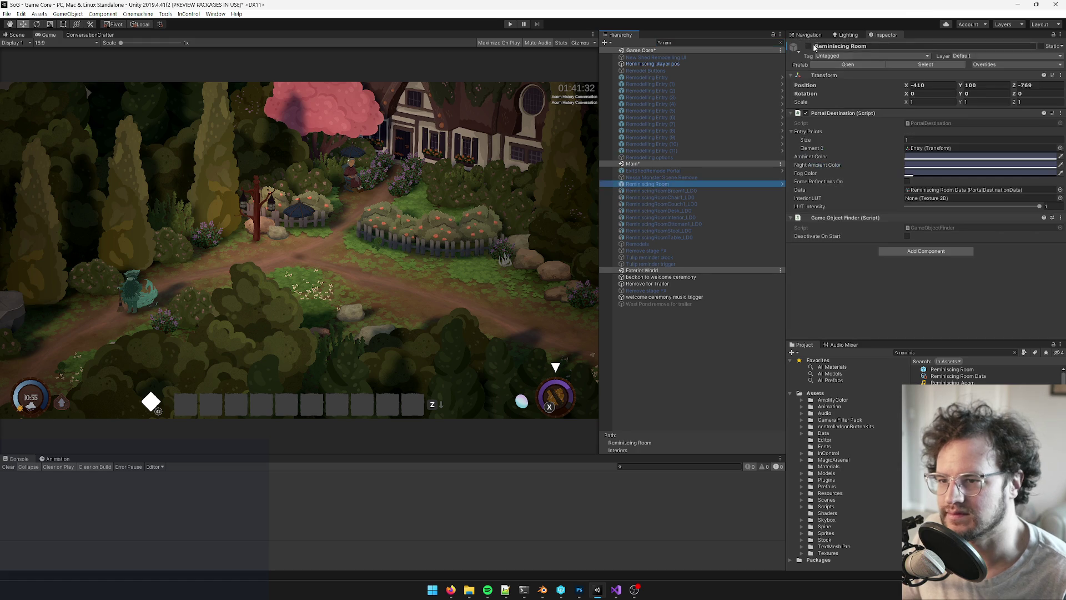
click(808, 46)
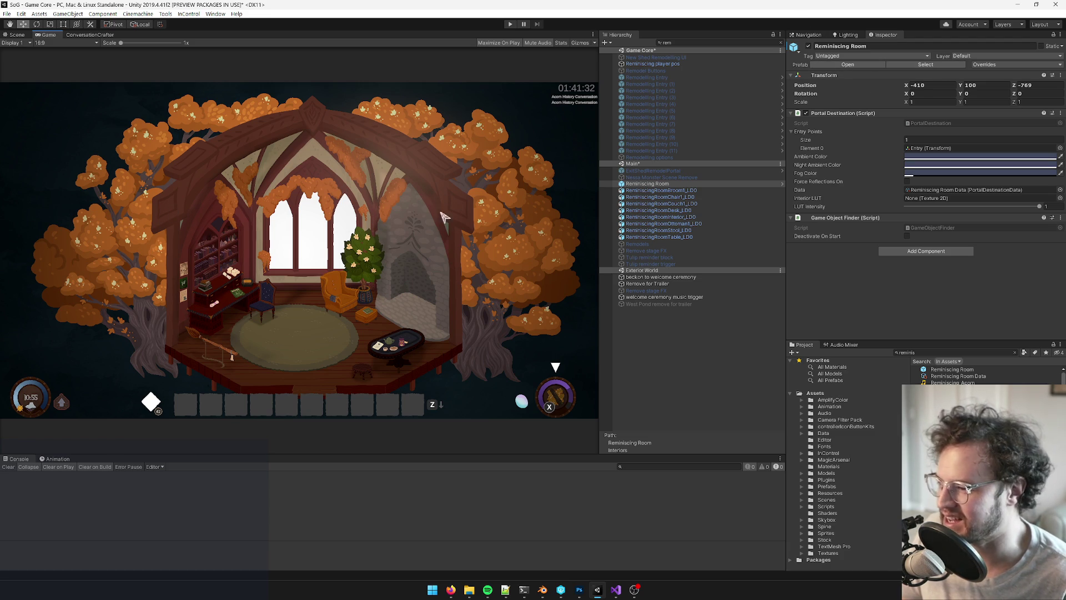
click(853, 65)
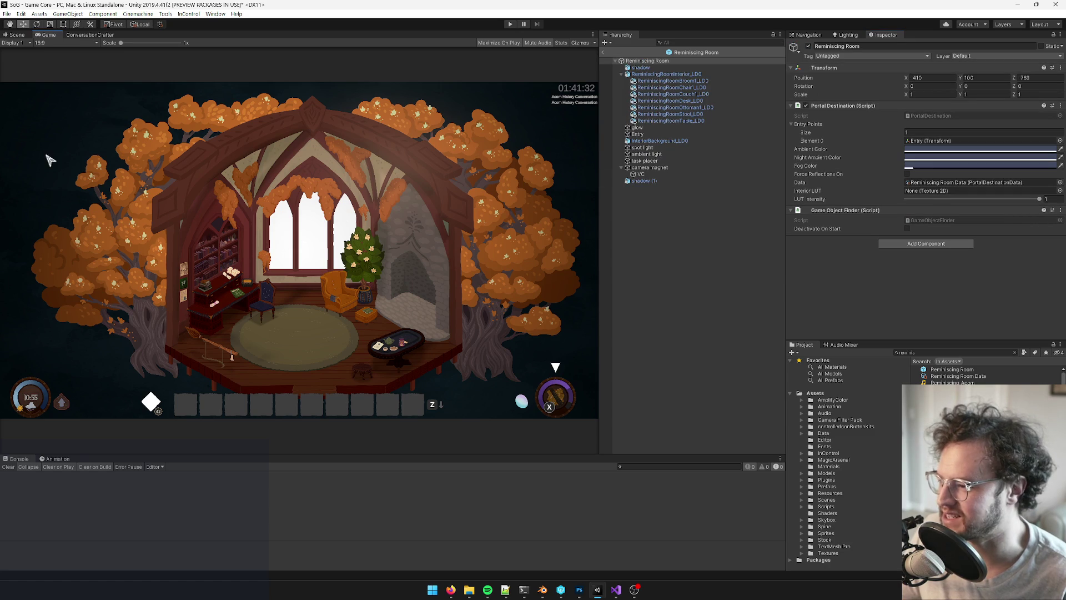
Orbit the Scene view around the room's arched window wall, then bring the Blender window forward
click(12, 34)
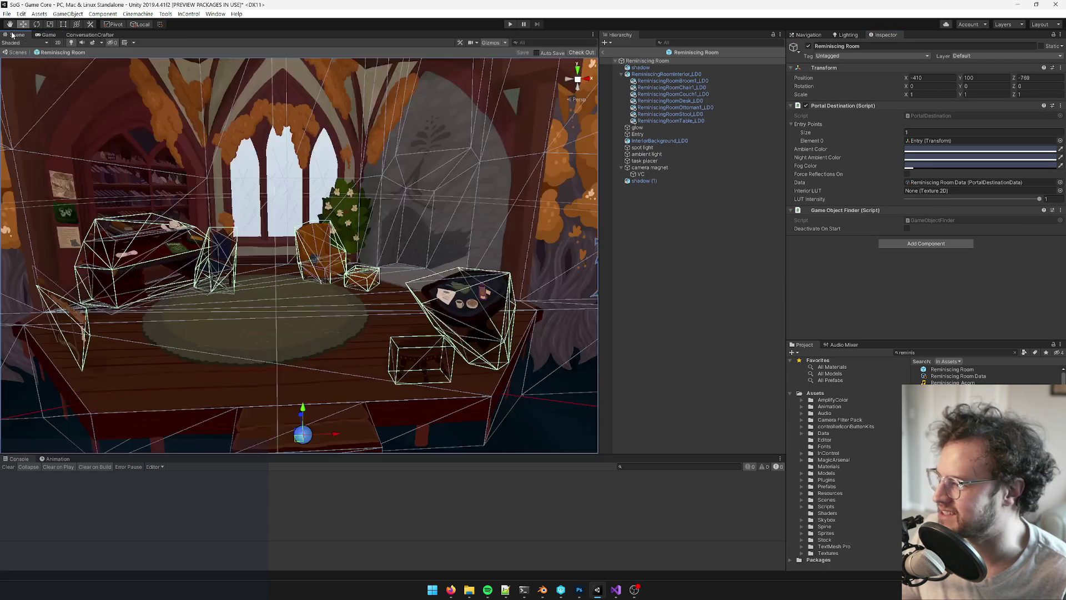
scroll(351, 254, up, 5)
click(351, 255)
mouse_move(351, 254)
right_down()
mouse_move(352, 228)
mouse_move(349, 277)
mouse_move(332, 257)
mouse_move(309, 269)
right_up()
scroll(309, 269, down, 5)
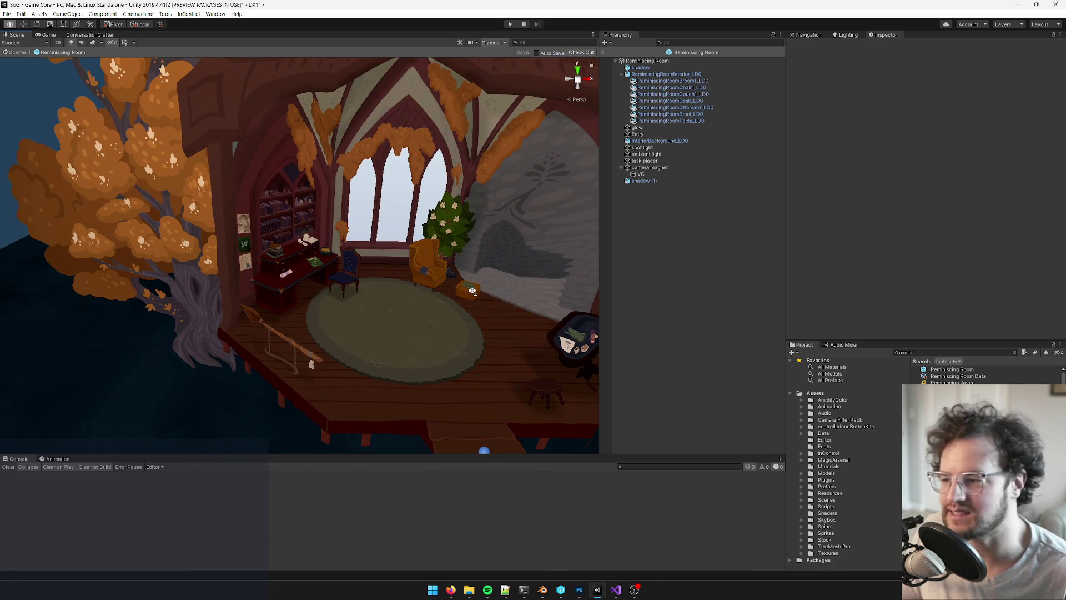
mouse_move(473, 290)
right_down()
mouse_move(386, 225)
mouse_move(386, 267)
mouse_move(405, 261)
mouse_move(392, 231)
mouse_move(250, 308)
right_up()
key(w)
mouse_move(391, 208)
right_down()
mouse_move(376, 209)
mouse_move(340, 296)
right_up()
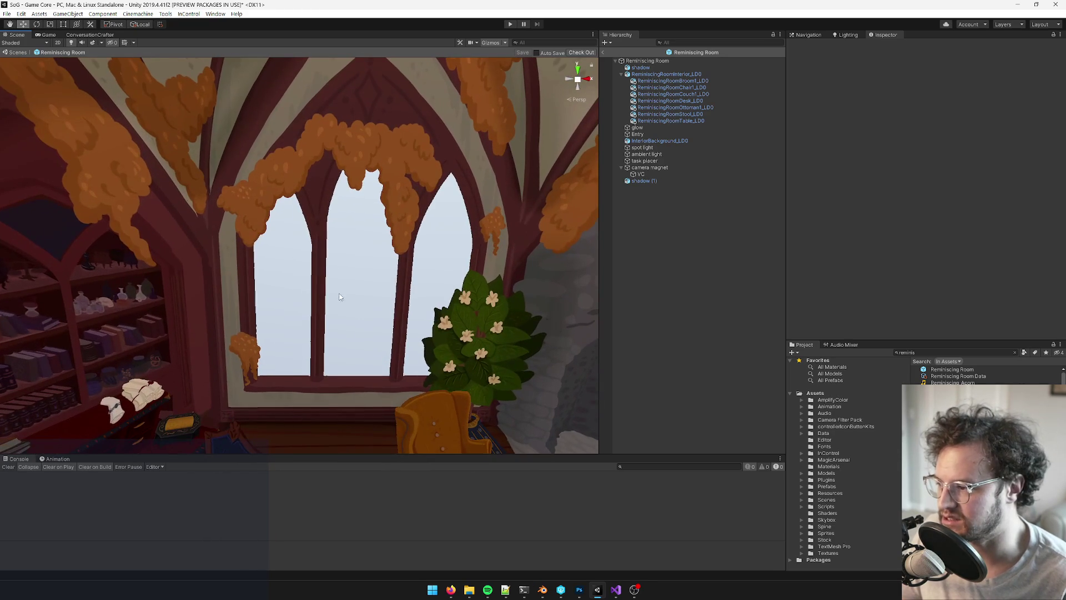
scroll(338, 231, down, 5)
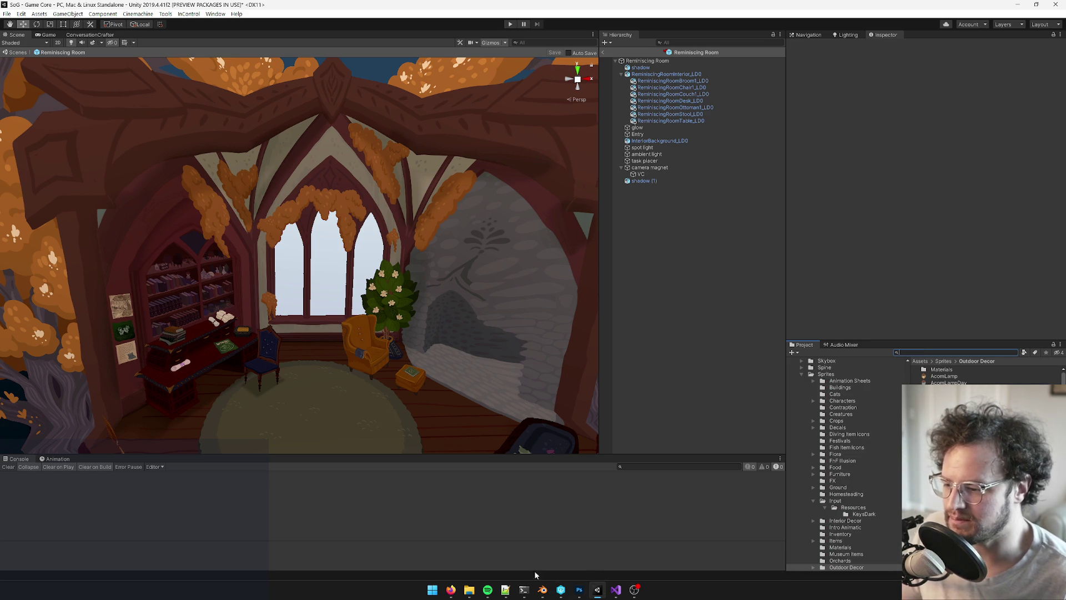
click(542, 587)
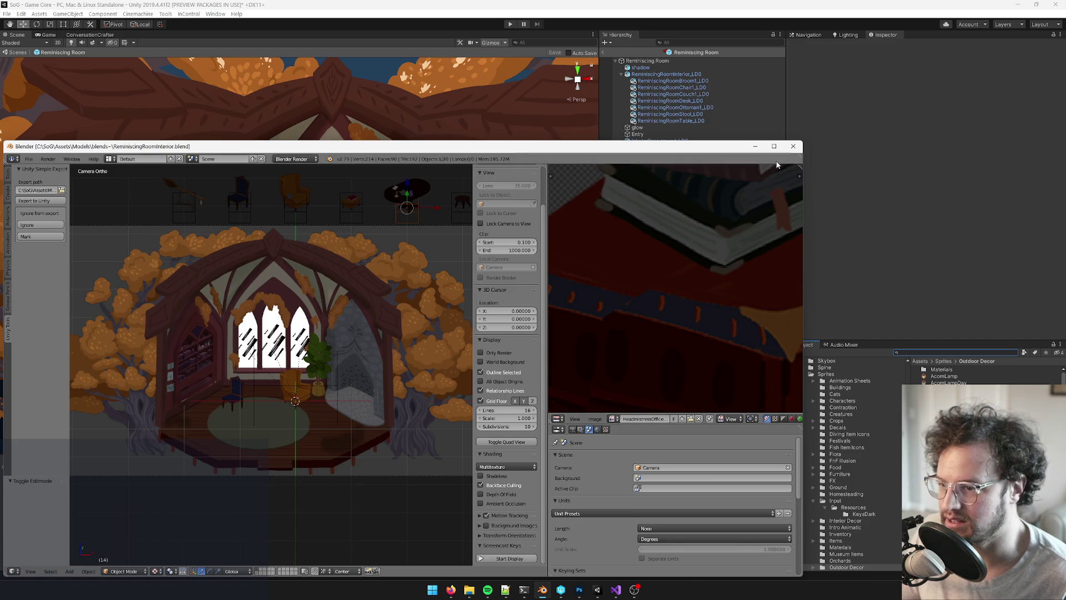
click(774, 146)
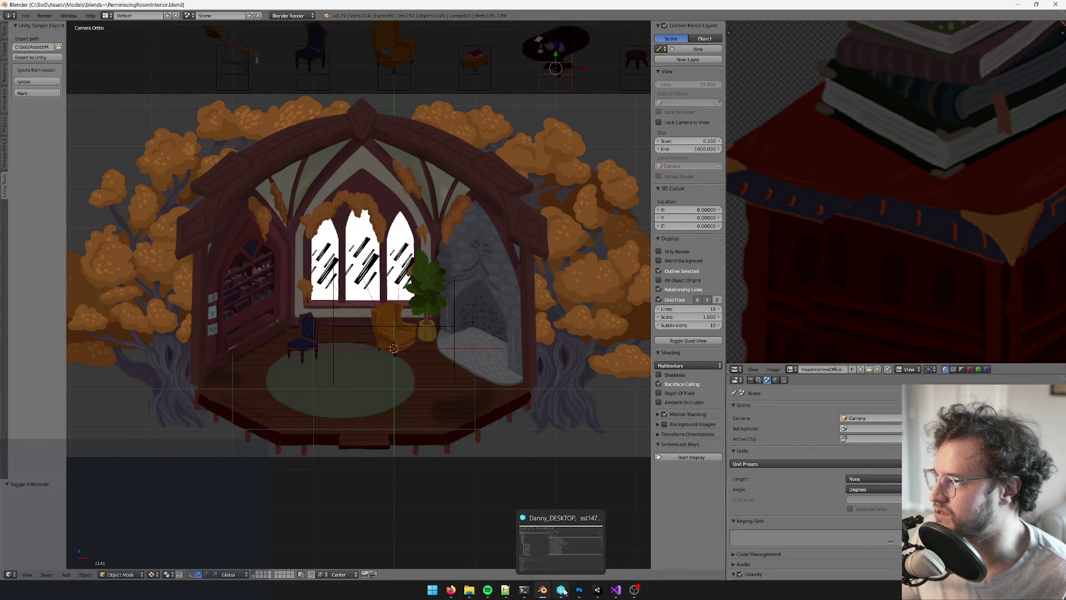
click(564, 591)
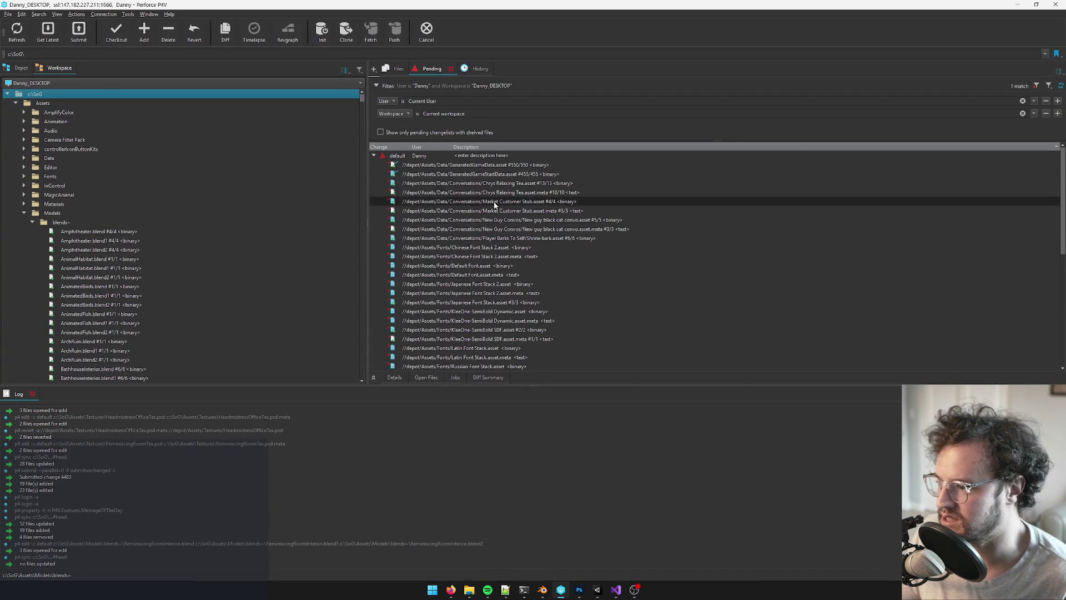
click(88, 241)
key(r)
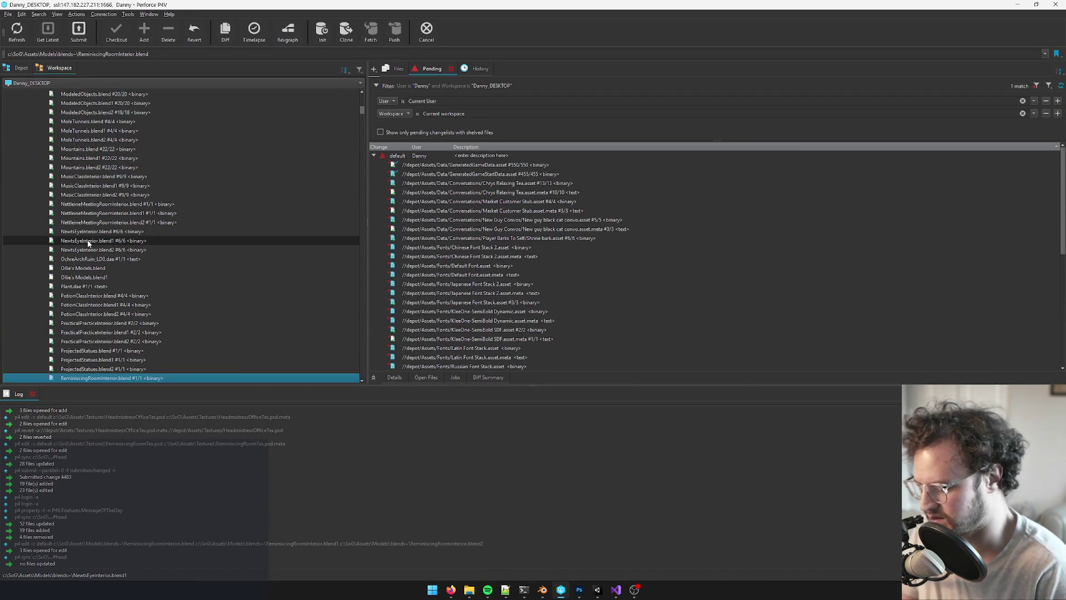
scroll(88, 243, down, 4)
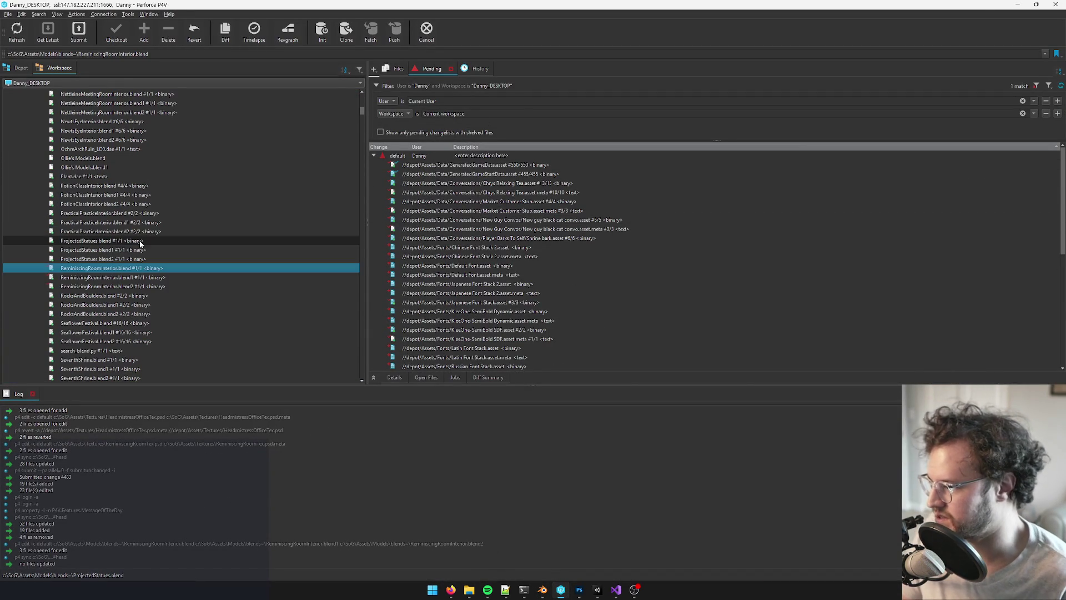
click(1018, 5)
Orbit and zoom around the Reminiscing Room model to frontal and desk-side views
middle_drag(431, 208, 408, 217)
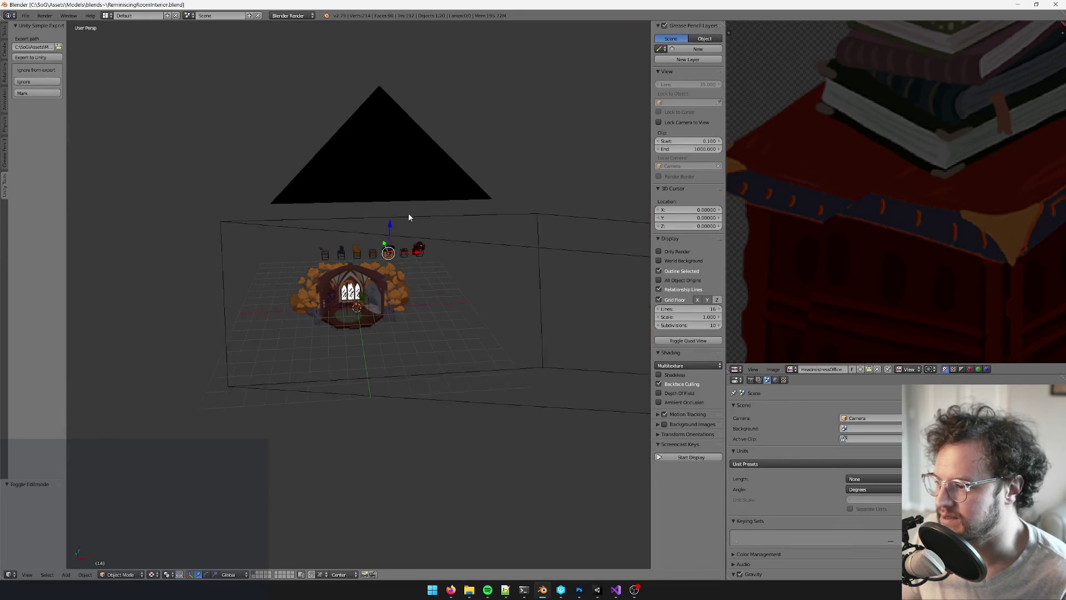
scroll(365, 249, up, 6)
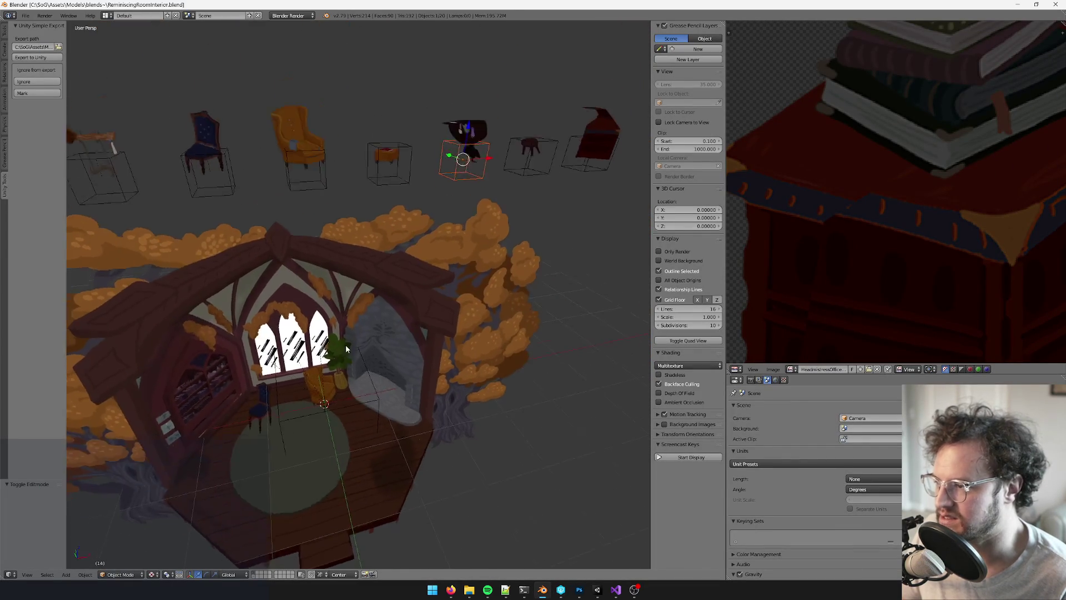
mouse_move(345, 345)
middle_down()
mouse_move(373, 284)
mouse_move(517, 190)
middle_up()
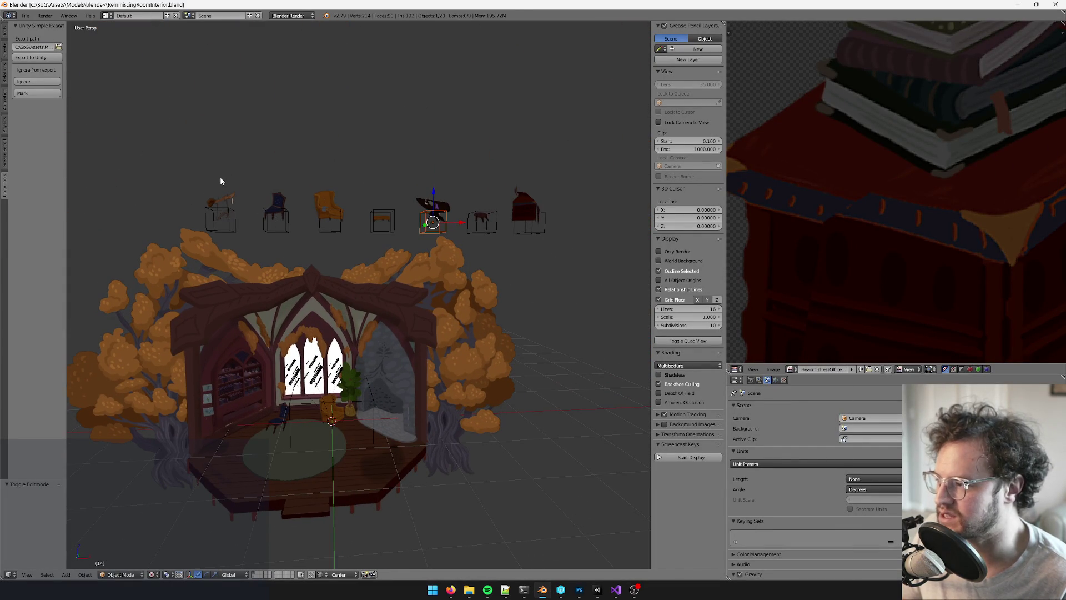
mouse_move(369, 186)
middle_down()
mouse_move(418, 228)
mouse_move(412, 210)
mouse_move(369, 206)
middle_up()
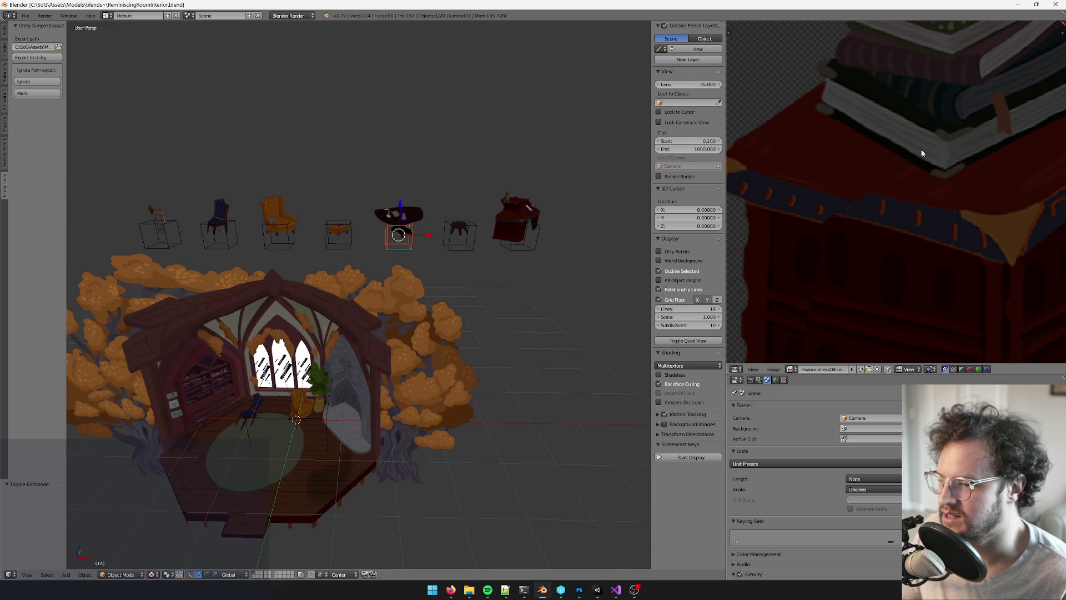
scroll(922, 153, down, 5)
scroll(880, 152, up, 2)
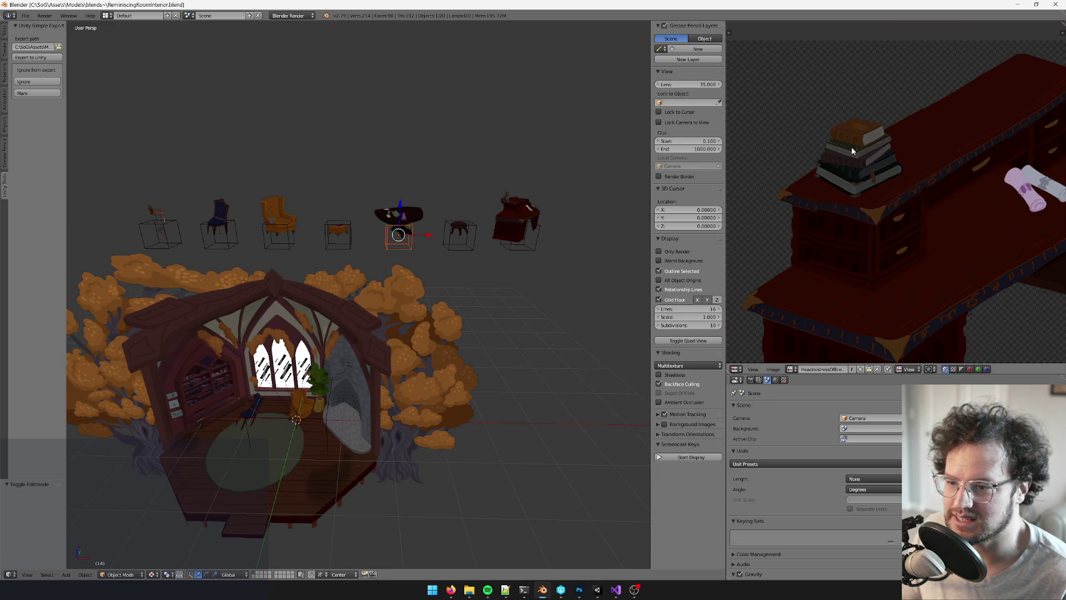
scroll(866, 151, down, 3)
scroll(886, 152, up, 3)
scroll(944, 149, down, 3)
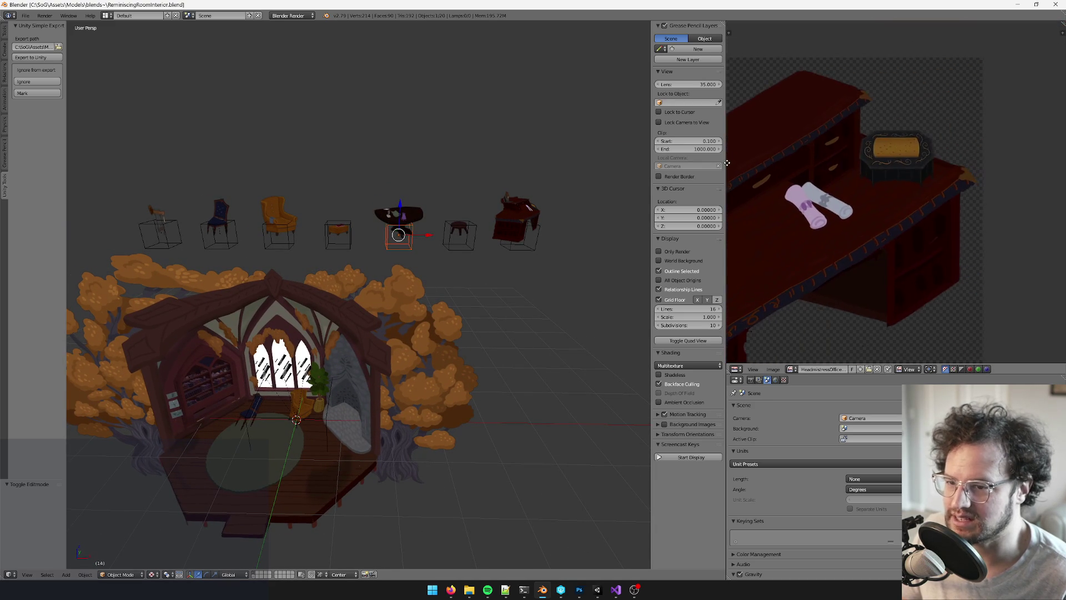
scroll(916, 156, up, 2)
View the room from a low angle facing the window arch, then bring up File > Open
mouse_move(600, 200)
middle_down()
mouse_move(478, 175)
mouse_move(427, 264)
mouse_move(465, 343)
mouse_move(242, 406)
mouse_move(411, 276)
mouse_move(359, 282)
mouse_move(392, 273)
middle_up()
scroll(395, 271, up, 3)
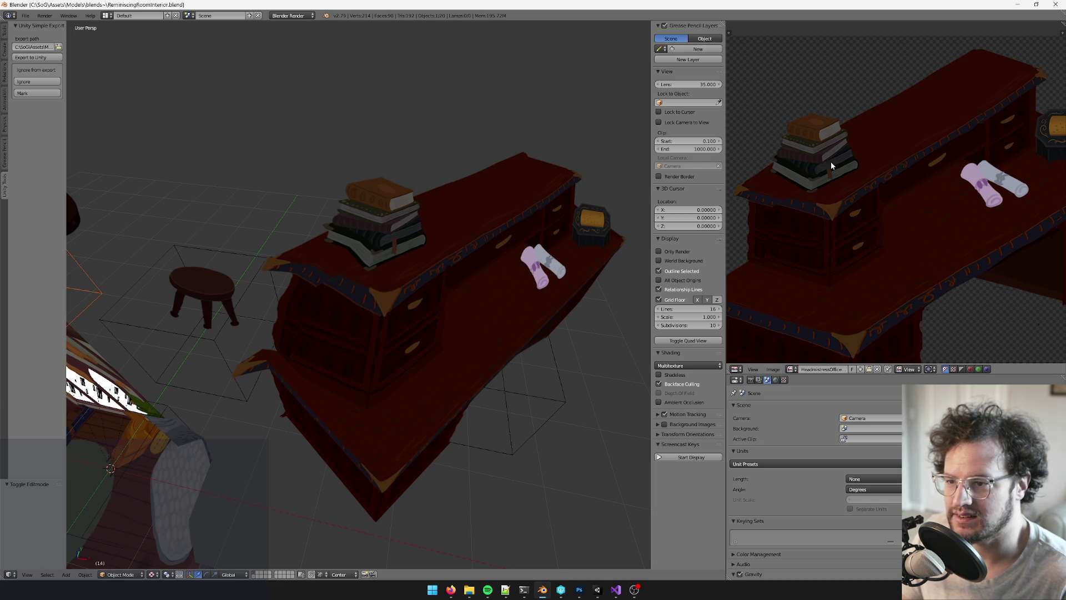
scroll(500, 277, down, 6)
mouse_move(550, 333)
middle_down()
mouse_move(555, 261)
mouse_move(437, 310)
mouse_move(422, 283)
mouse_move(352, 269)
mouse_move(333, 344)
mouse_move(295, 294)
mouse_move(261, 288)
middle_up()
scroll(324, 365, down, 3)
scroll(325, 365, up, 8)
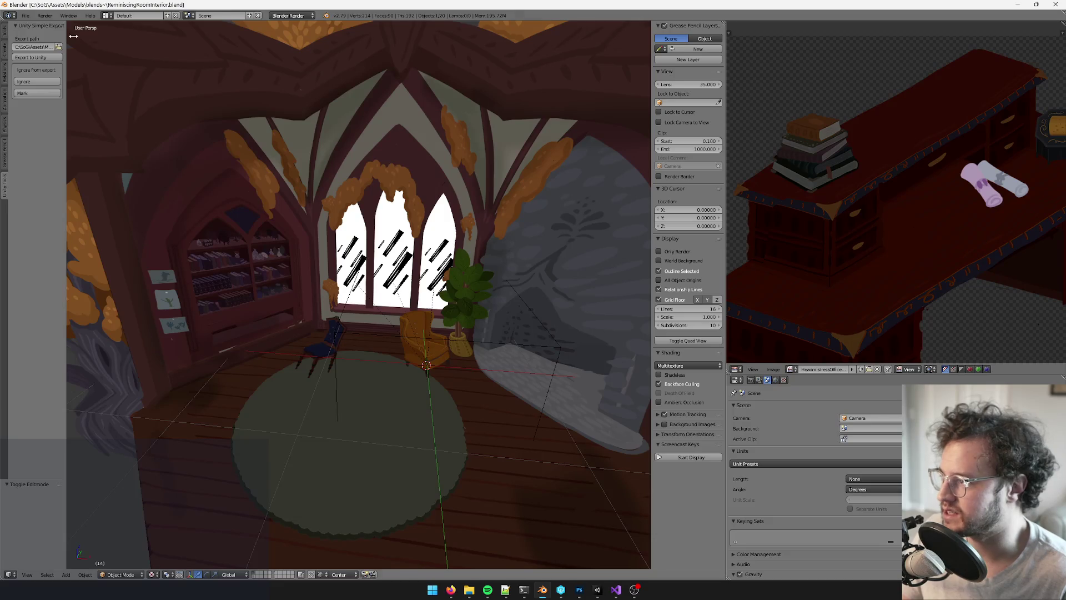
click(25, 16)
click(33, 35)
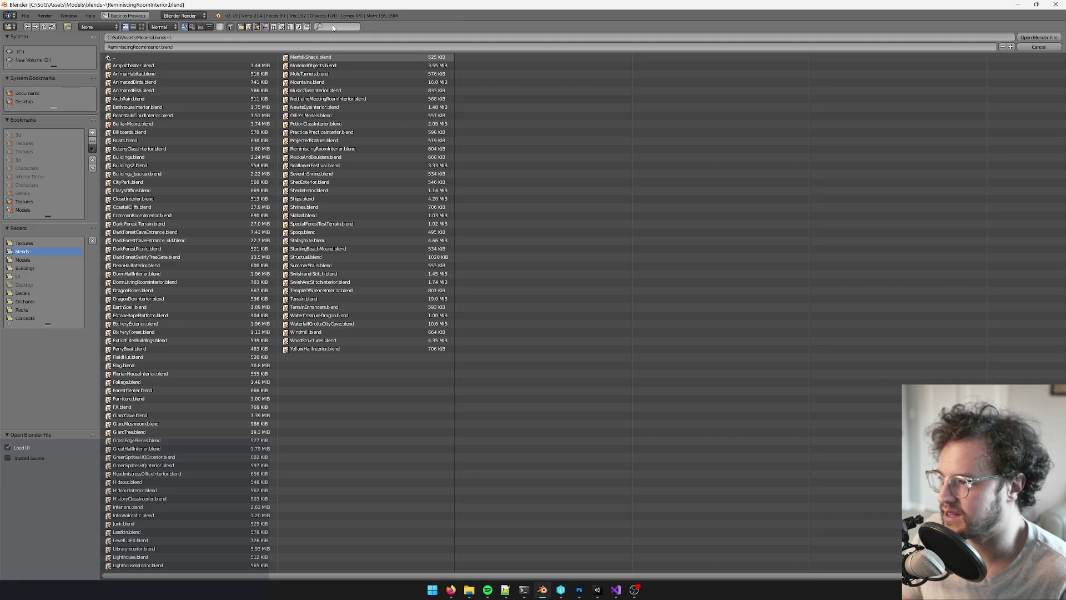
Open LibraryInterior.blend via the 'library' filter and show all its layers
text(library)
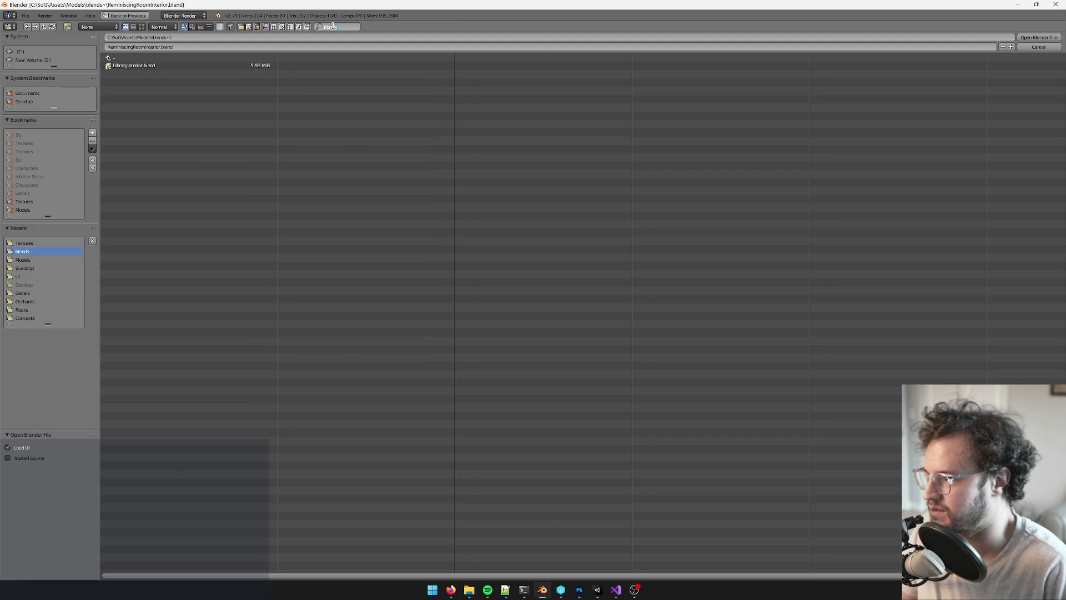
double_click(152, 65)
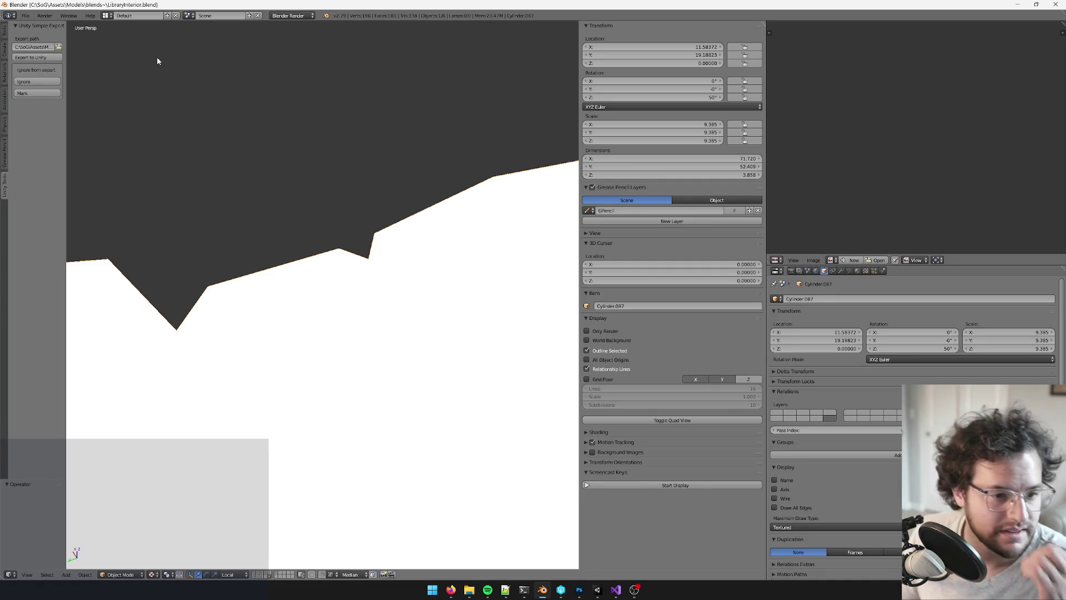
scroll(389, 255, down, 8)
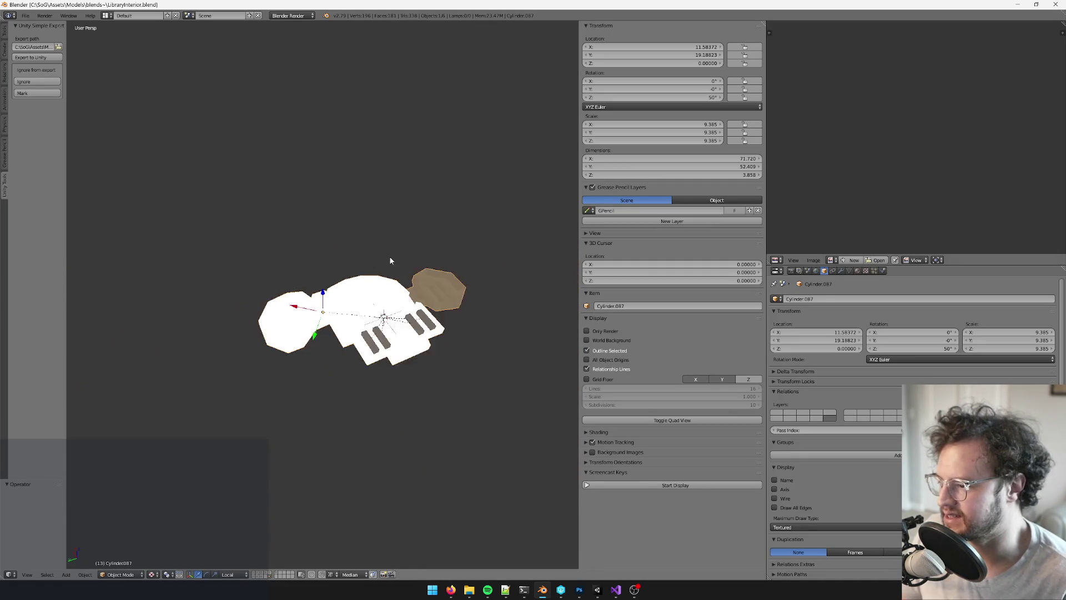
scroll(345, 240, up, 3)
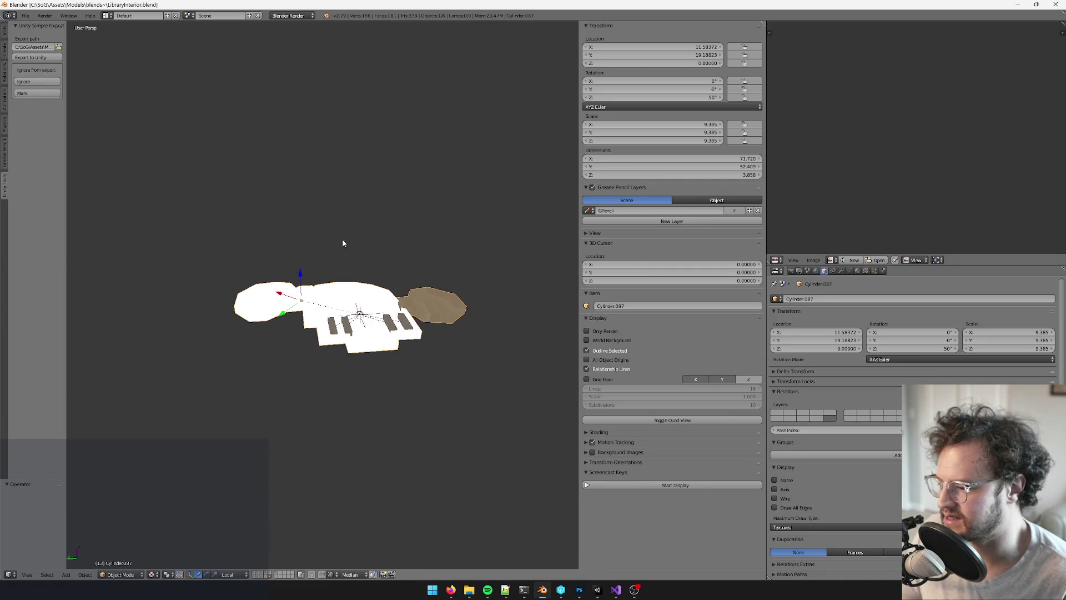
click(254, 573)
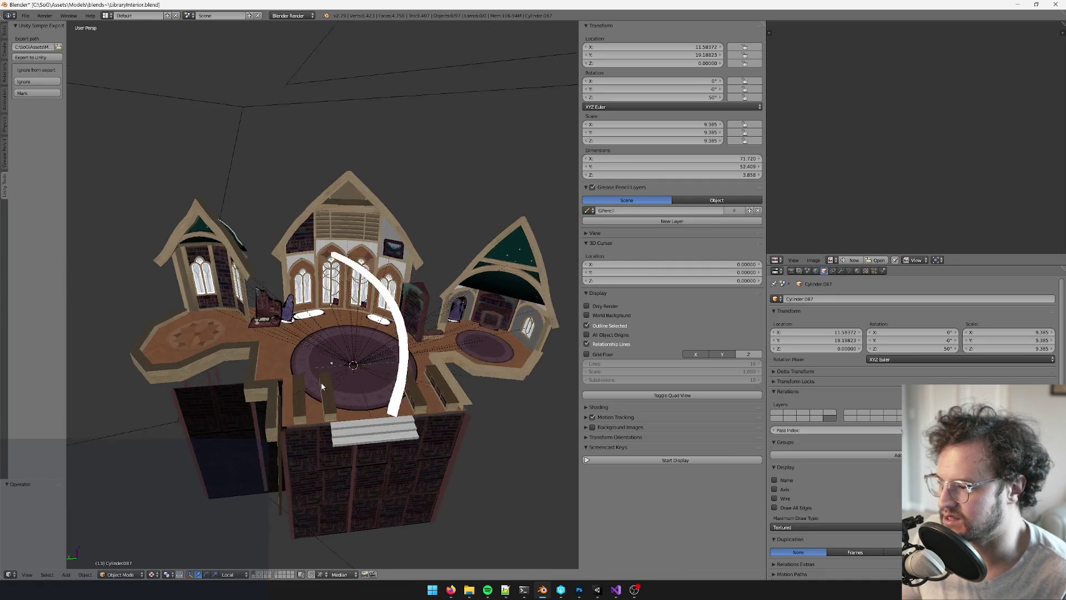
scroll(326, 283, up, 6)
Select the arched window frame Cylinder.005, frame it, and view it from front and side
right_click(320, 256)
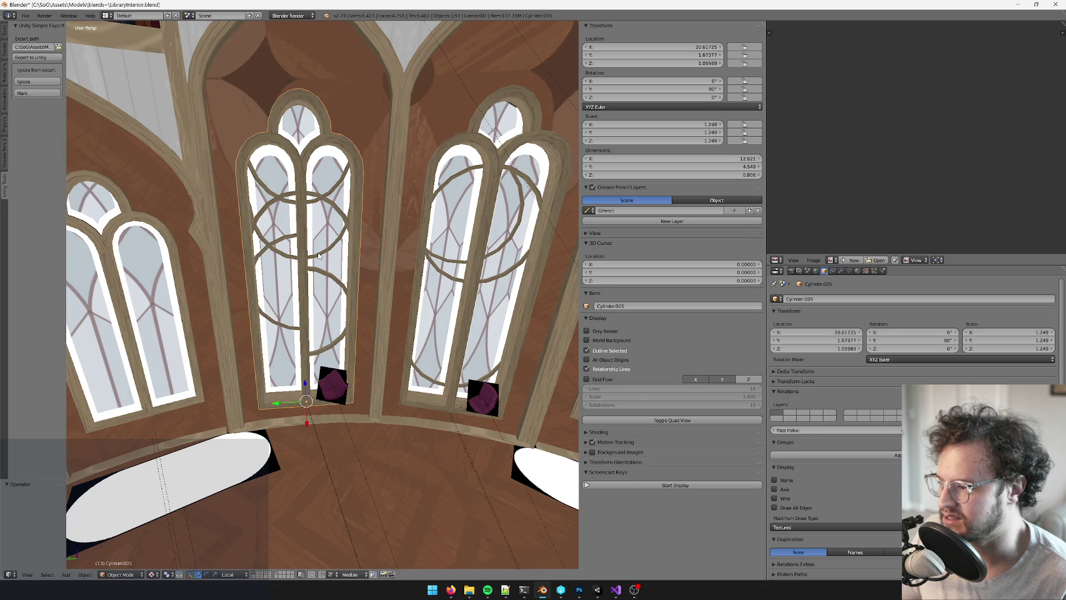
key(KP_Decimal)
mouse_move(492, 311)
middle_down()
mouse_move(525, 235)
mouse_move(345, 276)
middle_up()
scroll(344, 276, down, 6)
scroll(311, 258, up, 9)
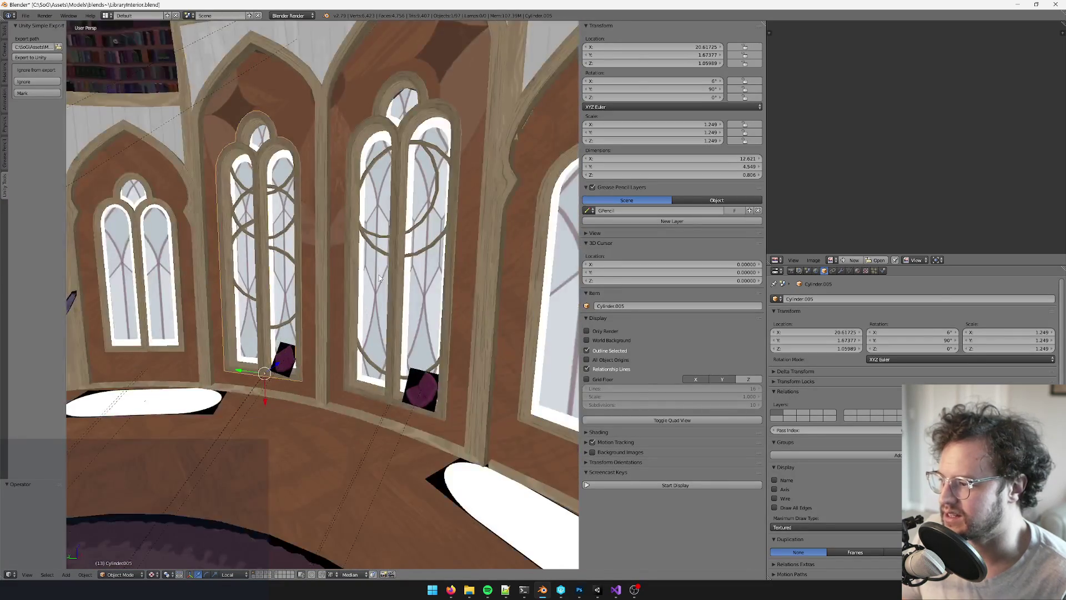
scroll(309, 227, down, 5)
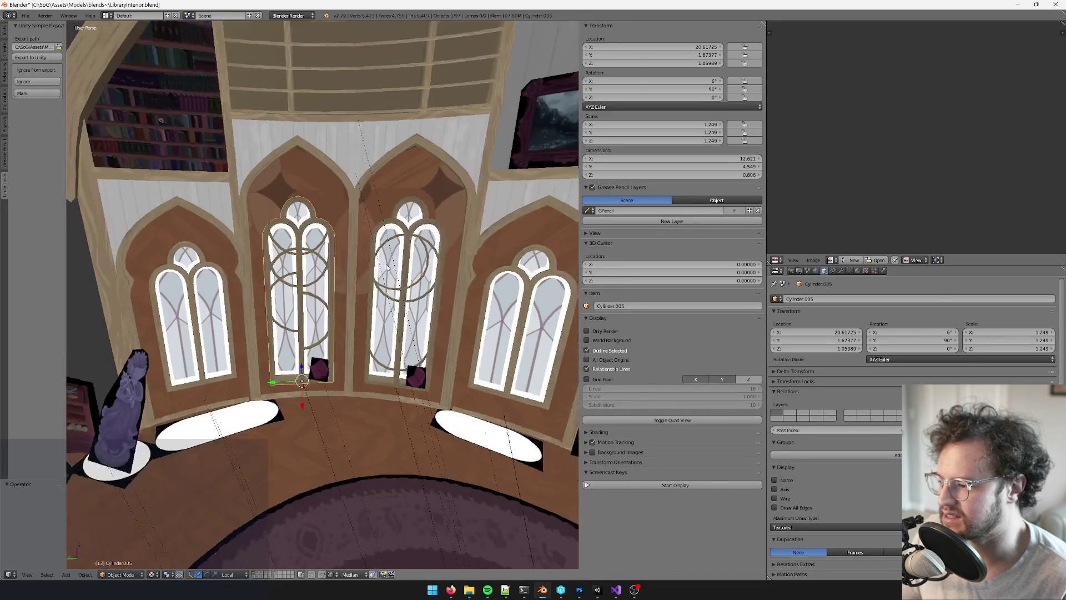
scroll(309, 228, up, 5)
middle_drag(308, 228, 497, 257)
scroll(497, 258, up, 6)
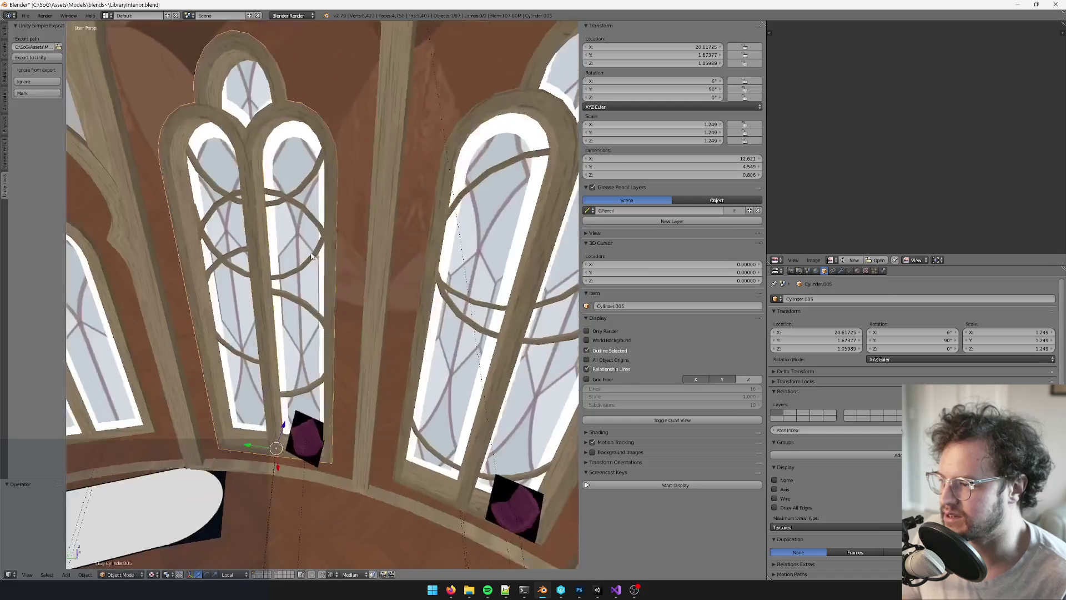
scroll(357, 260, up, 2)
scroll(357, 261, down, 5)
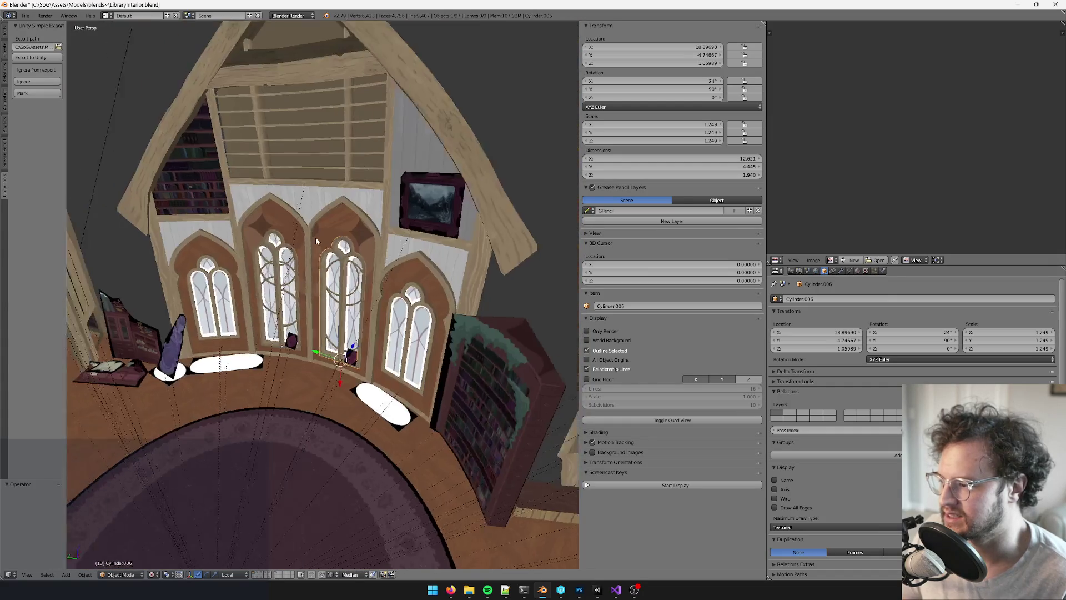
scroll(372, 329, up, 6)
mouse_move(372, 330)
middle_down()
mouse_move(472, 314)
mouse_move(440, 333)
mouse_move(333, 348)
middle_up()
Test-move Cylinder.005 along Z, undo it, and check the File menu's export formats
key(g)
key(z)
key(z)
click(397, 374)
mouse_move(398, 374)
middle_down()
mouse_move(314, 383)
mouse_move(461, 399)
mouse_move(423, 381)
mouse_move(333, 388)
mouse_move(376, 374)
mouse_move(343, 359)
mouse_move(364, 317)
mouse_move(333, 344)
middle_up()
key(ctrl+z)
click(27, 17)
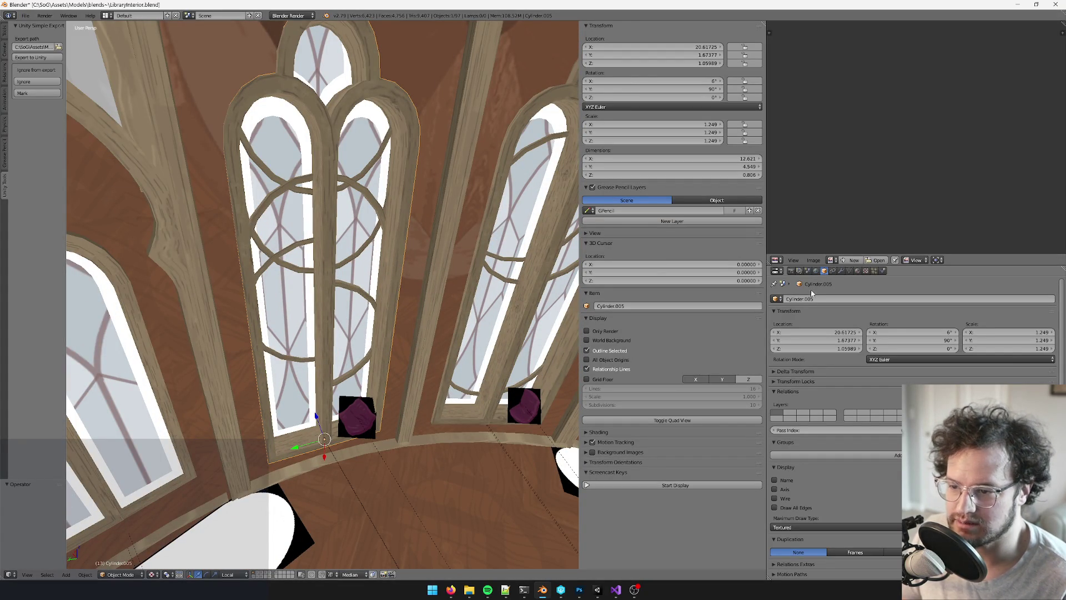
middle_drag(392, 275, 399, 286)
mouse_move(435, 283)
middle_down()
mouse_move(389, 270)
mouse_move(281, 283)
mouse_move(391, 270)
mouse_move(391, 285)
mouse_move(350, 281)
middle_up()
scroll(281, 284, up, 3)
Reopen ReminiscingRoomInterior.blend from the recent files list
click(25, 15)
mouse_move(48, 44)
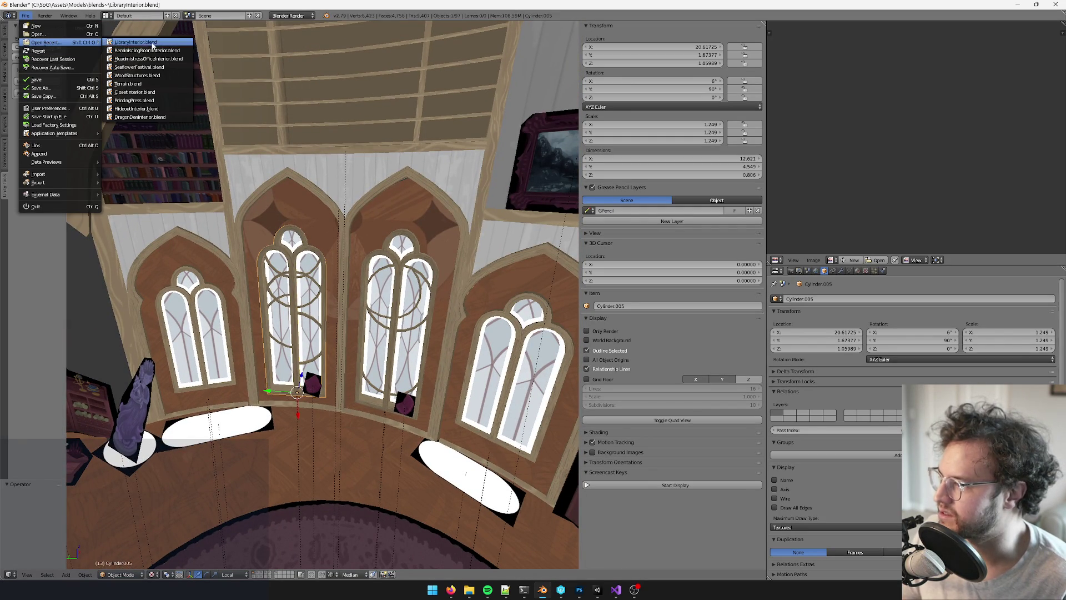
click(155, 50)
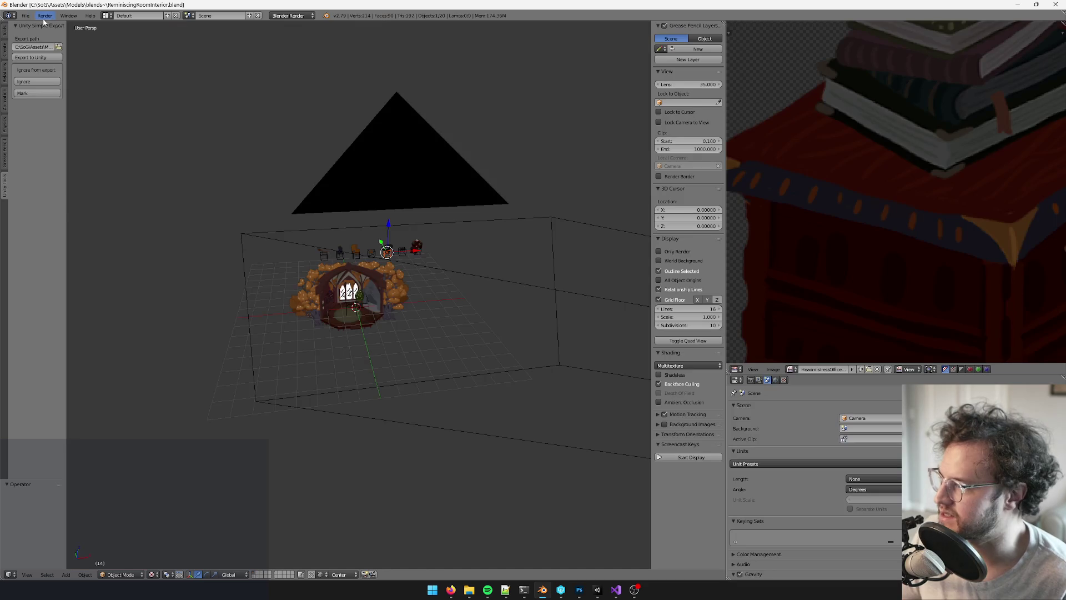
Append Cylinder.005 from LibraryInterior.blend's Object folder, filtering by 'library' and 'cylin'
click(25, 15)
click(40, 154)
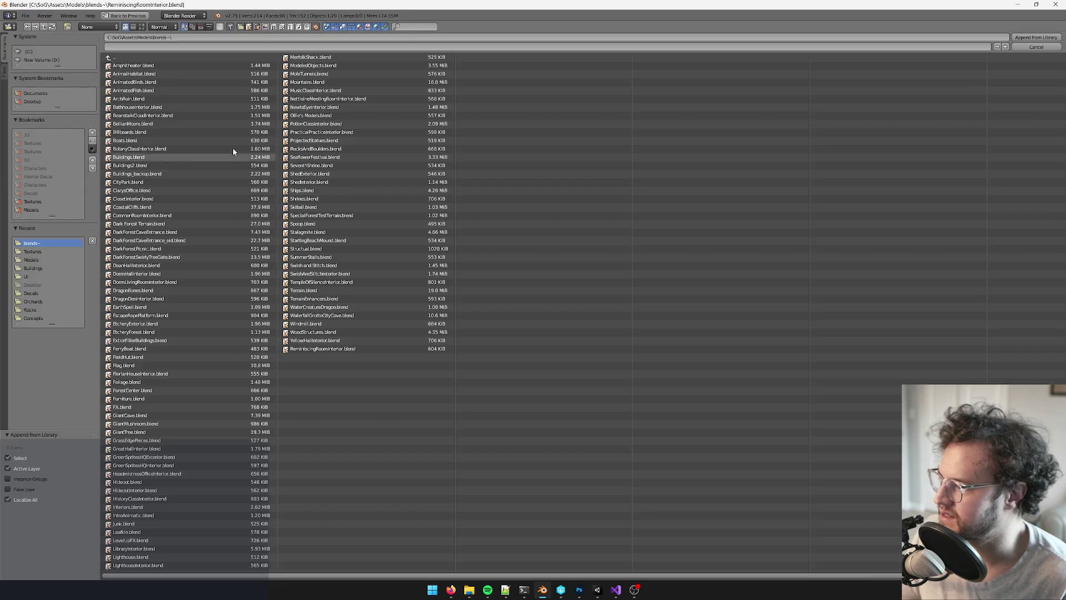
click(403, 27)
text(library)
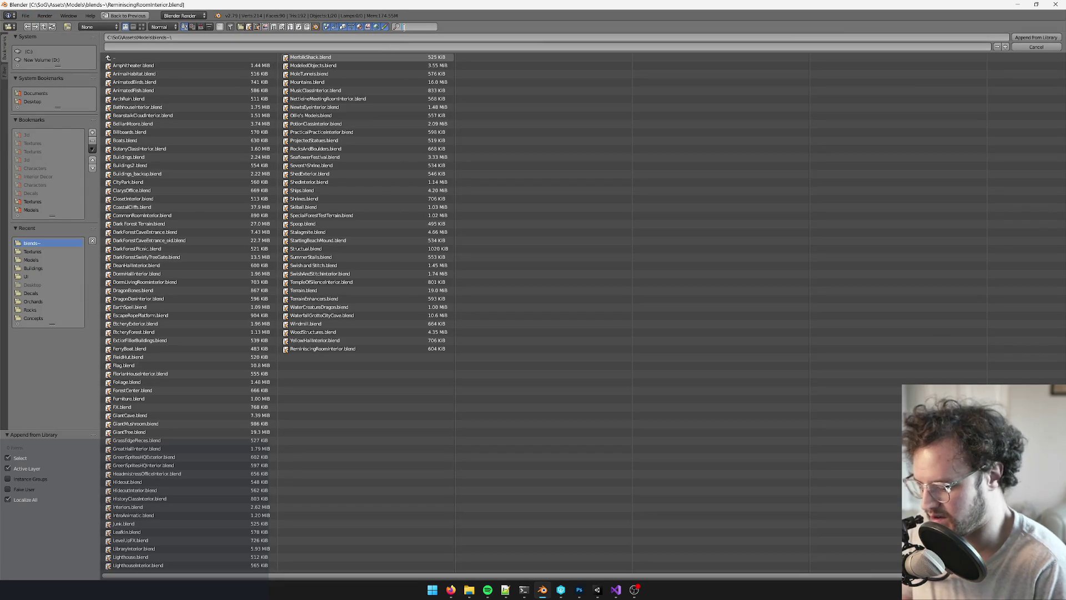
key(Return)
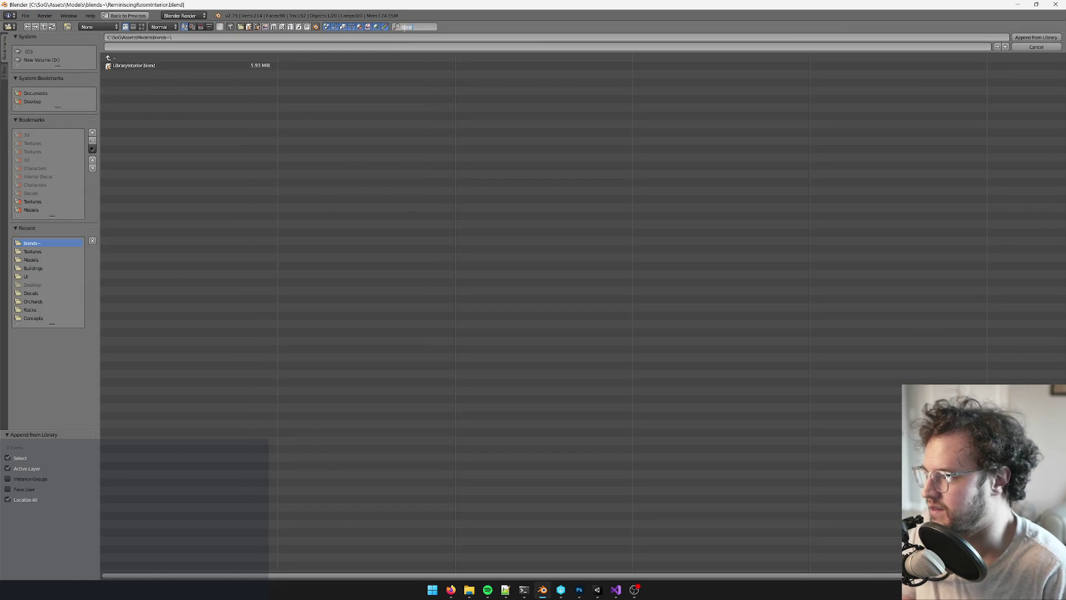
click(154, 65)
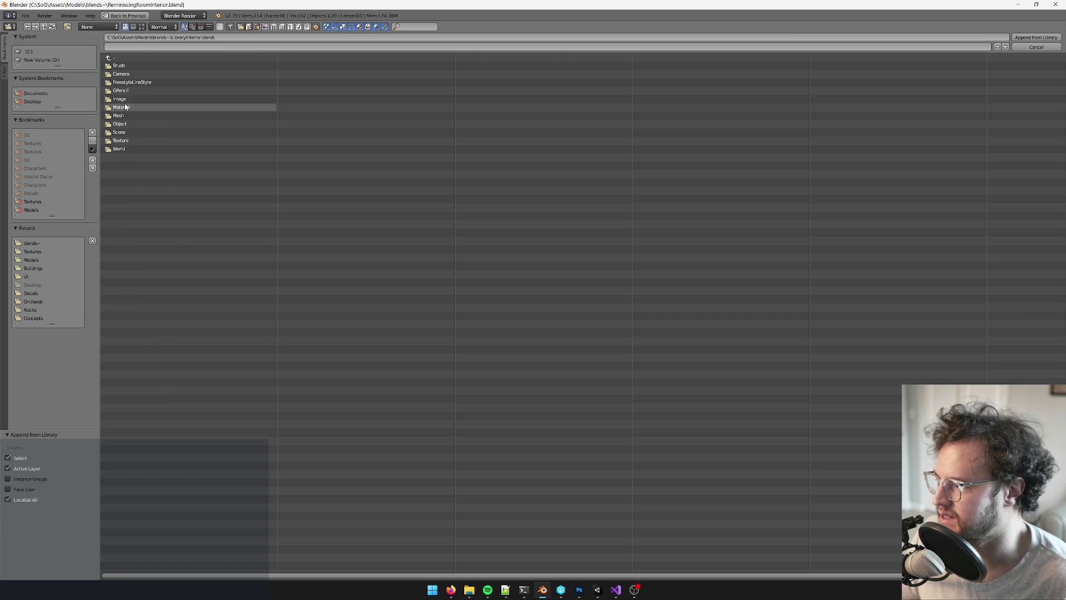
click(128, 124)
click(409, 27)
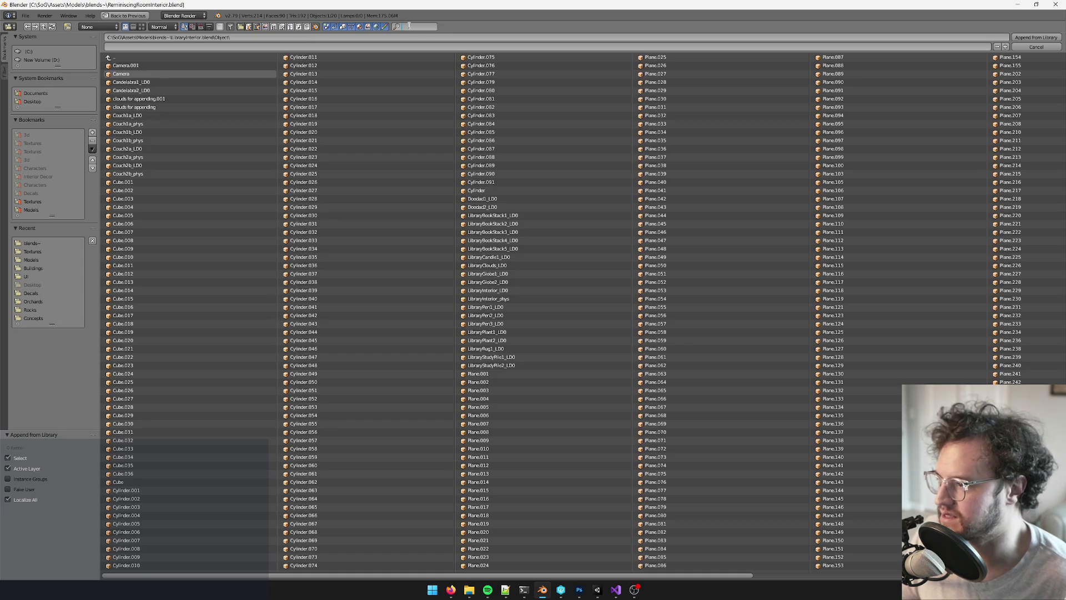
text(cylin)
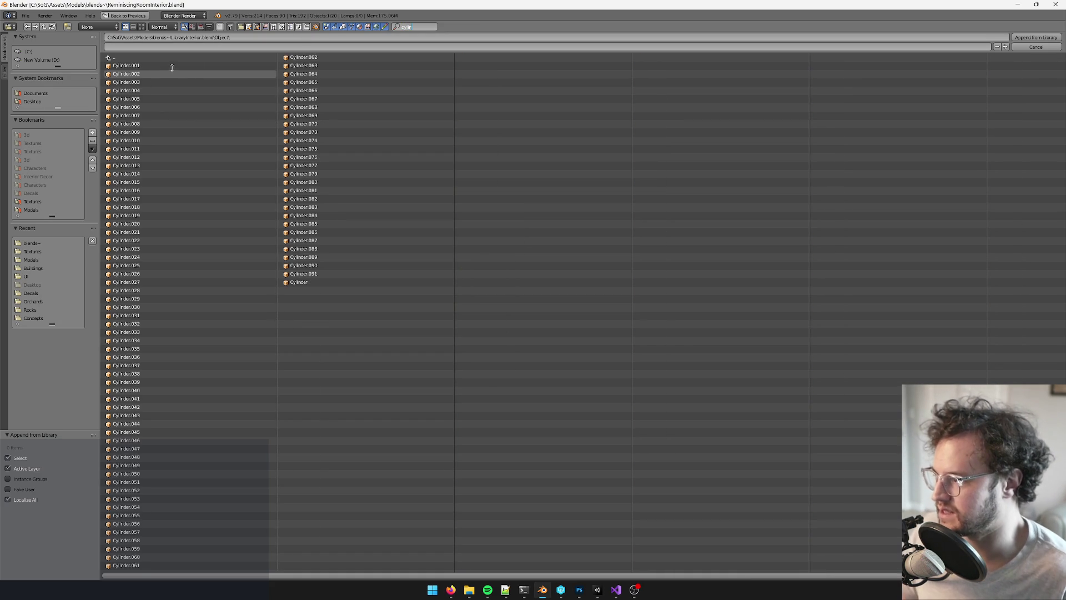
double_click(167, 98)
Move the appended window frame across the floor into the centre of the room
middle_drag(358, 184, 442, 245)
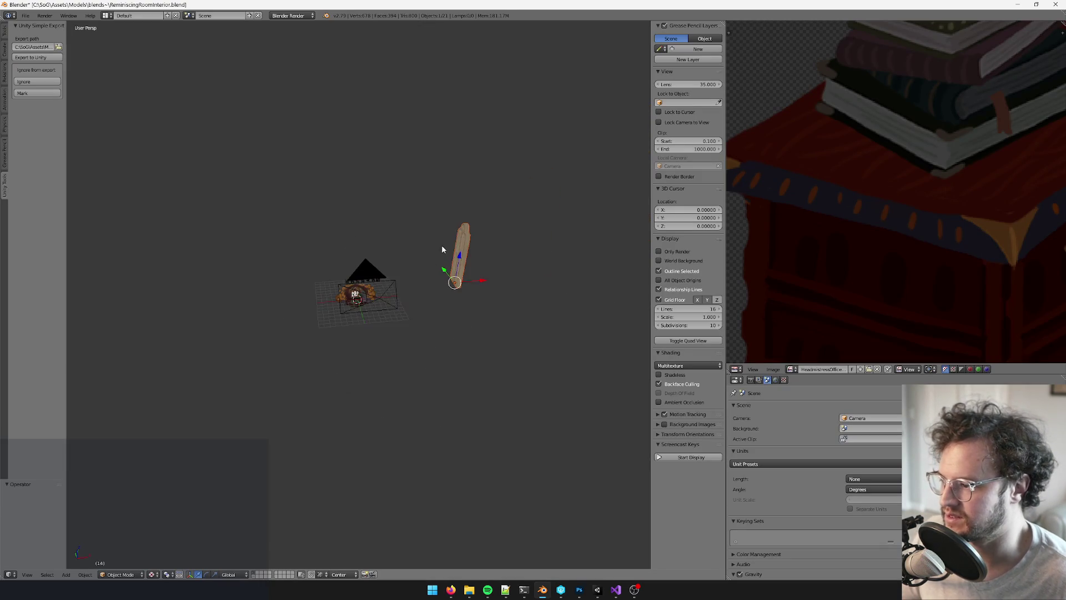
scroll(442, 245, up, 5)
mouse_move(548, 215)
shift+mouse_down()
mouse_move(369, 273)
mouse_move(340, 249)
mouse_move(343, 278)
shift+mouse_up()
scroll(319, 236, up, 3)
middle_drag(343, 278, 343, 329)
Rotate the window frame by exactly -90°, then turn it a further 180°
drag(343, 330, 414, 327)
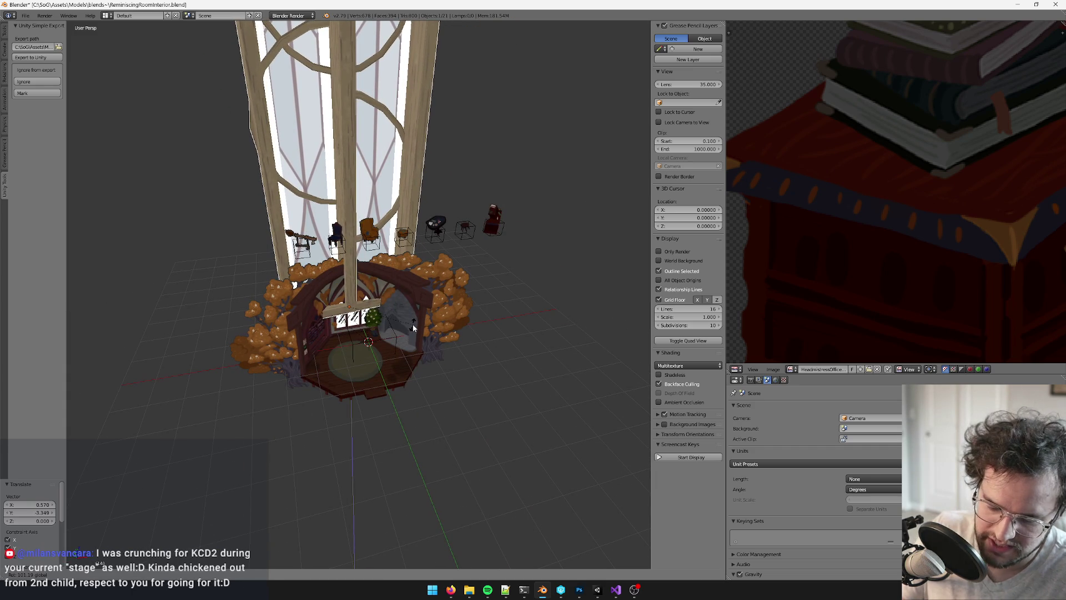
text(-90)
key(Return)
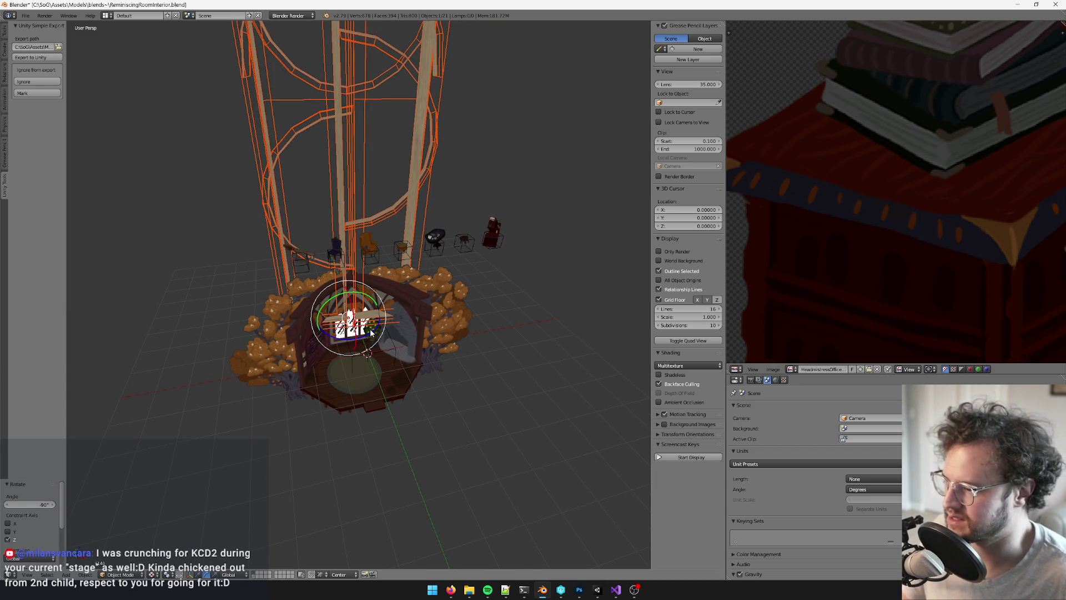
text(r180)
key(Return)
Turn the window frame slightly to align it, checking it from a tilted side-on view
mouse_move(381, 331)
middle_down()
mouse_move(434, 368)
mouse_move(433, 348)
mouse_move(385, 321)
middle_up()
drag(358, 315, 358, 314)
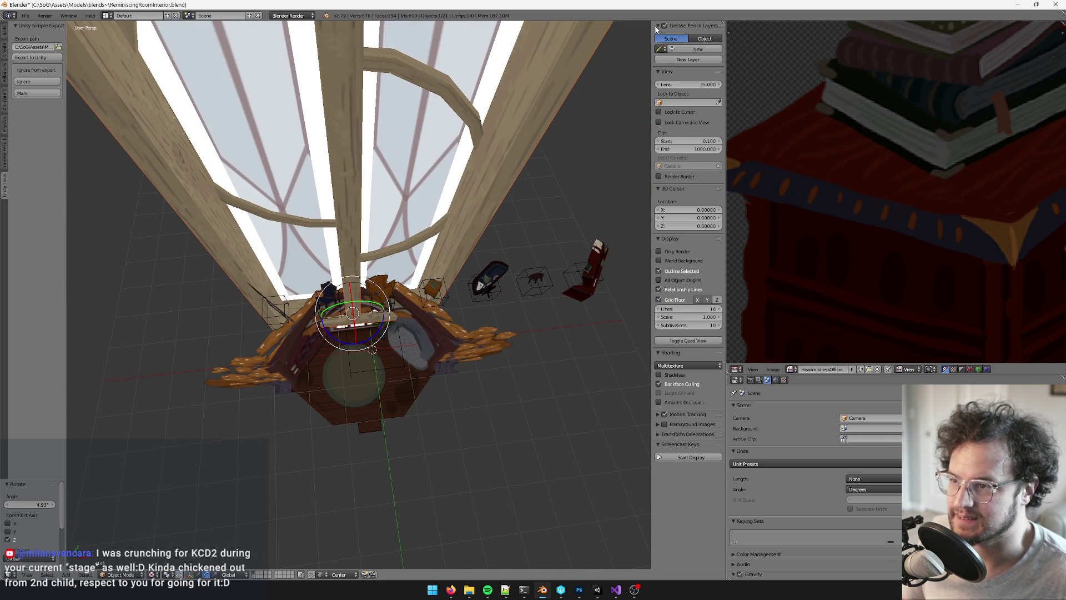
mouse_move(428, 177)
middle_down()
mouse_move(416, 194)
mouse_move(439, 183)
middle_up()
click(658, 26)
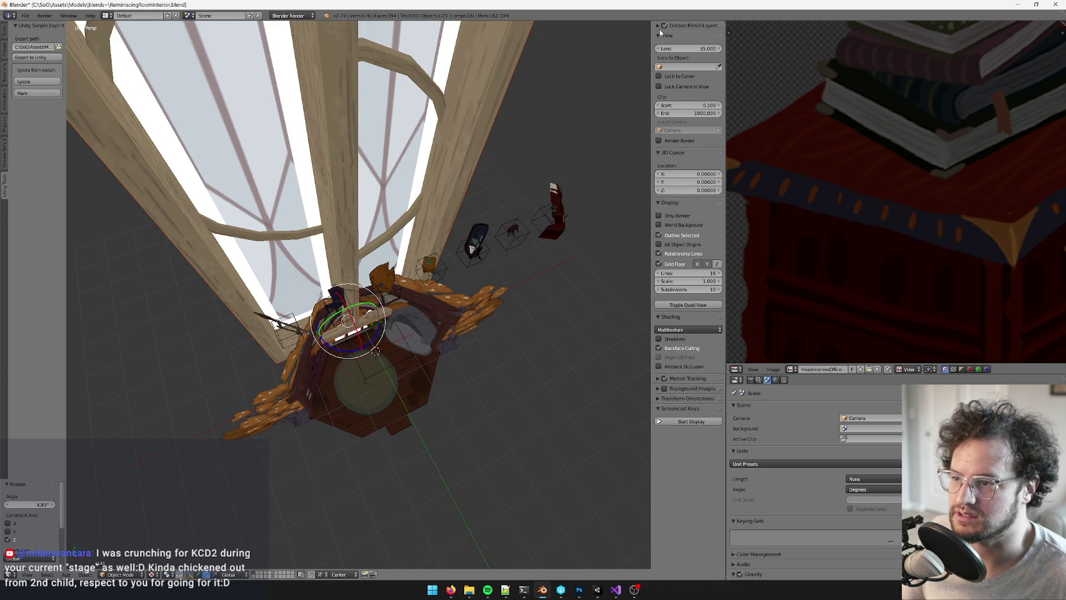
mouse_move(555, 111)
middle_down()
mouse_move(351, 250)
mouse_move(440, 150)
mouse_move(471, 139)
mouse_move(455, 164)
middle_up()
Scale the window frame down to 0.721 and lower it along Z onto the floor
right_click(456, 164)
key(s)
click(373, 252)
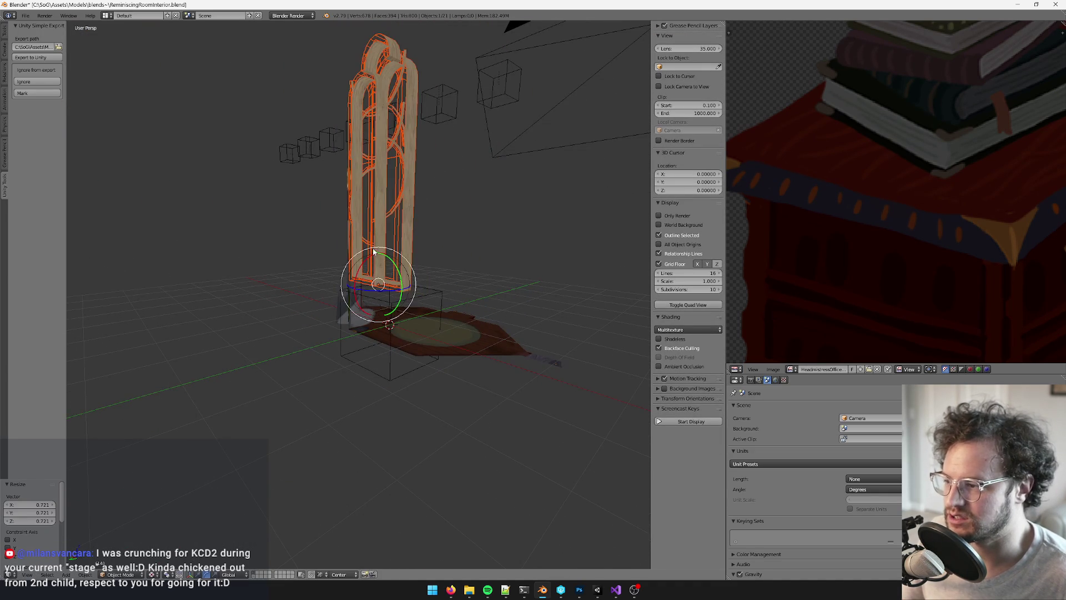
key(g)
key(z)
click(383, 300)
Move the window along the Y axis back against the room's back wall
scroll(445, 239, up, 6)
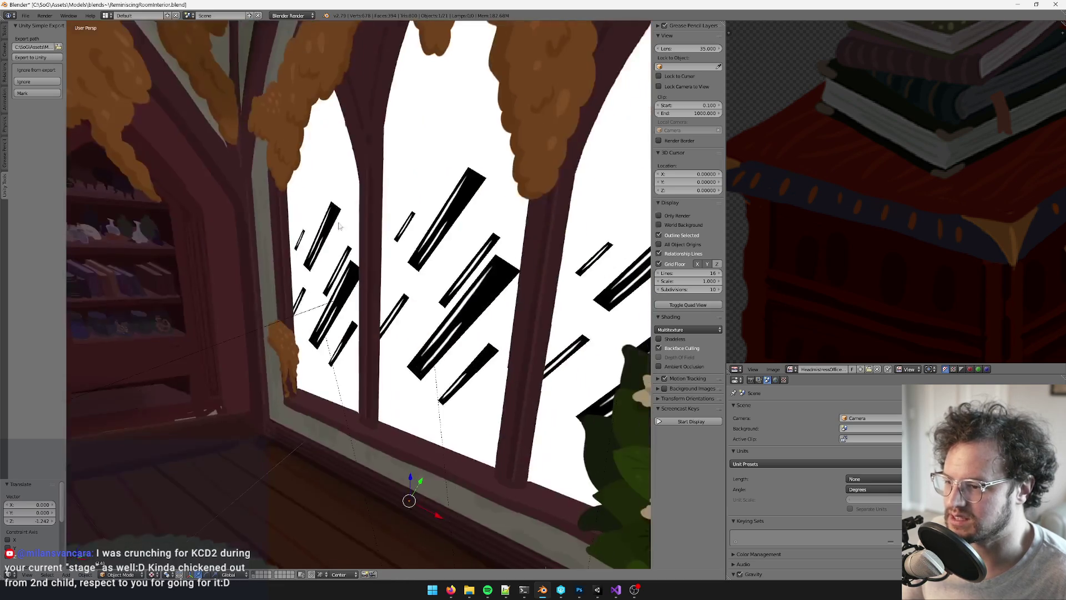
scroll(338, 225, down, 8)
mouse_move(410, 205)
middle_down()
mouse_move(418, 242)
mouse_move(360, 255)
mouse_move(373, 345)
middle_up()
scroll(417, 242, up, 6)
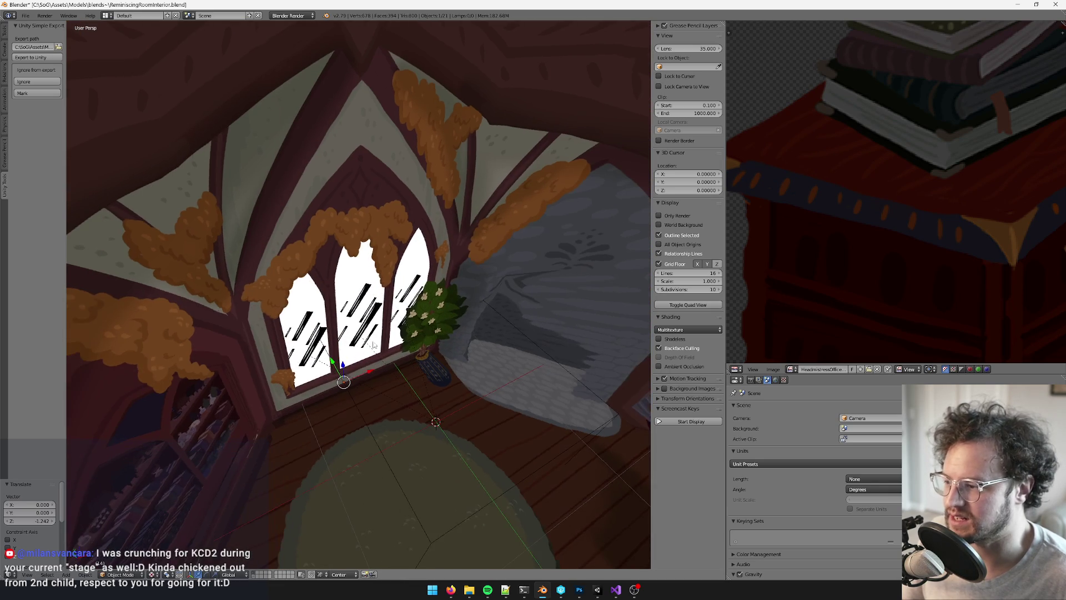
key(g)
key(y)
click(396, 250)
View the arched window head-on against the wall and select it
scroll(396, 250, down, 5)
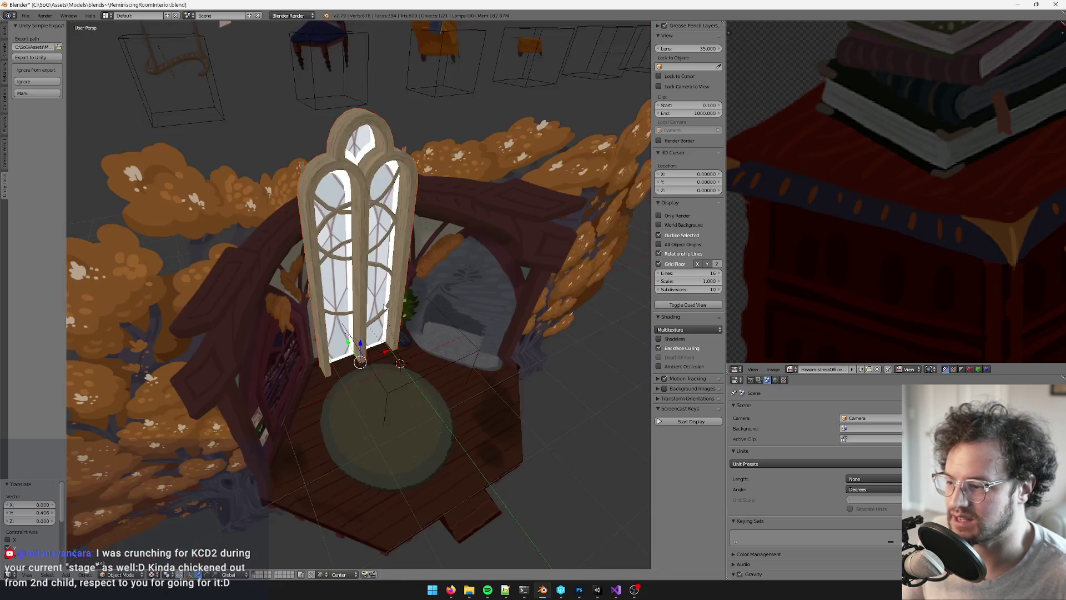
scroll(396, 250, up, 5)
scroll(396, 250, down, 4)
middle_drag(396, 250, 488, 274)
scroll(488, 273, up, 4)
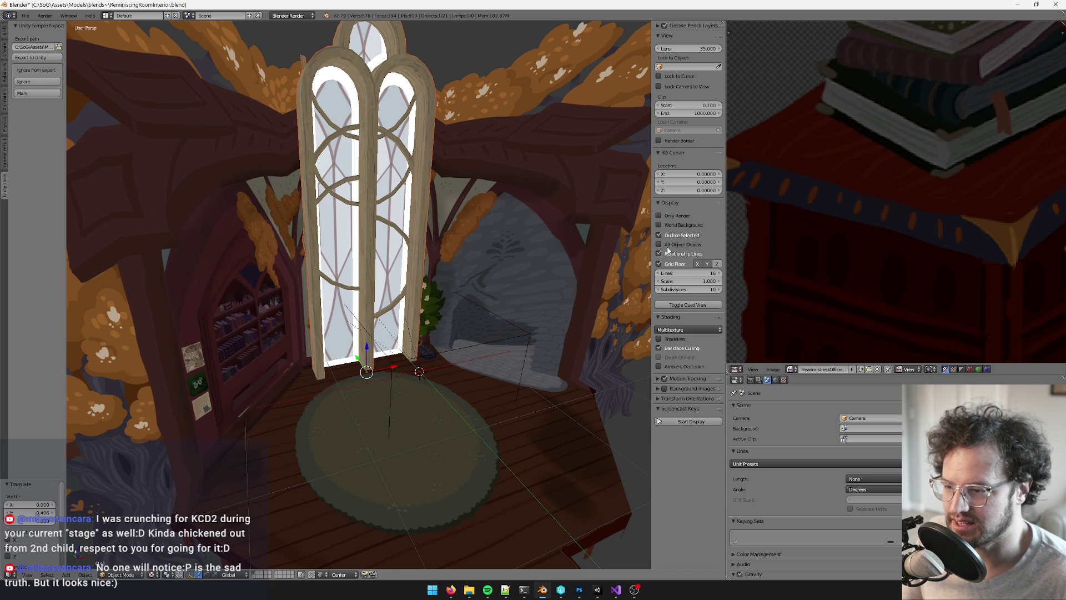
mouse_move(572, 153)
middle_down()
mouse_move(452, 232)
mouse_move(333, 228)
middle_up()
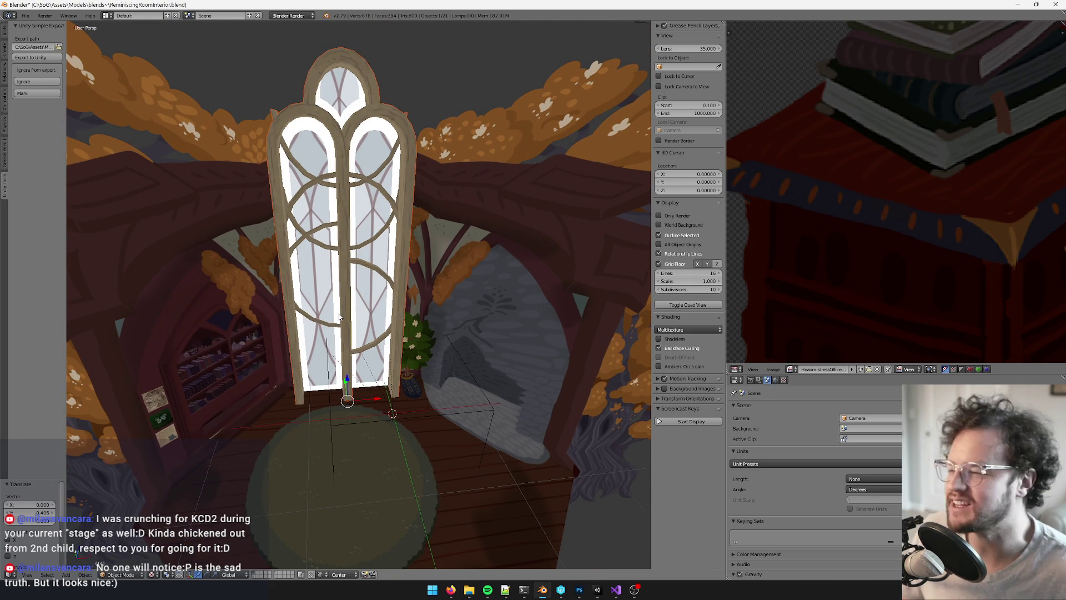
middle_drag(533, 281, 549, 272)
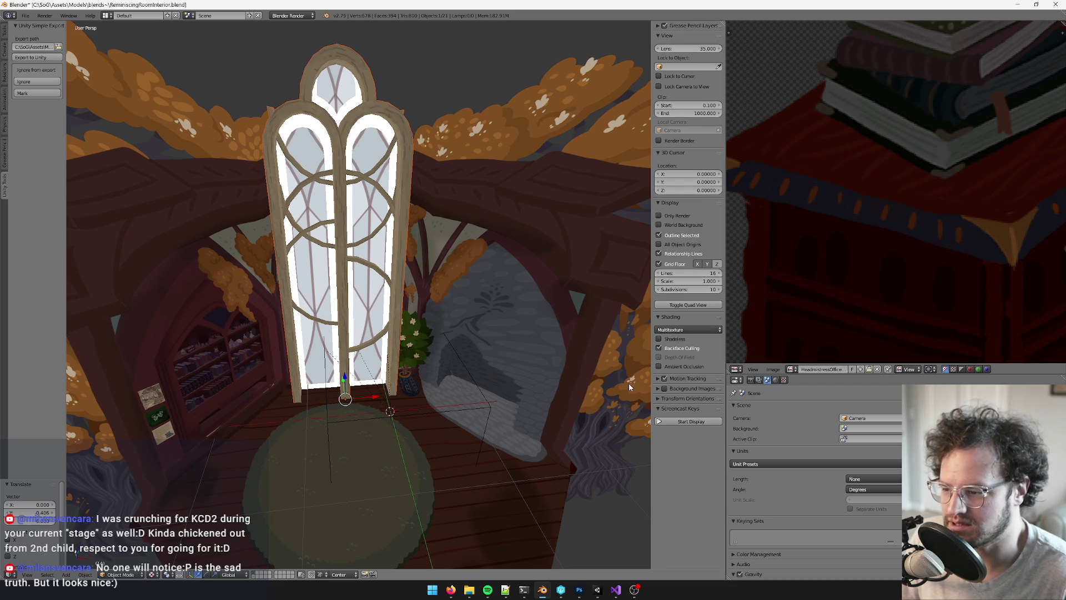
right_click(344, 250)
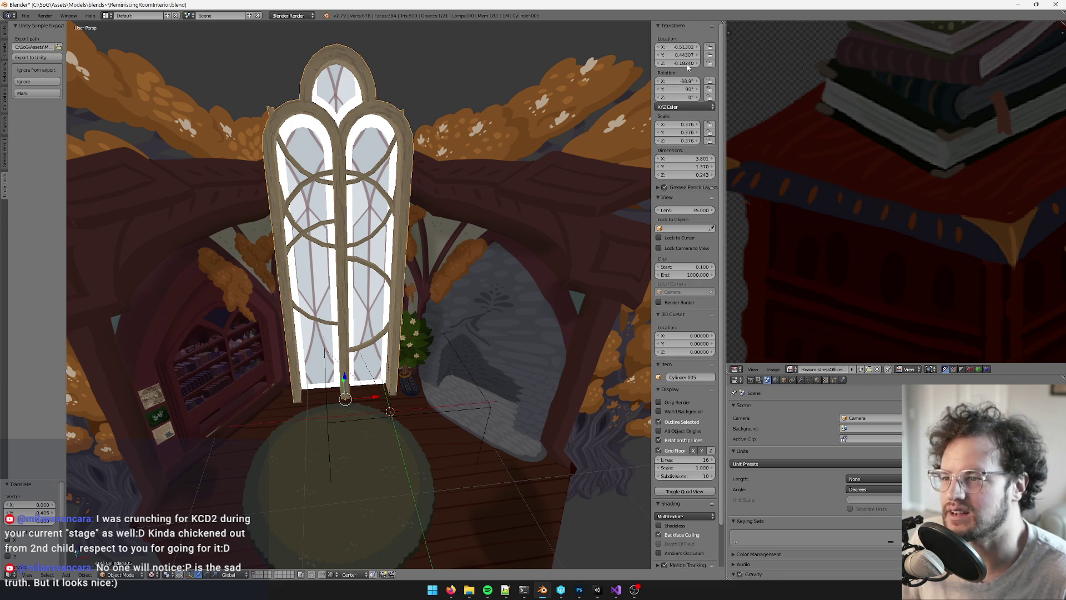
Set the arched window's X rotation to -90 in the Transform panel
click(687, 80)
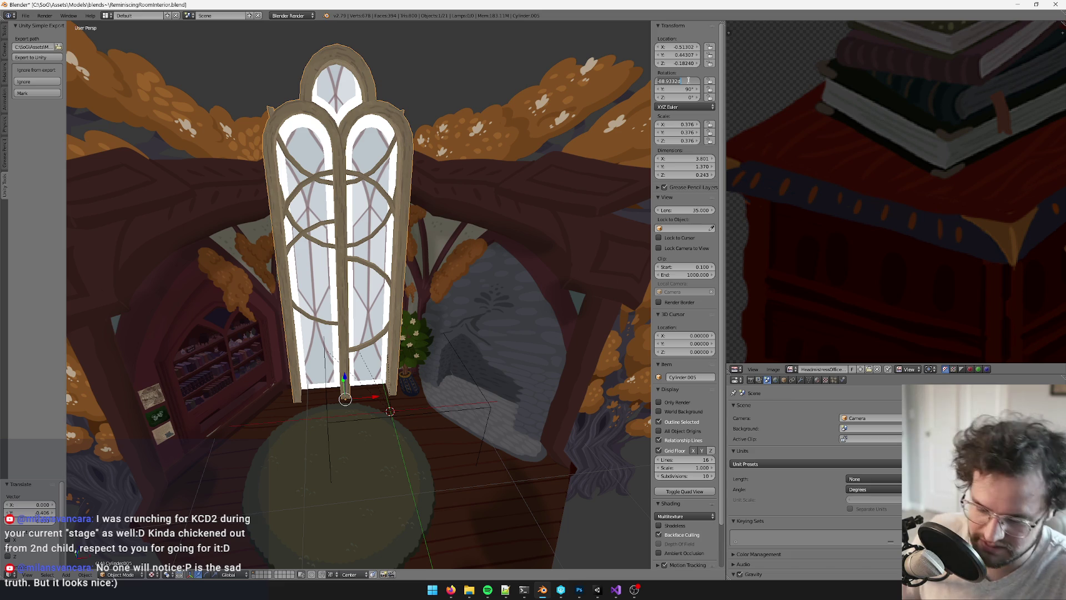
text(-90)
key(Return)
middle_drag(244, 288, 285, 275)
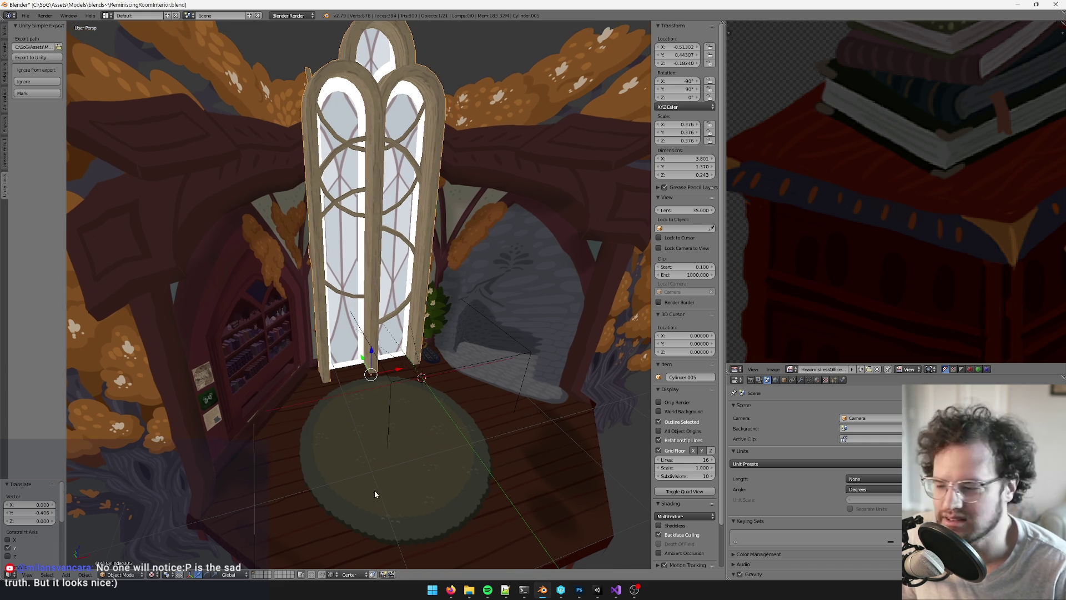
Switch from Blender back to the browser window
mouse_move(451, 590)
mouse_move(484, 549)
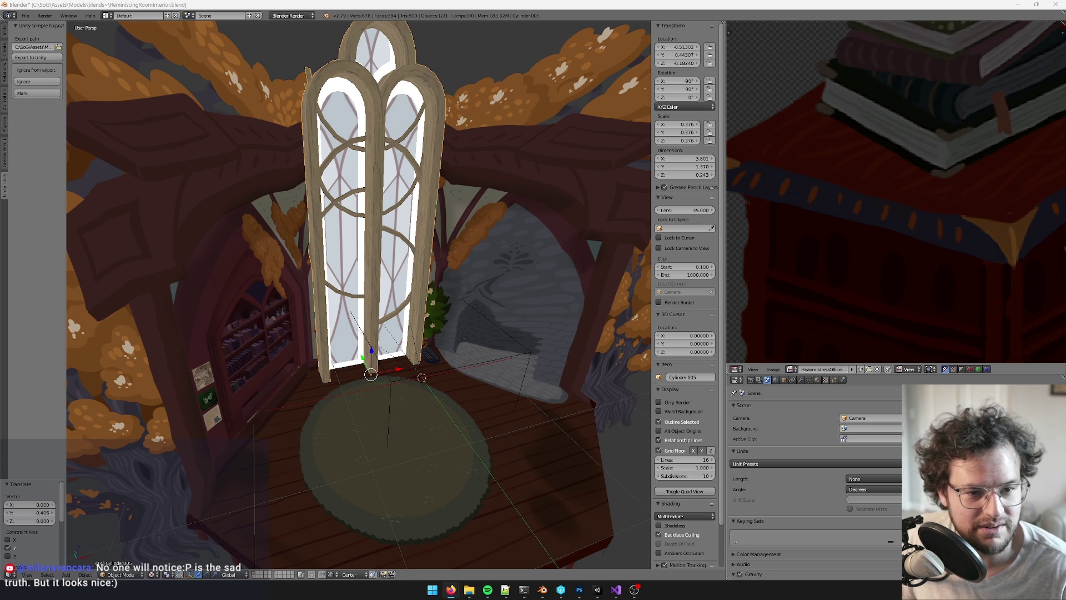
key(alt+Tab)
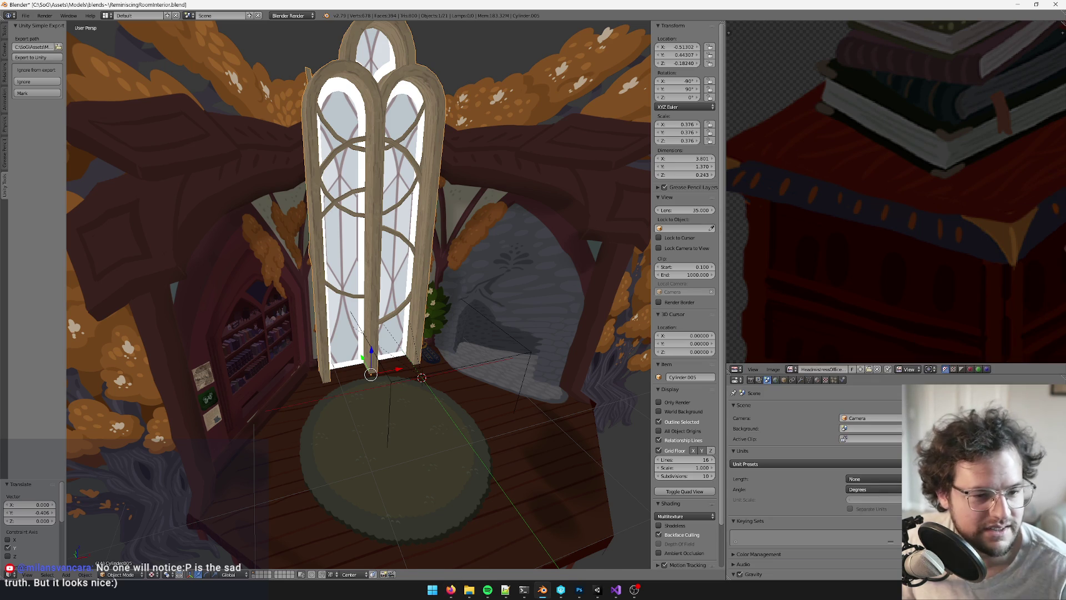
key(alt+Tab)
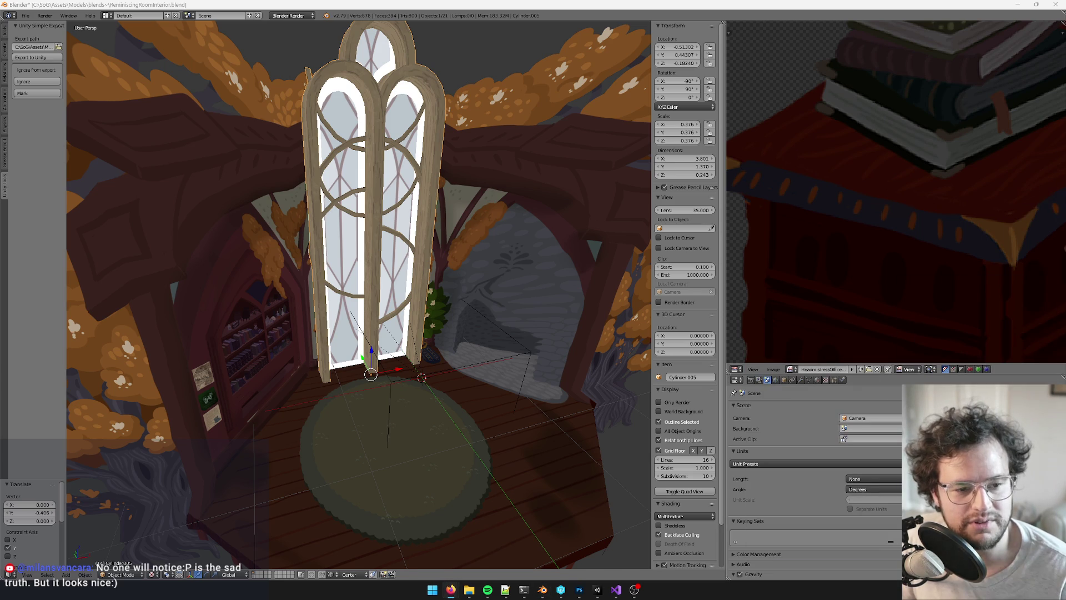
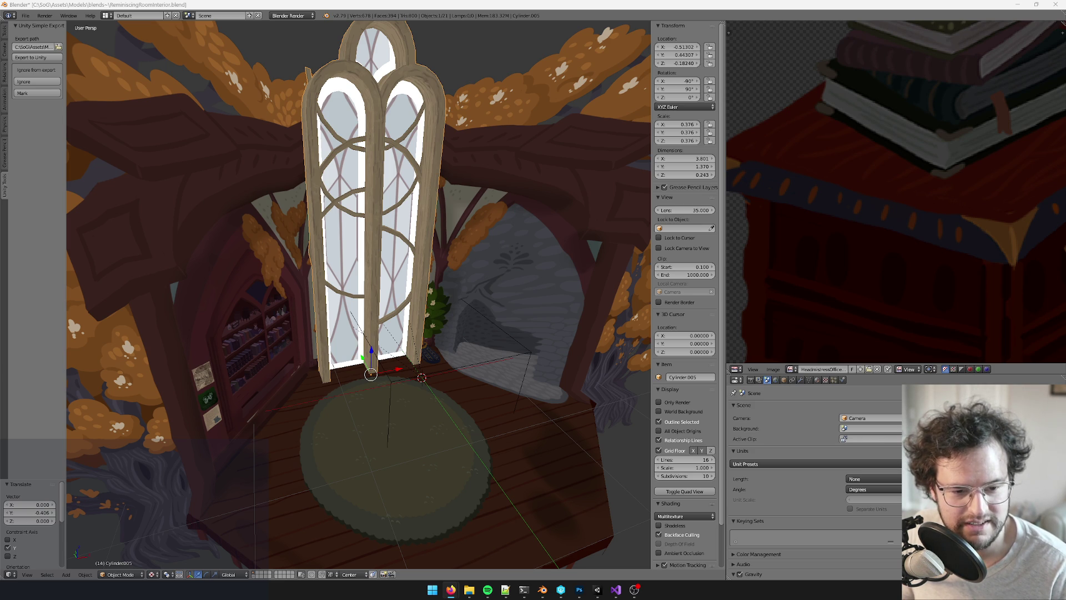
Scale the arched window frame down to 0.137
key(alt+Tab)
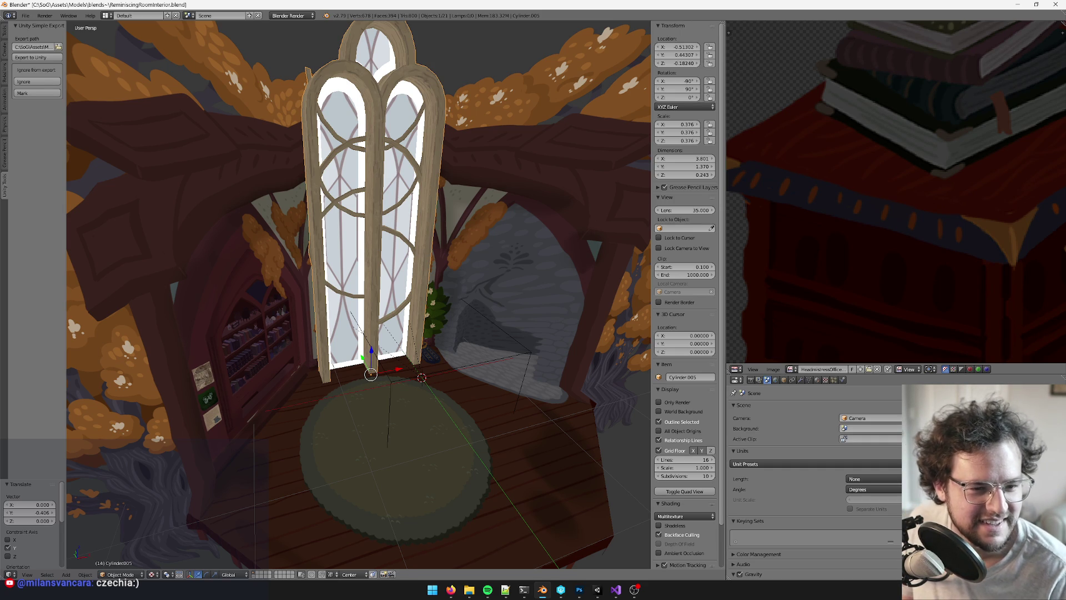
scroll(438, 206, up, 5)
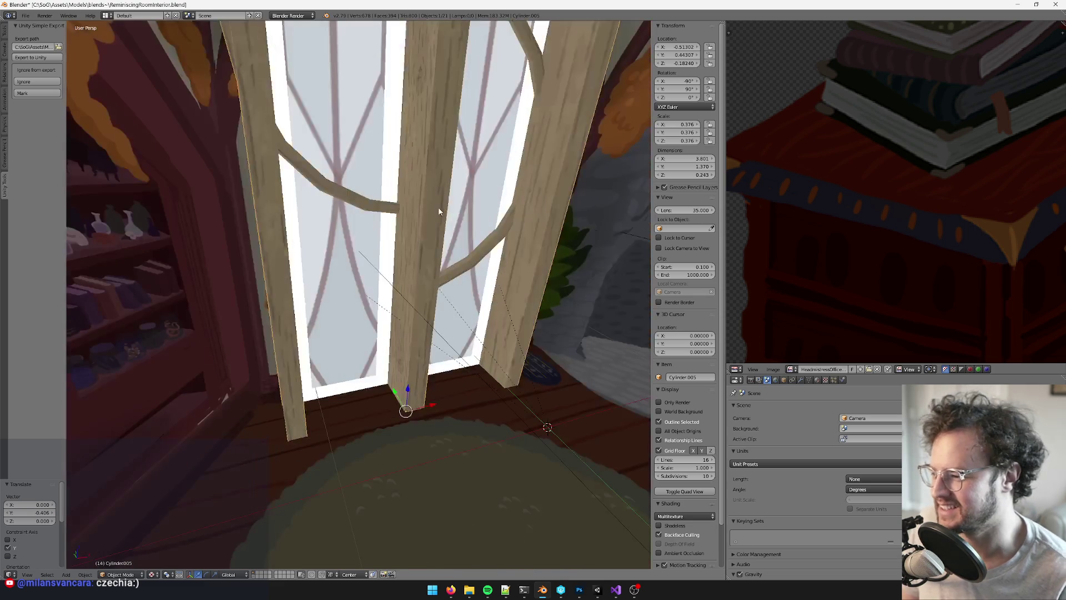
key(s)
click(369, 340)
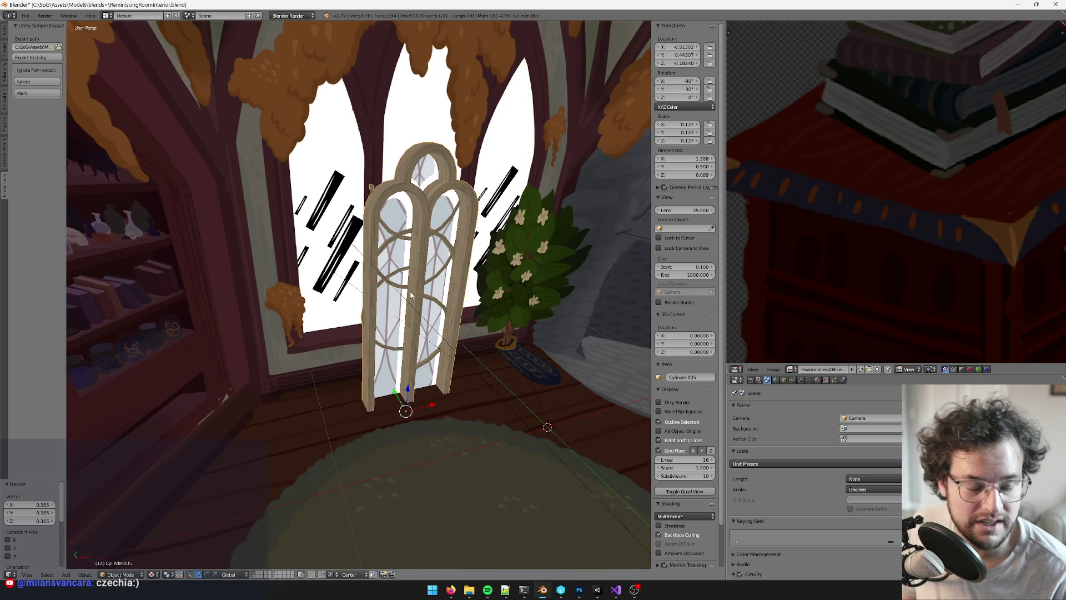
Raise the frame straight up along Z to 0.447
mouse_move(438, 279)
middle_down()
mouse_move(448, 298)
mouse_move(436, 344)
middle_up()
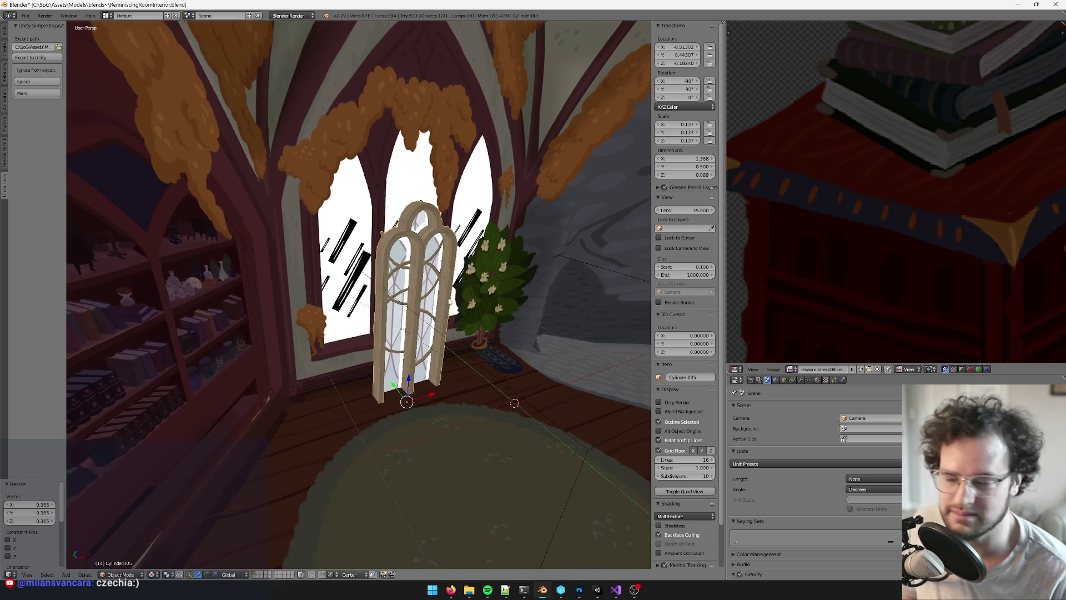
scroll(430, 396, up, 4)
key(g)
key(z)
click(442, 472)
scroll(436, 351, down, 4)
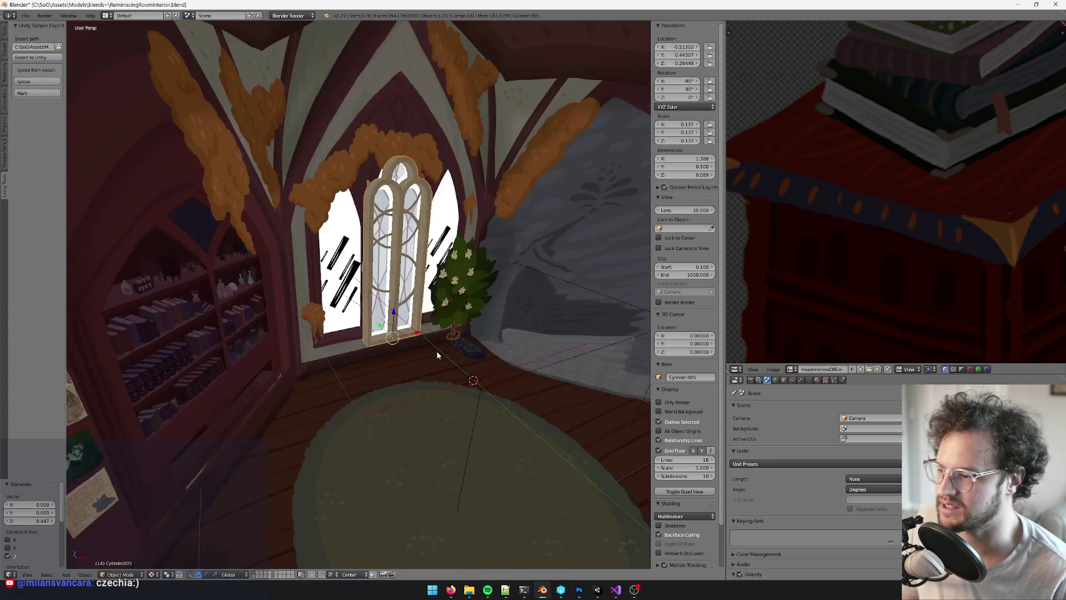
scroll(387, 350, up, 5)
scroll(387, 350, down, 3)
scroll(351, 388, up, 3)
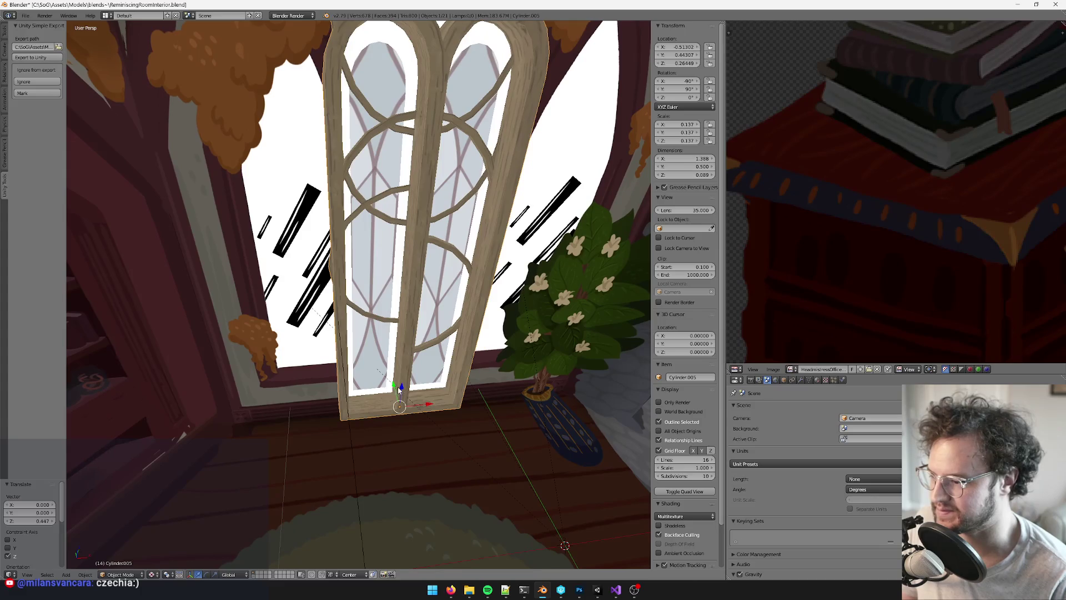
Move the frame freely toward the wall's pointed opening
key(g)
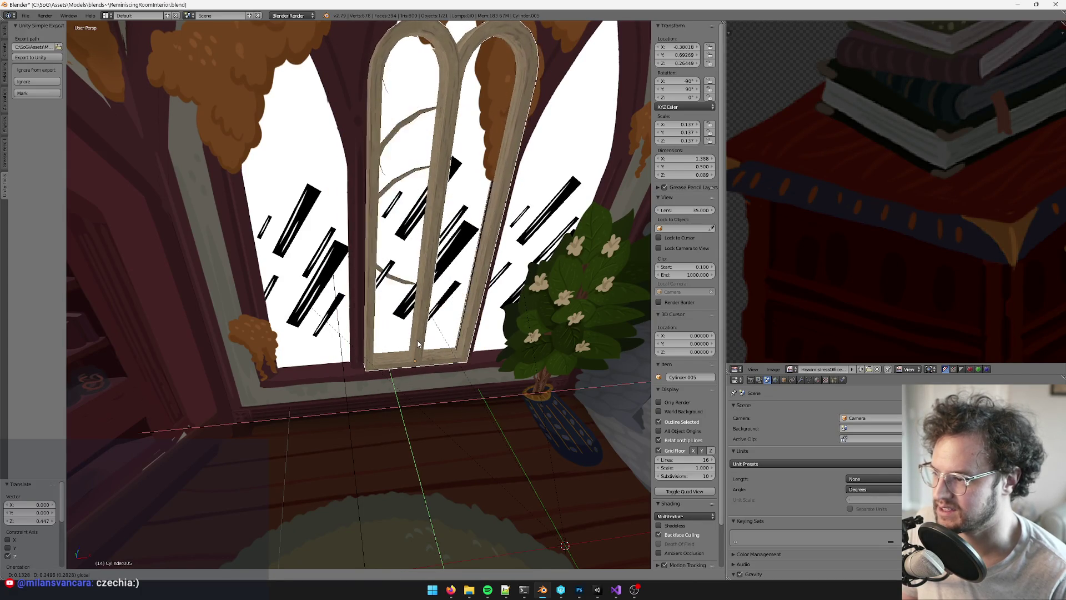
click(417, 341)
scroll(431, 319, down, 4)
scroll(422, 313, up, 4)
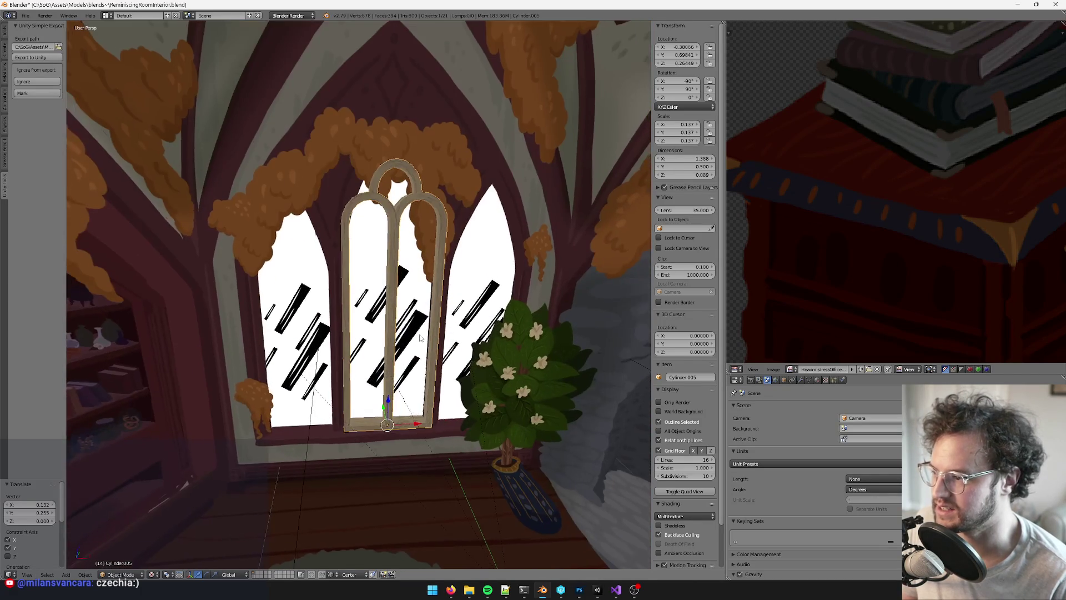
mouse_move(412, 310)
middle_down()
mouse_move(468, 306)
mouse_move(450, 333)
middle_up()
scroll(468, 306, up, 4)
Shift the frame along Y into the opening and enter Edit Mode
key(g)
key(y)
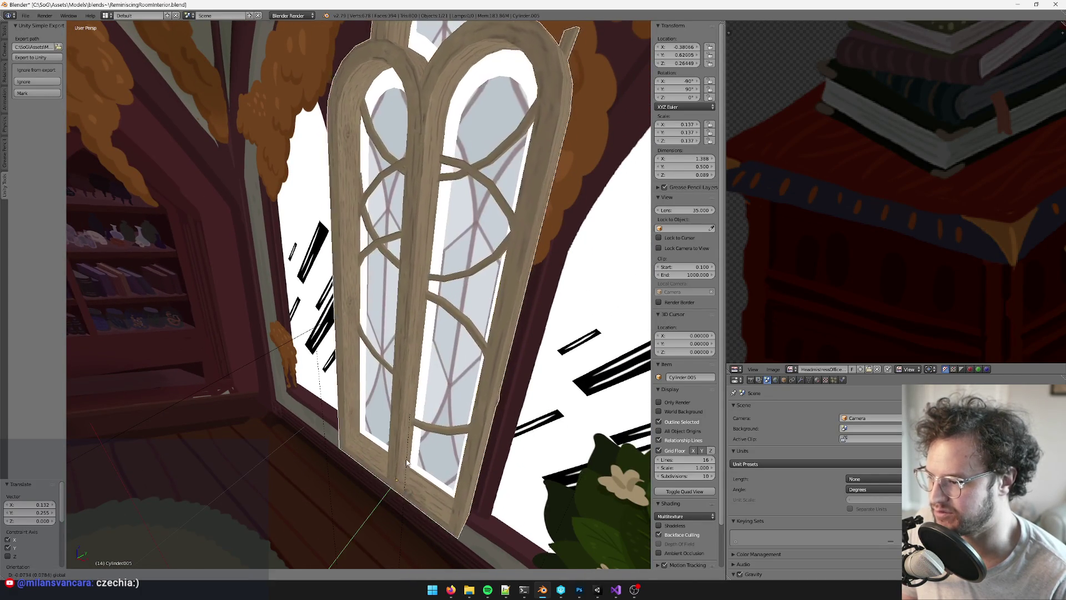
click(420, 439)
scroll(419, 439, down, 5)
mouse_move(420, 438)
middle_down()
mouse_move(412, 410)
mouse_move(446, 408)
mouse_move(413, 403)
middle_up()
scroll(413, 403, up, 2)
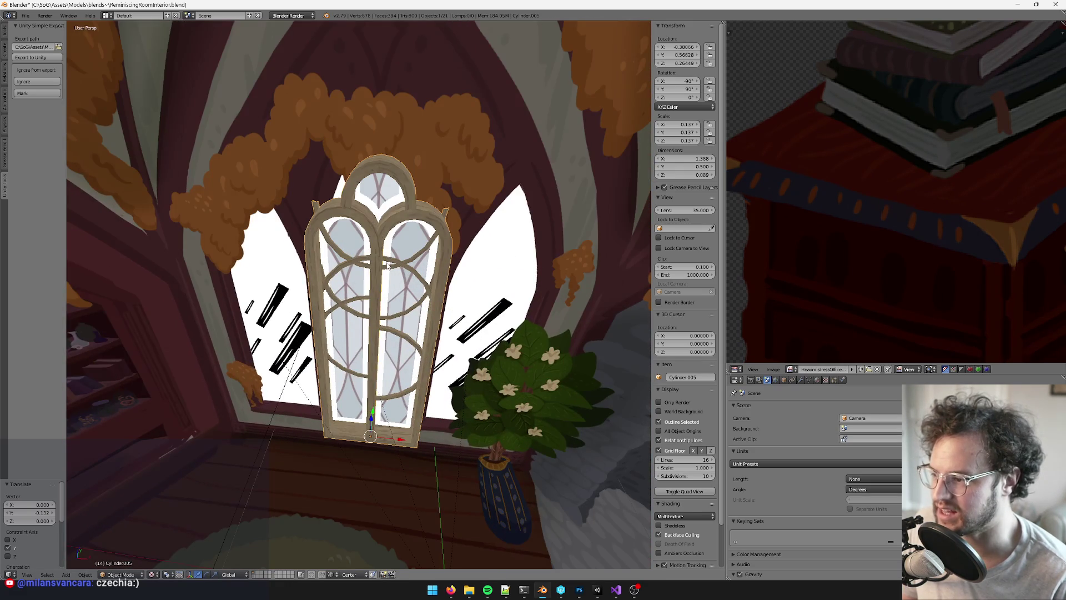
key(Tab)
scroll(387, 266, up, 3)
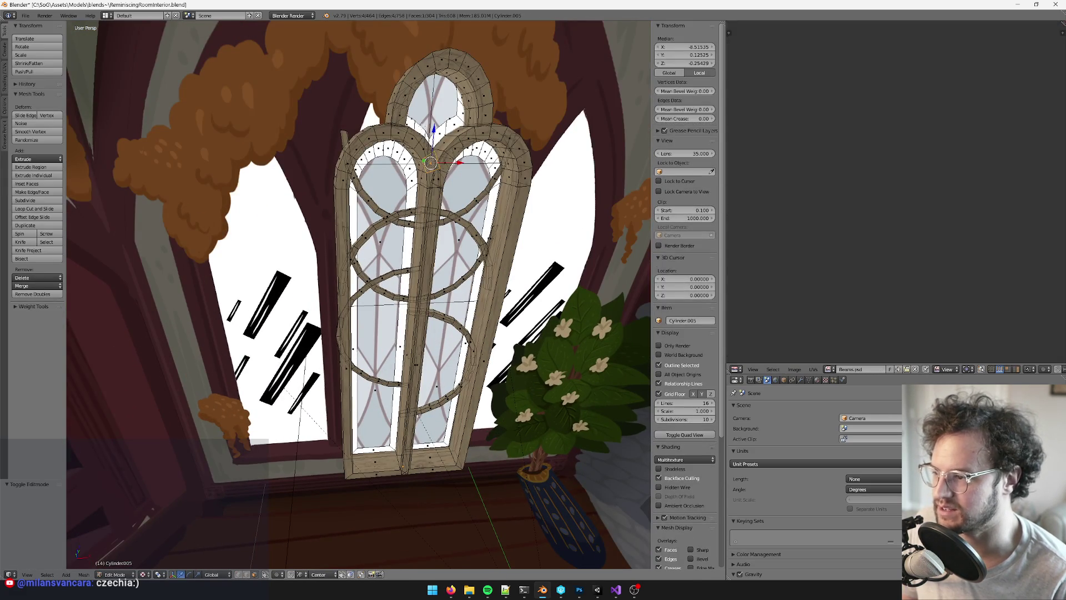
Select a face near the arch top, then leave and re-enter Edit Mode
mouse_move(401, 168)
middle_down()
mouse_move(392, 167)
mouse_move(408, 187)
mouse_move(388, 228)
middle_up()
shift+right_click(383, 238)
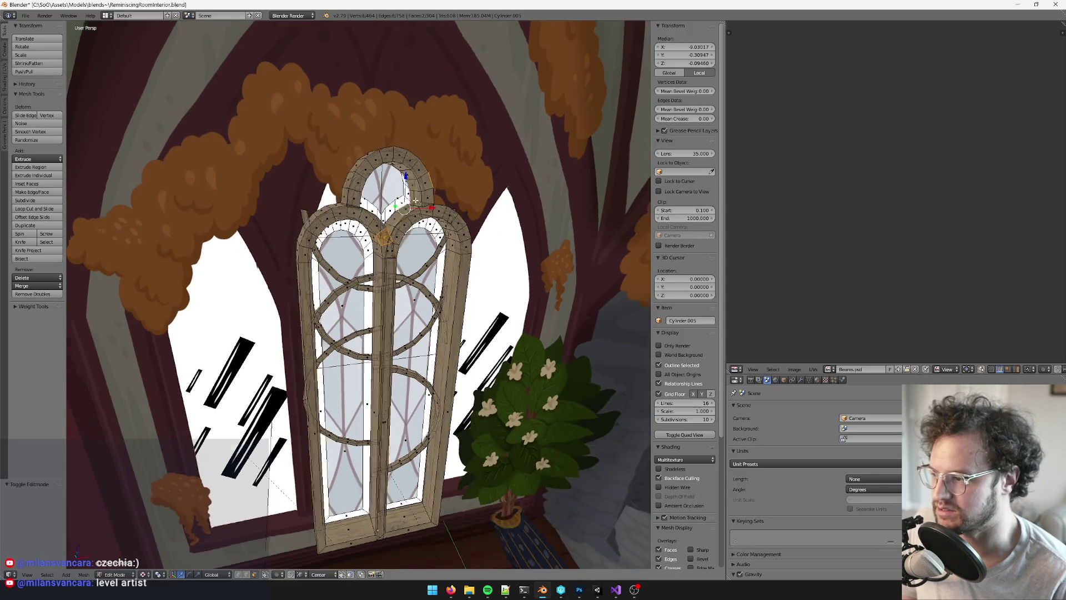
key(Tab)
scroll(394, 222, up, 3)
scroll(389, 128, up, 2)
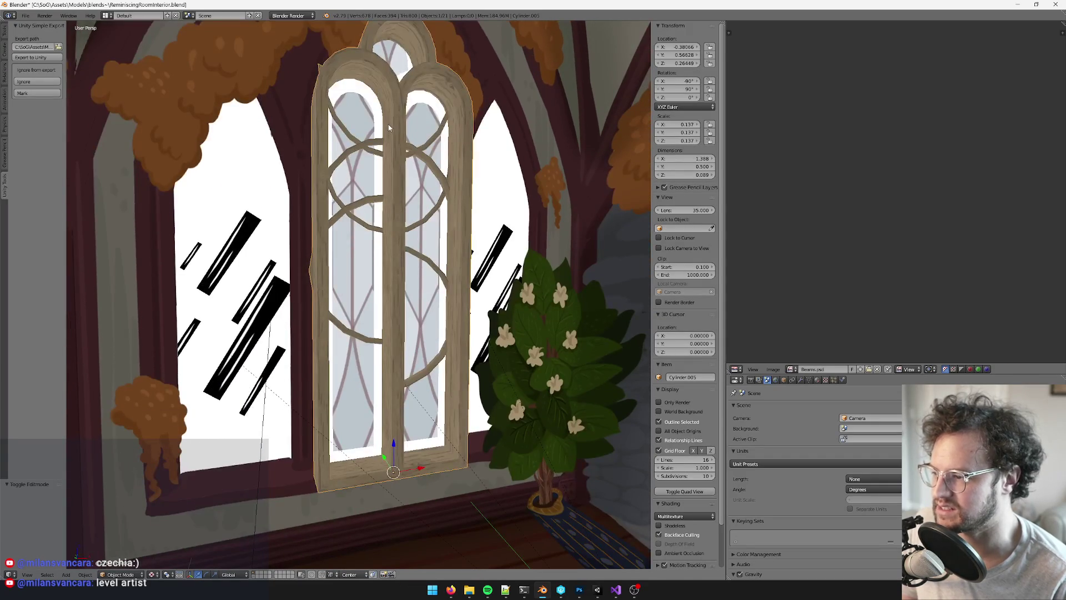
scroll(389, 128, down, 8)
scroll(413, 228, up, 5)
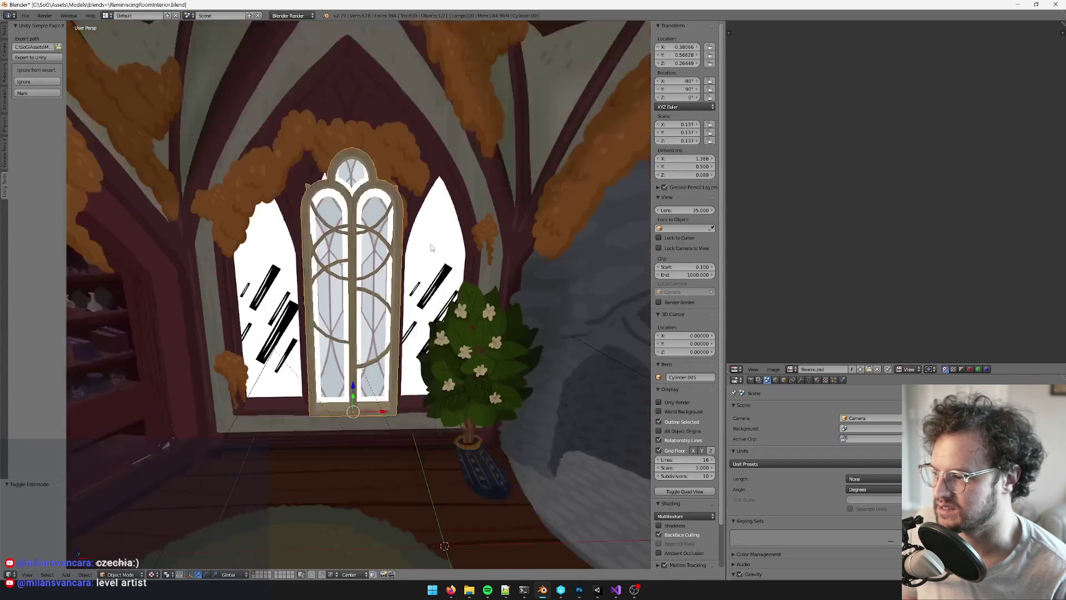
key(Tab)
scroll(400, 188, up, 6)
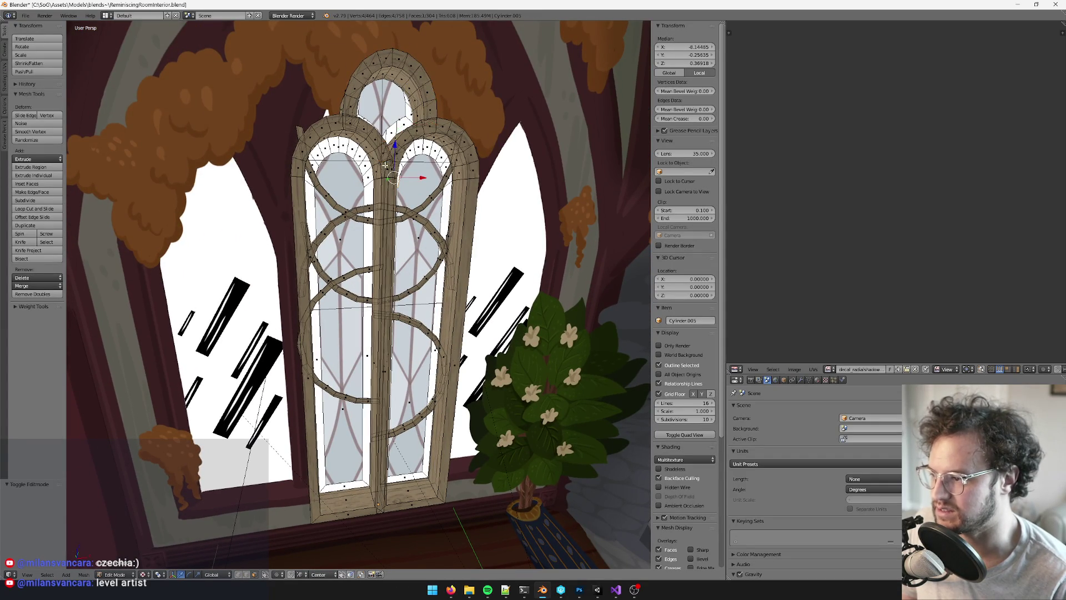
Limit selection to visible geometry and select the whole connected frame with Ctrl+L
right_click(378, 146)
click(267, 574)
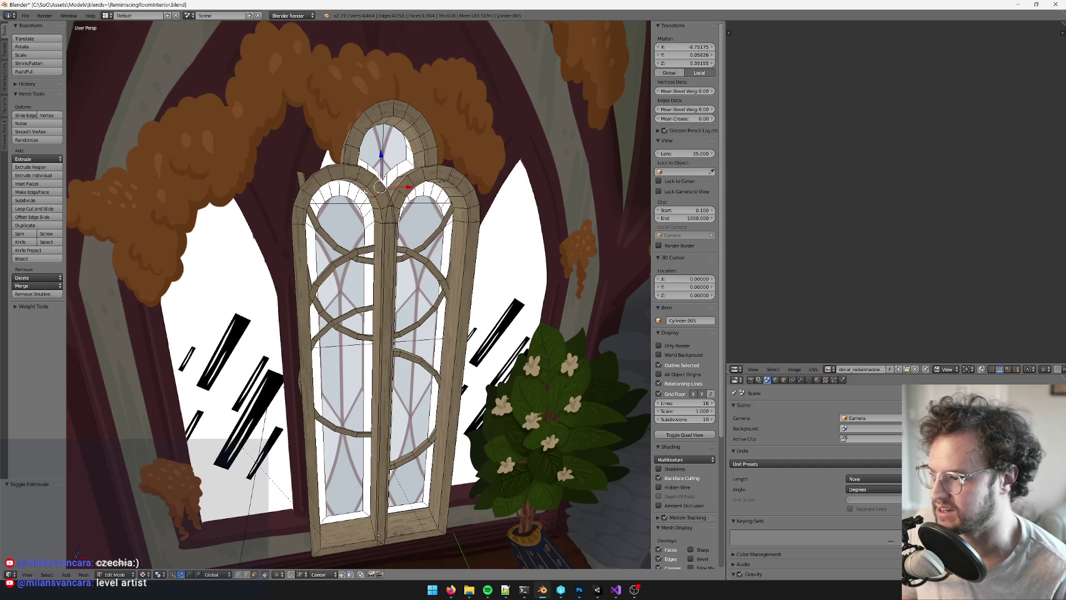
right_click(355, 173)
shift+right_click(376, 125)
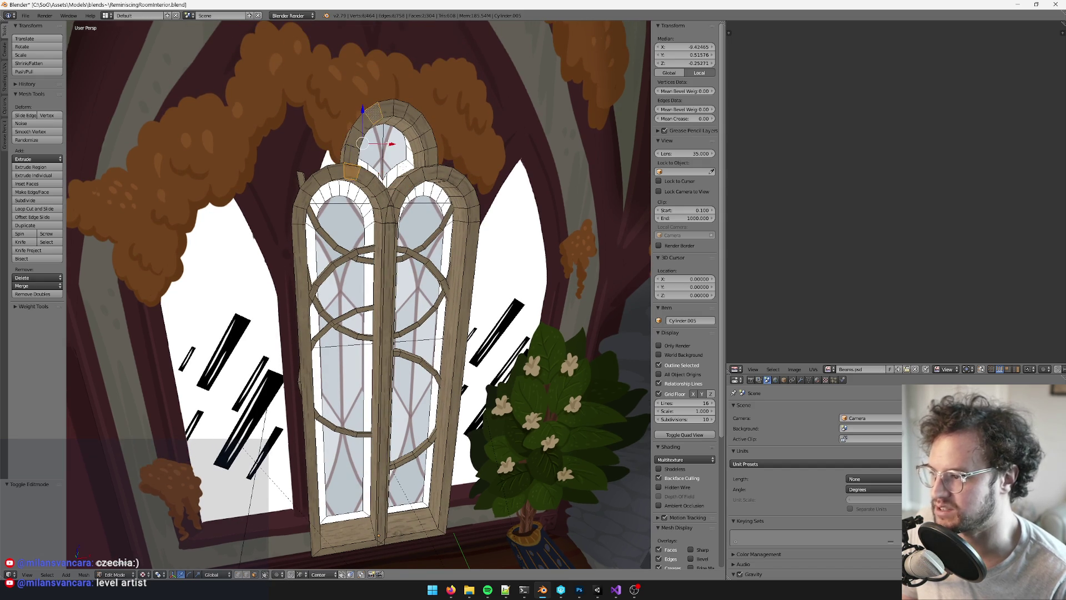
middle_drag(376, 126, 438, 158)
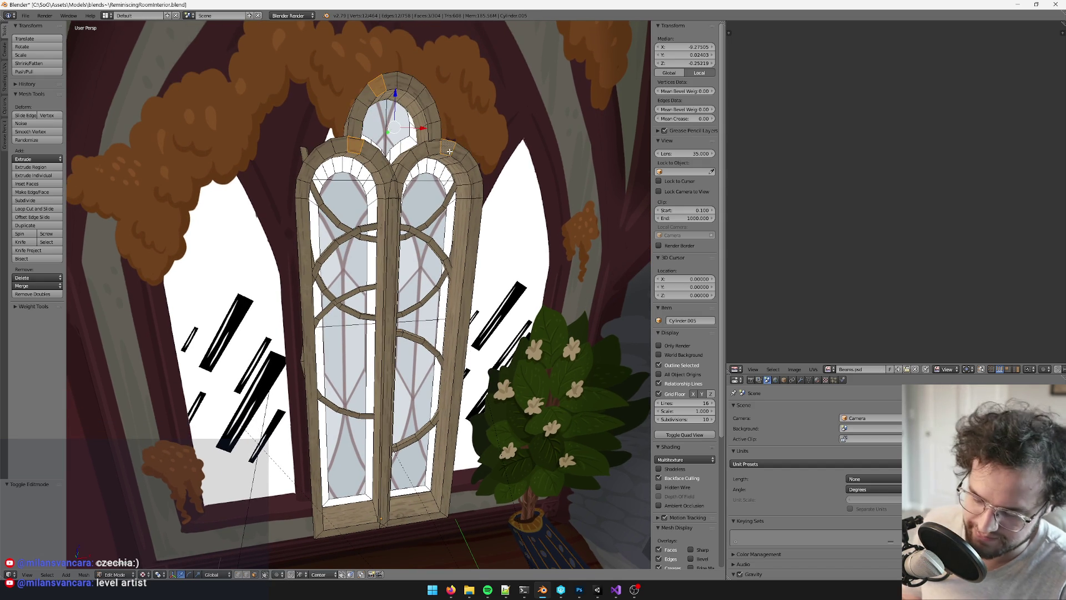
key(ctrl+l)
Delete the selected frame faces, undoing and redoing the deletion once
key(x)
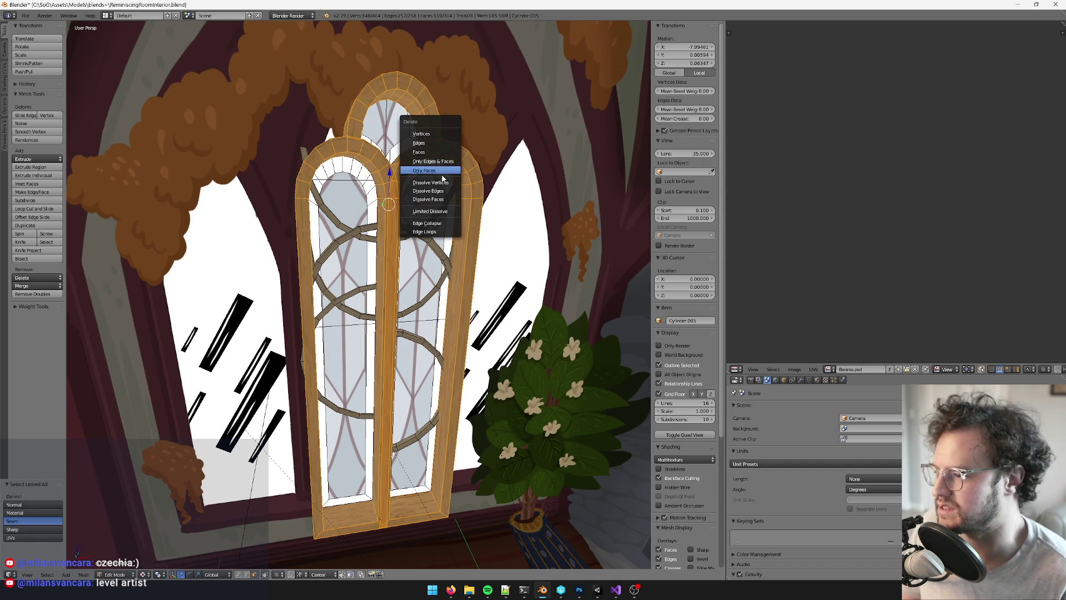
click(442, 175)
mouse_move(442, 176)
middle_down()
mouse_move(400, 189)
mouse_move(439, 178)
mouse_move(414, 191)
mouse_move(398, 230)
mouse_move(441, 261)
mouse_move(412, 304)
middle_up()
key(ctrl+z)
key(x)
click(398, 223)
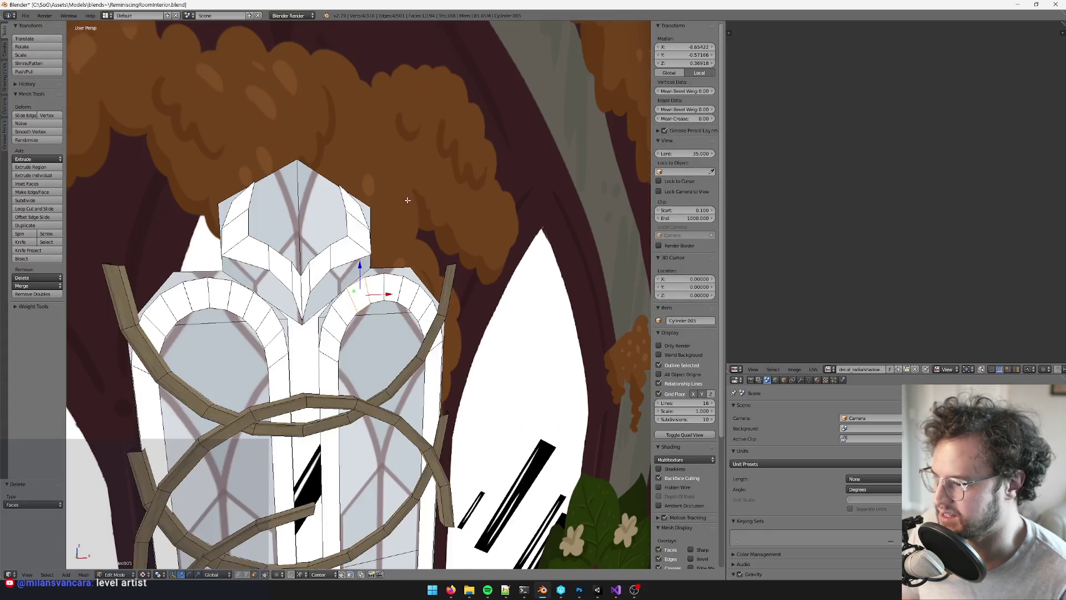
Move Cylinder.005 back 0.130 along Y, then start editing Plane.013
key(Tab)
scroll(412, 304, down, 2)
mouse_move(446, 219)
middle_down()
mouse_move(448, 178)
mouse_move(524, 185)
mouse_move(453, 180)
mouse_move(449, 171)
mouse_move(426, 185)
mouse_move(475, 178)
mouse_move(395, 191)
mouse_move(420, 188)
mouse_move(392, 292)
middle_up()
drag(397, 382, 412, 373)
mouse_move(414, 222)
middle_down()
mouse_move(389, 325)
mouse_move(338, 319)
mouse_move(478, 313)
middle_up()
right_click(388, 326)
key(Tab)
key(Tab)
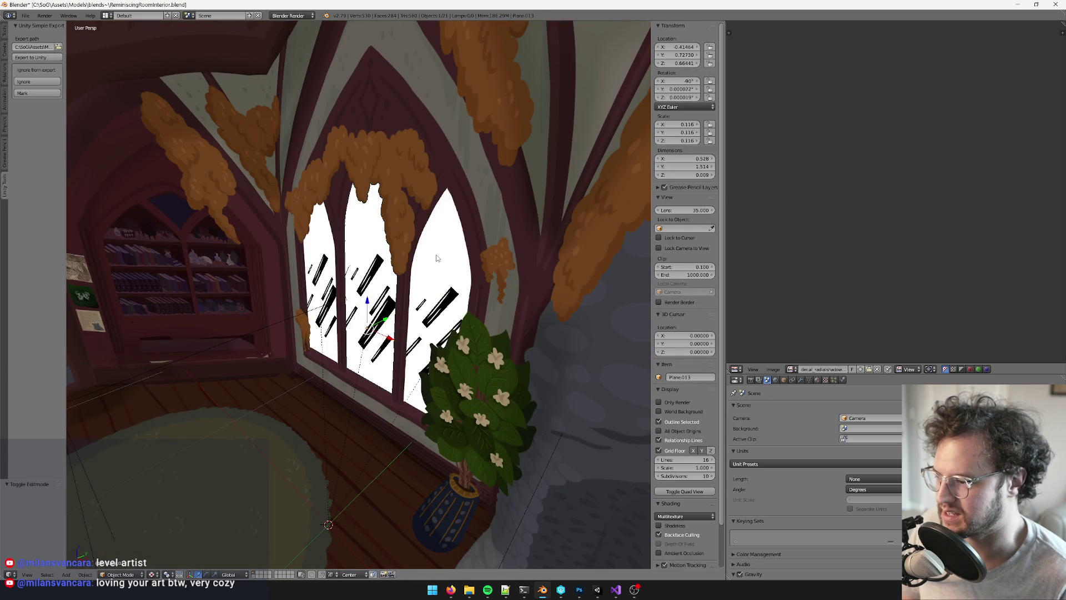
Move Plane.001 outward along Y to 1.913
middle_drag(337, 251, 378, 278)
key(g)
key(y)
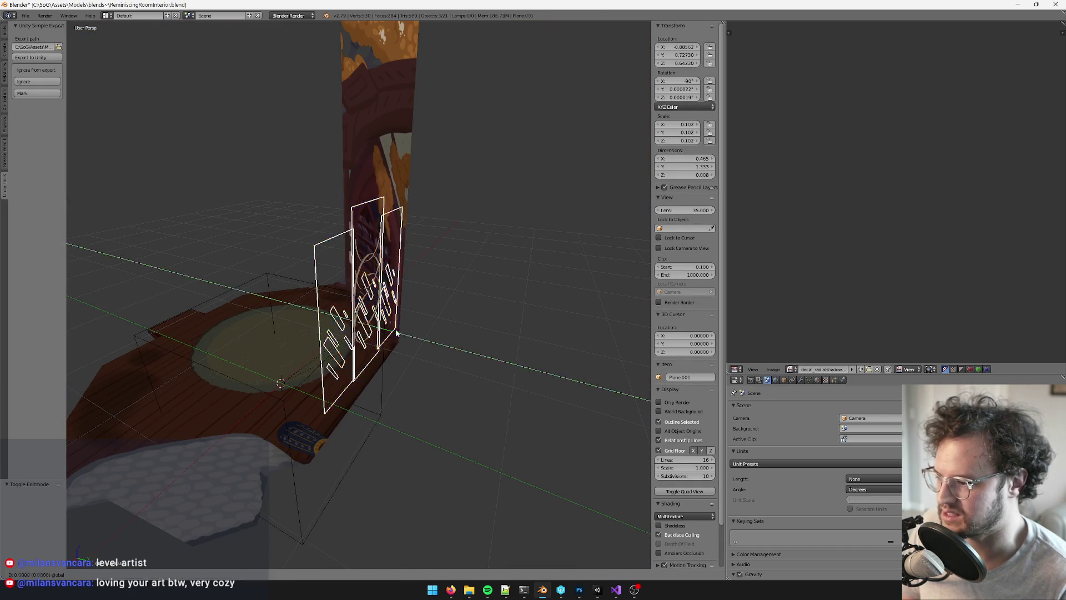
click(541, 352)
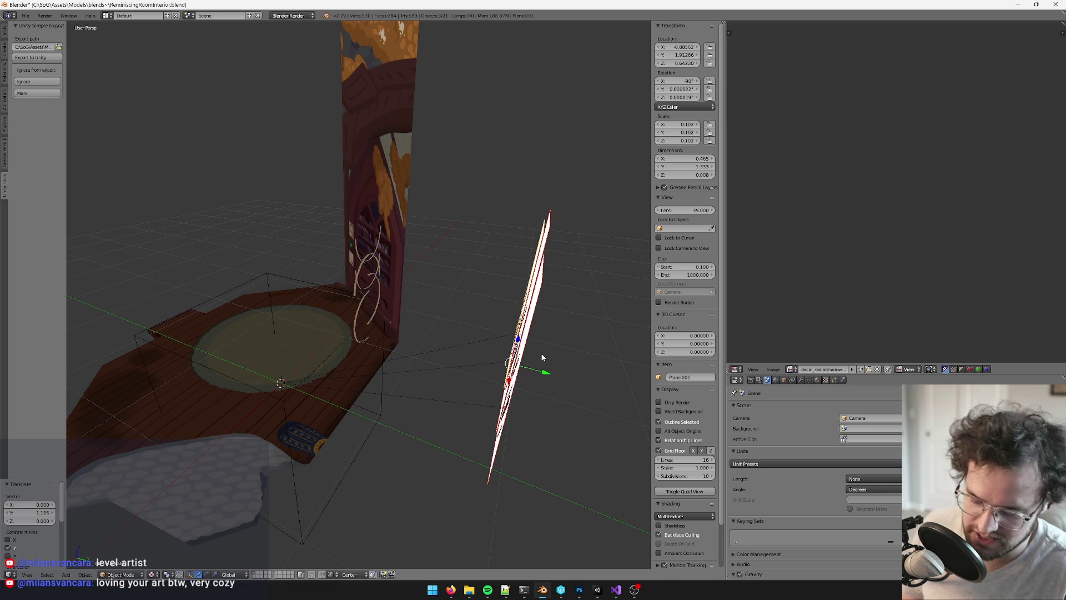
Unparent Plane.001 keeping its transformation, then select and frame Cylinder.005
key(alt+p)
click(541, 354)
right_click(368, 261)
key(KP_Decimal)
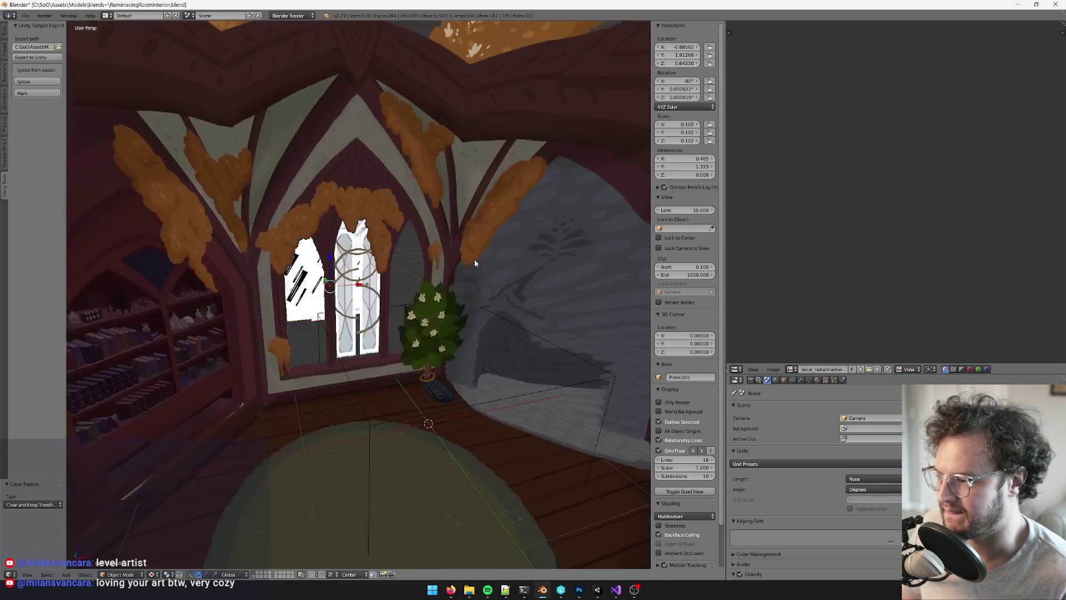
Enter Edit Mode on Cylinder.005 and check the window's modifier settings
key(Tab)
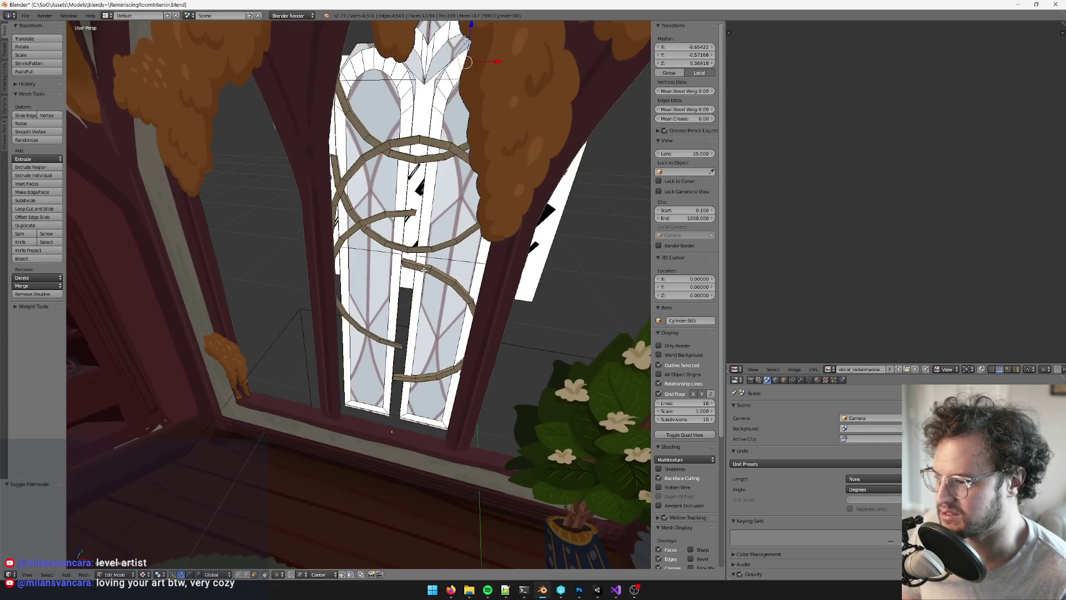
mouse_move(428, 268)
middle_down()
mouse_move(416, 305)
mouse_move(411, 127)
mouse_move(411, 211)
mouse_move(371, 213)
middle_up()
scroll(416, 304, up, 2)
scroll(411, 127, down, 5)
scroll(411, 211, up, 3)
scroll(371, 213, up, 2)
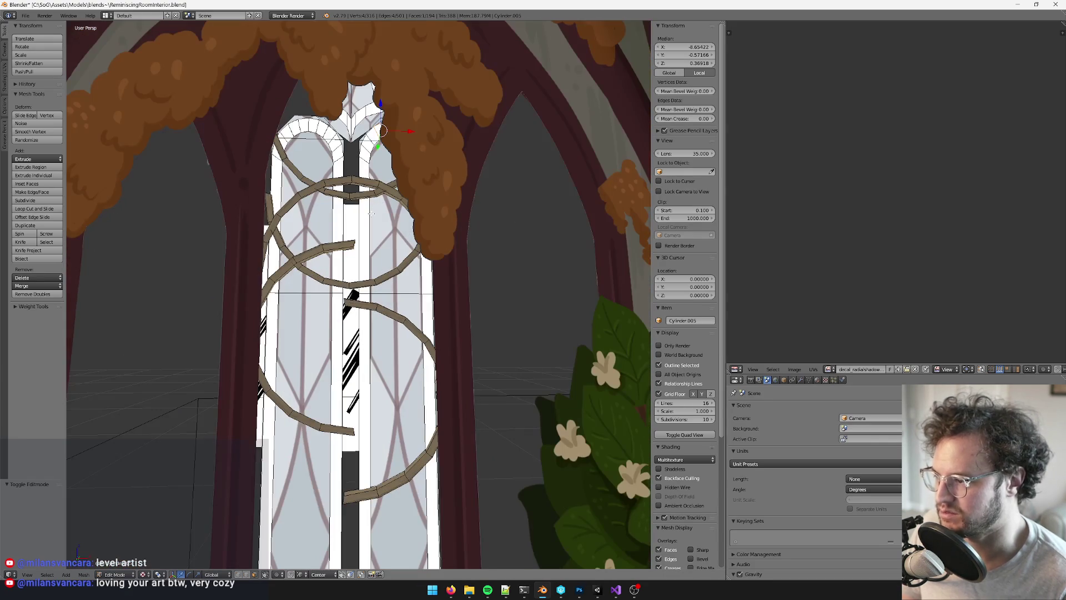
key(Tab)
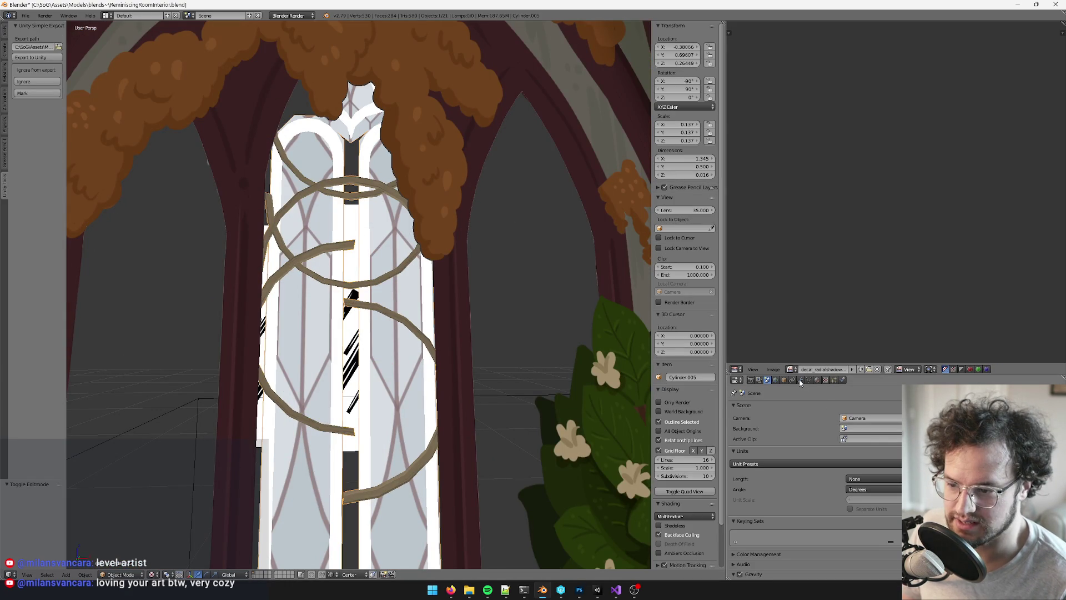
click(800, 381)
key(Tab)
scroll(371, 236, up, 1)
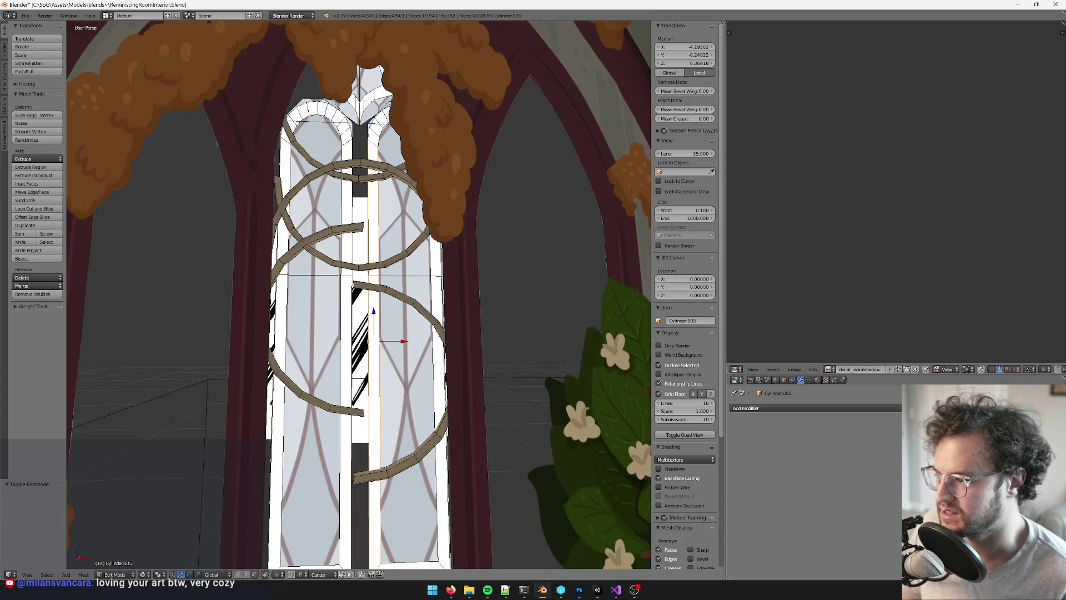
Select a linked strip of faces and delete those faces
shift+right_click(375, 361)
middle_drag(374, 361, 375, 394)
key(ctrl+l)
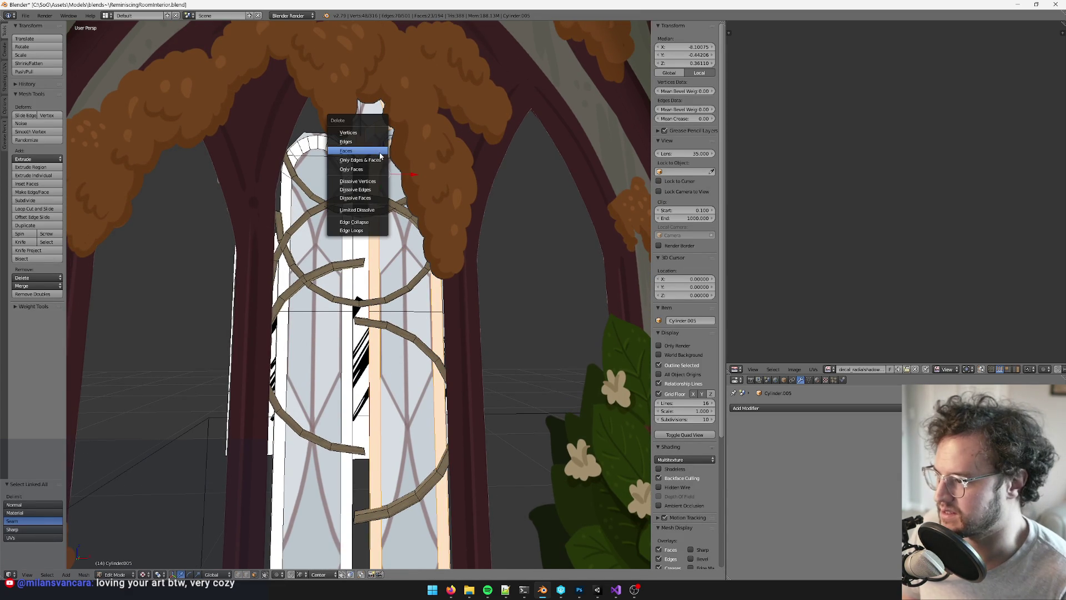
click(380, 151)
mouse_move(380, 156)
middle_down()
mouse_move(392, 141)
mouse_move(402, 196)
middle_up()
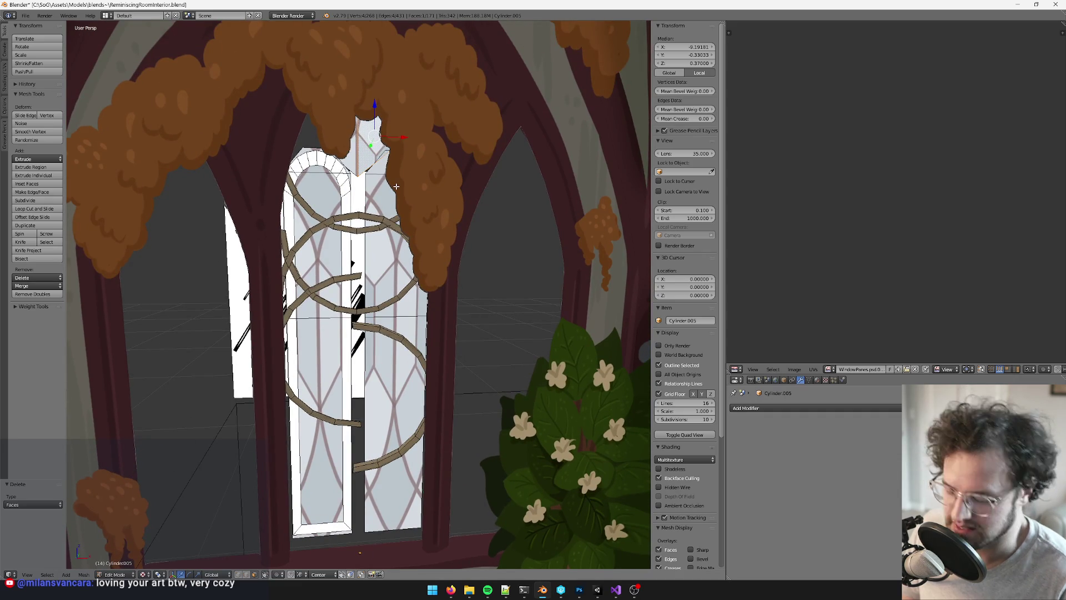
key(x)
click(396, 187)
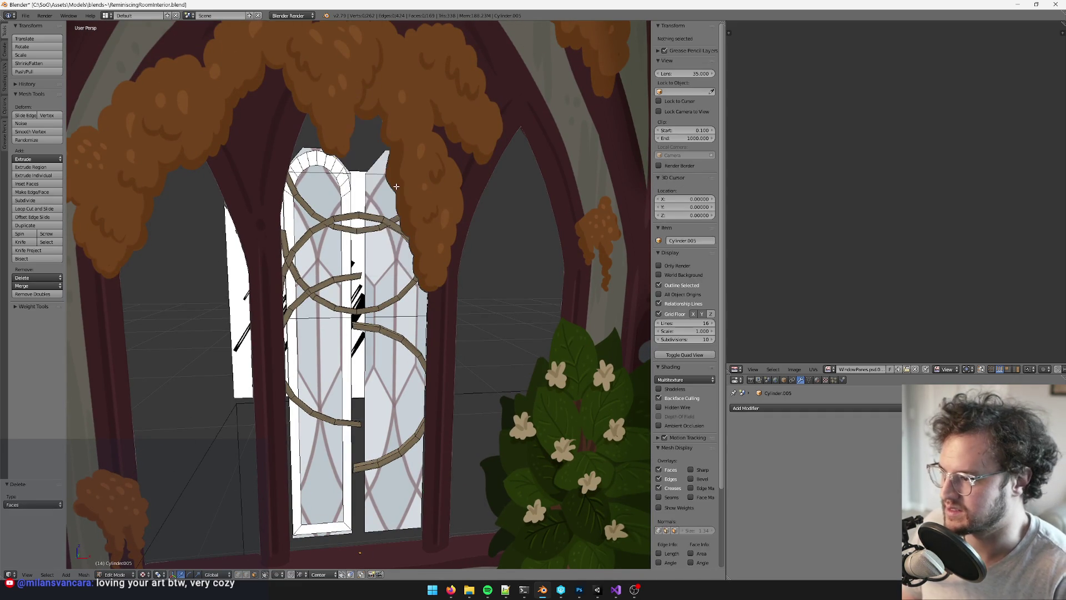
Select the whole left arched frame strip as linked faces
scroll(396, 187, up, 3)
right_click(354, 147)
scroll(353, 147, down, 1)
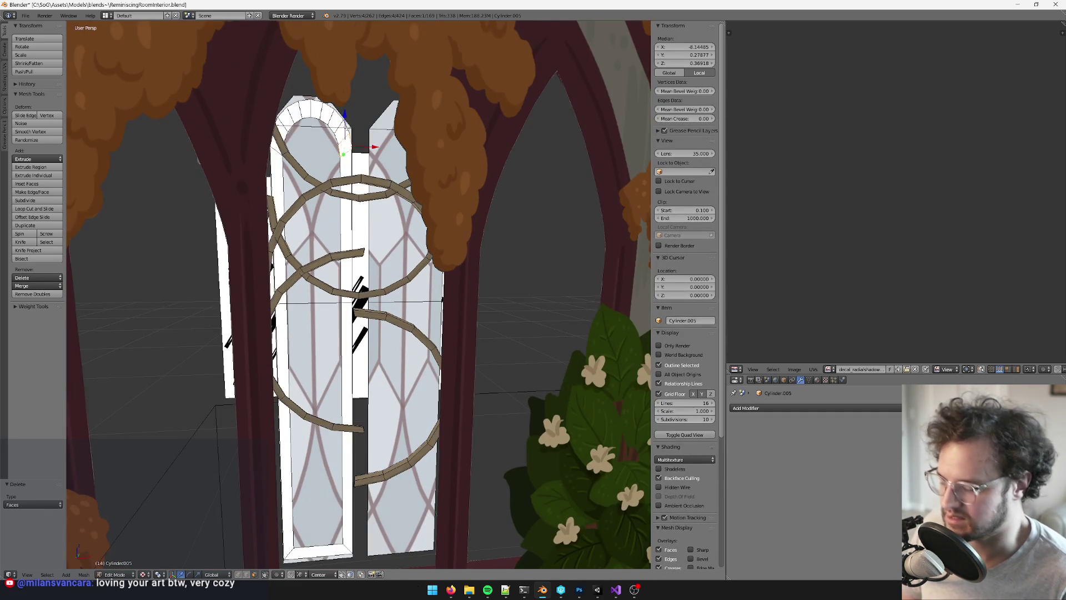
key(ctrl+l)
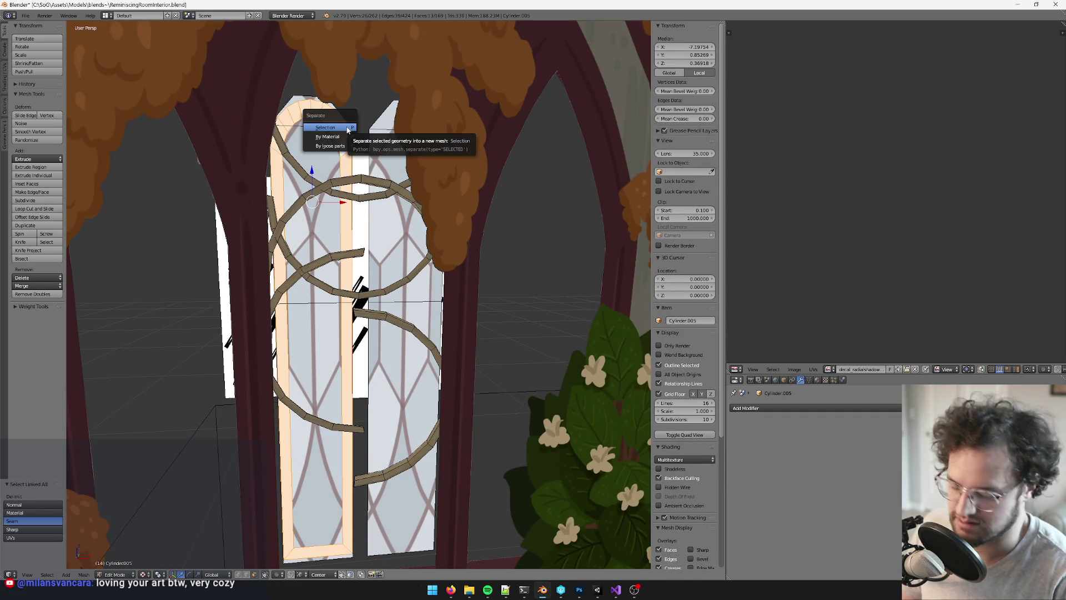
Separate the selected strip into its own object and start editing it
click(348, 130)
key(Tab)
right_click(350, 133)
key(Tab)
Shift the whole separated frame strip 0.111 along X
scroll(361, 130, down, 2)
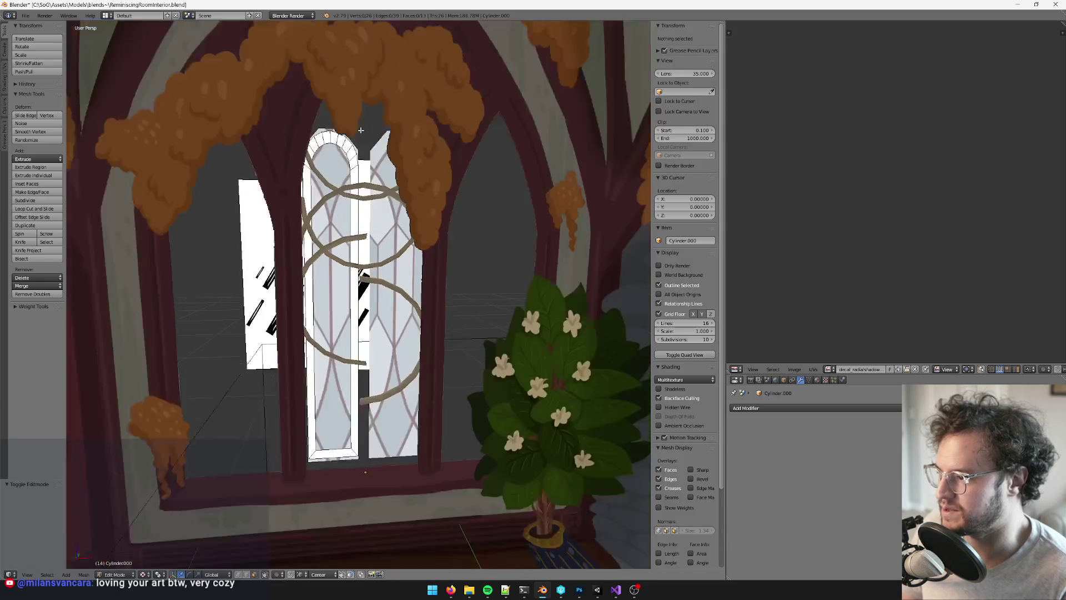
middle_drag(361, 130, 370, 196)
scroll(370, 197, up, 2)
key(a)
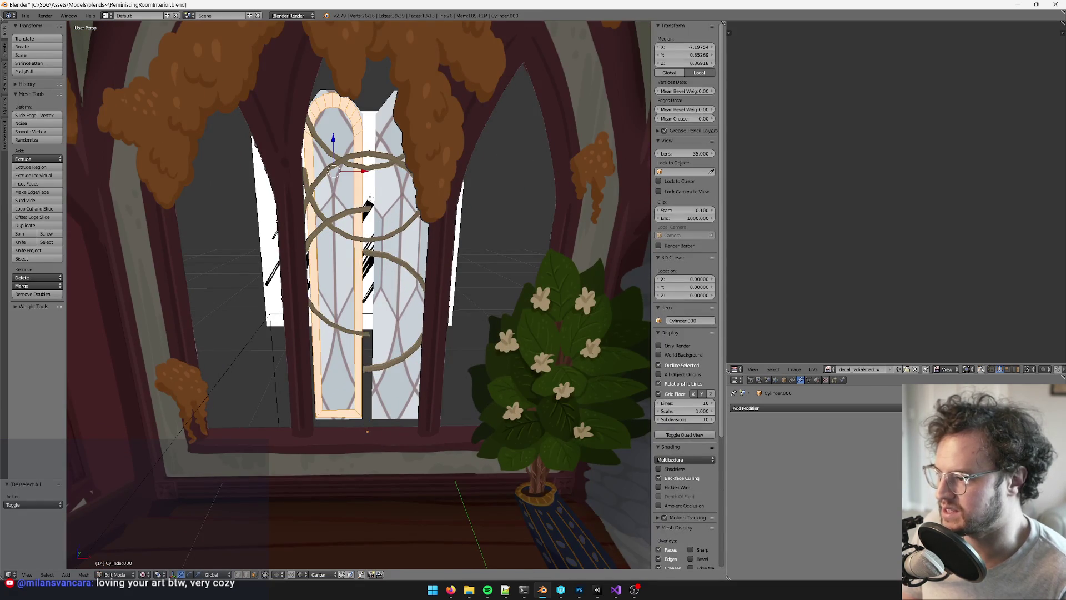
key(g)
key(x)
click(403, 196)
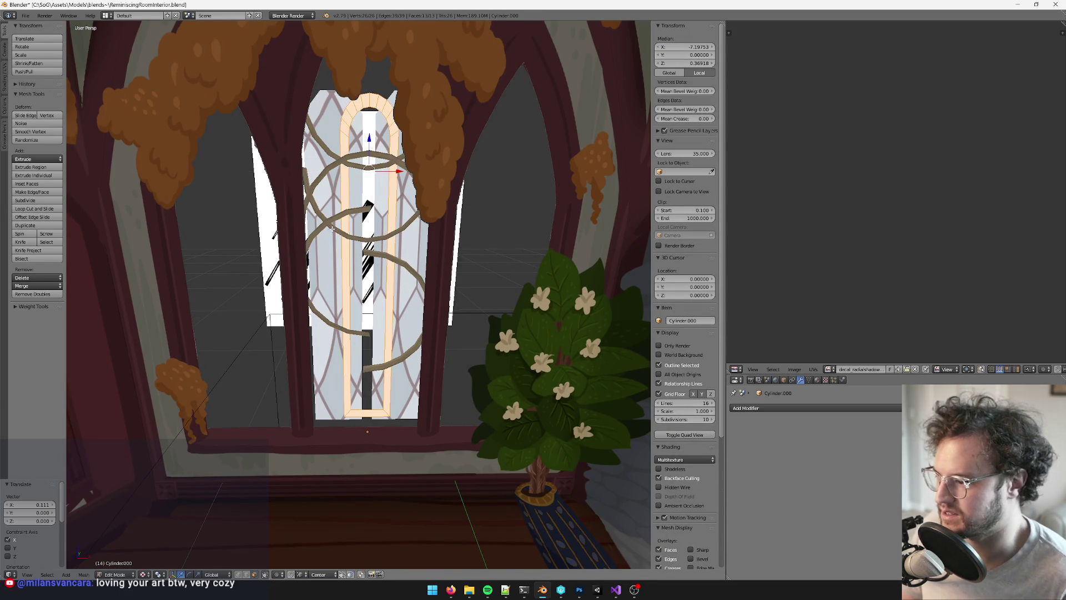
Select the plane object for editing, then undo the last two changes
mouse_move(332, 228)
middle_down()
mouse_move(424, 328)
mouse_move(333, 309)
mouse_move(352, 289)
mouse_move(149, 291)
mouse_move(318, 270)
mouse_move(382, 192)
mouse_move(389, 233)
mouse_move(357, 236)
mouse_move(459, 241)
mouse_move(357, 223)
mouse_move(447, 250)
mouse_move(411, 221)
mouse_move(450, 213)
middle_up()
scroll(395, 294, up, 4)
right_click(392, 323)
key(Tab)
right_click(149, 291)
key(Tab)
key(Tab)
scroll(427, 235, down, 5)
scroll(428, 234, up, 5)
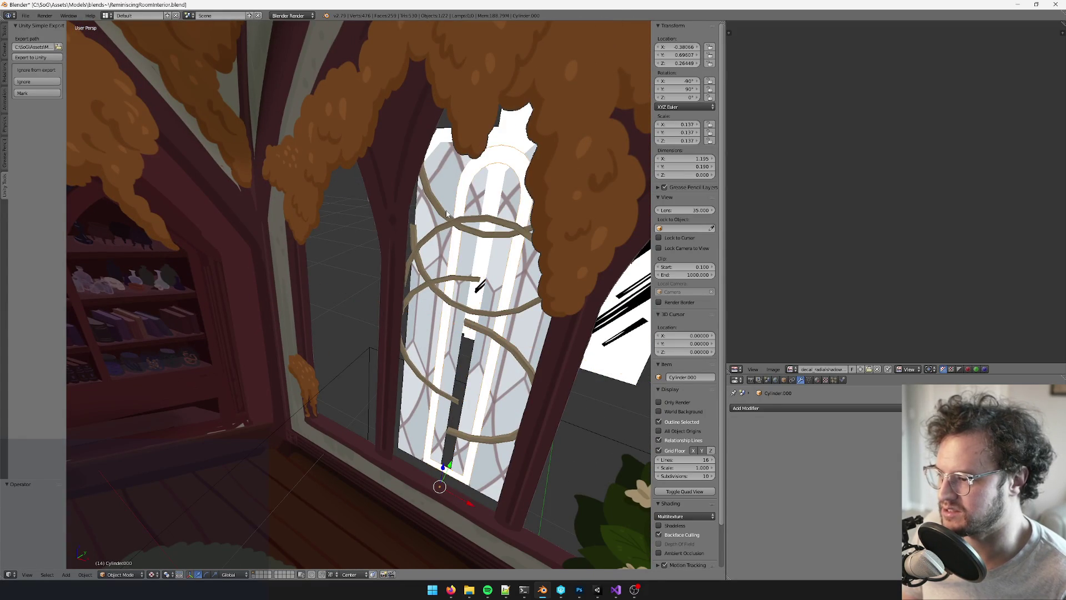
key(ctrl+z)
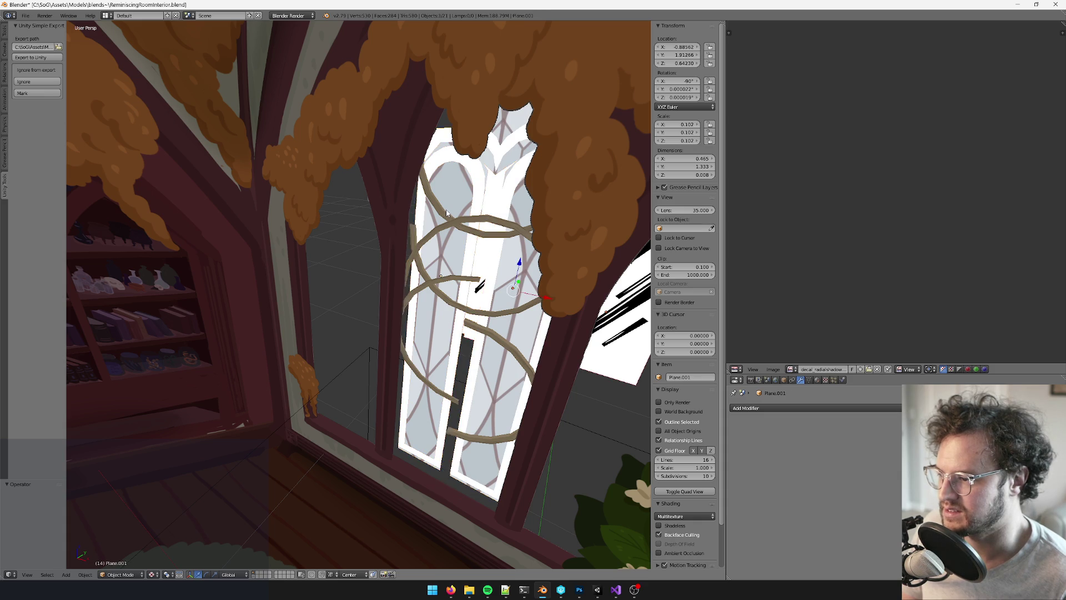
key(ctrl+z)
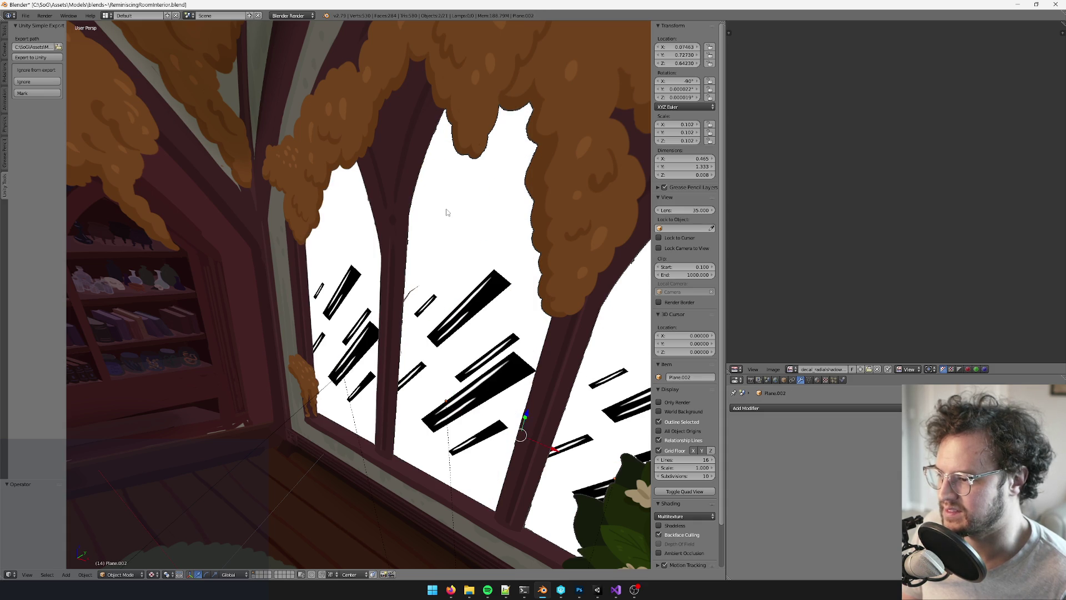
Reveal the hidden frame geometry and delete the right window frame's faces
mouse_move(447, 212)
middle_down()
mouse_move(375, 201)
mouse_move(379, 219)
mouse_move(343, 168)
mouse_move(365, 164)
middle_up()
key(ctrl+shift+z)
key(Tab)
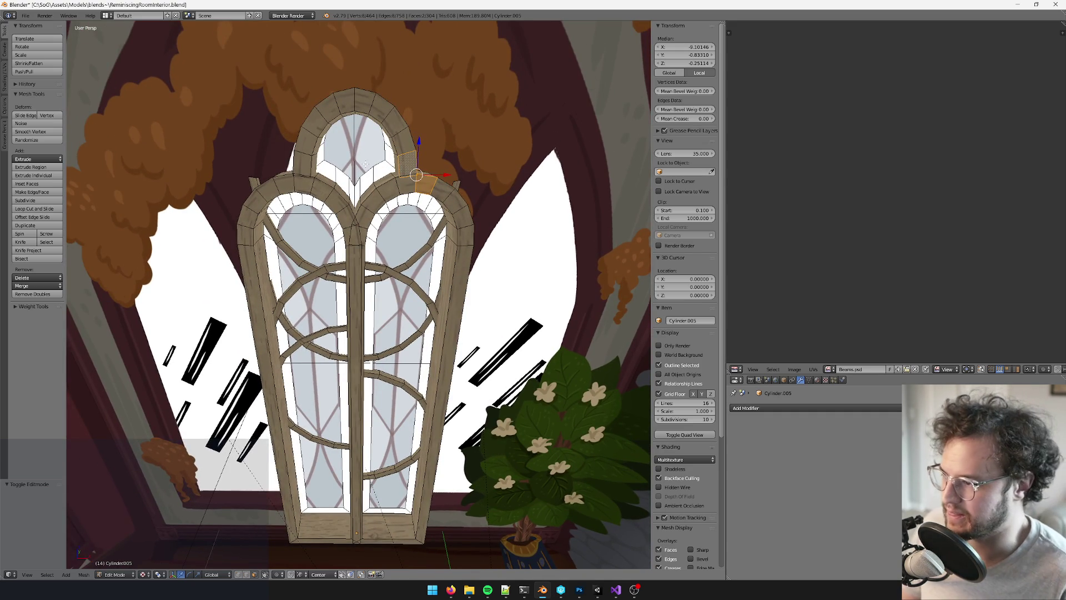
scroll(366, 164, up, 2)
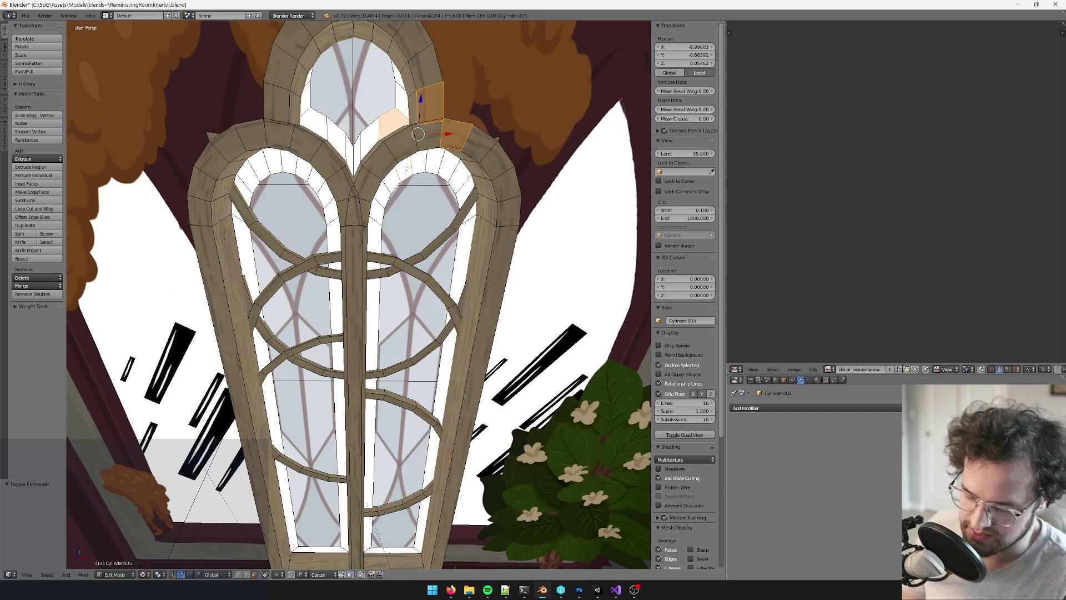
key(ctrl+l)
key(x)
click(407, 166)
key(Tab)
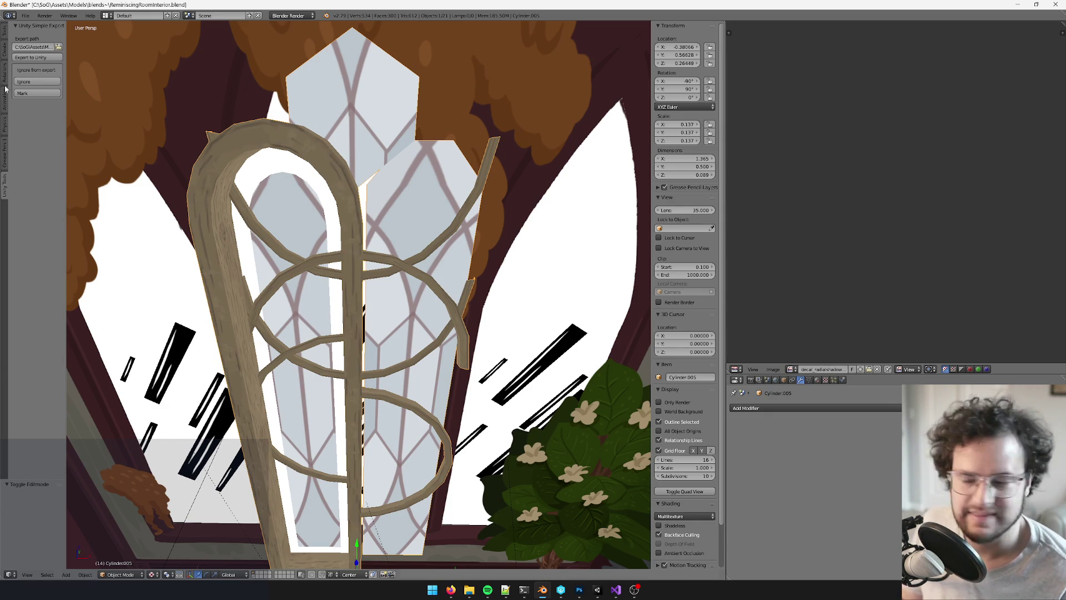
Delete another set of selected faces from the frame
scroll(322, 186, down, 6)
scroll(322, 185, up, 5)
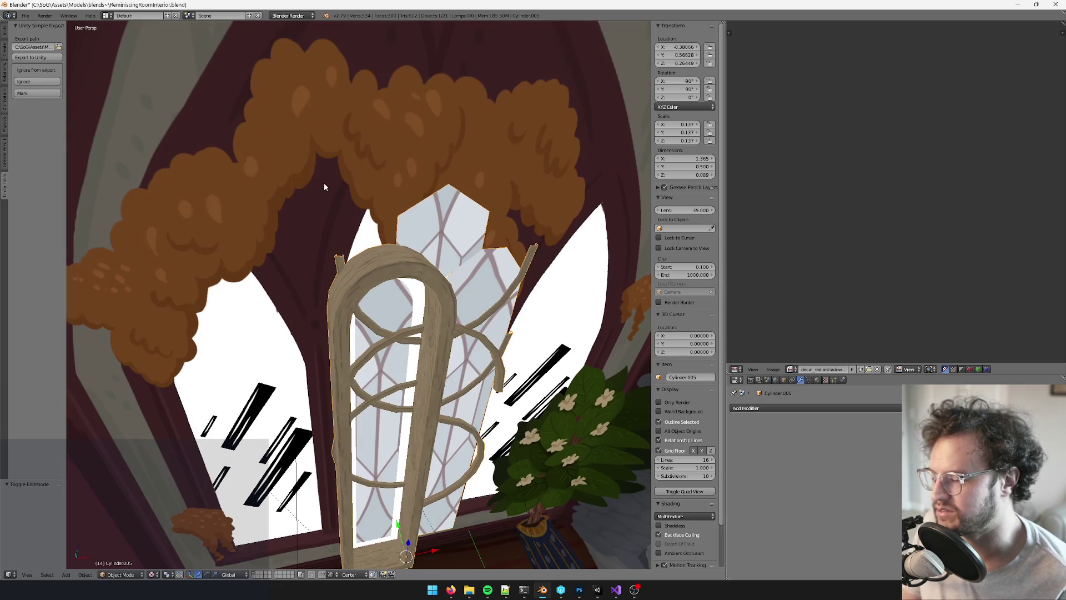
scroll(452, 267, down, 5)
scroll(435, 297, up, 4)
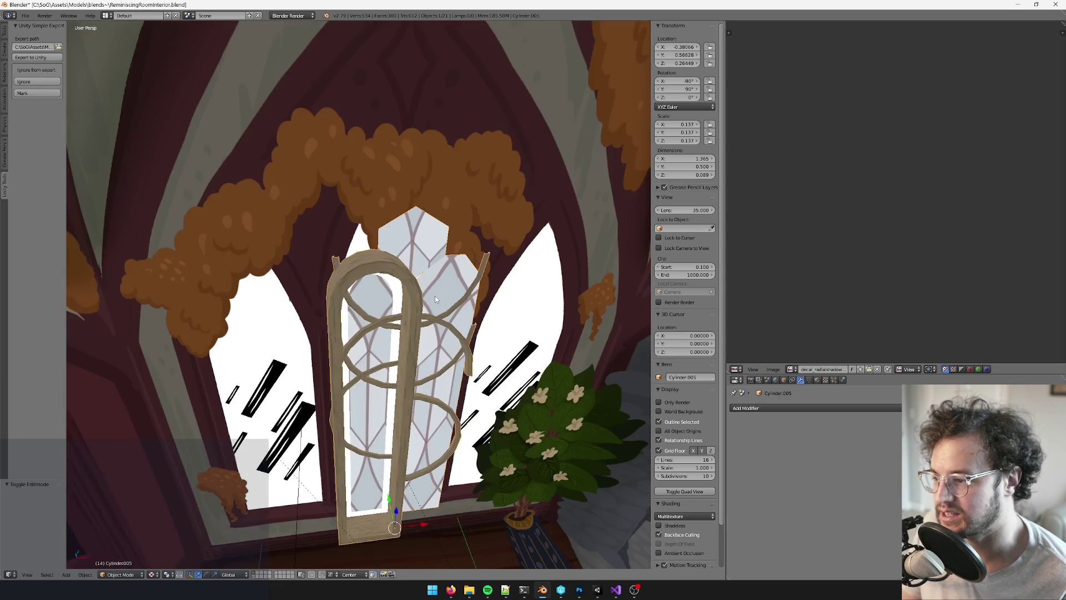
middle_drag(427, 281, 472, 274)
key(Tab)
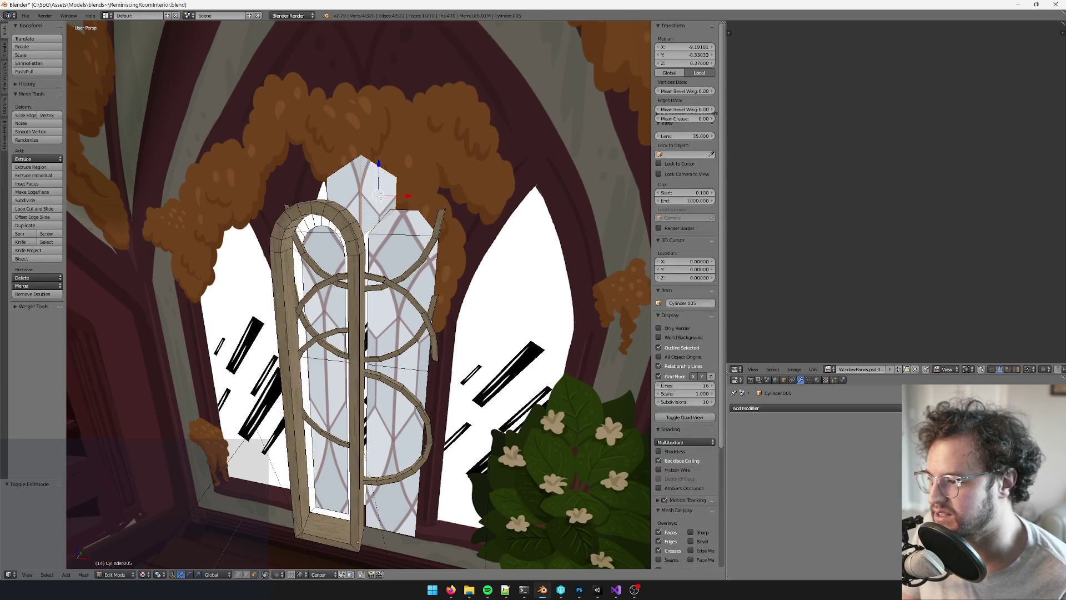
scroll(472, 275, up, 2)
key(x)
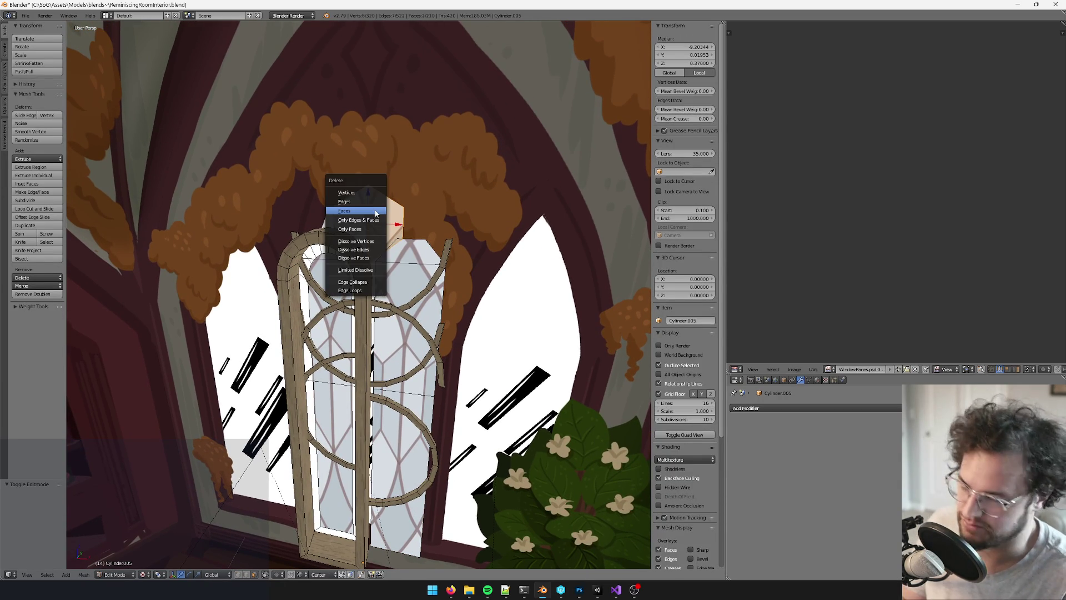
click(376, 213)
middle_drag(375, 214, 456, 244)
key(Tab)
Select the whole remaining frame mesh and shift it 0.105 along X
scroll(438, 174, down, 5)
key(Tab)
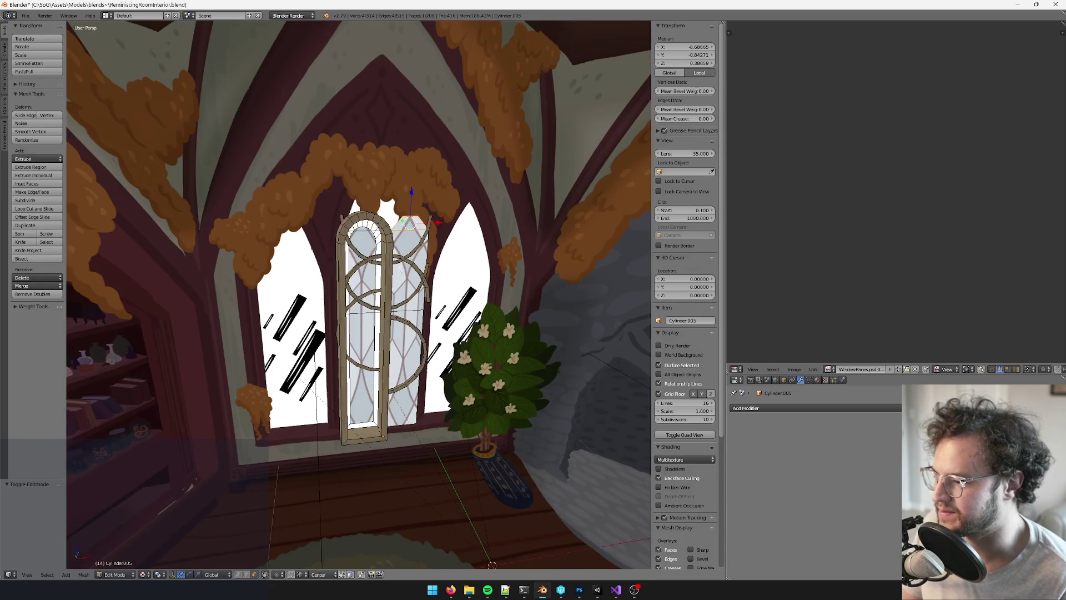
scroll(411, 199, up, 5)
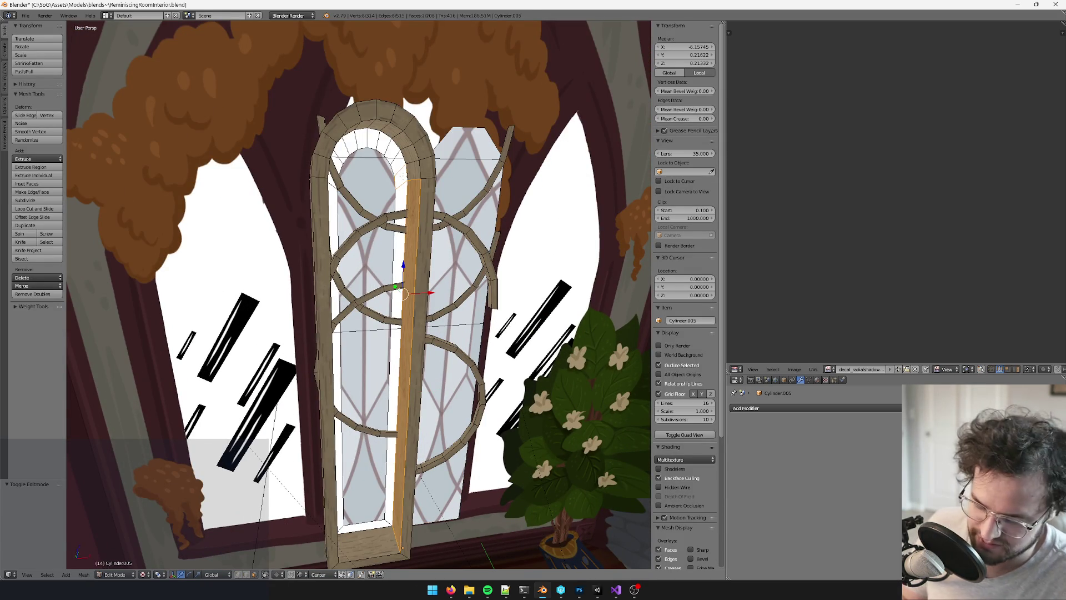
key(ctrl+l)
middle_drag(403, 175, 384, 180)
scroll(377, 230, down, 4)
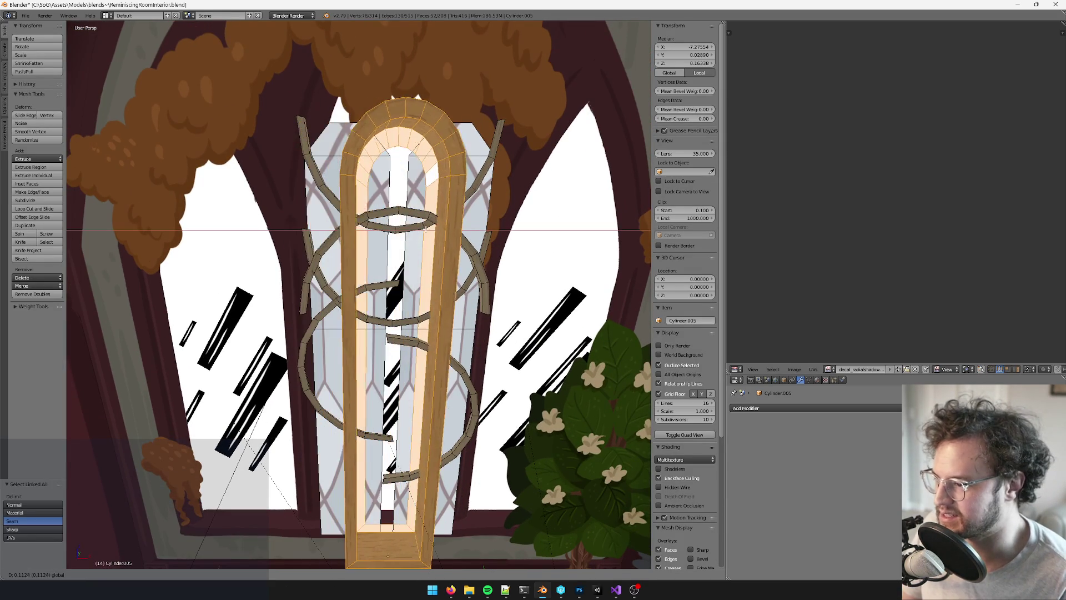
key(g)
key(x)
click(448, 262)
Return to Object Mode and begin repositioning the frame object
scroll(448, 262, up, 5)
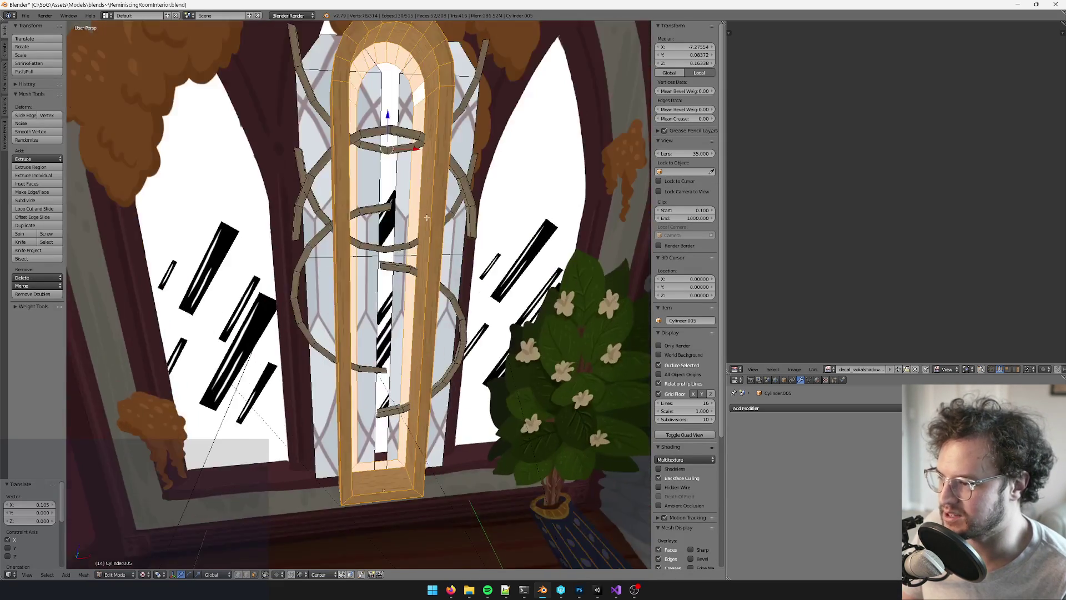
mouse_move(450, 264)
middle_down()
mouse_move(462, 273)
mouse_move(459, 252)
mouse_move(468, 282)
mouse_move(395, 449)
middle_up()
key(Tab)
key(g)
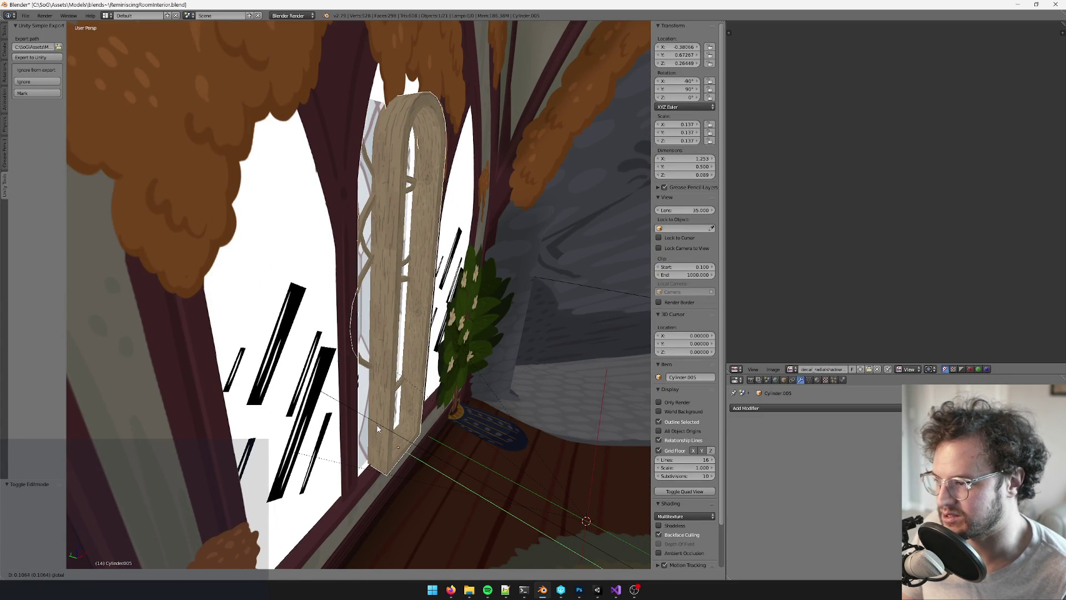
Confirm the frame's position and orbit around the window to check its placement
click(379, 429)
middle_drag(380, 429, 228, 292)
middle_drag(408, 210, 355, 272)
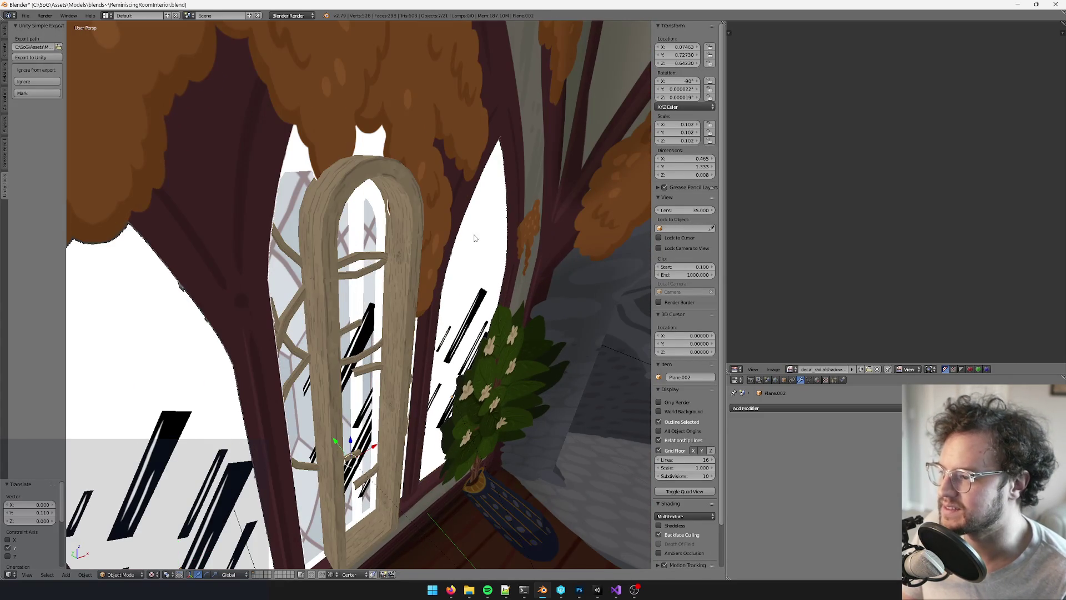
middle_drag(475, 238, 337, 207)
mouse_move(295, 160)
middle_down()
mouse_move(409, 185)
mouse_move(441, 205)
middle_up()
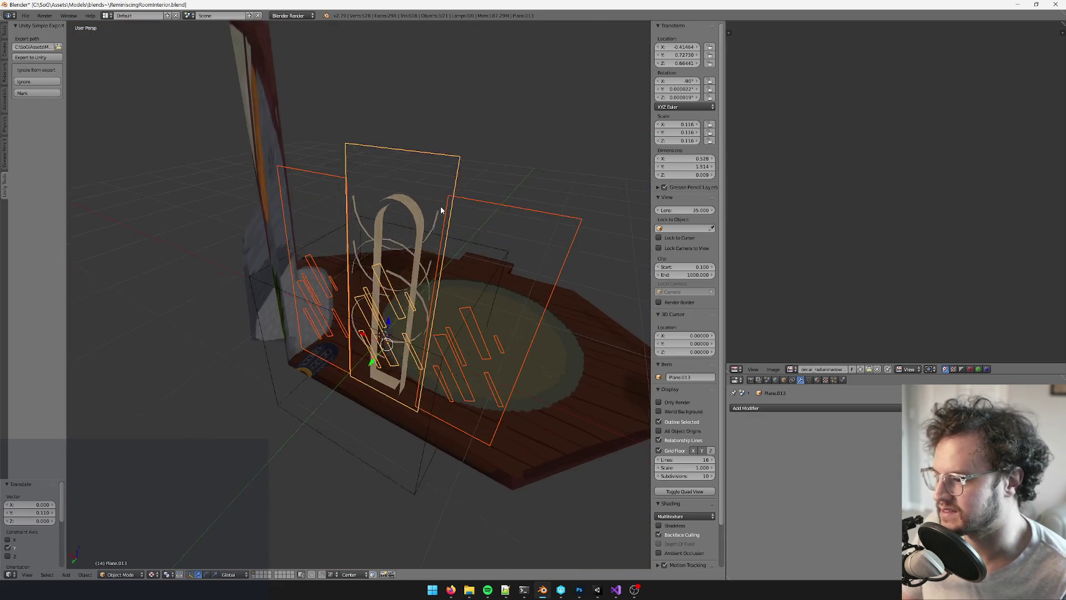
scroll(365, 338, up, 3)
Move the planes along Y to about 1.442 and unparent them, keeping their transformation
middle_drag(366, 341, 361, 333)
key(g)
key(y)
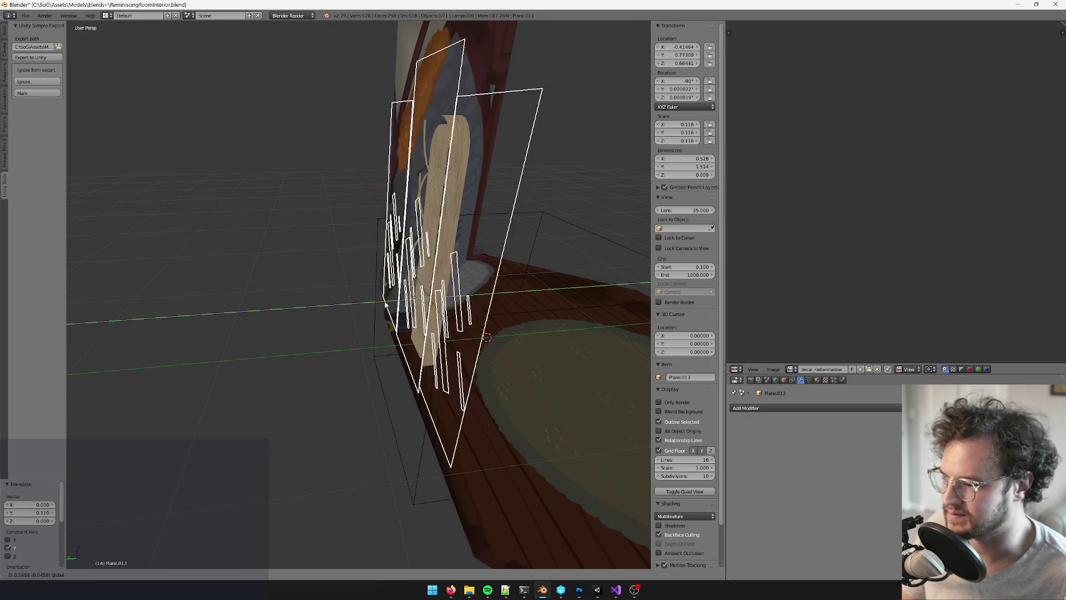
key(Escape)
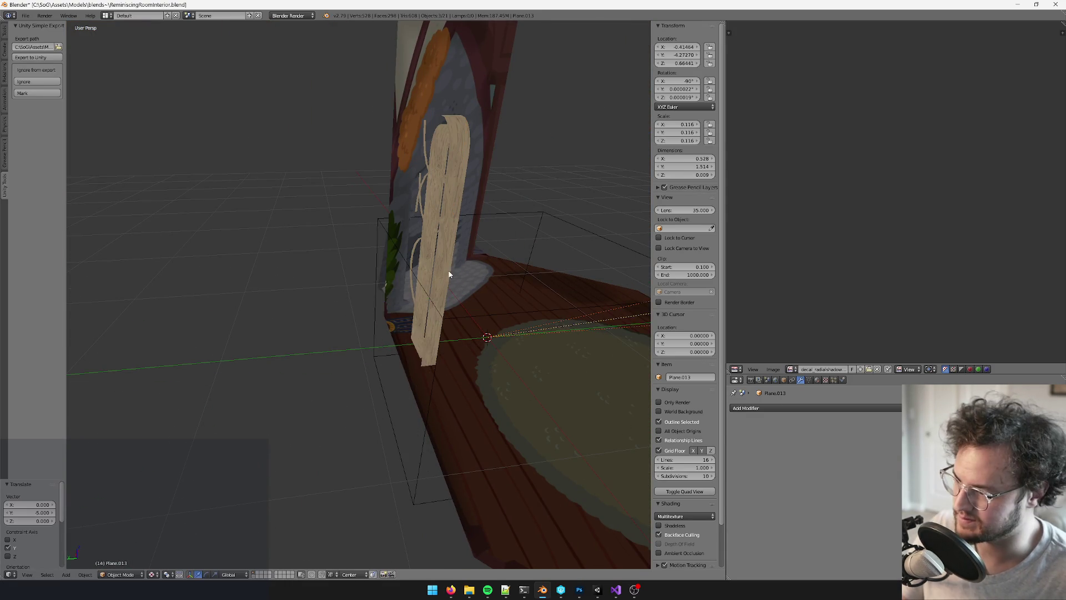
mouse_move(445, 274)
middle_down()
mouse_move(464, 274)
mouse_move(369, 297)
mouse_move(335, 288)
middle_up()
key(g)
key(y)
click(356, 294)
key(alt+p)
click(334, 285)
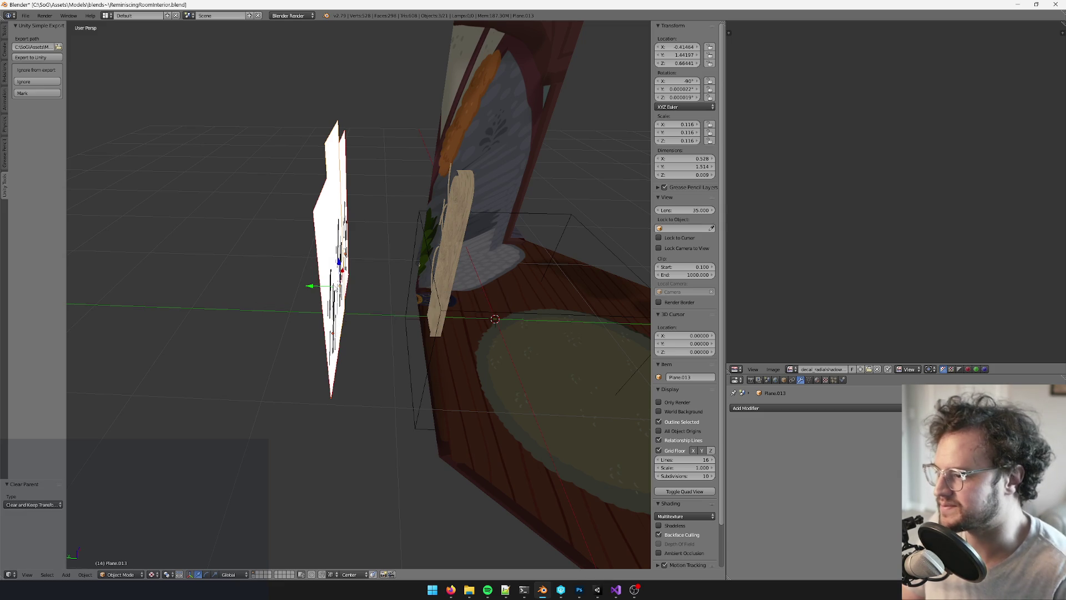
Select the window frame, centre it in the view and enter Edit Mode
right_click(450, 231)
key(KP_Decimal)
key(Tab)
Delete two faces from the window frame mesh
key(KP_Decimal)
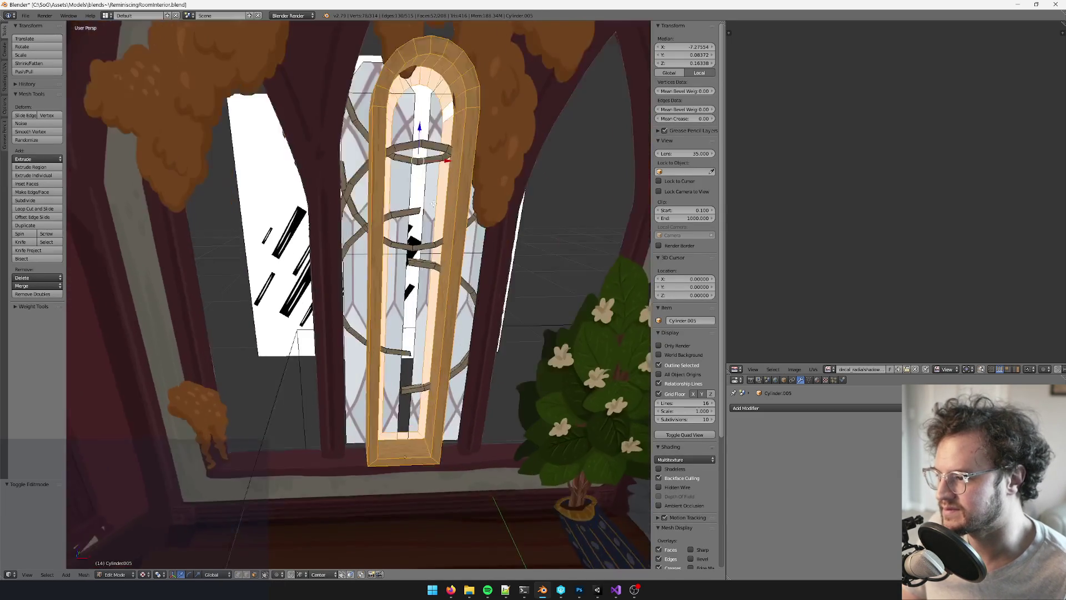
mouse_move(428, 232)
middle_down()
mouse_move(349, 200)
mouse_move(421, 193)
mouse_move(411, 233)
mouse_move(392, 248)
mouse_move(294, 277)
mouse_move(372, 251)
middle_up()
scroll(349, 200, up, 3)
right_click(349, 200)
scroll(344, 261, up, 6)
shift+right_click(294, 277)
scroll(294, 277, down, 5)
key(x)
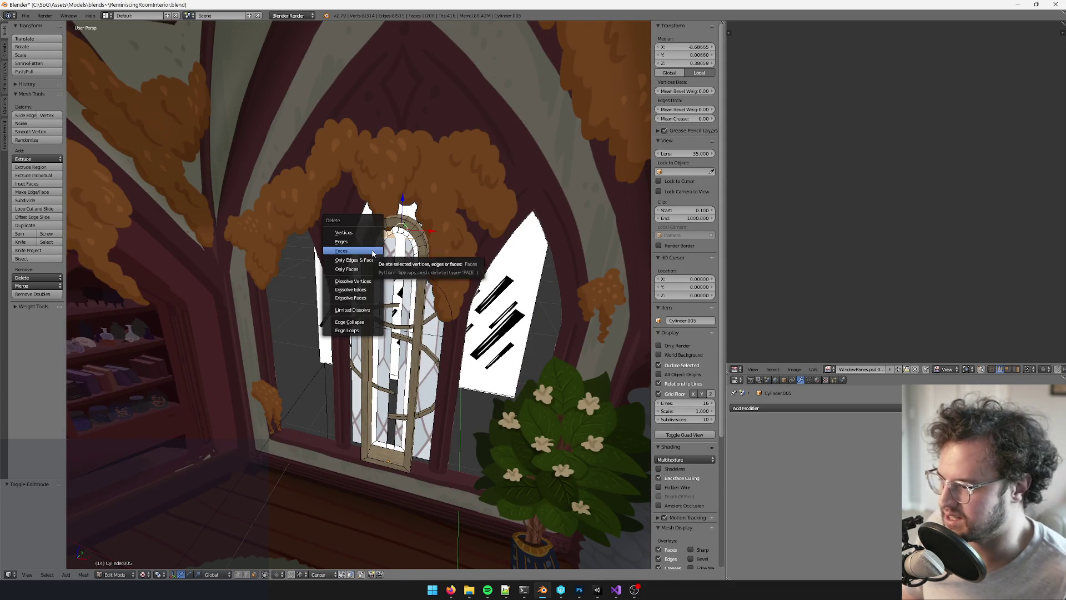
click(372, 254)
Separate the linked leaded-glass pane faces into their own object
scroll(373, 253, up, 4)
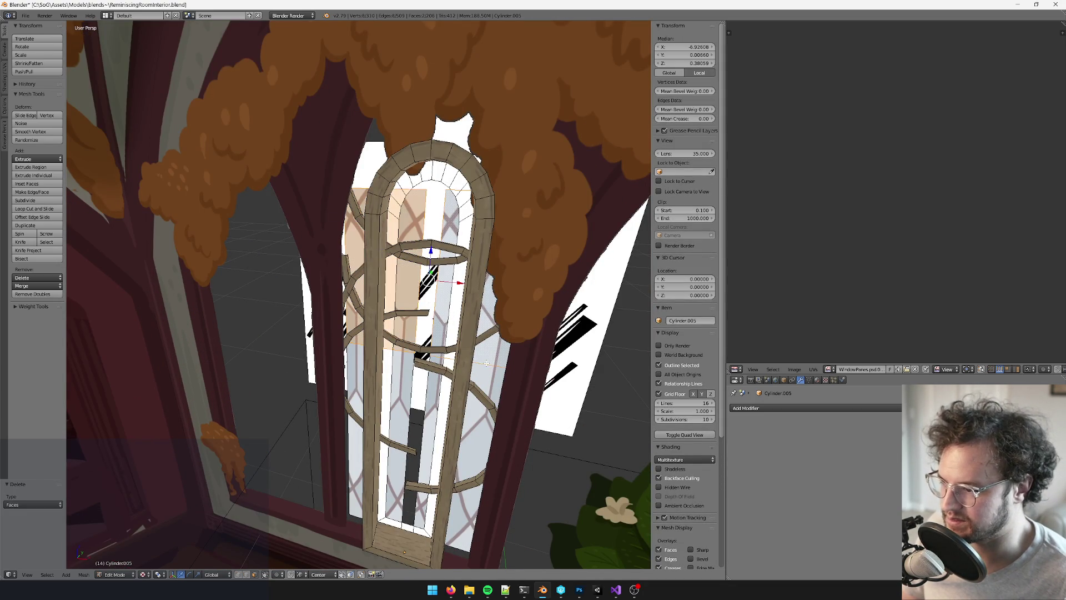
key(ctrl+l)
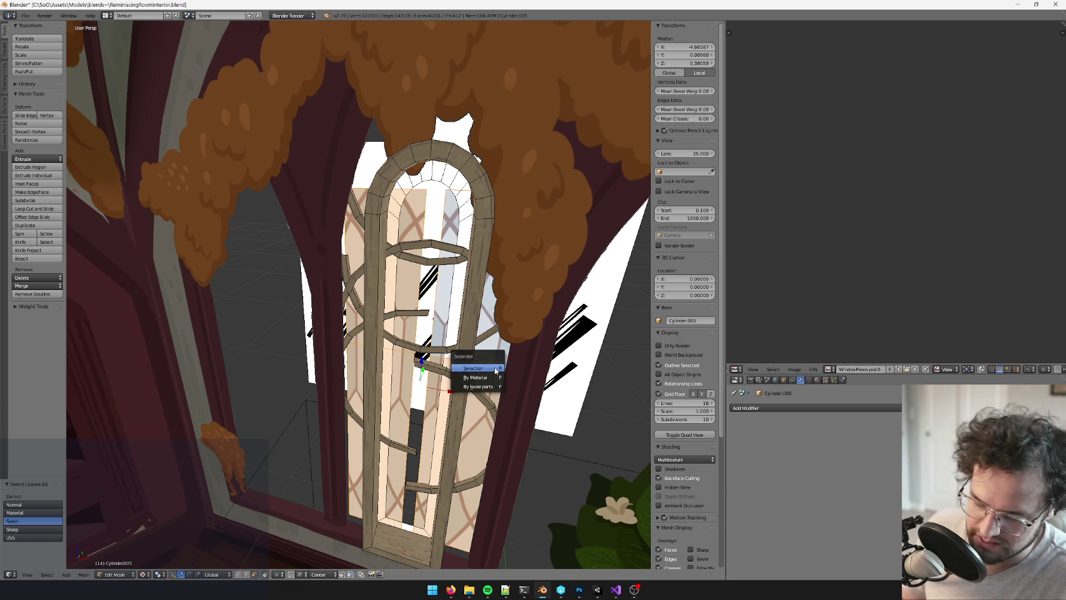
click(496, 369)
key(Tab)
middle_drag(494, 364, 434, 382)
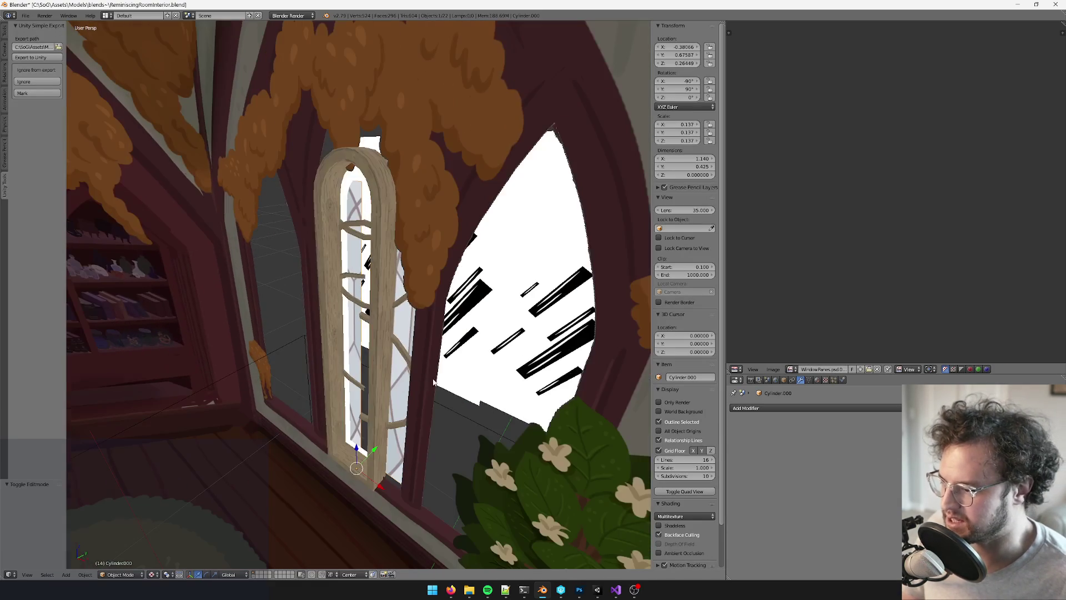
Merge the vertex pairs across the gap between the two pane halves at centre
key(Tab)
middle_drag(376, 454, 415, 404)
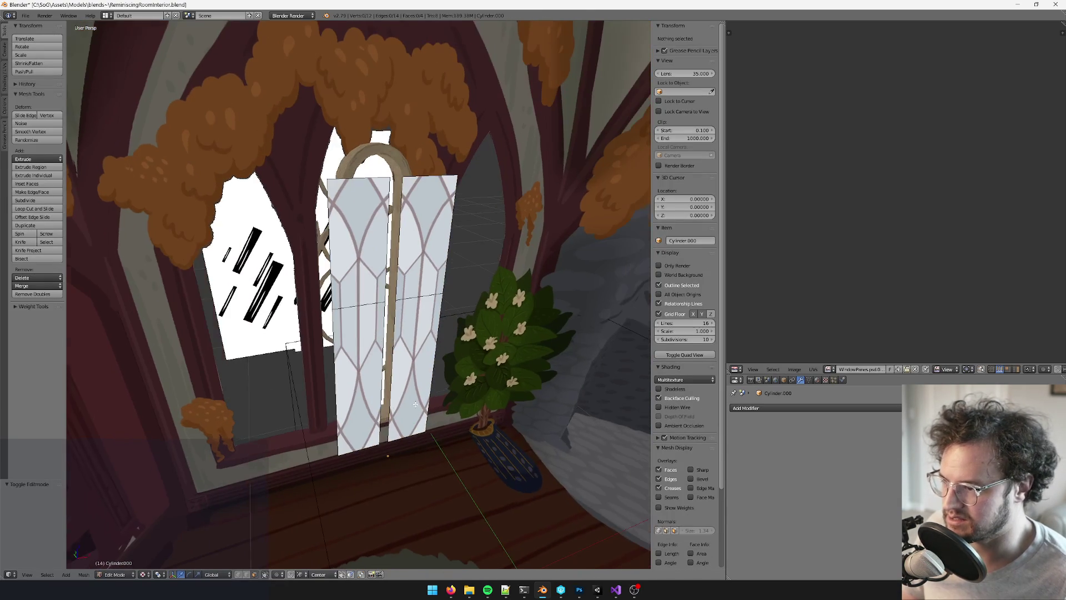
middle_drag(371, 377, 341, 428)
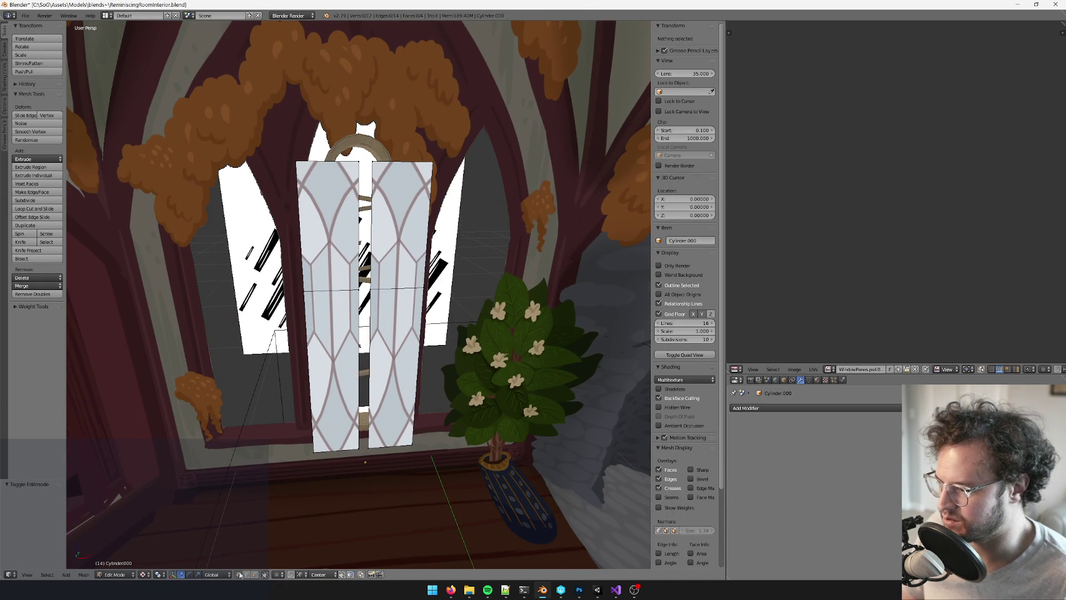
scroll(327, 299, up, 3)
right_click(383, 287)
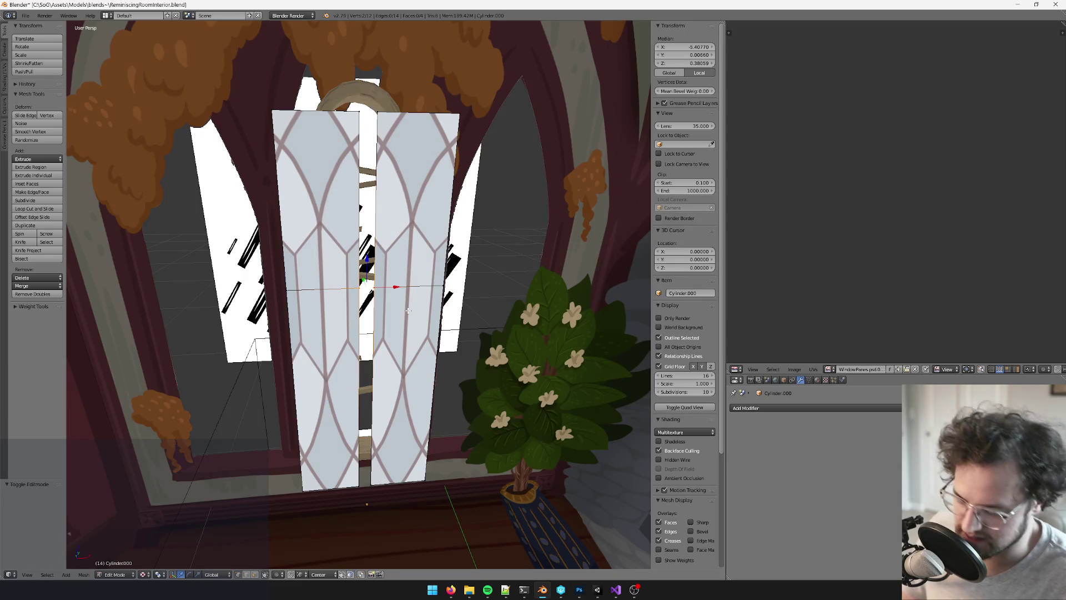
click(409, 312)
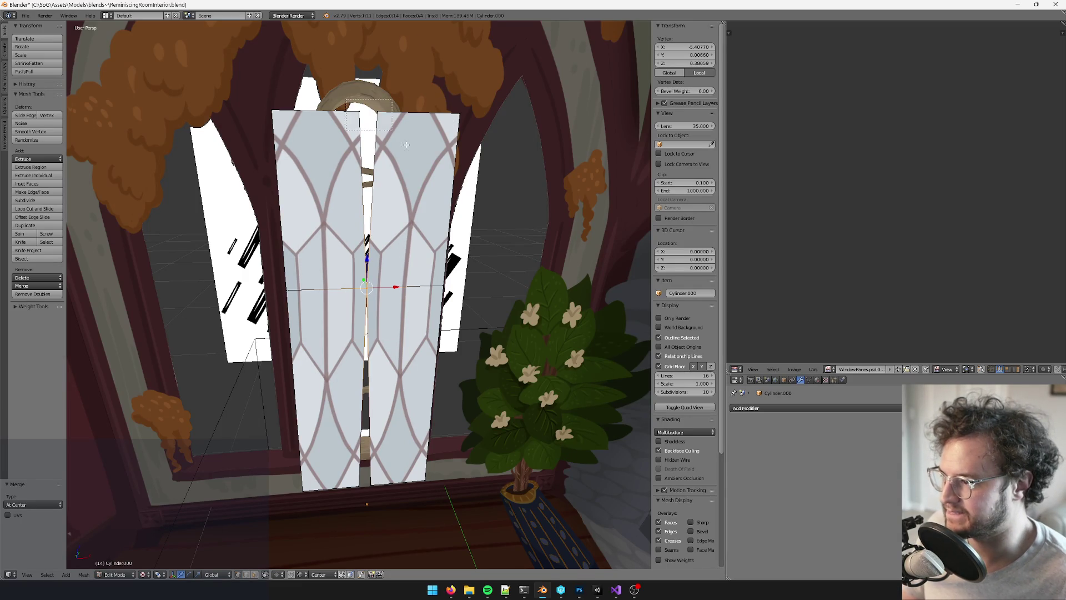
click(439, 177)
mouse_move(439, 179)
middle_down()
mouse_move(367, 326)
mouse_move(395, 278)
mouse_move(389, 233)
mouse_move(410, 211)
middle_up()
key(alt+m)
click(387, 391)
Re-enter the merged pane mesh and select all of it
key(Tab)
scroll(387, 209, up, 5)
key(Tab)
key(a)
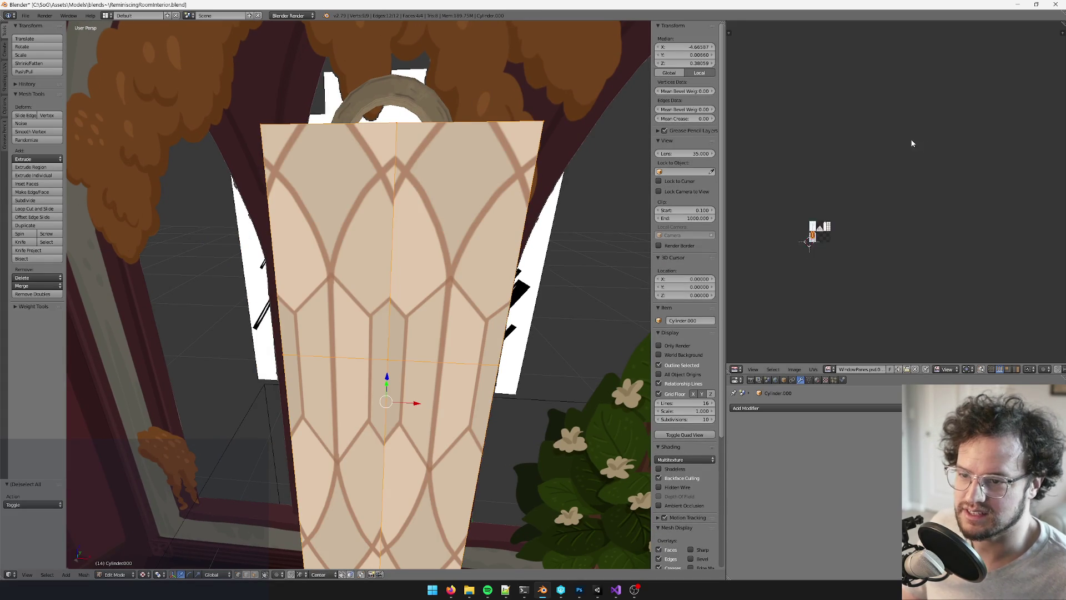
Unwrap the pane mesh onto the leaded-glass texture
scroll(818, 183, up, 8)
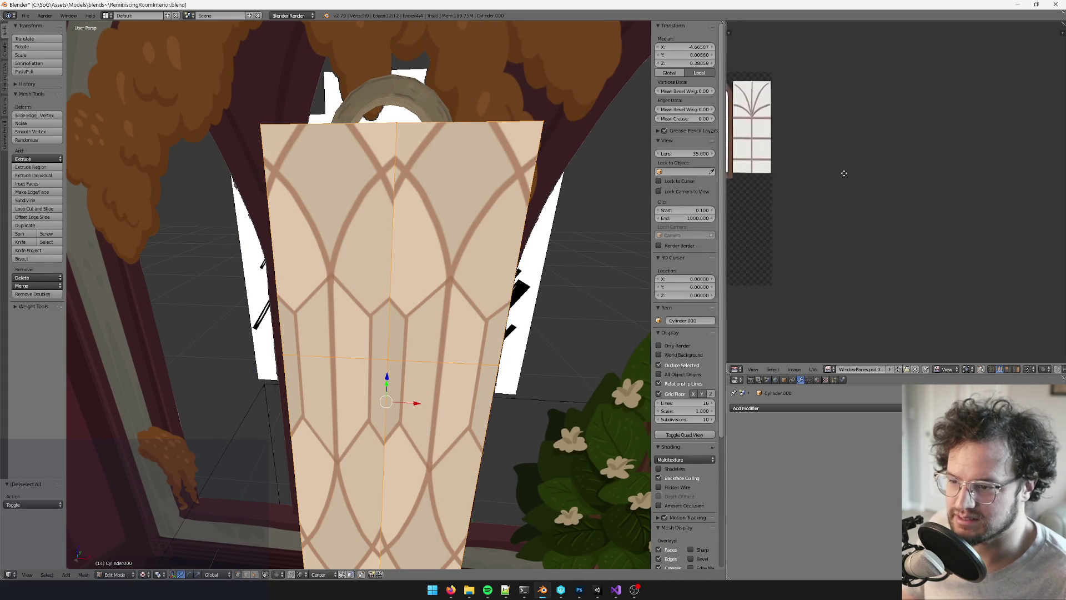
middle_drag(854, 164, 860, 155)
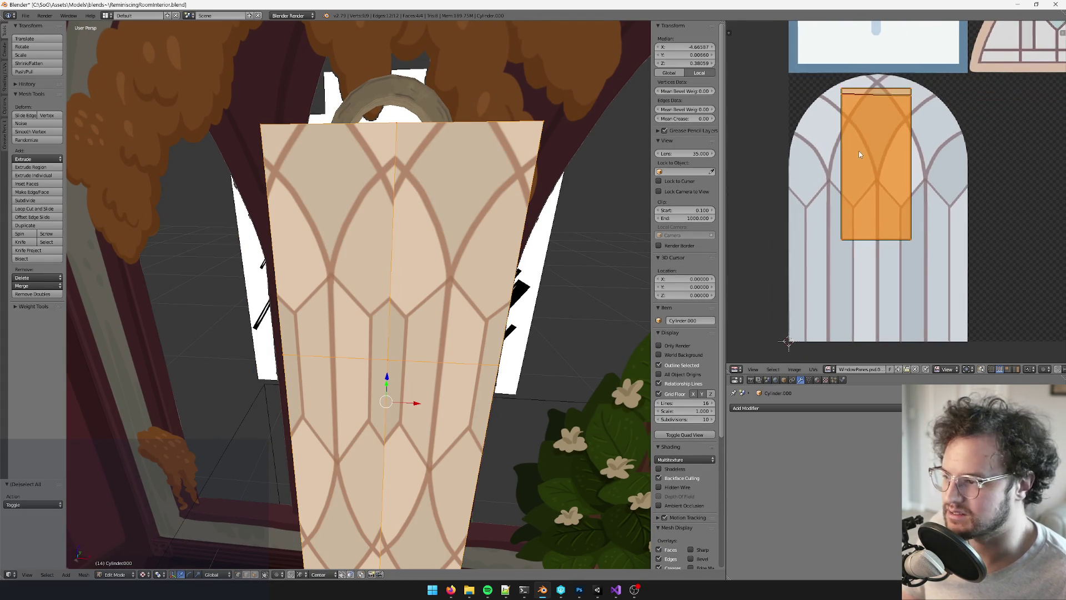
scroll(470, 239, down, 5)
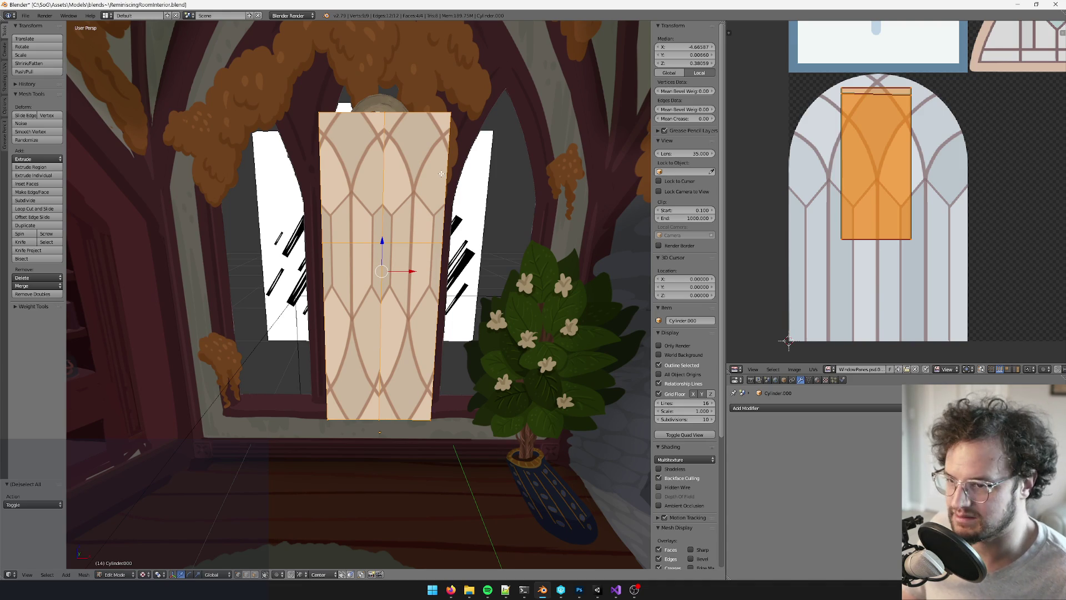
middle_drag(432, 177, 432, 185)
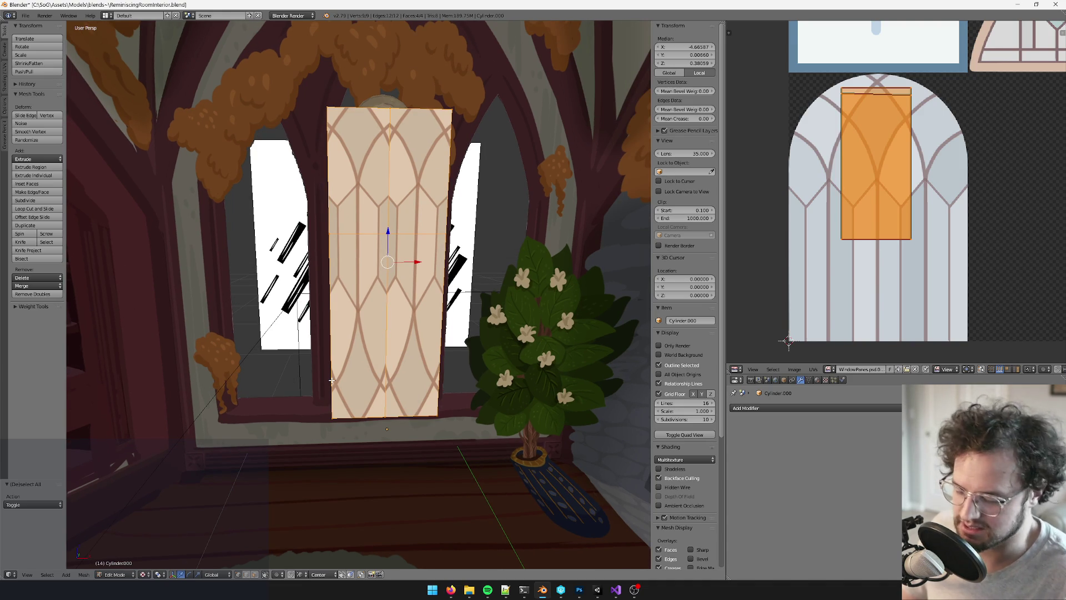
key(u)
click(331, 381)
scroll(899, 93, down, 4)
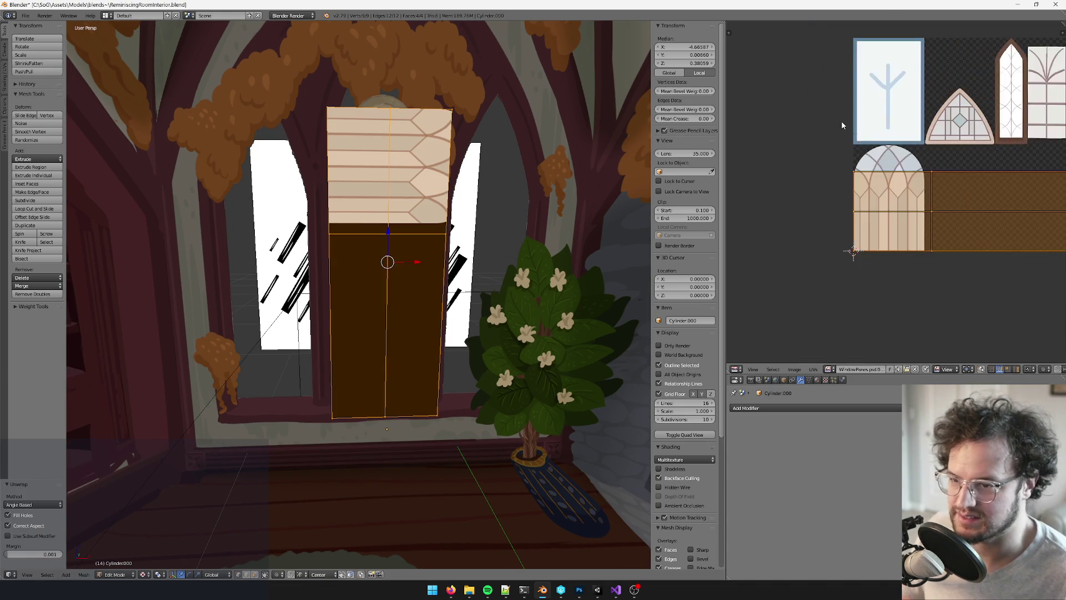
middle_drag(597, 178, 465, 220)
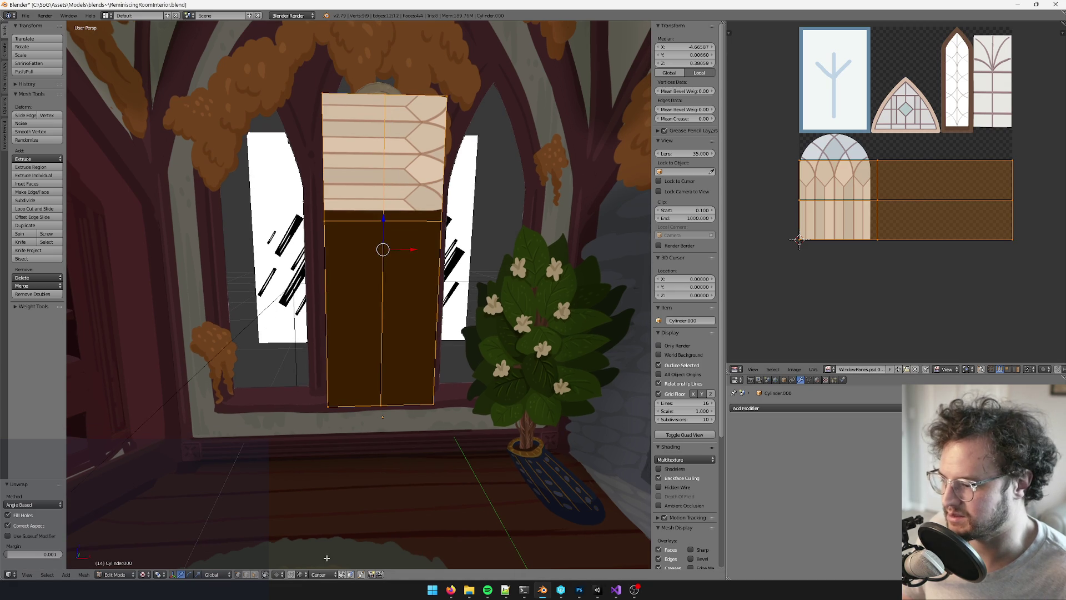
Delete the lower and middle vertical edge loops from the pane
right_click(384, 167)
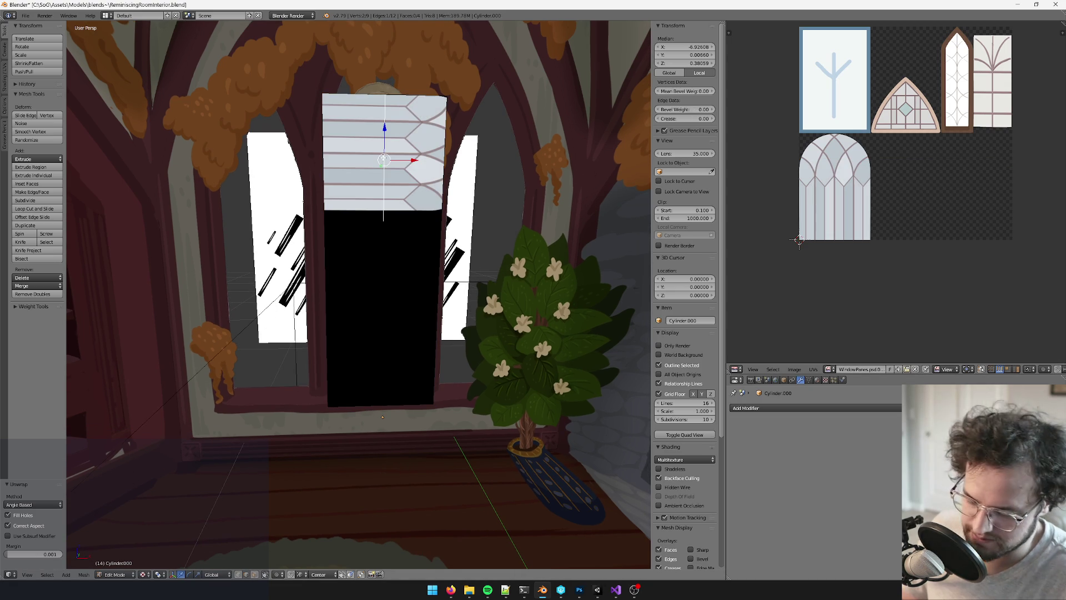
alt+right_click(383, 160)
key(x)
click(361, 239)
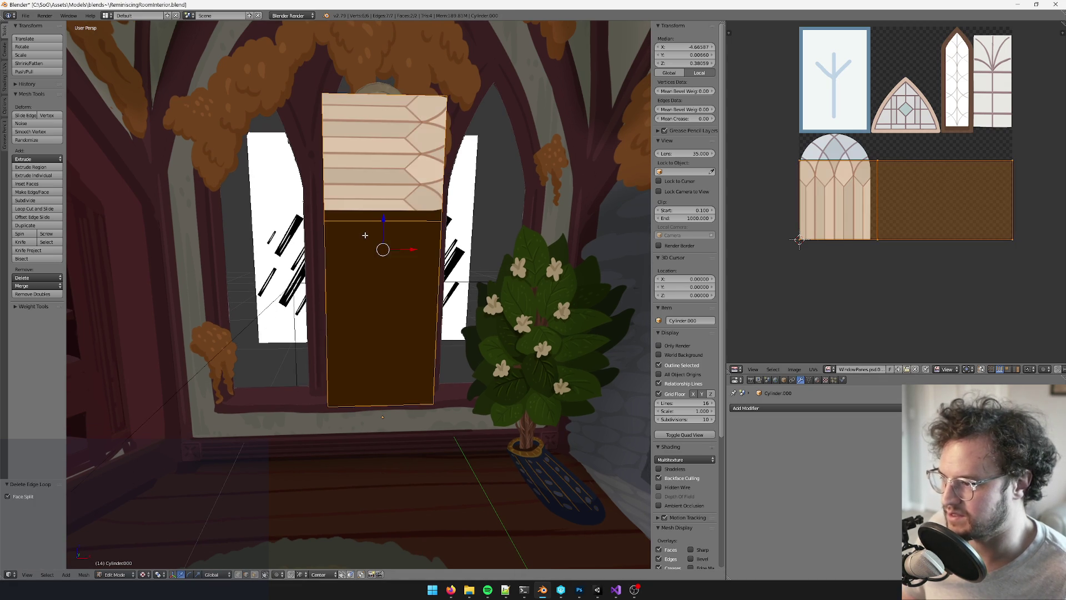
middle_drag(375, 235, 370, 226)
alt+right_click(370, 222)
key(x)
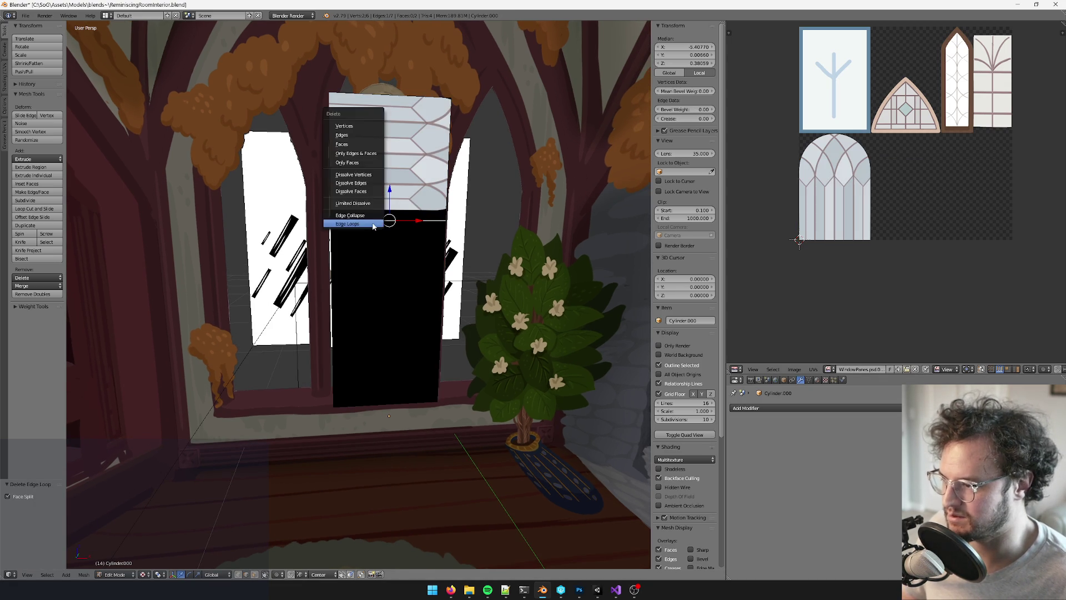
click(370, 221)
Add a two-cut loop cut across the pane and position it
key(ctrl+r)
scroll(335, 202, up, 1)
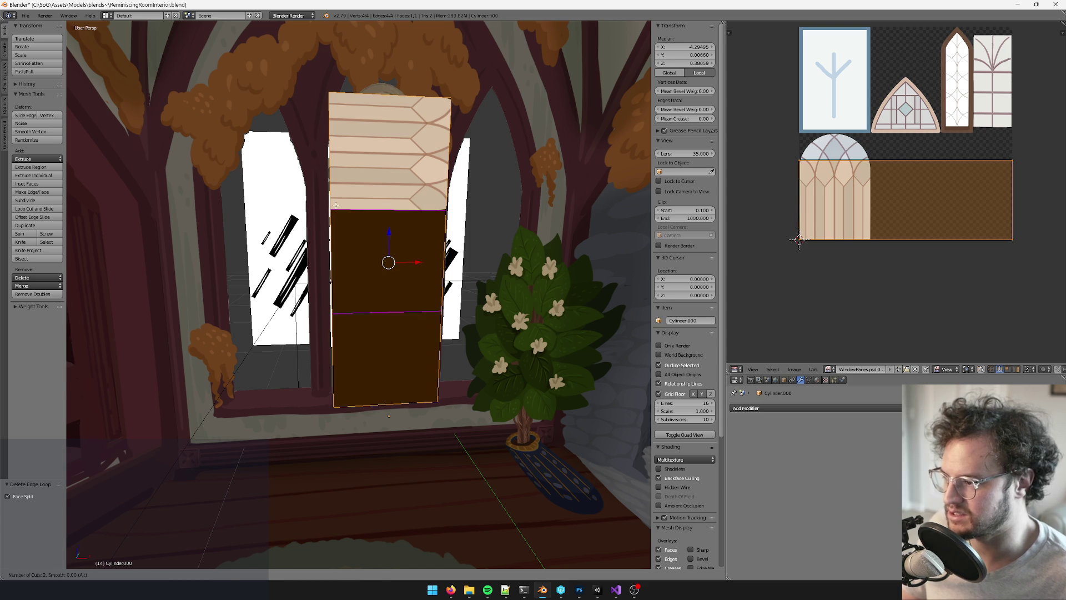
click(336, 205)
right_click(336, 205)
middle_drag(335, 205, 294, 216)
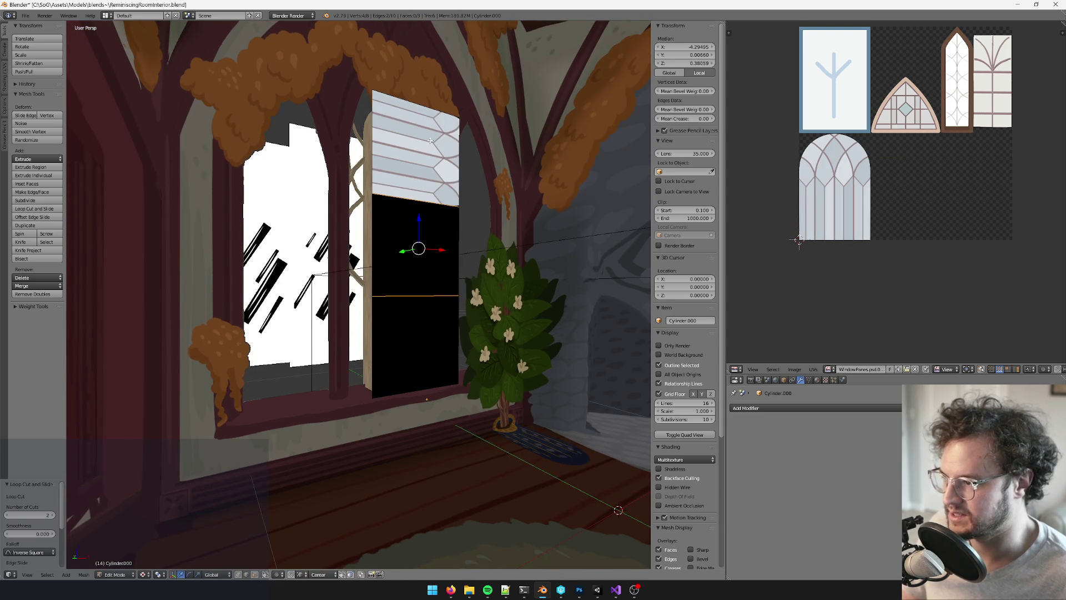
middle_drag(430, 141, 437, 345)
Move the window frame object into the window opening
key(Tab)
key(g)
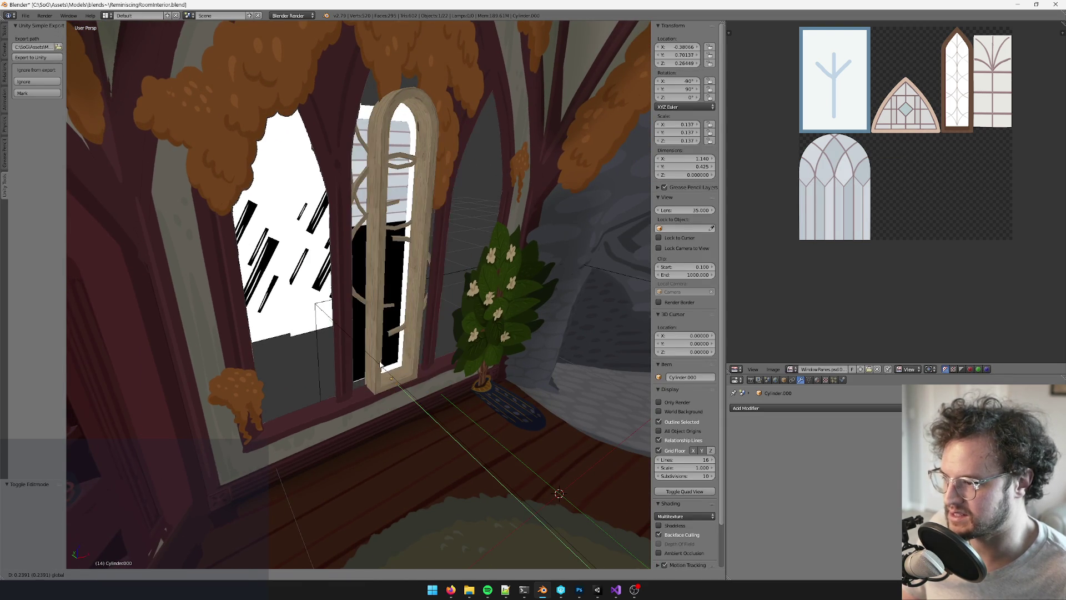
click(381, 366)
mouse_move(389, 364)
middle_down()
mouse_move(462, 354)
mouse_move(391, 295)
middle_up()
Scale the whole frame mesh along Z by 1.245 to make it taller
key(Tab)
key(a)
key(s)
key(z)
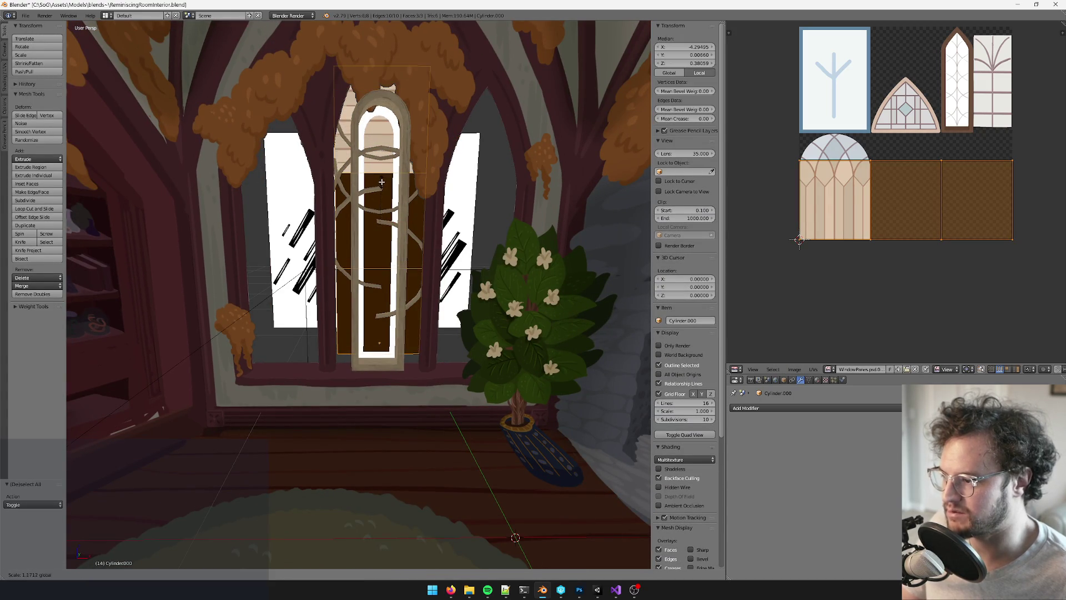
click(380, 182)
mouse_move(380, 182)
middle_down()
mouse_move(417, 249)
mouse_move(355, 384)
mouse_move(417, 320)
mouse_move(456, 339)
mouse_move(432, 356)
middle_up()
key(Tab)
scroll(389, 322, down, 3)
Lower the window frame slightly along Z inside the opening
key(Tab)
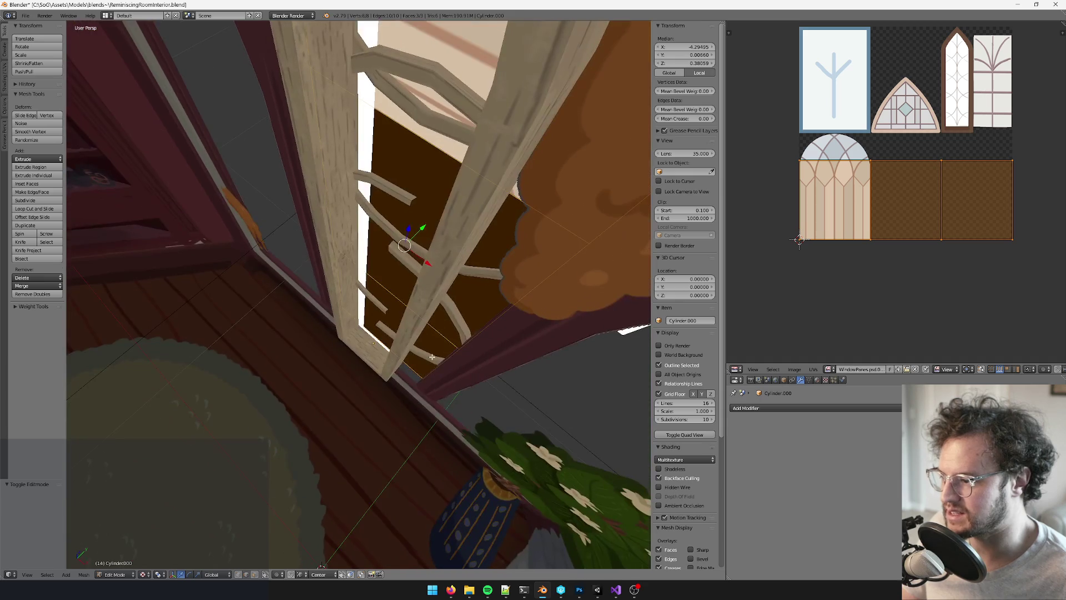
mouse_move(423, 230)
middle_down()
mouse_move(392, 266)
mouse_move(395, 298)
mouse_move(447, 330)
mouse_move(404, 300)
mouse_move(381, 322)
mouse_move(396, 312)
mouse_move(440, 318)
mouse_move(399, 521)
mouse_move(389, 369)
mouse_move(308, 556)
middle_up()
scroll(391, 271, down, 3)
key(Tab)
key(g)
key(z)
click(444, 328)
Enter Edit Mode on the frame to view its UVs
scroll(404, 299, down, 4)
scroll(404, 300, up, 2)
key(Tab)
key(Tab)
key(Tab)
scroll(400, 521, down, 5)
Select the three faces of the glass plane behind the frame, including hidden ones
key(a)
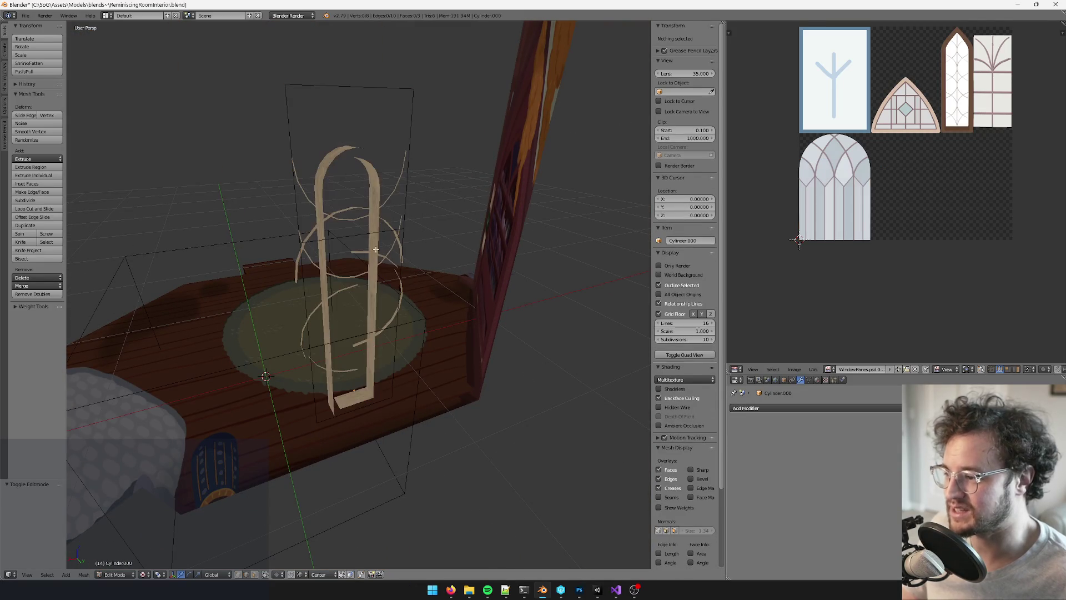
click(264, 574)
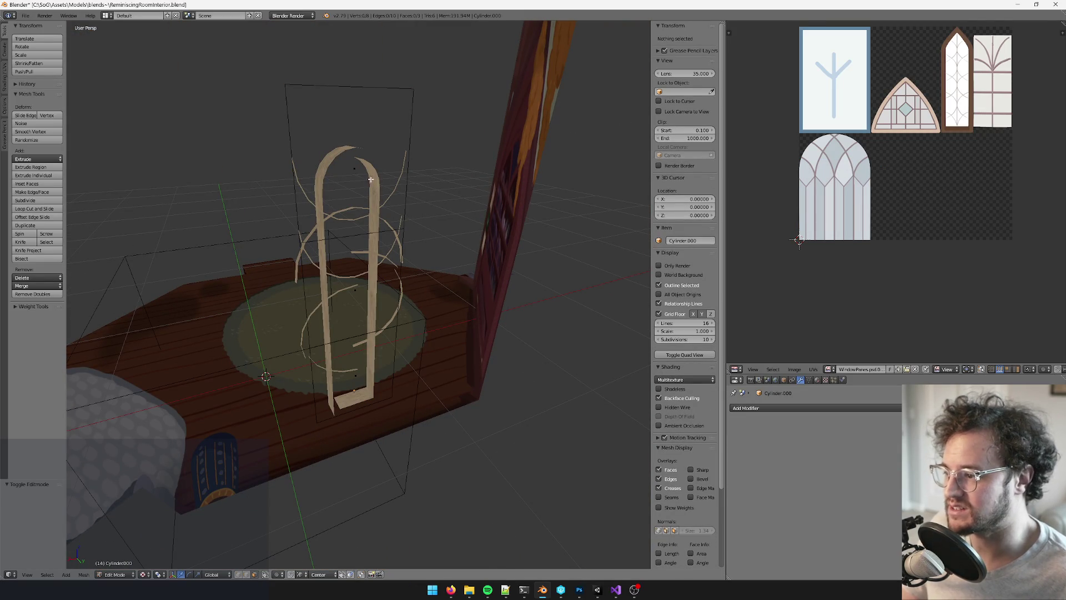
right_click(346, 156)
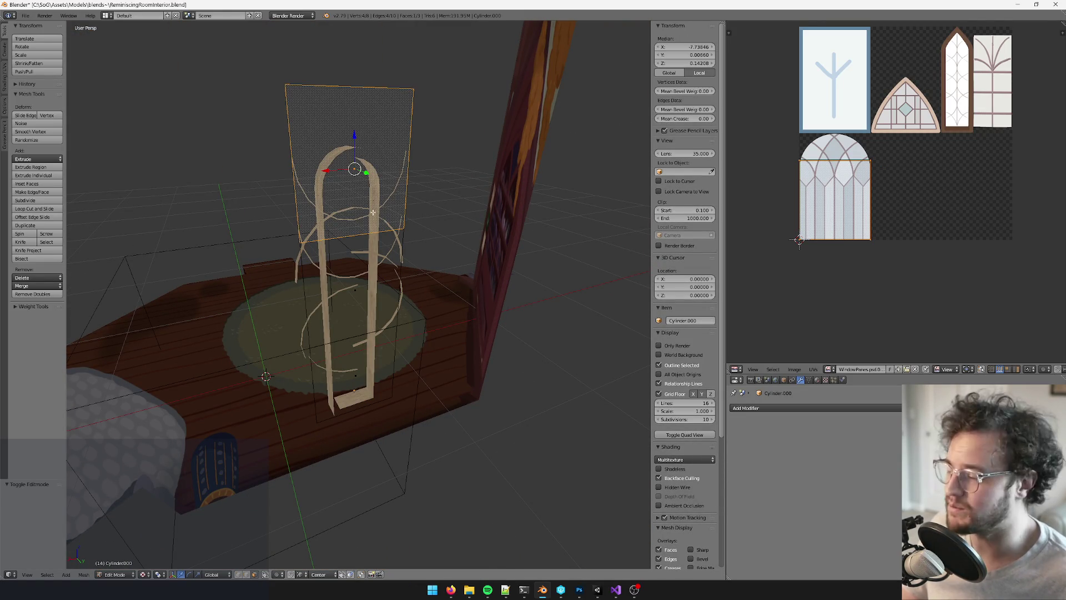
middle_drag(375, 216, 386, 229)
shift+right_click(386, 229)
shift+right_click(372, 354)
mouse_move(372, 353)
middle_down()
mouse_move(397, 310)
mouse_move(378, 286)
mouse_move(384, 279)
middle_up()
middle_drag(855, 142, 851, 133)
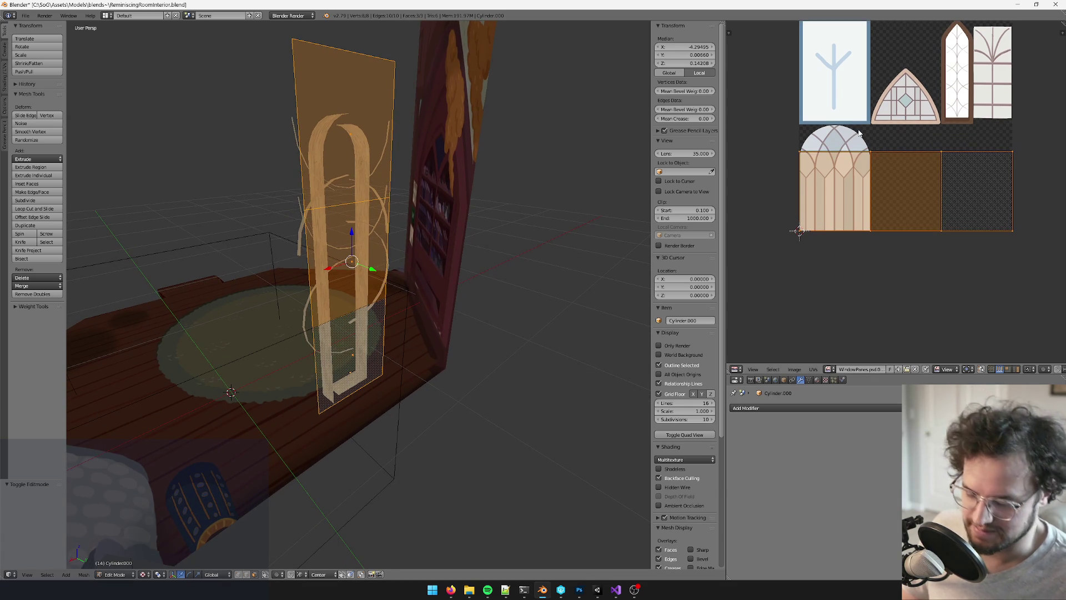
Rotate the plane's UVs 90°, then scale and move them over the arched leaded-glass image
text(r90)
key(Return)
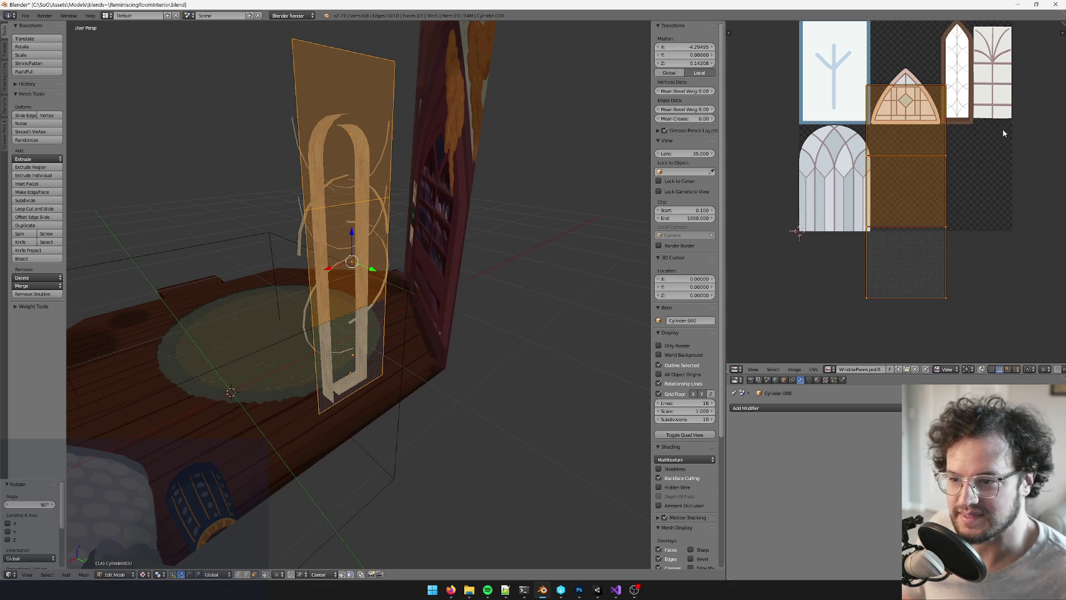
key(s)
key(g)
click(976, 140)
scroll(955, 144, up, 3)
key(s)
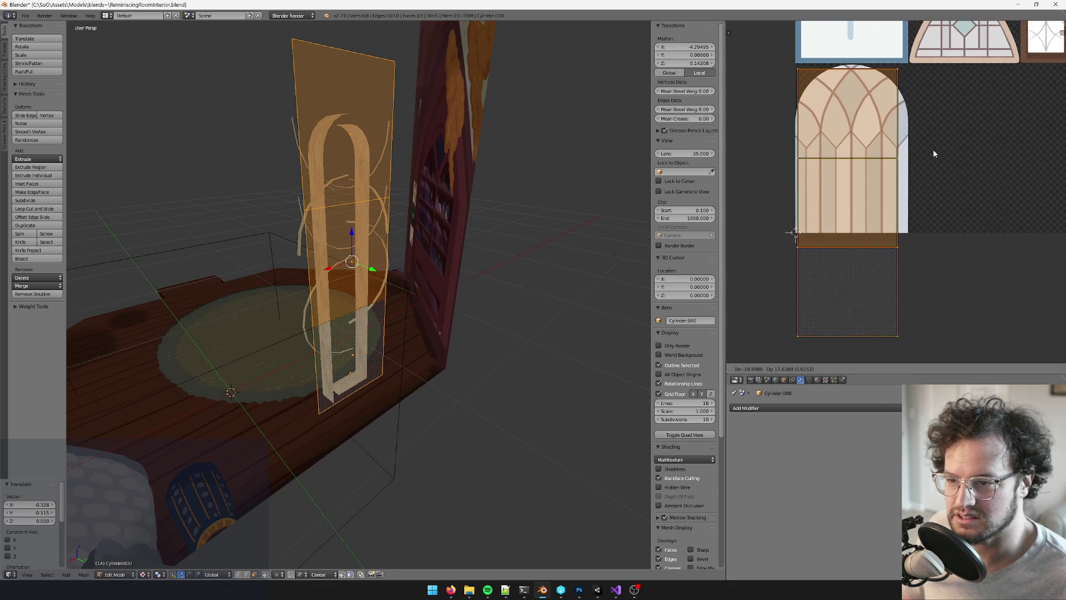
click(944, 144)
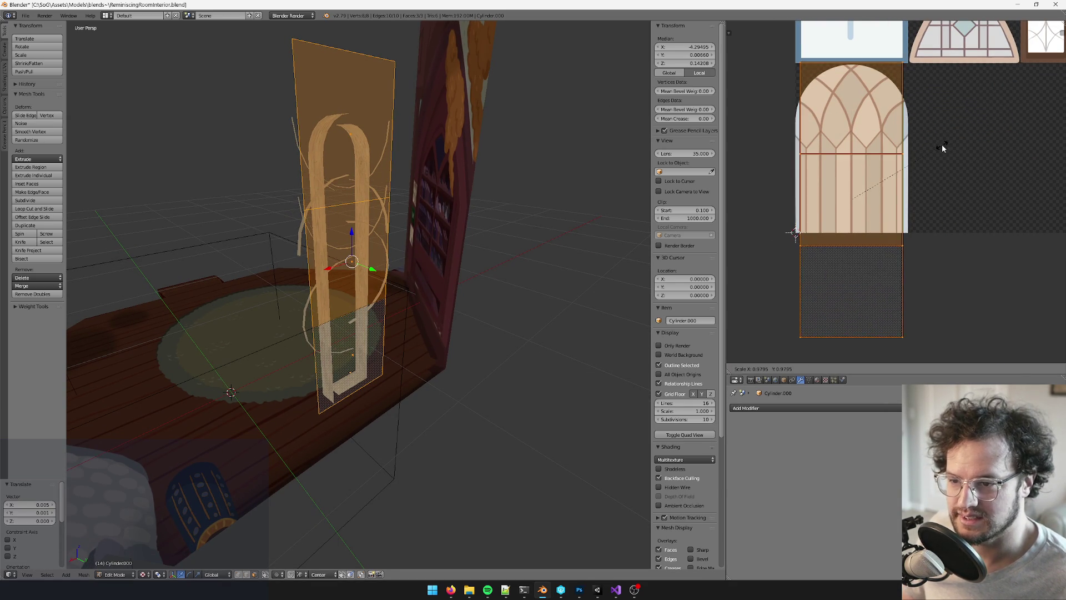
key(g)
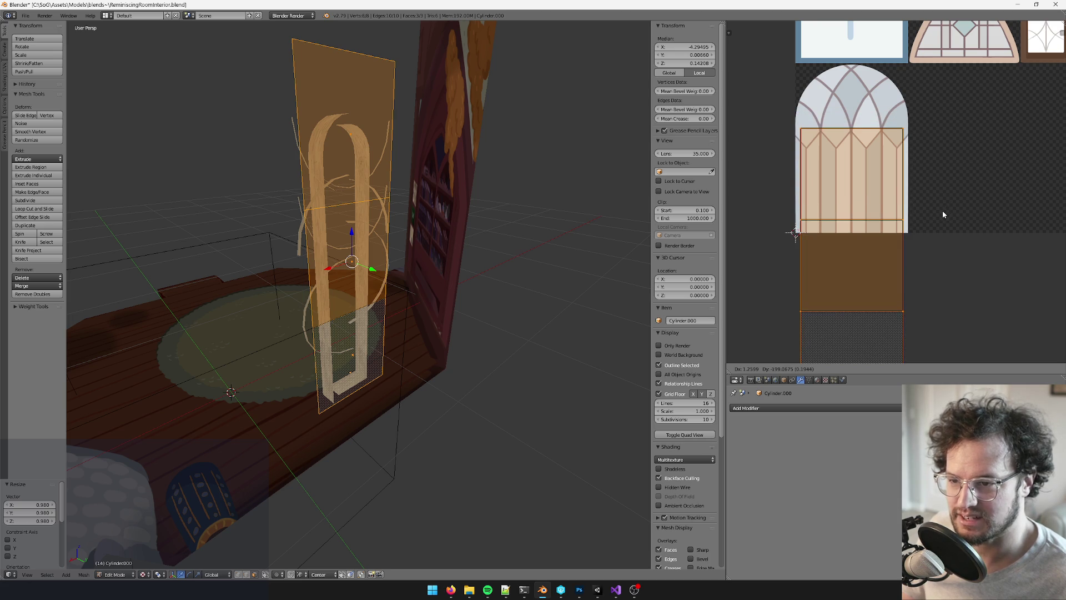
click(942, 211)
Shift the lowest UV face vertically to fit the window image
mouse_move(422, 211)
middle_down()
mouse_move(381, 209)
mouse_move(487, 207)
mouse_move(583, 172)
middle_up()
drag(933, 266, 955, 333)
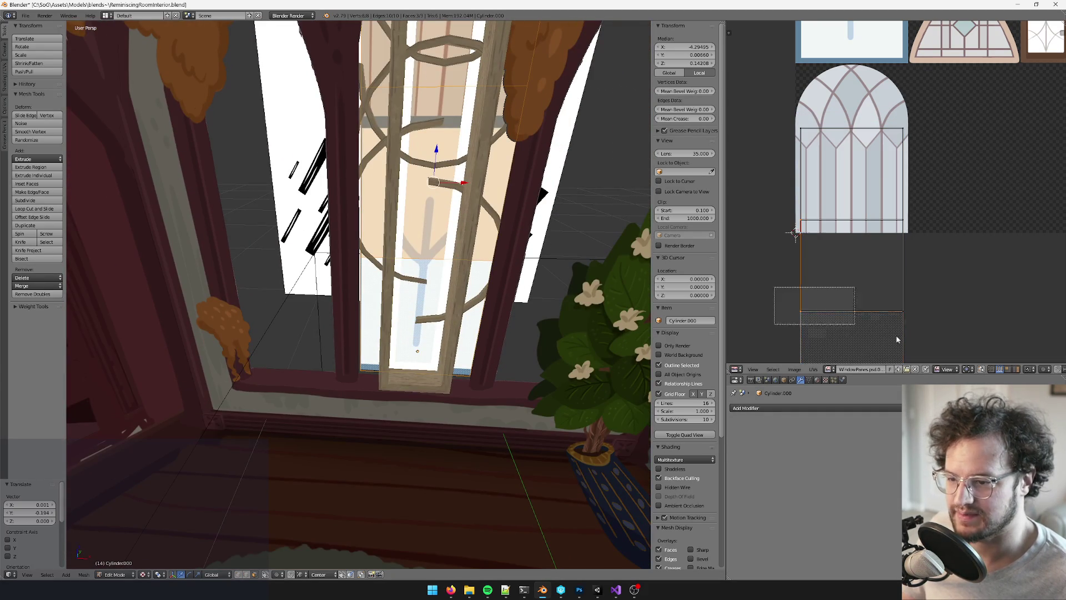
key(g)
key(y)
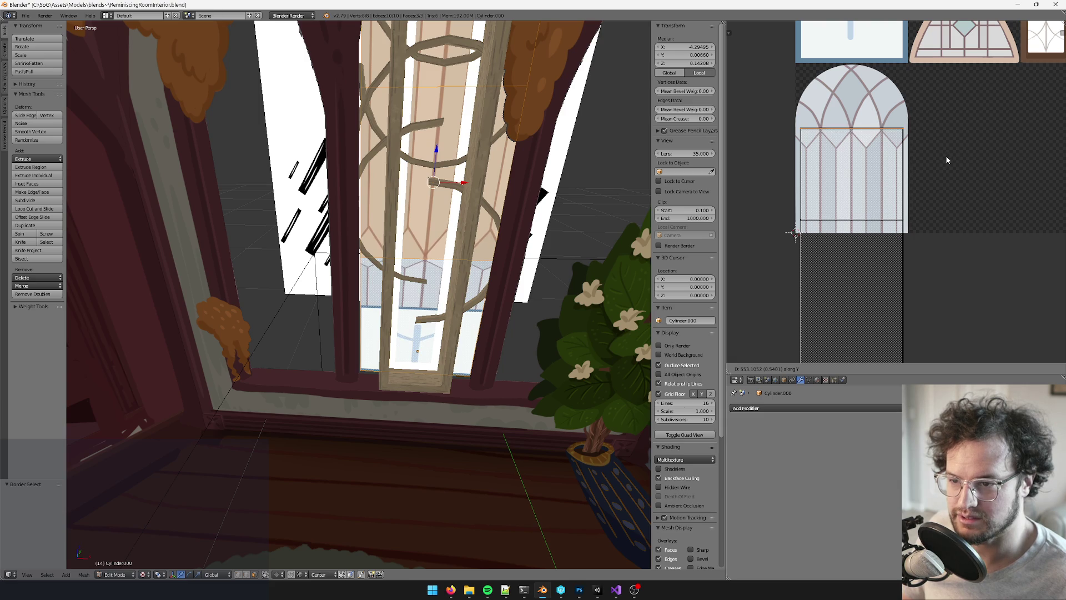
scroll(939, 177, down, 3)
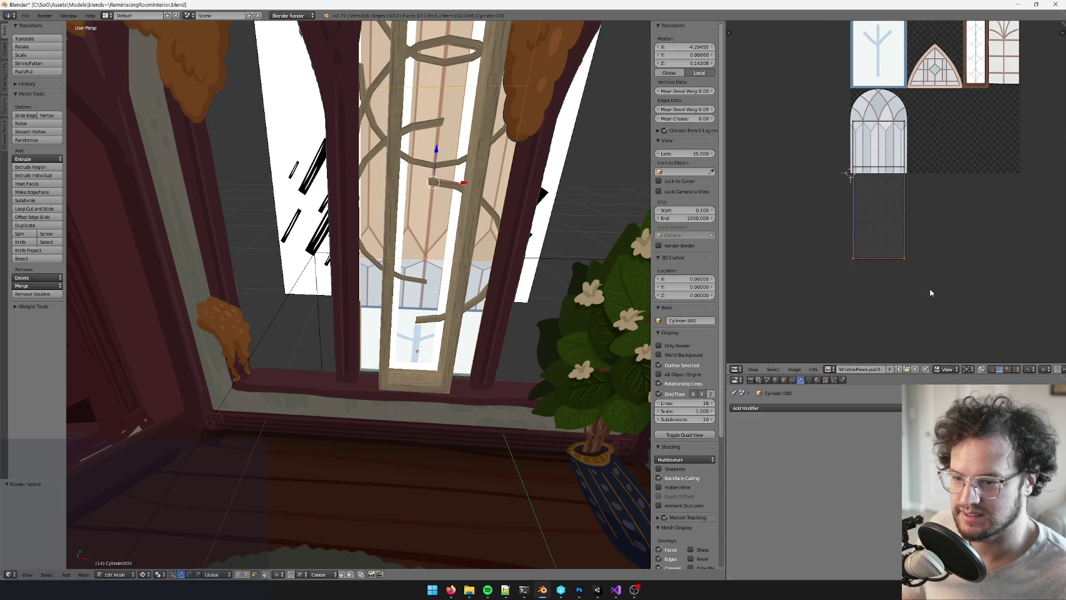
Confirm the UV face position, then move the window along Y and back into its opening
click(934, 201)
scroll(367, 277, down, 5)
key(Tab)
middle_drag(366, 277, 396, 326)
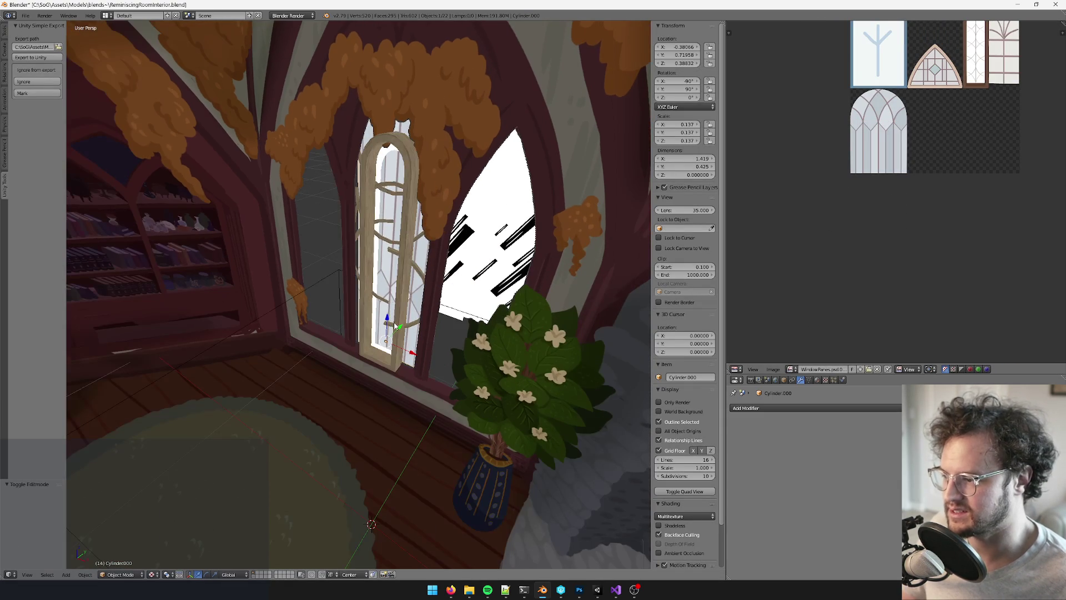
drag(395, 327, 398, 359)
scroll(399, 359, down, 7)
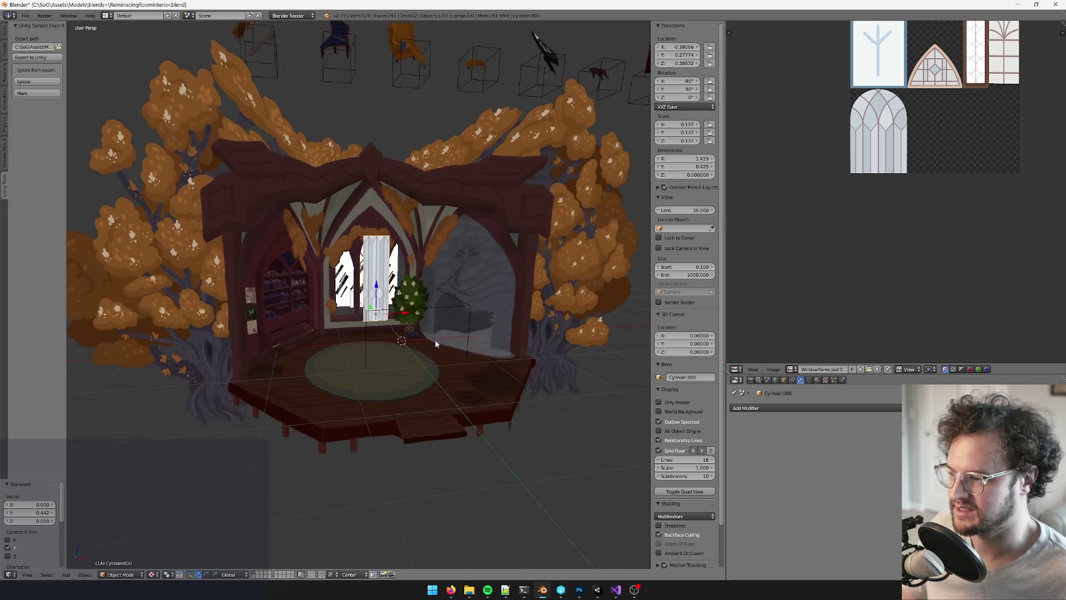
scroll(435, 345, up, 7)
key(g)
key(y)
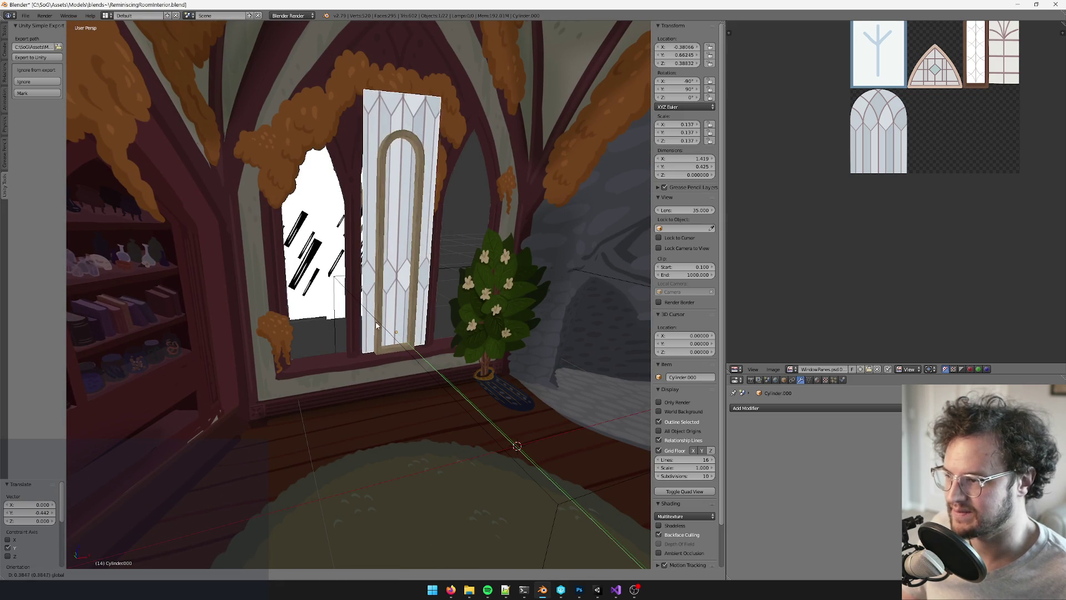
click(376, 325)
Select the glass's arched top face and raise the top edge of its UVs vertically
key(Tab)
right_click(389, 136)
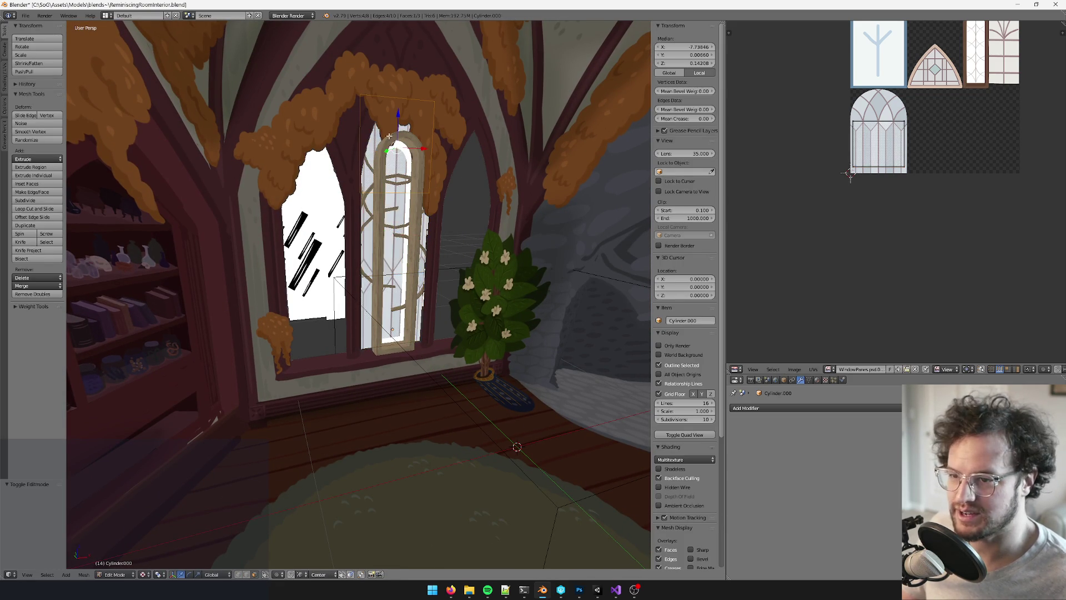
key(b)
drag(838, 111, 919, 131)
scroll(964, 172, up, 2)
key(g)
key(y)
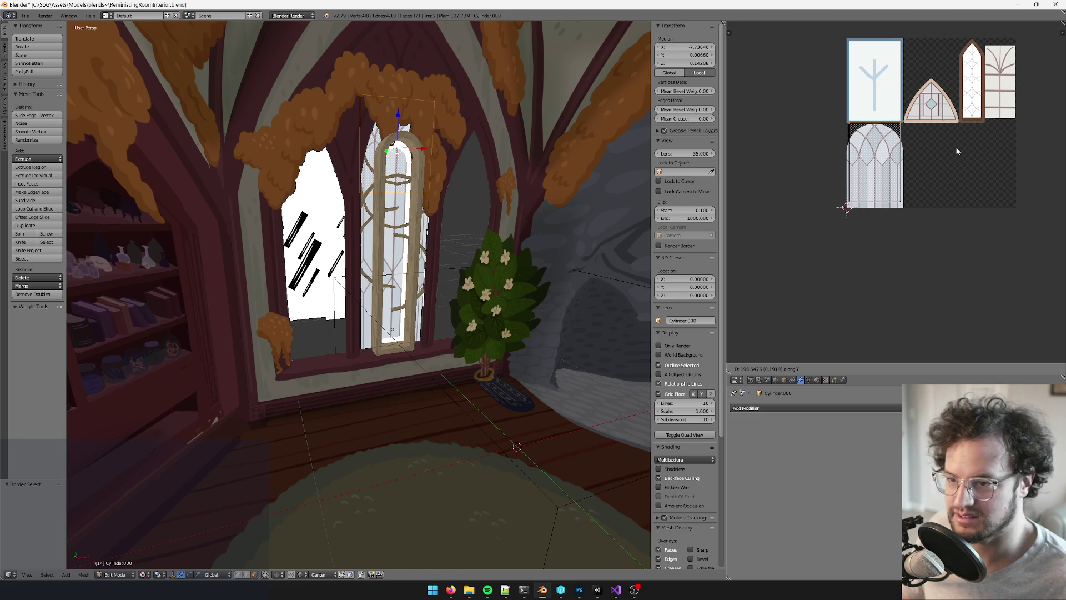
click(956, 151)
scroll(426, 253, up, 3)
Shift the arch vertices sideways along X, then return to Object Mode to check the fit
middle_drag(400, 261, 426, 253)
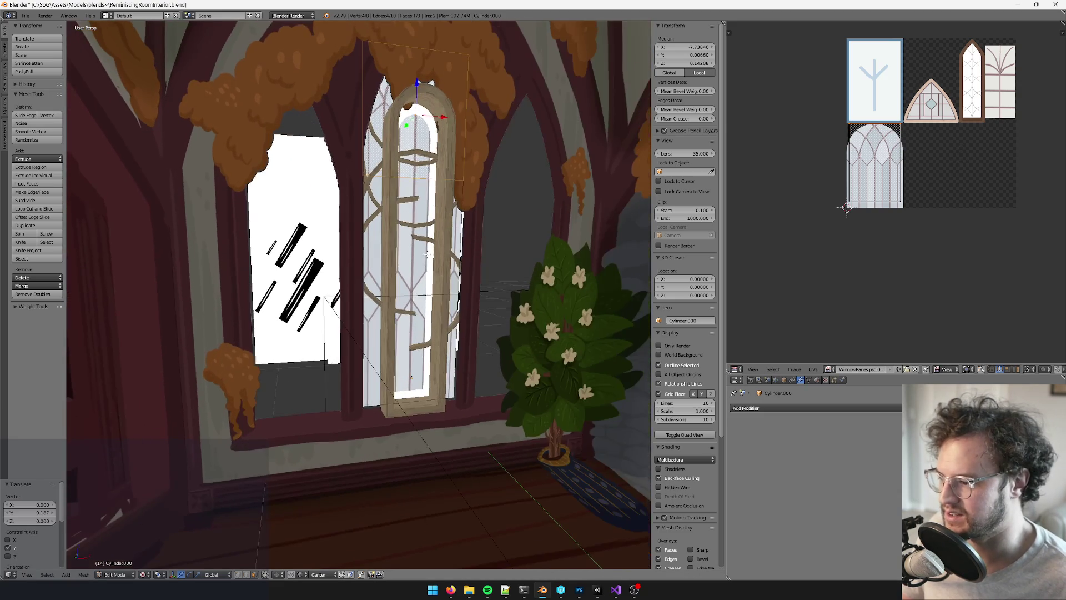
key(Tab)
key(Tab)
key(g)
key(x)
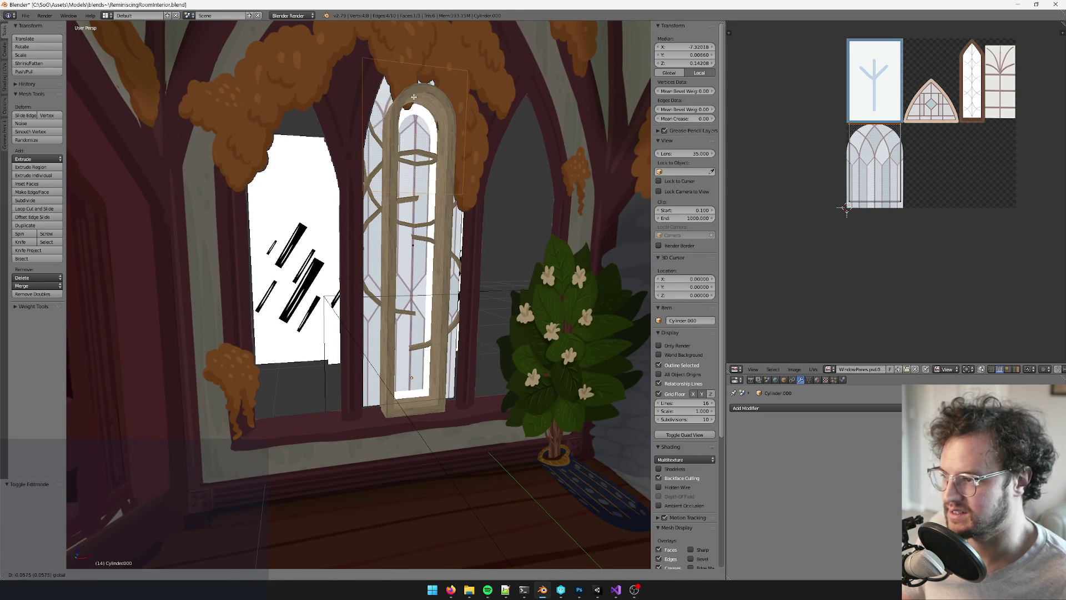
key(Return)
scroll(464, 208, up, 4)
mouse_move(444, 222)
middle_down()
mouse_move(464, 209)
mouse_move(346, 291)
middle_up()
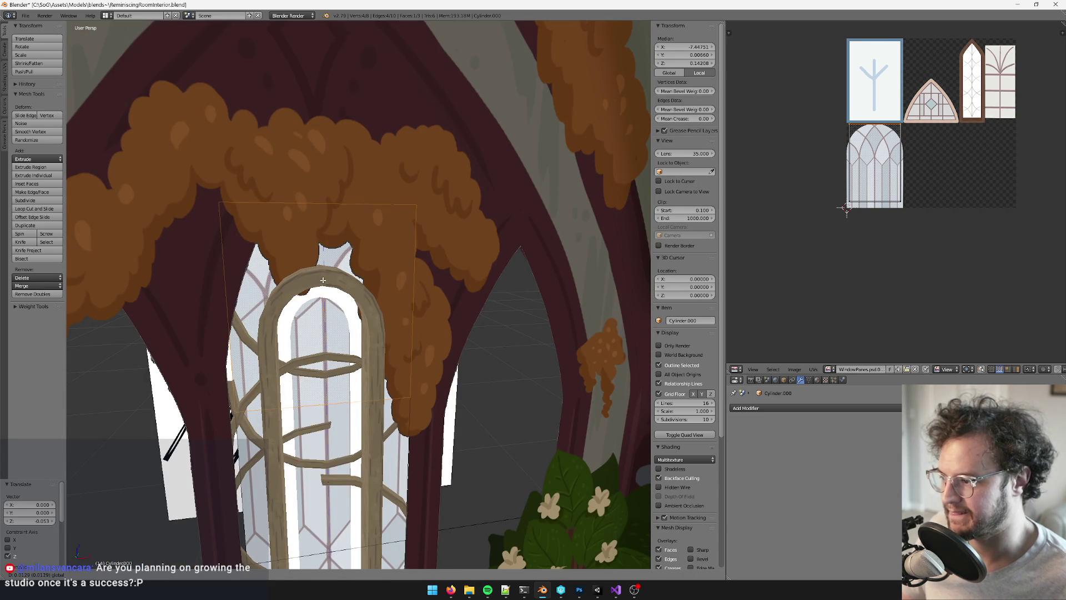
key(Tab)
scroll(397, 290, down, 5)
scroll(398, 289, up, 3)
key(Tab)
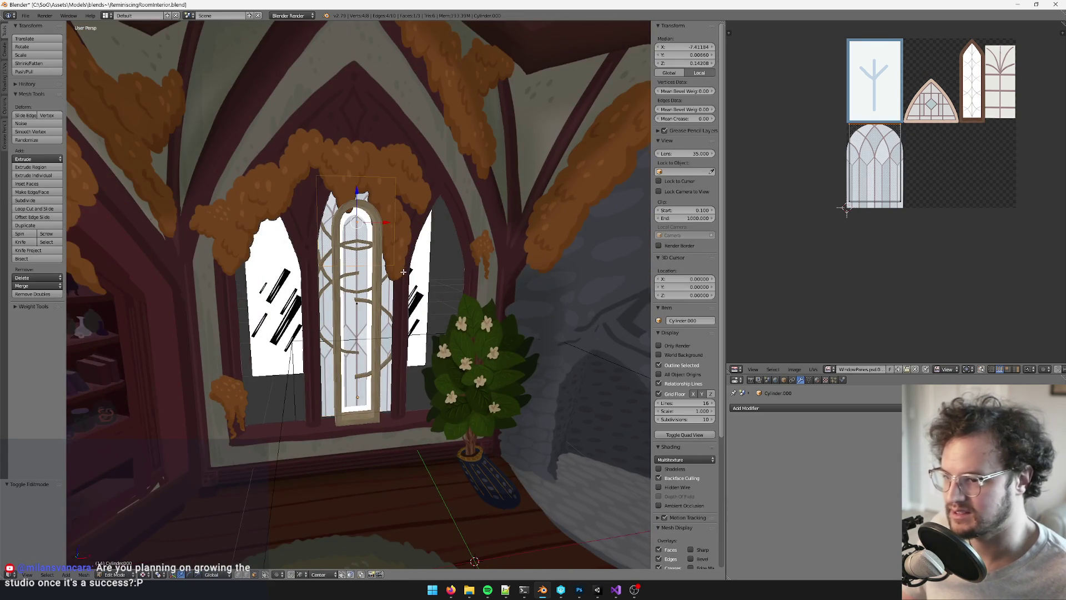
scroll(408, 294, up, 3)
key(Tab)
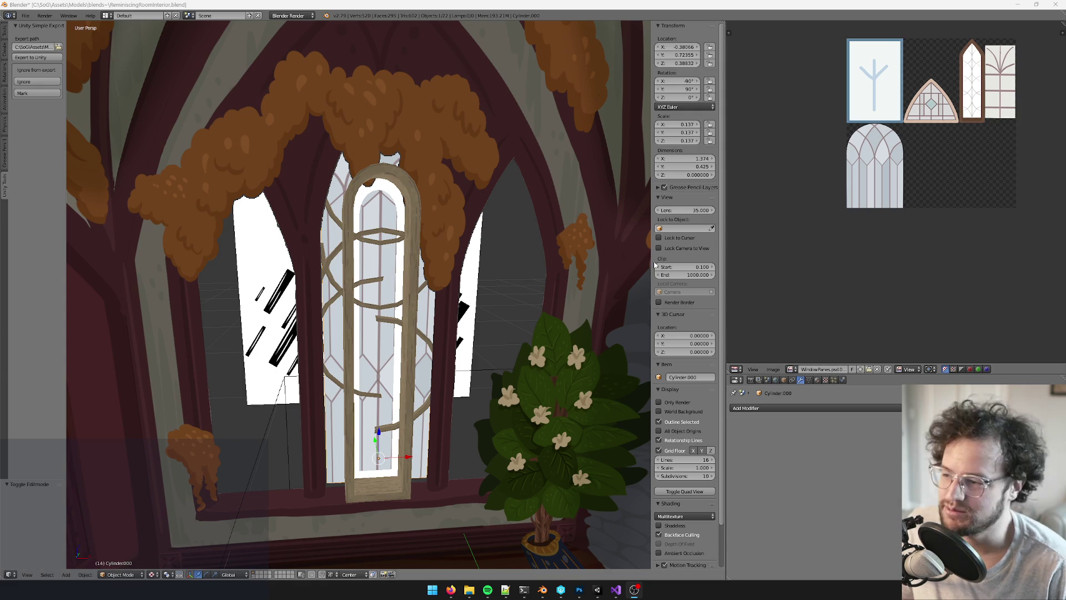
Select the whole connected curved beam in the window frame's mesh with Ctrl+L
mouse_move(366, 250)
middle_down()
mouse_move(309, 257)
mouse_move(378, 224)
mouse_move(372, 207)
middle_up()
right_click(373, 207)
key(Tab)
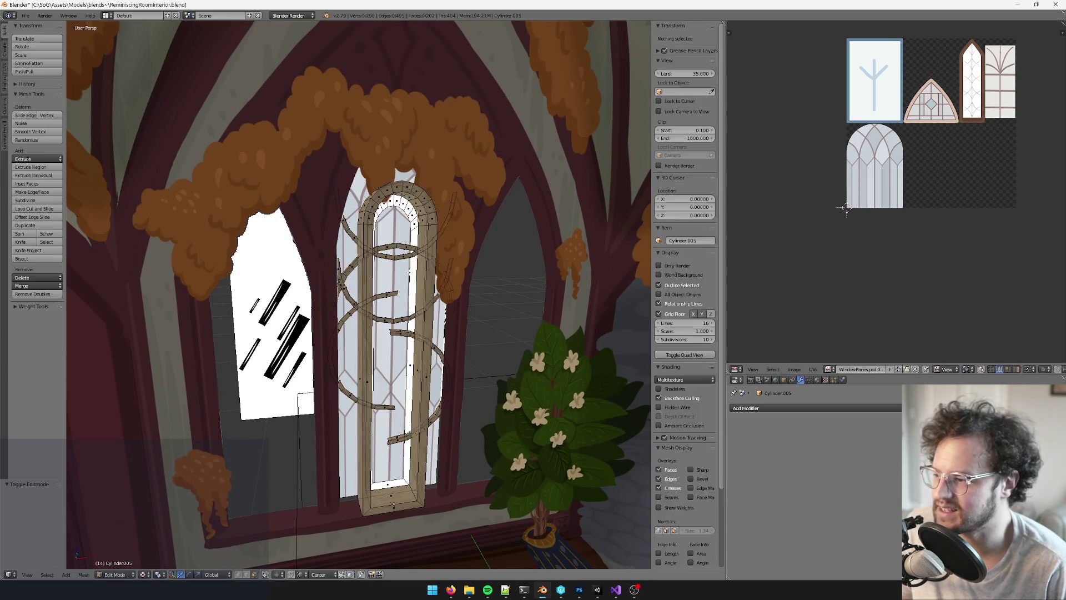
key(Tab)
key(Tab)
scroll(429, 221, up, 2)
scroll(429, 221, up, 4)
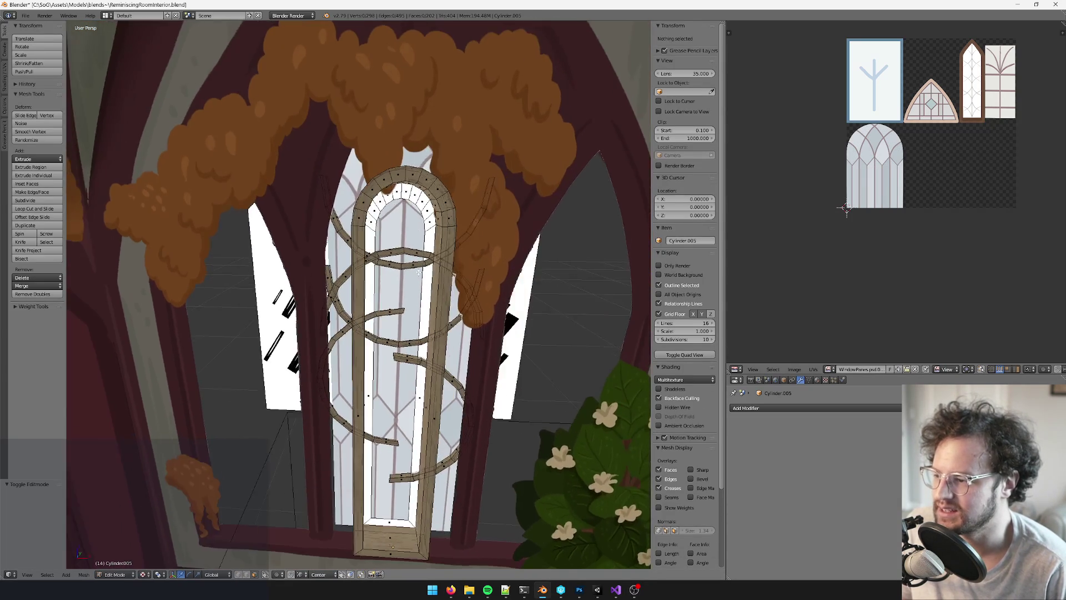
right_click(429, 282)
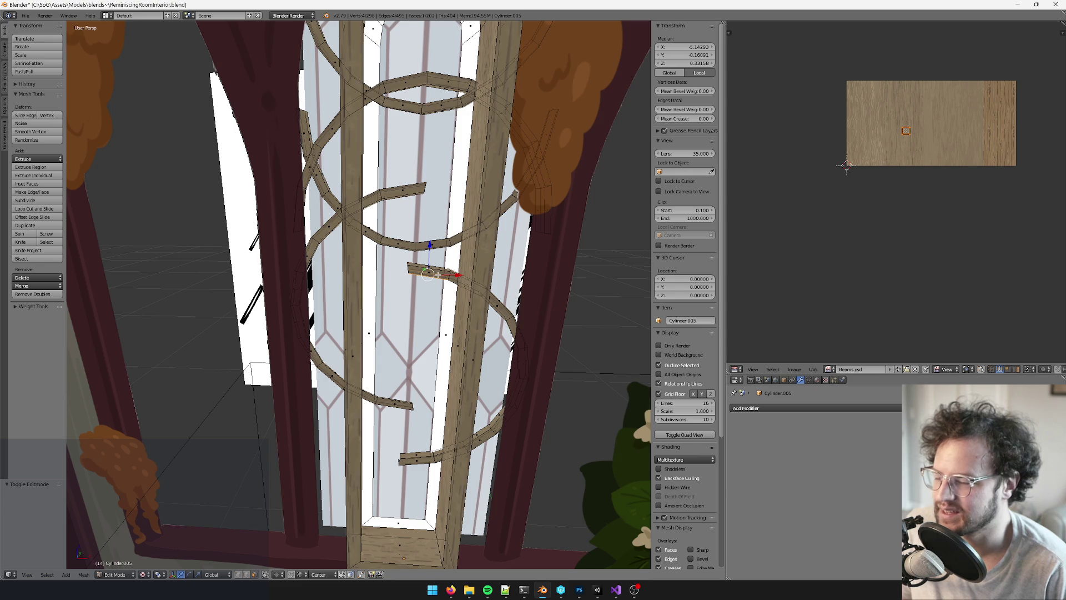
mouse_move(437, 275)
middle_down()
mouse_move(467, 261)
mouse_move(452, 247)
mouse_move(466, 255)
middle_up()
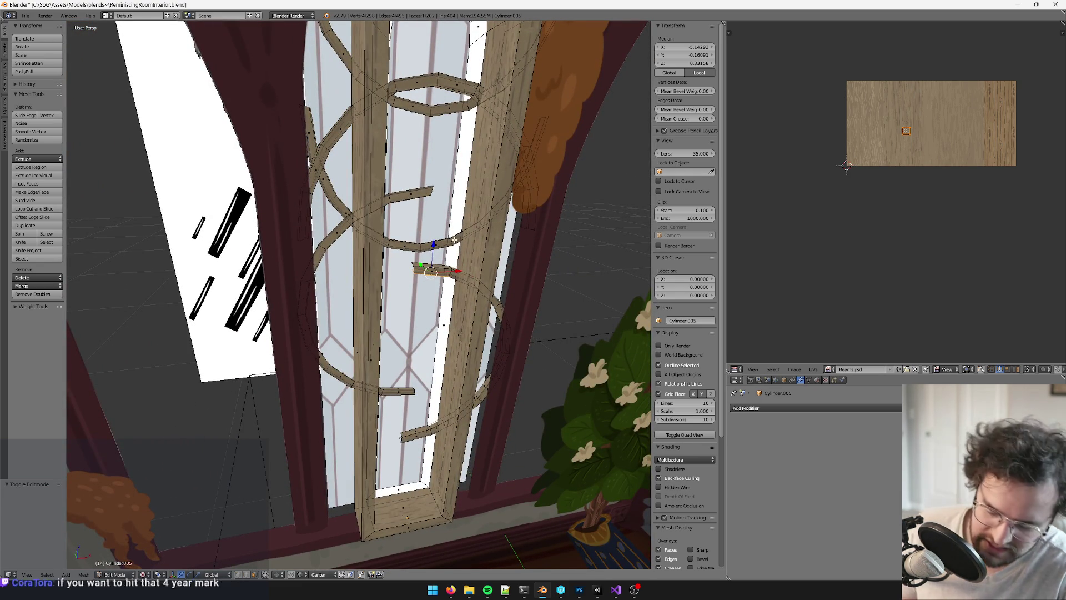
key(ctrl+l)
Move the curved beam into place, then raise it slightly along Z
mouse_move(573, 323)
middle_down()
mouse_move(471, 312)
mouse_move(483, 333)
middle_up()
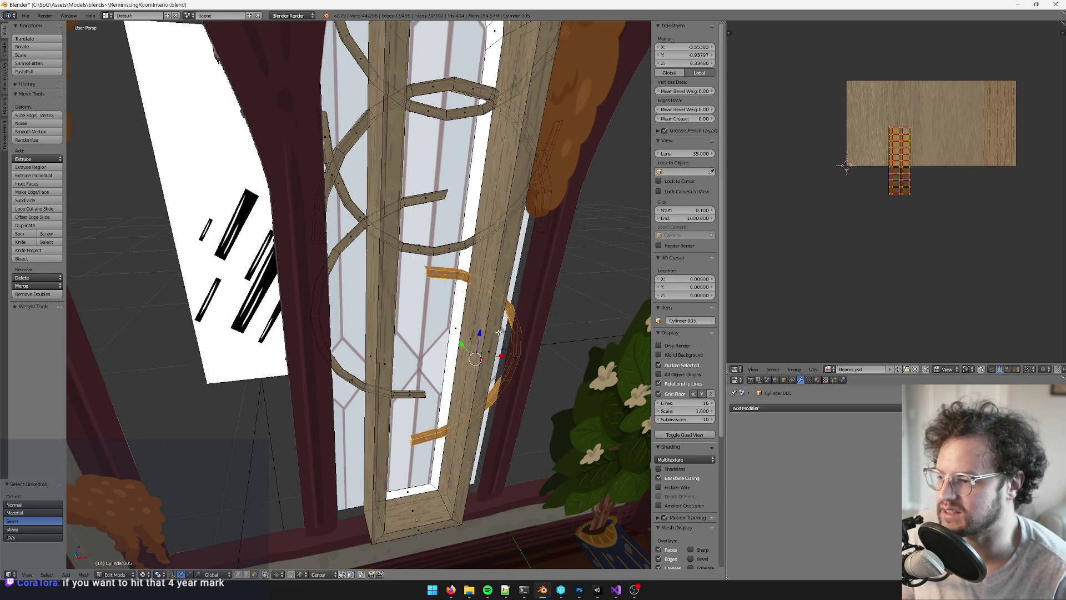
key(g)
click(490, 281)
mouse_move(489, 281)
middle_down()
mouse_move(516, 283)
mouse_move(500, 257)
mouse_move(470, 314)
mouse_move(426, 234)
mouse_move(448, 176)
mouse_move(400, 253)
mouse_move(457, 269)
mouse_move(463, 257)
middle_up()
key(g)
key(z)
click(517, 239)
key(Tab)
key(Tab)
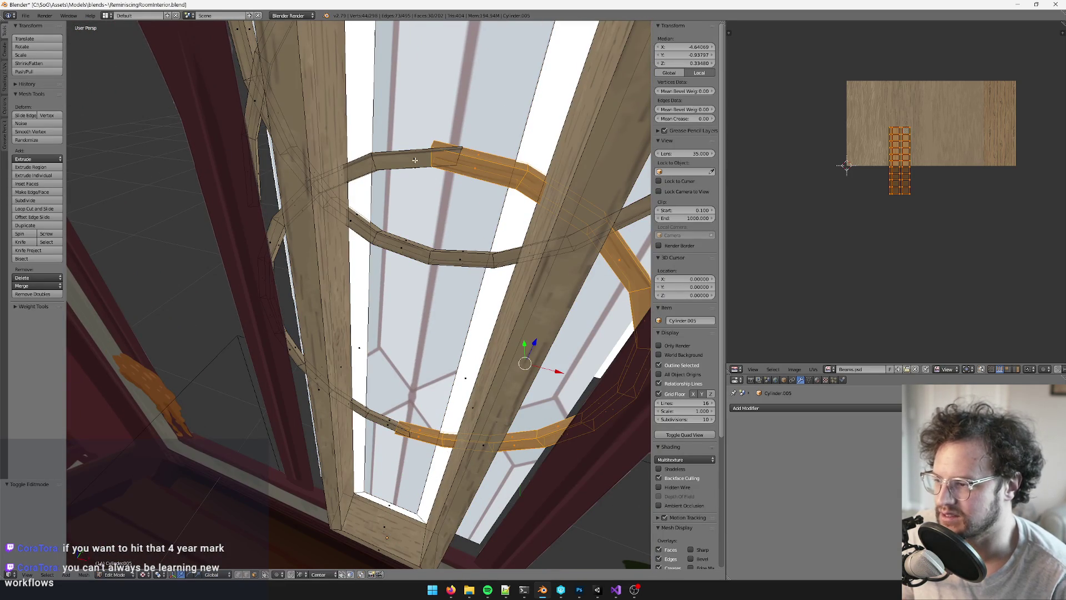
Separate the two linked beam rings into their own object and edit its mesh
shift+right_click(415, 160)
key(ctrl+l)
key(p)
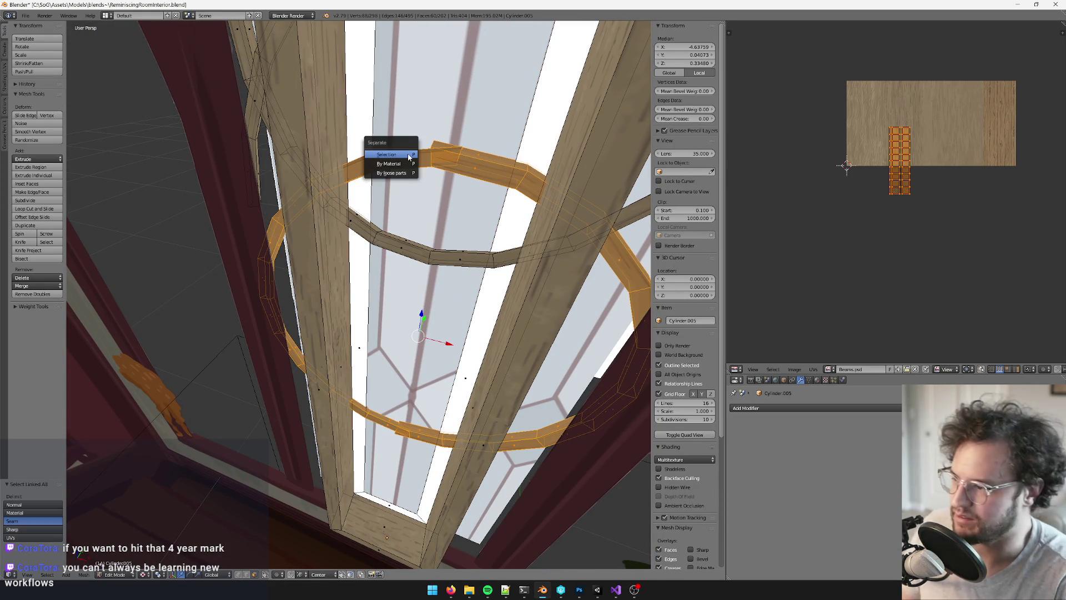
click(408, 155)
key(Tab)
right_click(466, 164)
key(Tab)
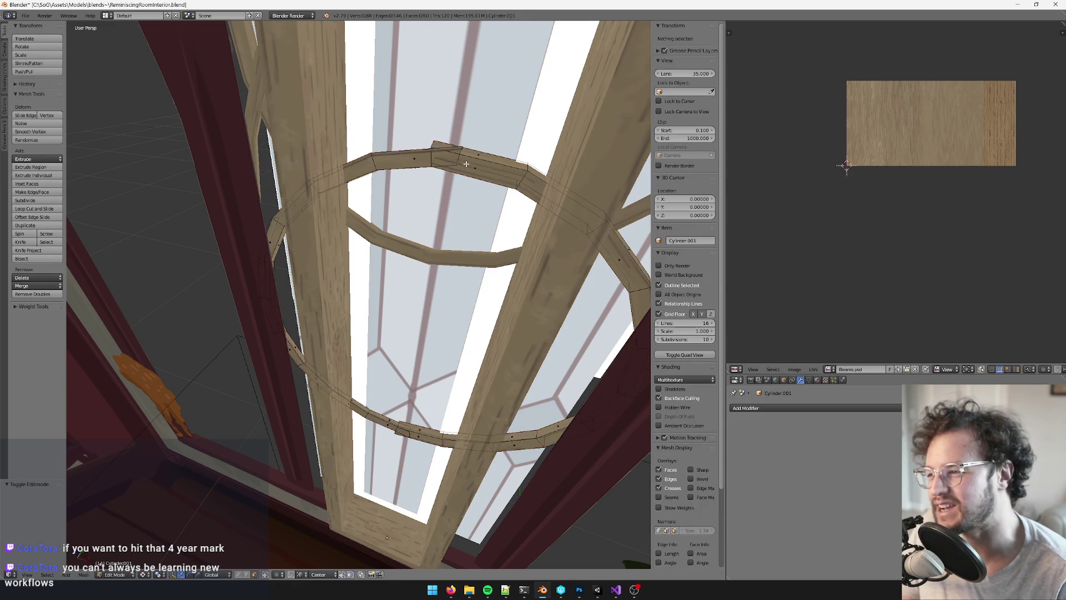
middle_drag(466, 164, 465, 144)
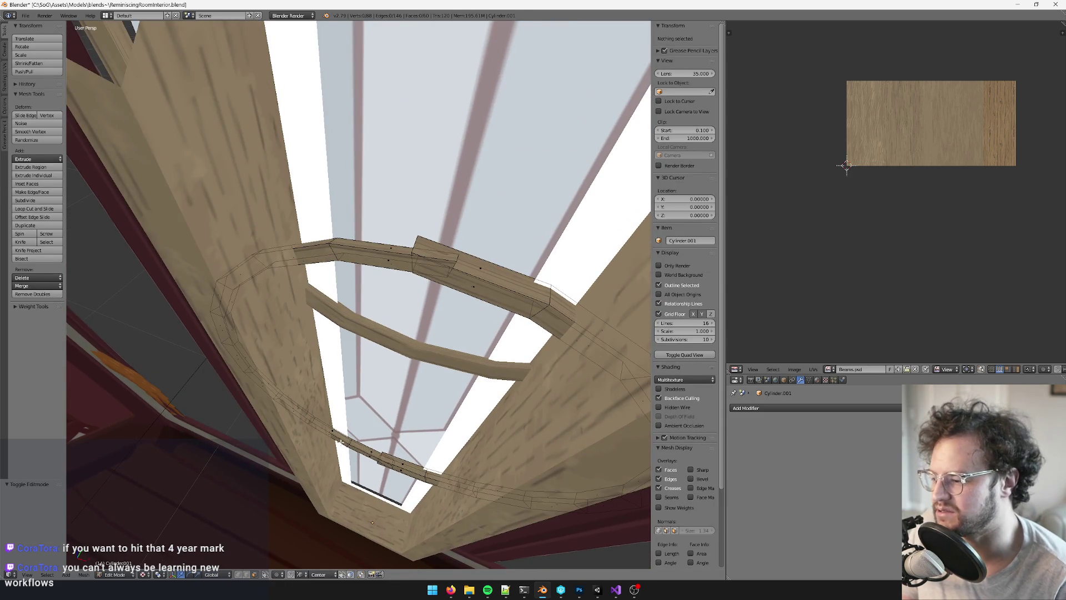
In vertex select mode, merge two beam-joint vertices at center, then undo it
click(238, 574)
right_click(413, 235)
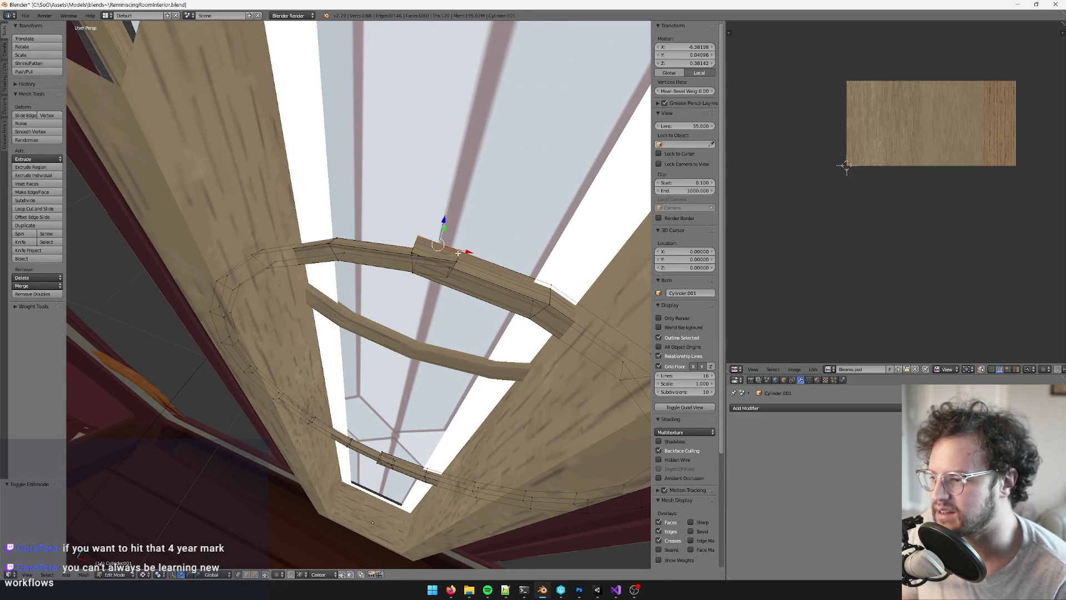
key(alt+m)
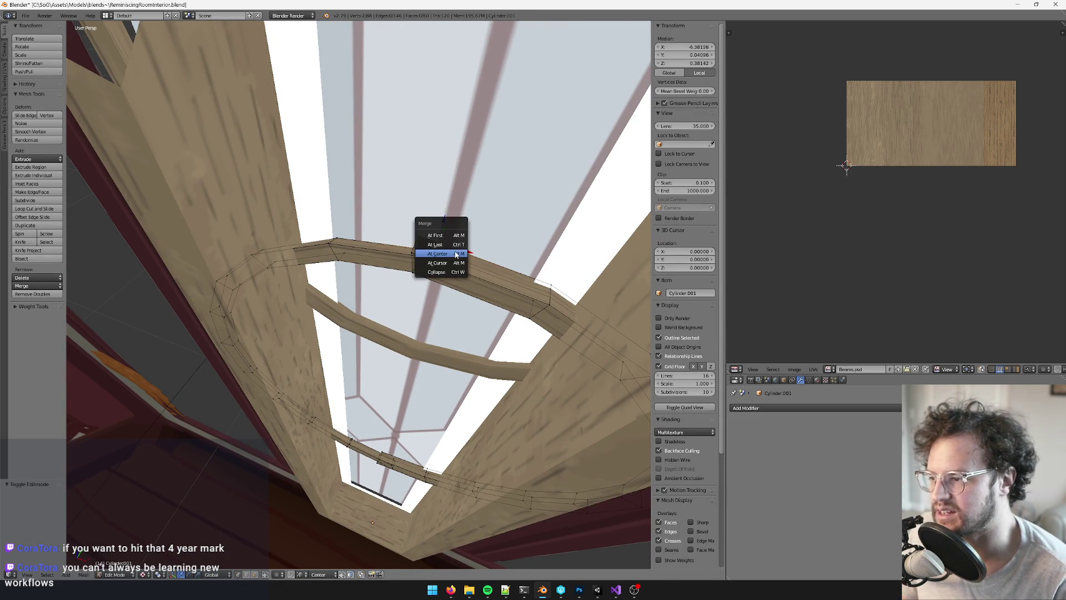
click(452, 253)
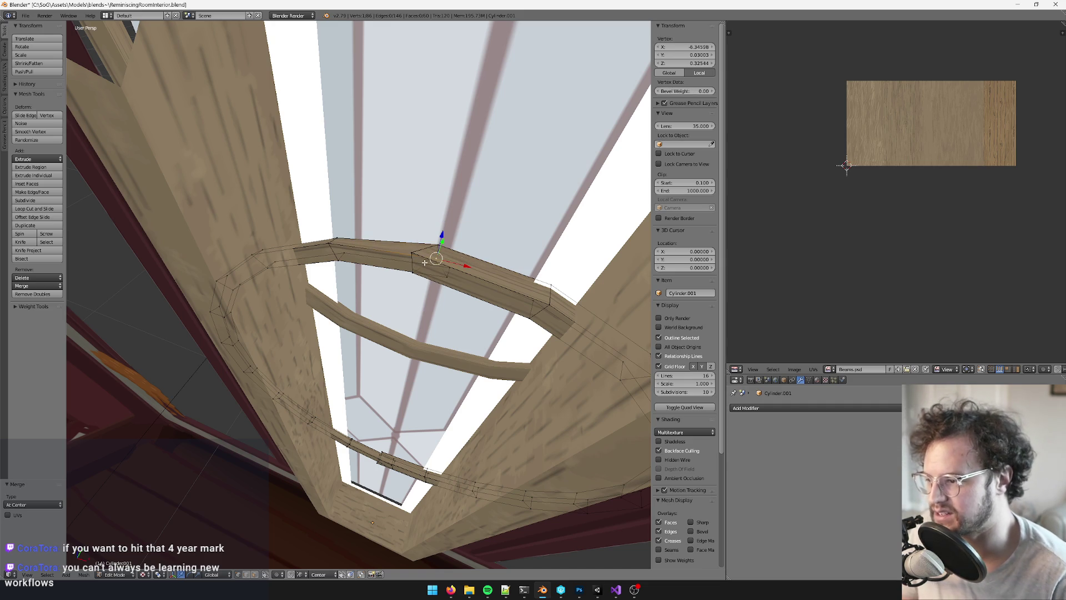
key(ctrl+z)
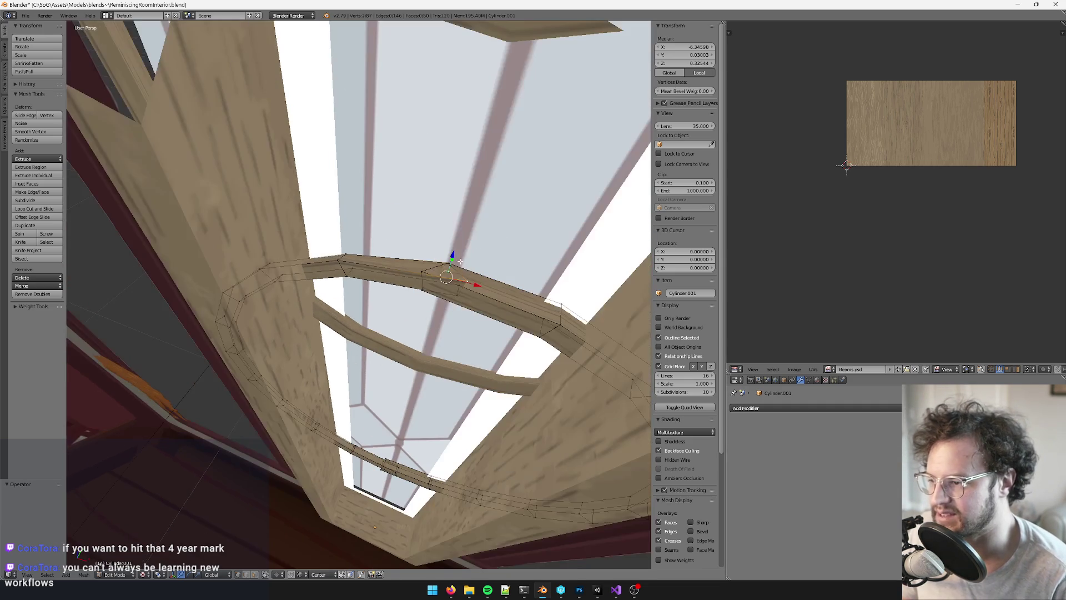
Merge three vertex pairs on the beam, each at their center
mouse_move(431, 270)
middle_down()
mouse_move(428, 261)
mouse_move(422, 294)
mouse_move(429, 282)
middle_up()
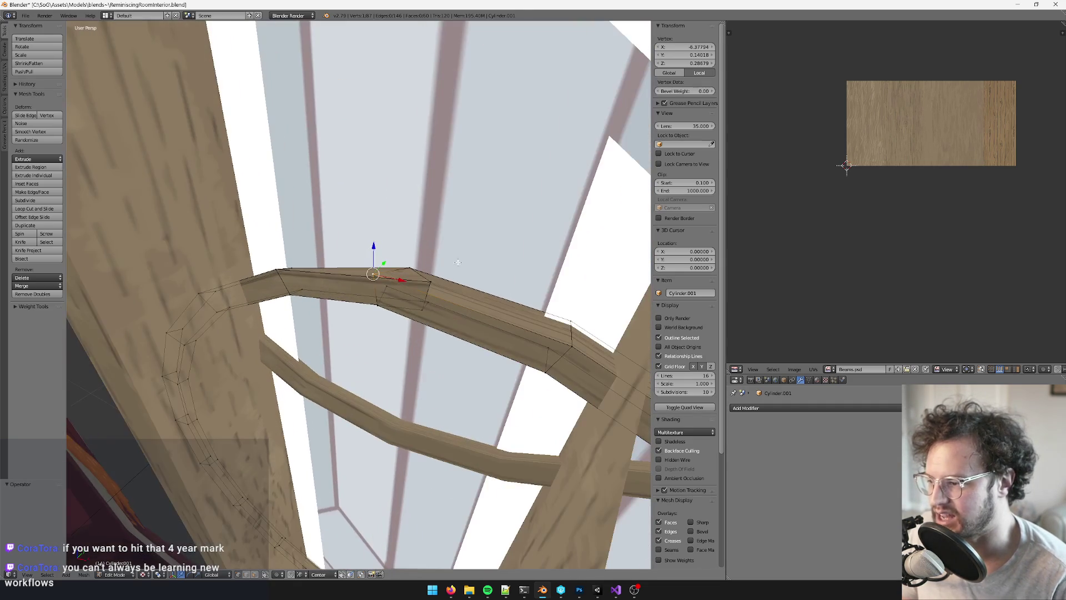
shift+right_click(428, 282)
key(alt+m)
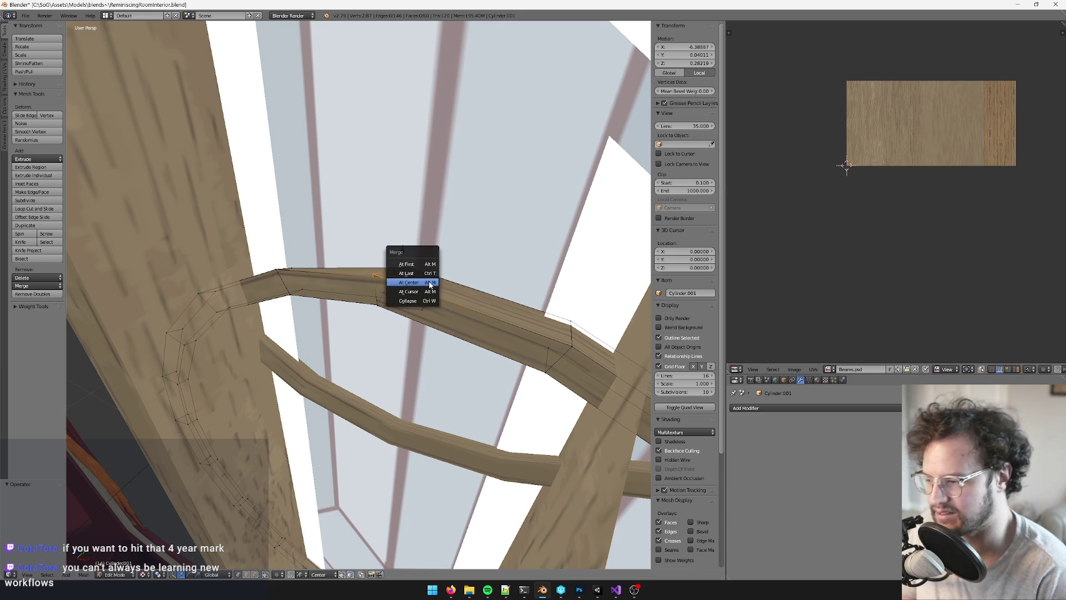
click(429, 283)
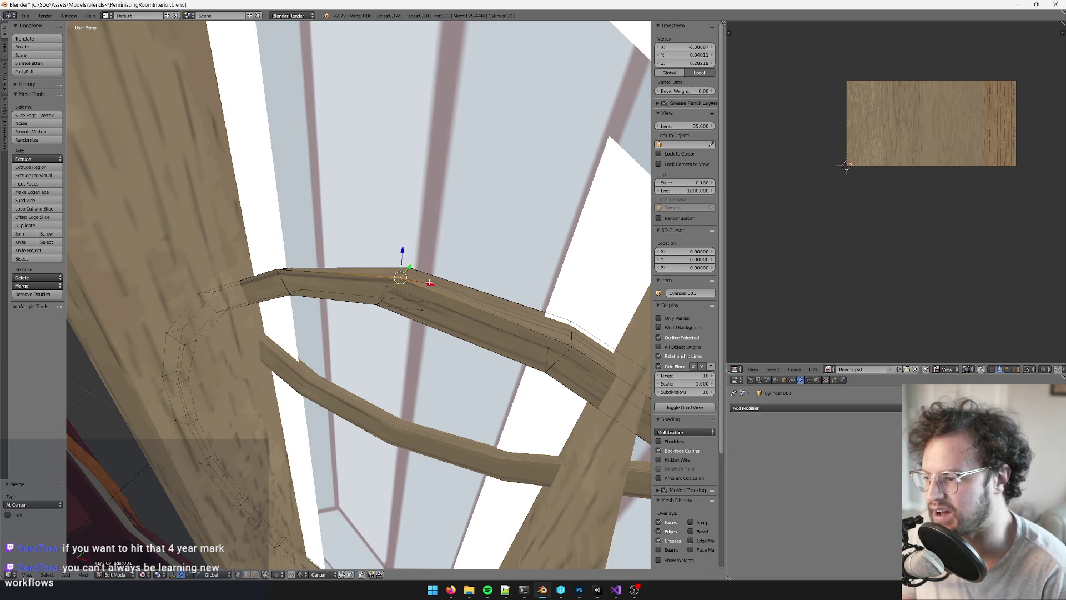
shift+right_click(377, 305)
key(alt+m)
click(420, 310)
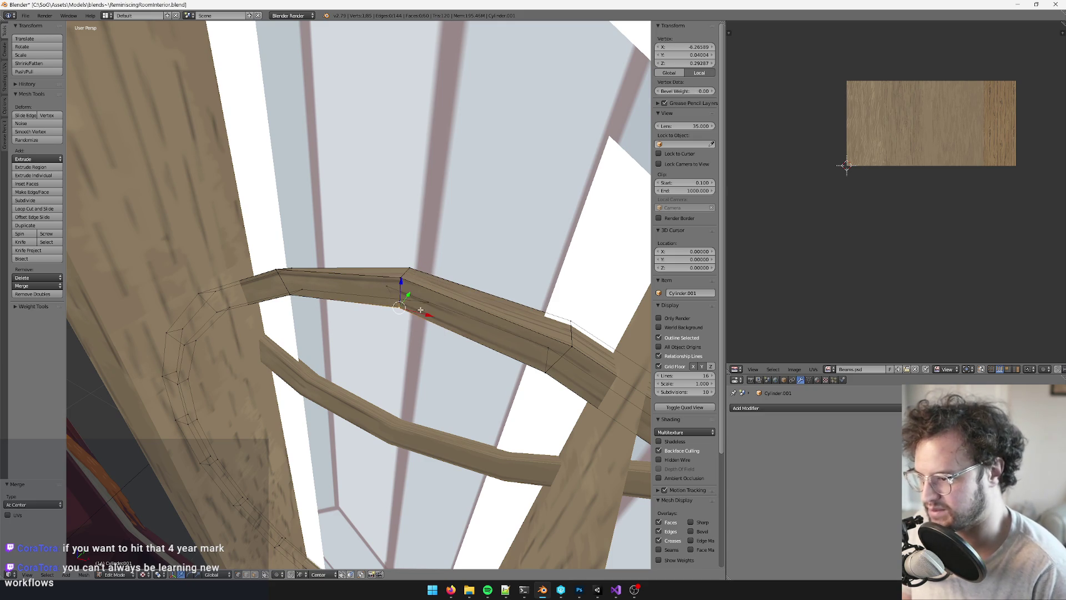
shift+right_click(394, 287)
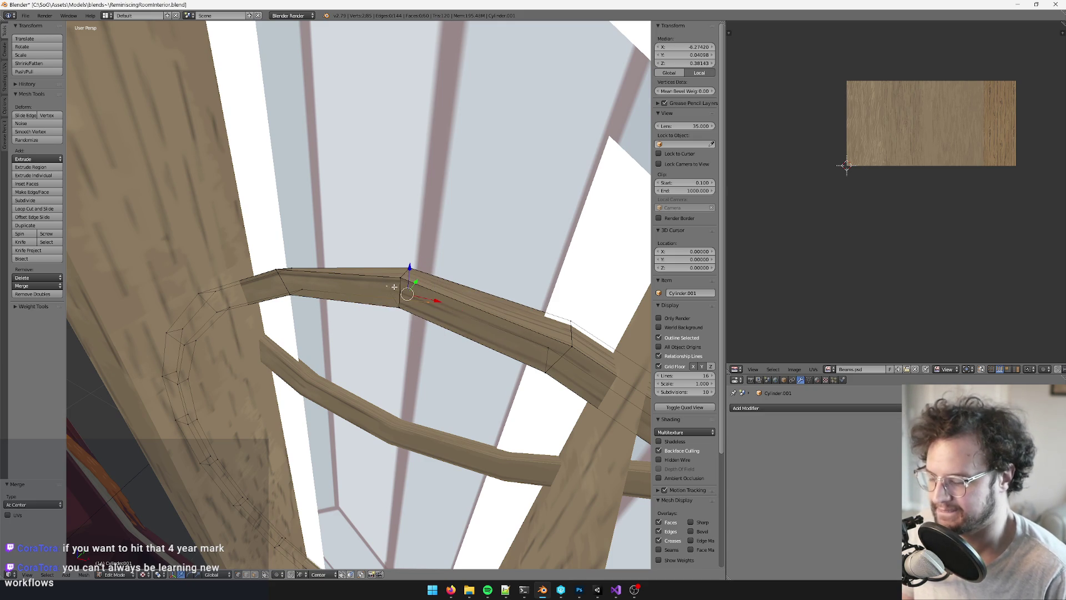
key(alt+m)
click(389, 286)
Center the view on a ring vertex and merge another vertex pair at center
mouse_move(391, 286)
middle_down()
mouse_move(410, 158)
mouse_move(433, 216)
mouse_move(426, 286)
middle_up()
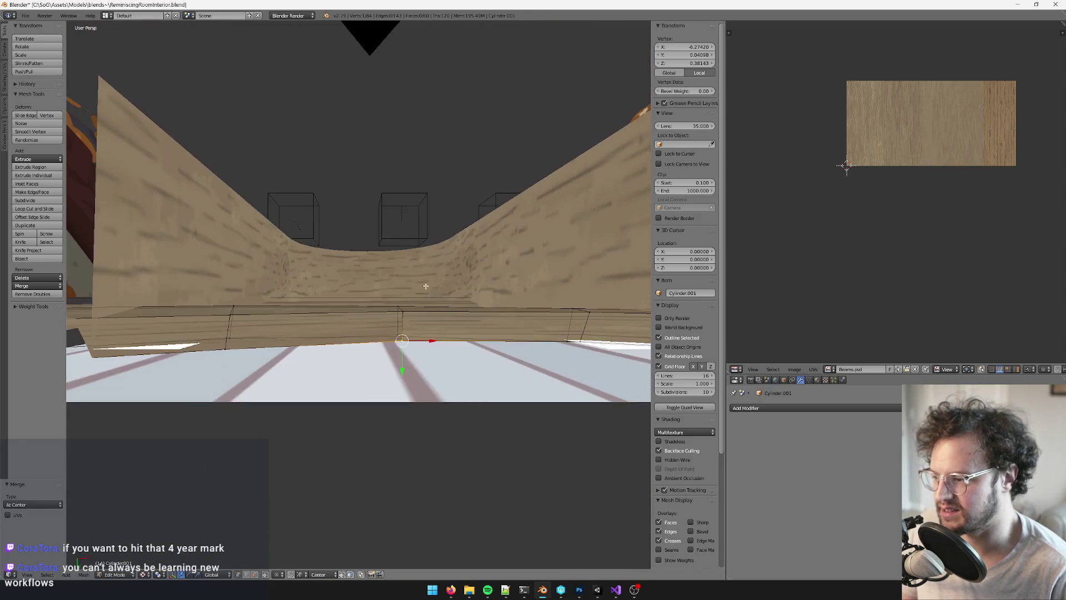
shift+right_click(409, 355)
mouse_move(409, 356)
middle_down()
mouse_move(554, 382)
mouse_move(514, 311)
mouse_move(524, 358)
mouse_move(415, 308)
mouse_move(400, 311)
mouse_move(415, 295)
mouse_move(485, 291)
mouse_move(466, 311)
middle_up()
scroll(485, 291, down, 5)
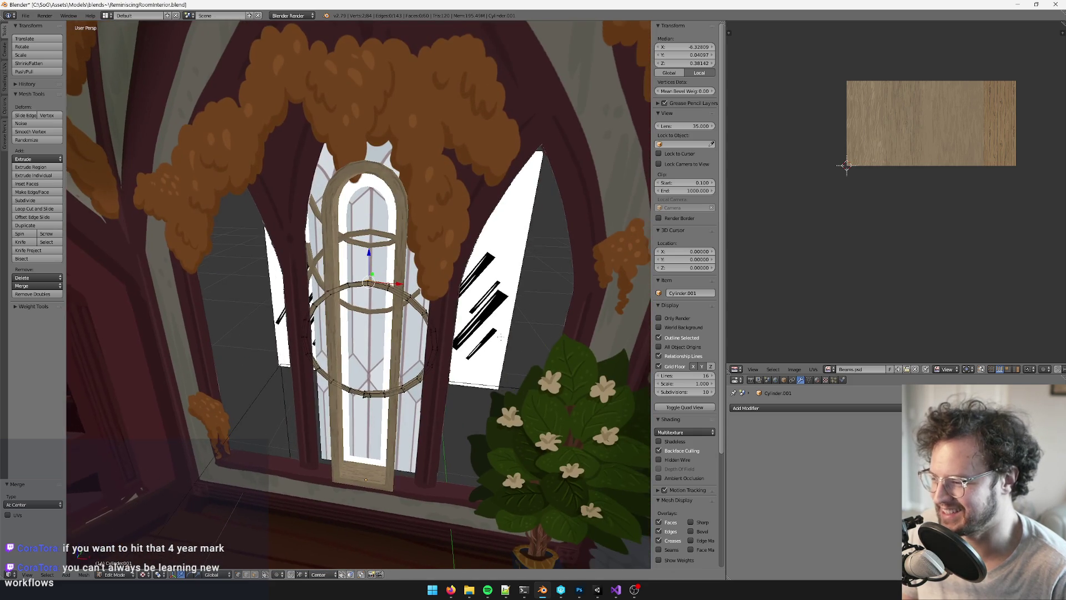
scroll(458, 321, up, 5)
scroll(458, 322, down, 5)
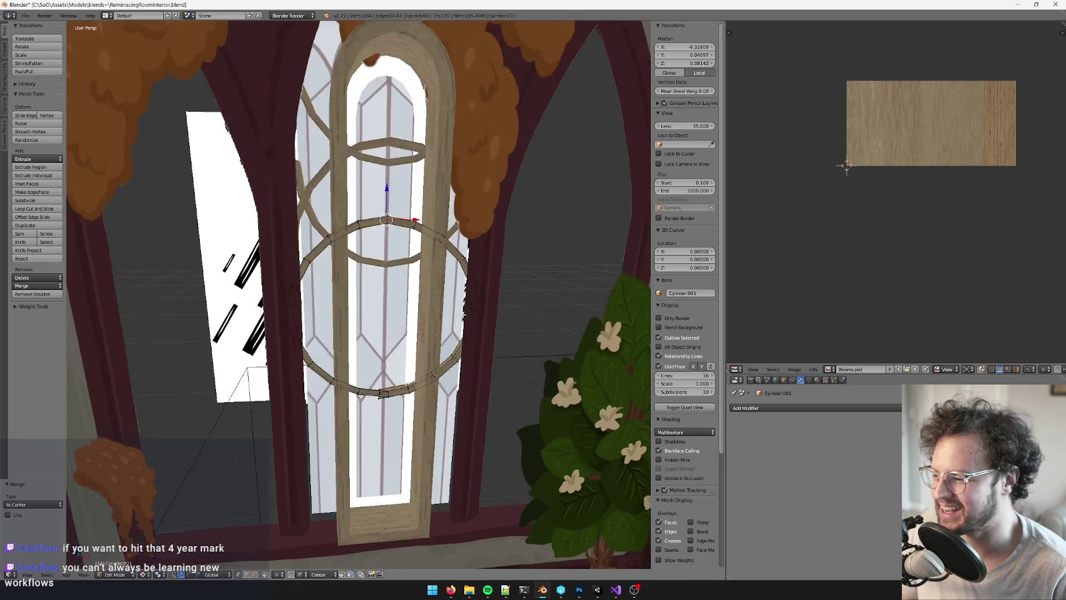
scroll(468, 294, up, 6)
right_click(428, 383)
key(KP_Decimal)
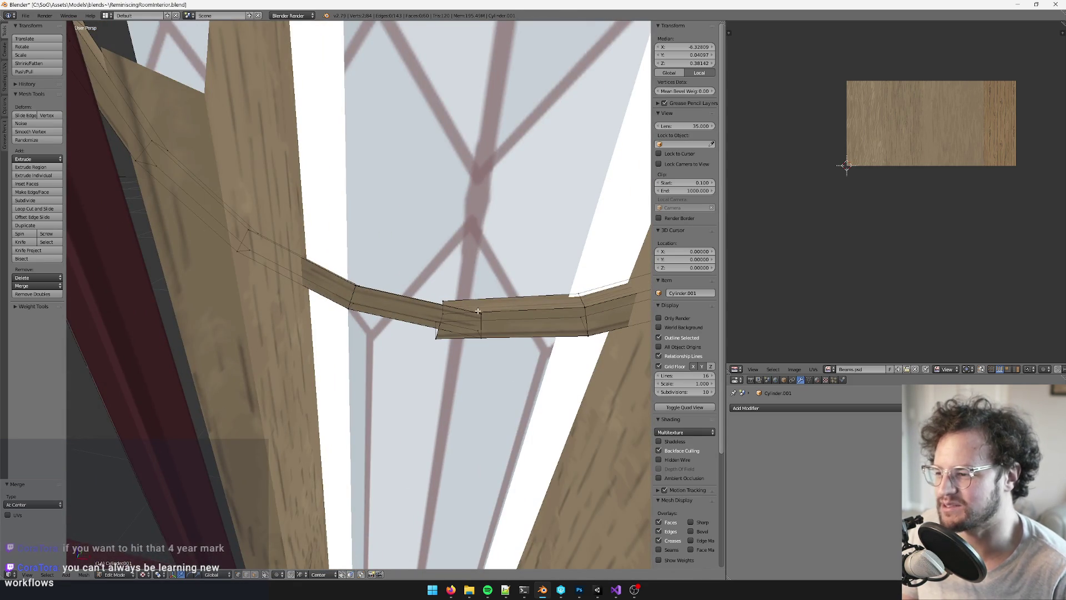
scroll(456, 313, up, 3)
mouse_move(456, 313)
middle_down()
mouse_move(362, 266)
mouse_move(290, 278)
mouse_move(385, 345)
mouse_move(361, 321)
middle_up()
shift+right_click(357, 326)
key(alt+m)
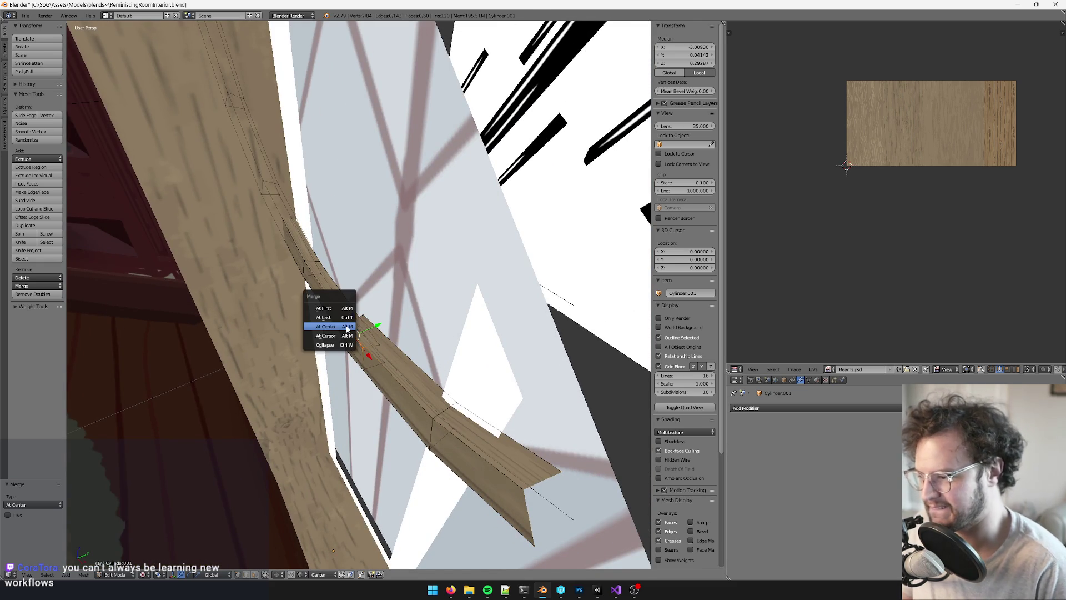
click(347, 327)
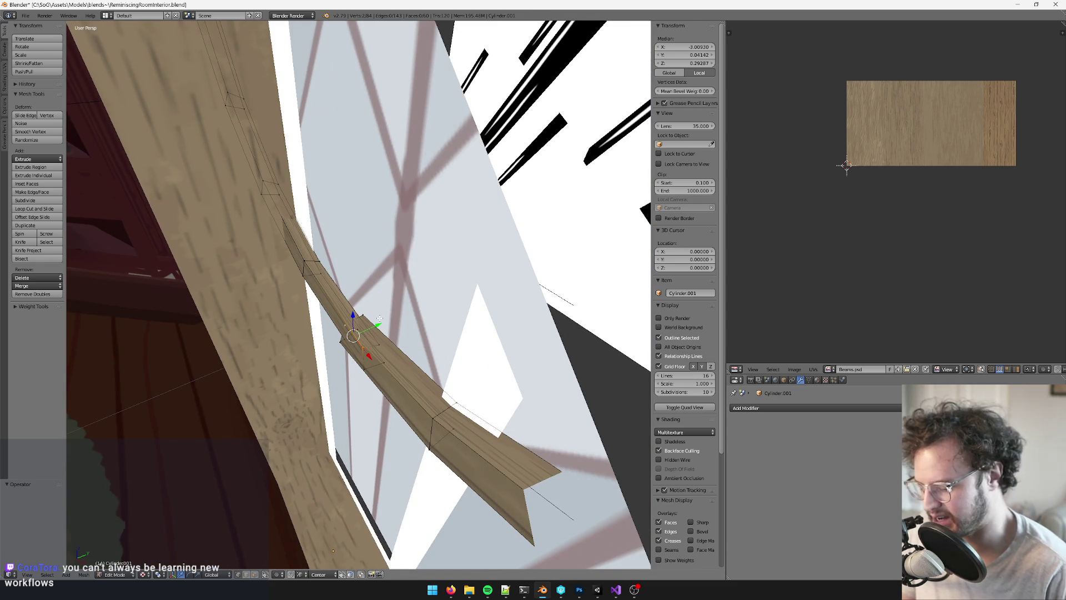
Merge two more vertex pairs at center, one picked with box select
middle_drag(380, 318, 458, 282)
key(alt+m)
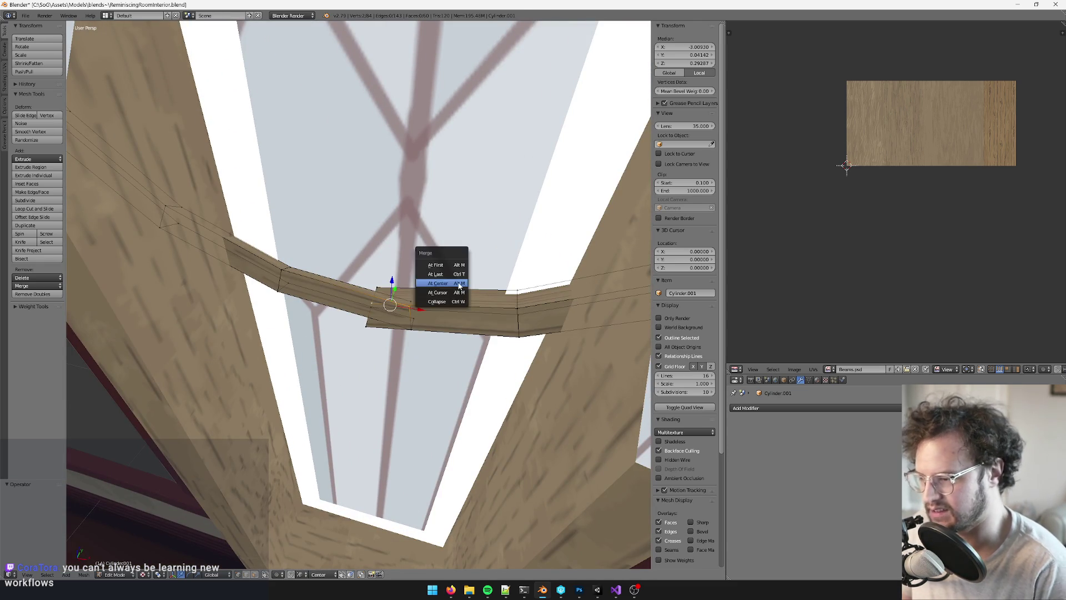
click(455, 288)
key(b)
drag(355, 267, 423, 301)
key(alt+m)
click(423, 300)
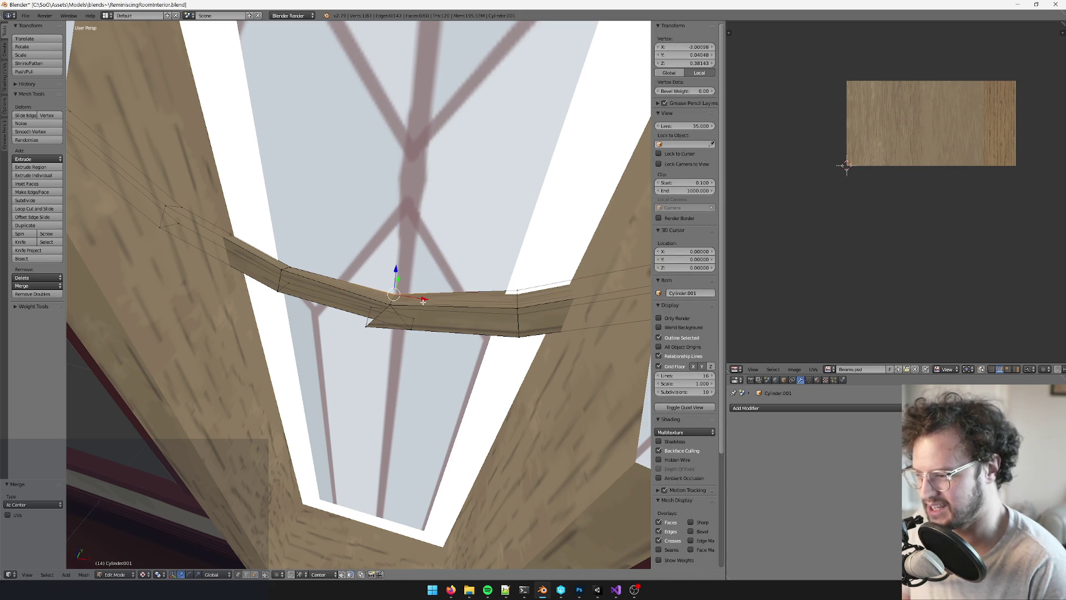
Merge the last two vertex pairs on the beam into single vertices
mouse_move(423, 301)
middle_down()
mouse_move(400, 289)
mouse_move(387, 310)
middle_up()
shift+right_click(366, 305)
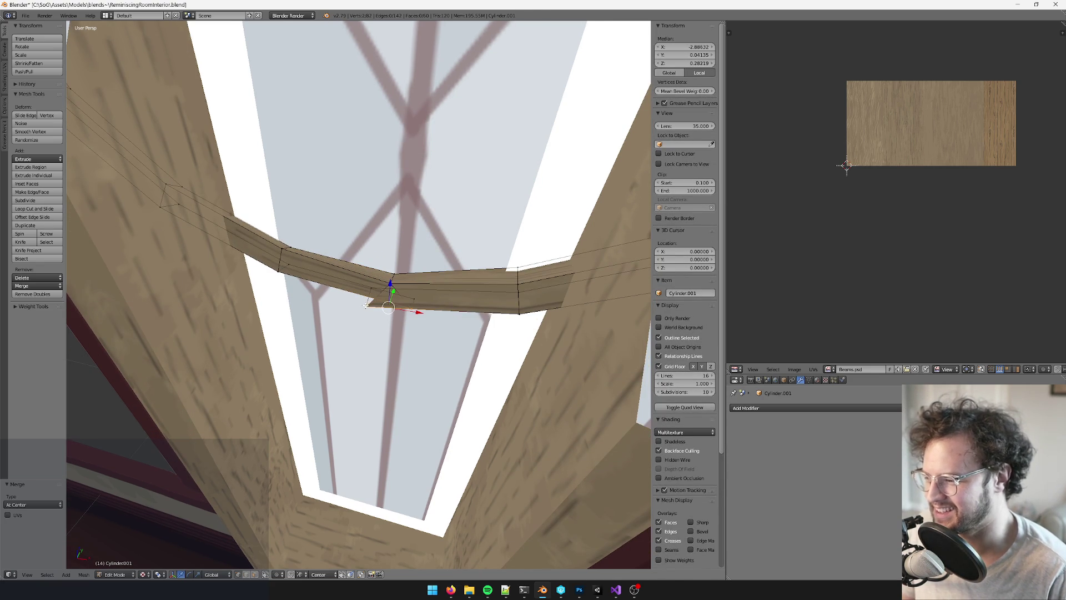
key(alt+m)
click(365, 305)
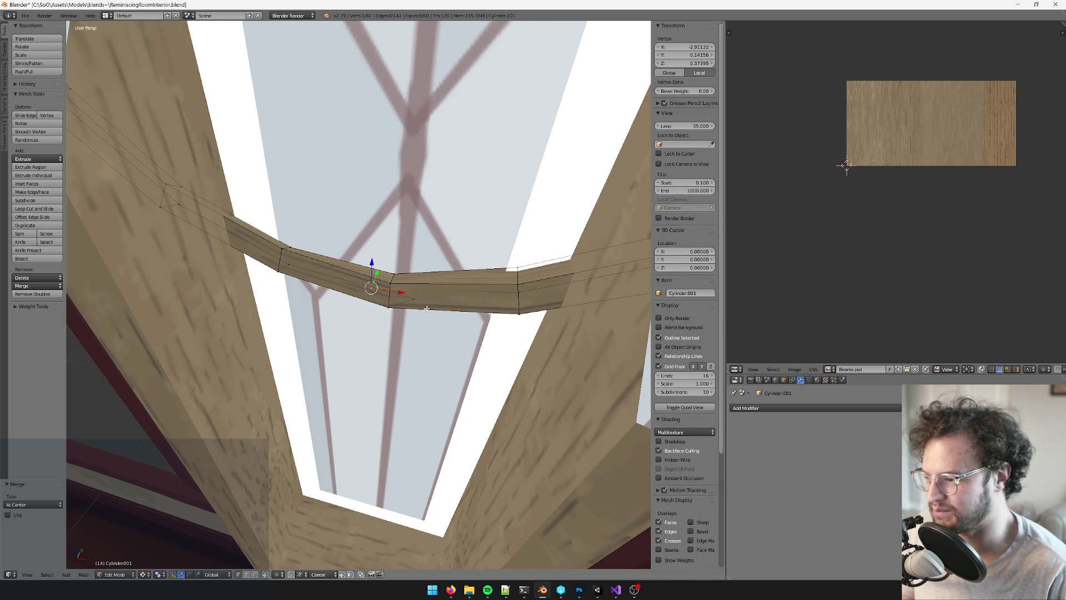
shift+right_click(391, 281)
middle_drag(392, 281, 453, 302)
key(alt+m)
click(454, 302)
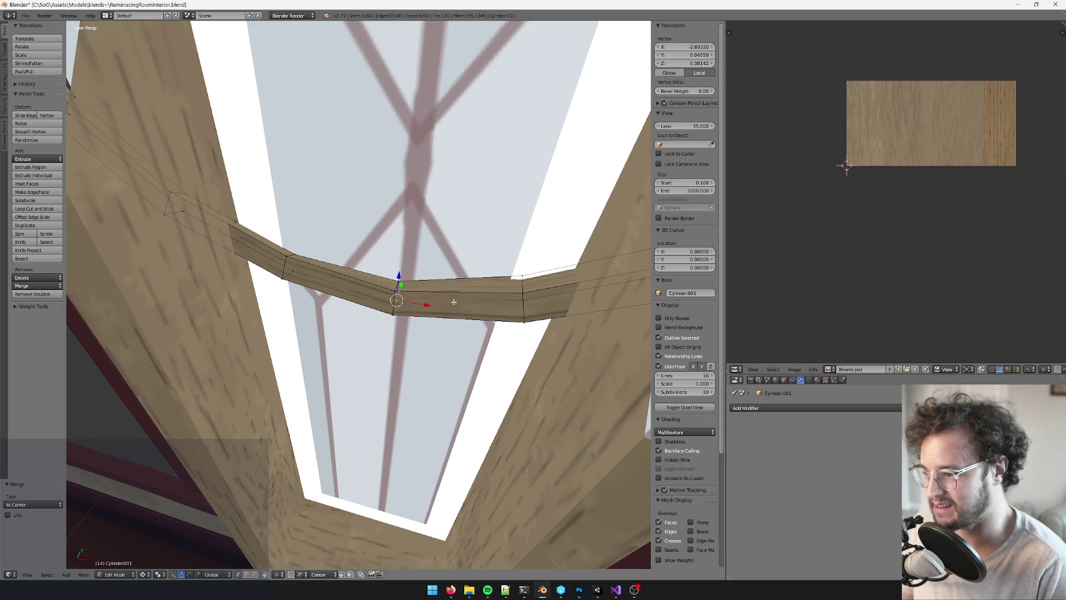
mouse_move(402, 277)
middle_down()
mouse_move(459, 266)
mouse_move(425, 253)
mouse_move(423, 233)
mouse_move(422, 402)
middle_up()
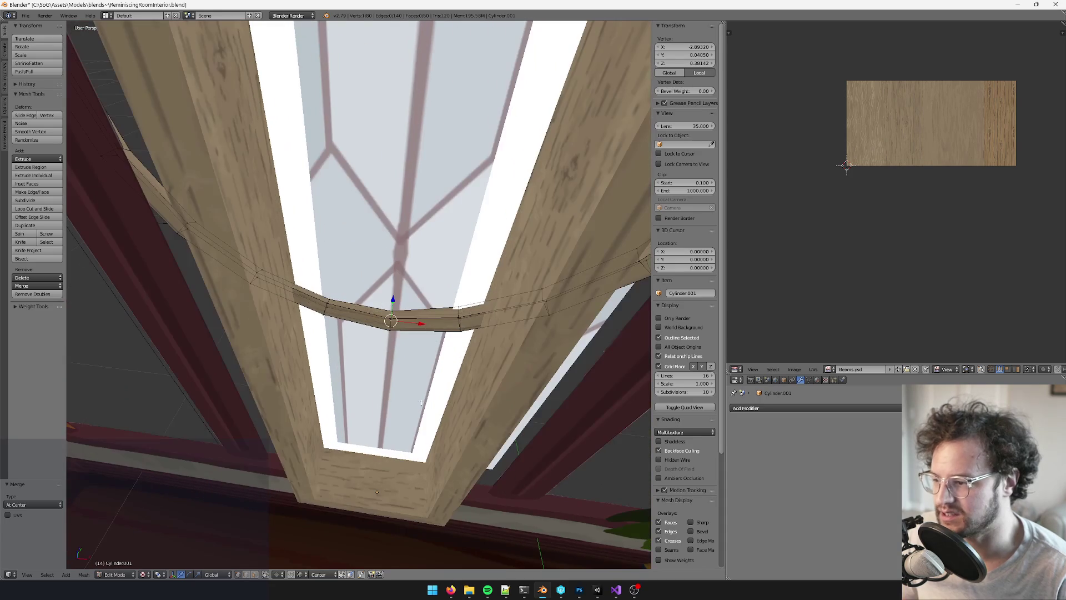
Switch to face select and nudge vertices of the curved beam slightly upward
click(254, 576)
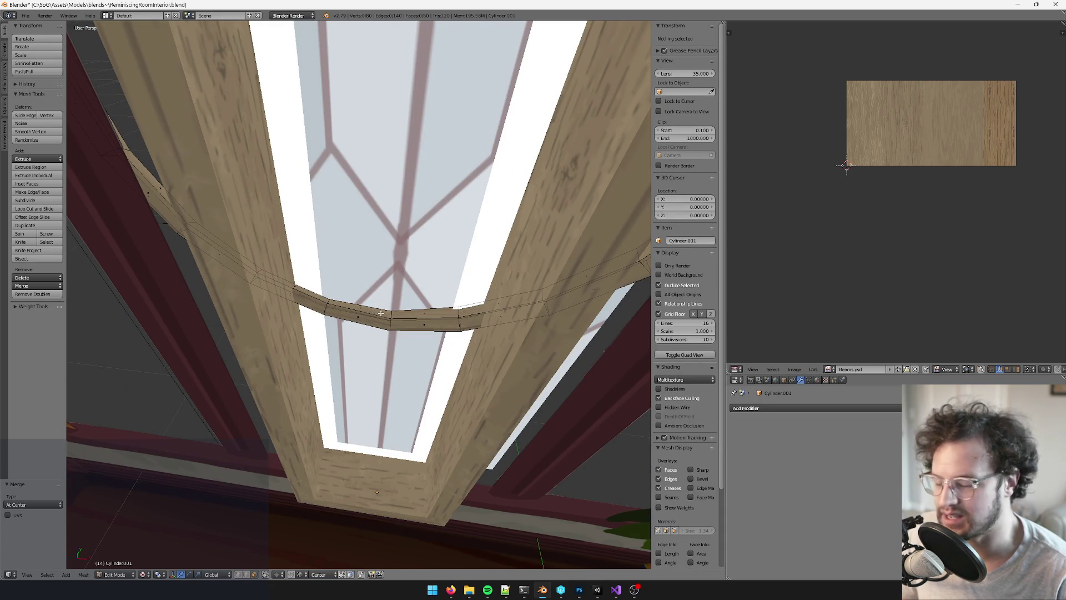
middle_drag(398, 311, 437, 399)
mouse_move(315, 273)
middle_down()
mouse_move(336, 202)
mouse_move(276, 238)
mouse_move(469, 336)
mouse_move(327, 148)
middle_up()
right_click(276, 239)
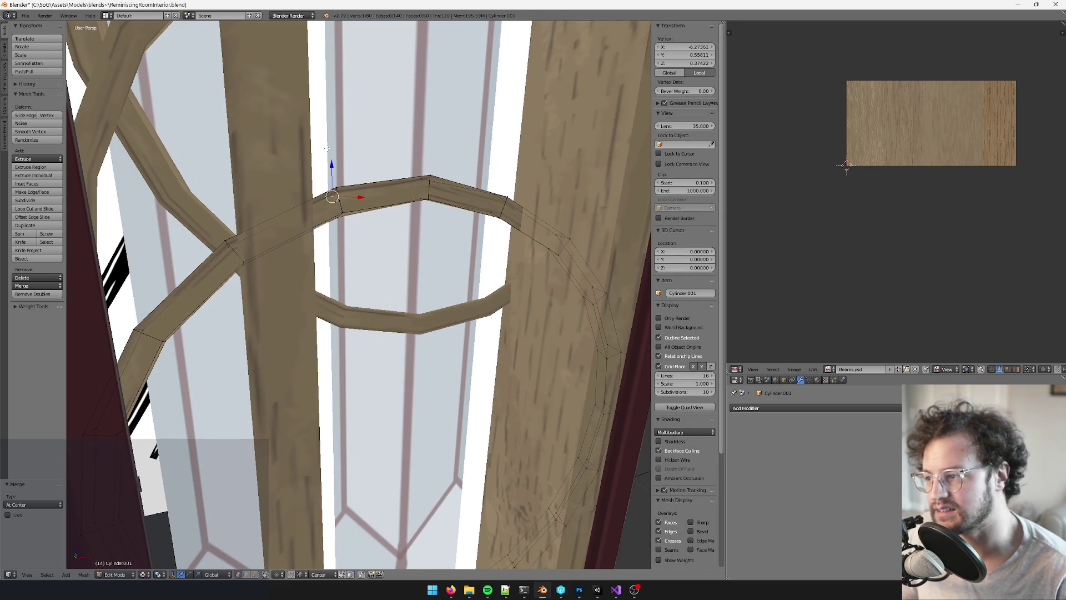
drag(331, 166, 332, 162)
middle_drag(332, 163, 388, 254)
right_click(387, 254)
drag(393, 227, 461, 175)
Select further vertices on the beam ring, then return to Object Mode
right_click(447, 180)
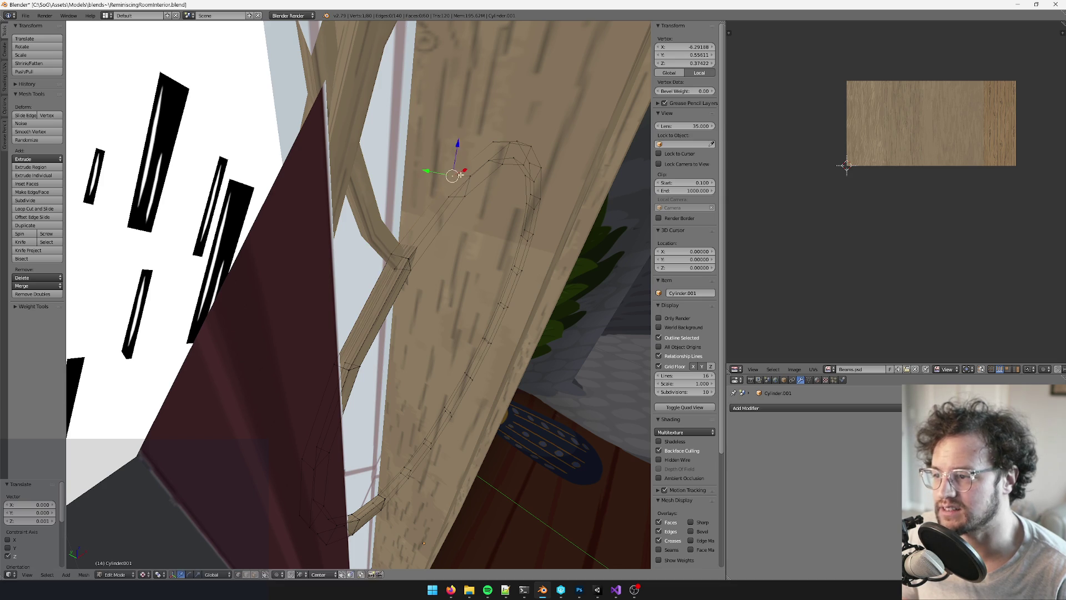
right_click(447, 194)
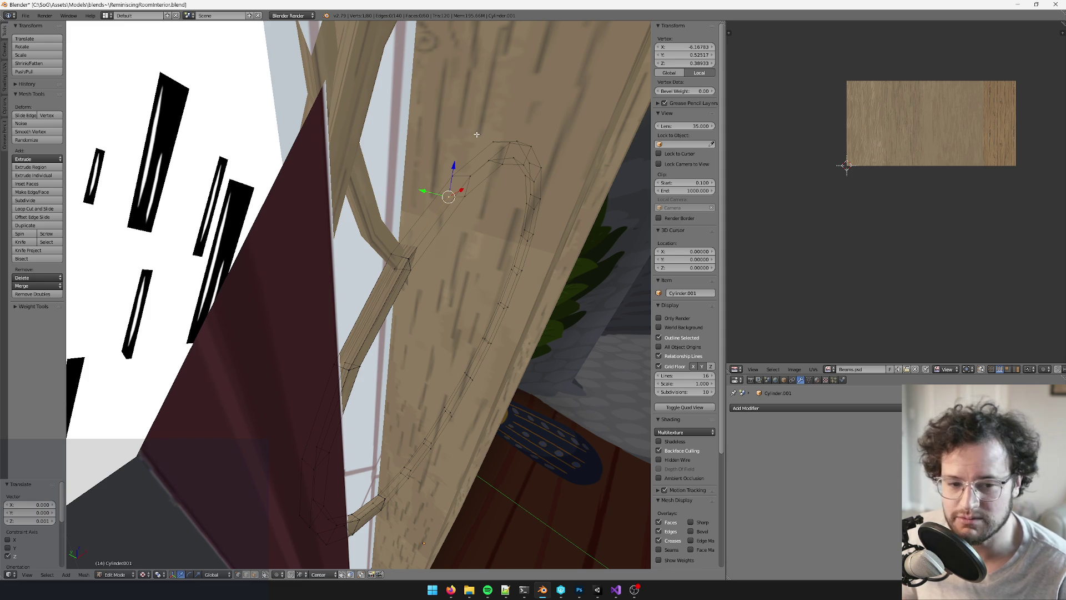
mouse_move(476, 134)
middle_down()
mouse_move(470, 328)
mouse_move(409, 264)
middle_up()
scroll(410, 265, up, 3)
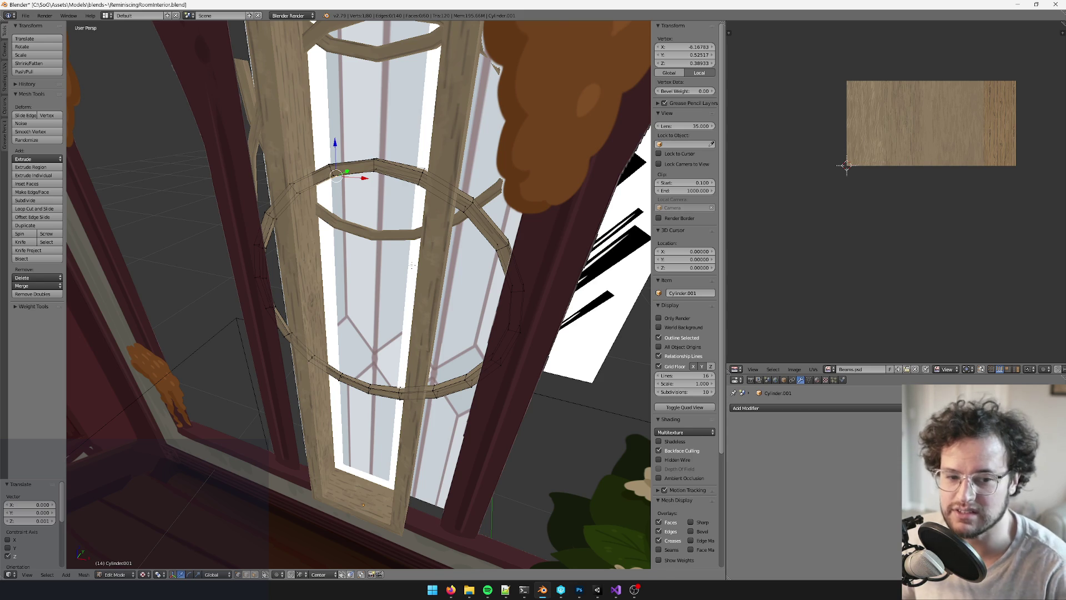
middle_drag(409, 463, 439, 388)
right_click(435, 371)
right_click(498, 373)
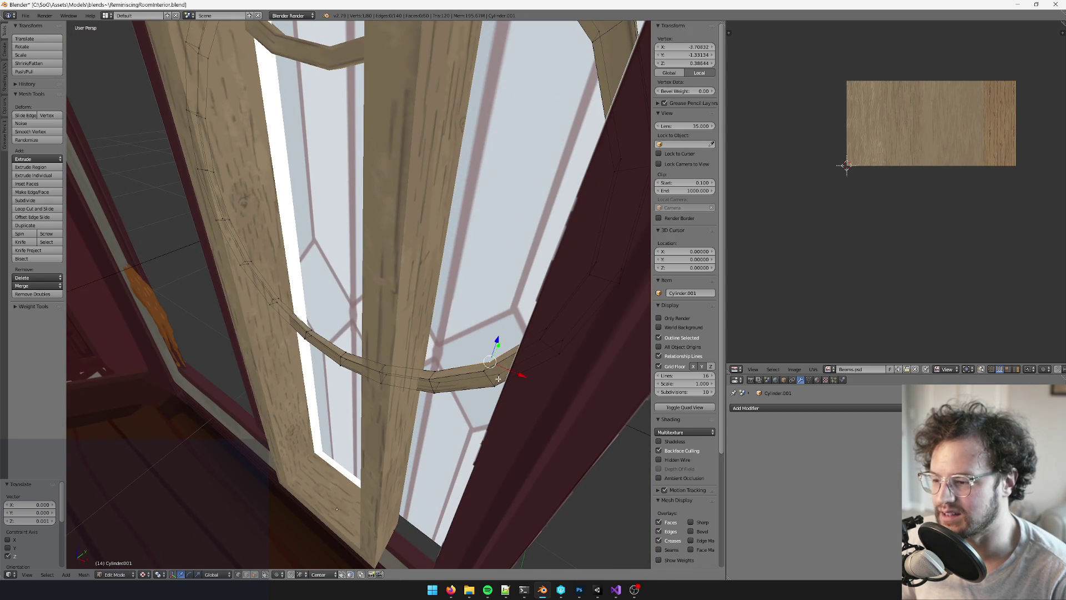
key(Tab)
scroll(517, 356, down, 5)
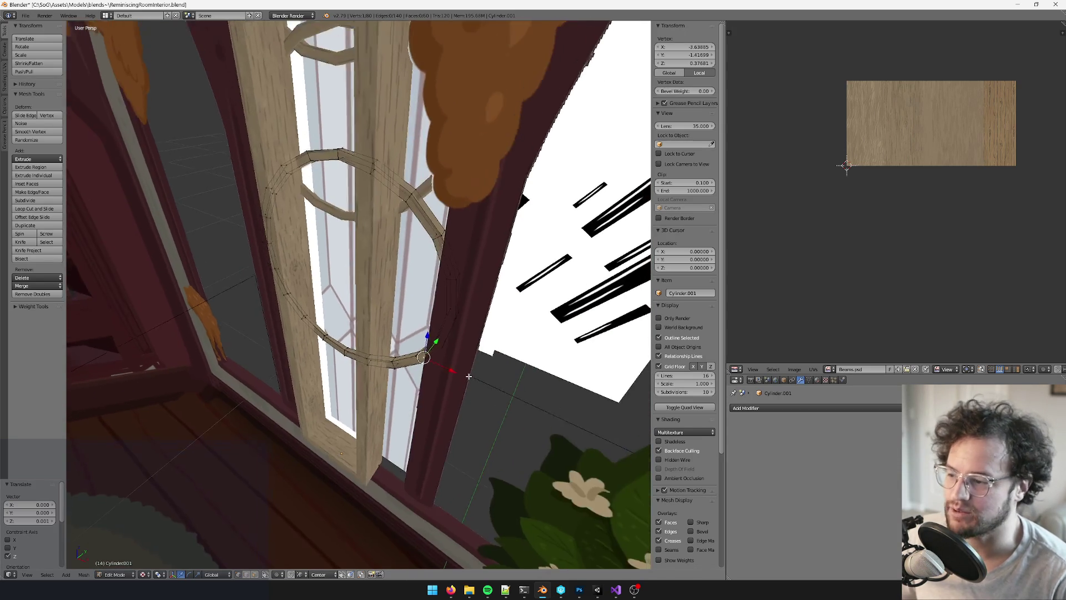
middle_drag(517, 356, 419, 382)
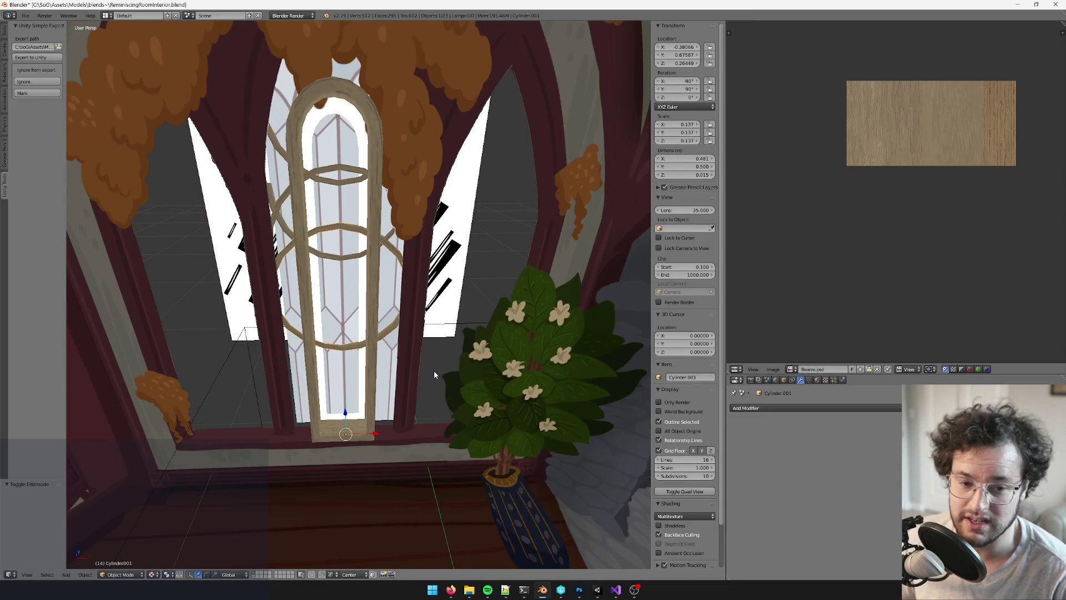
Select the arched window frame object Cylinder.005 and orbit to a side view of the window
mouse_move(434, 374)
middle_down()
mouse_move(377, 381)
mouse_move(382, 372)
mouse_move(458, 387)
middle_up()
key(Tab)
scroll(377, 381, up, 3)
key(Tab)
scroll(414, 386, down, 5)
scroll(415, 394, up, 5)
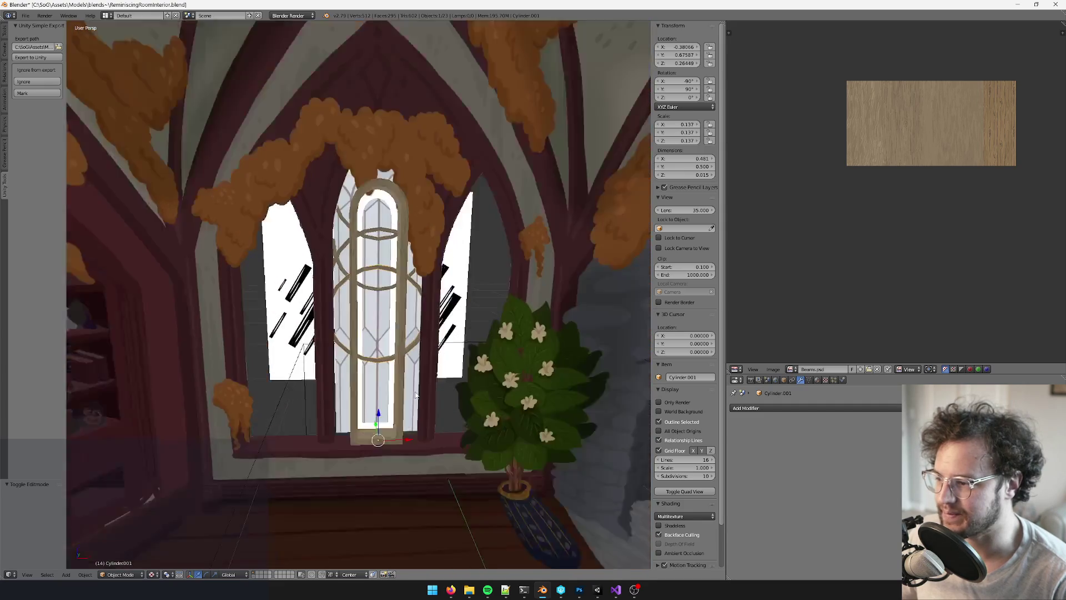
scroll(416, 395, up, 2)
key(Tab)
key(Tab)
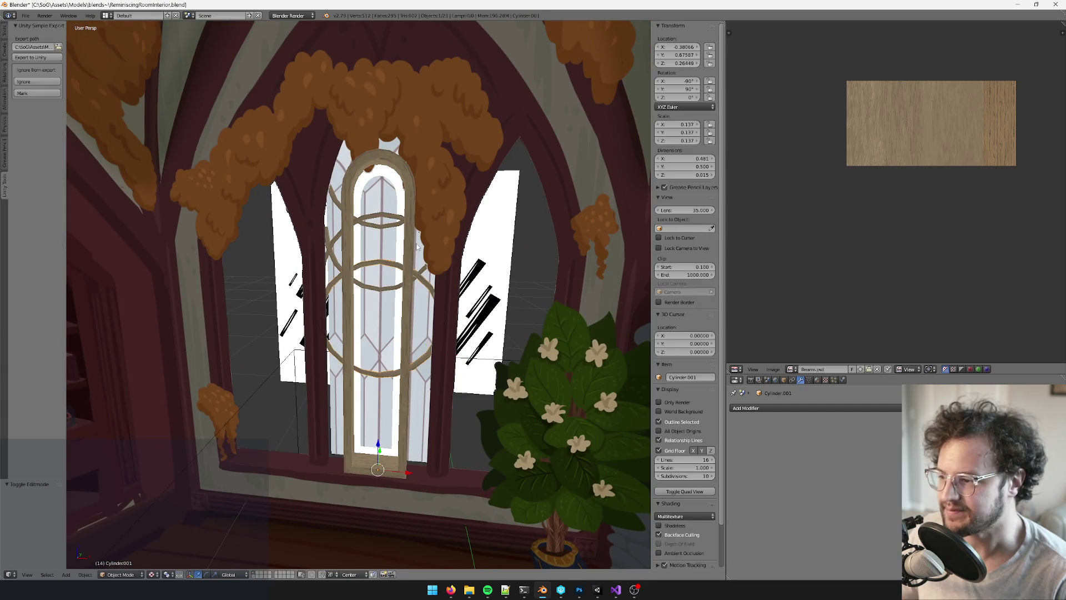
right_click(418, 247)
scroll(418, 246, up, 4)
key(Tab)
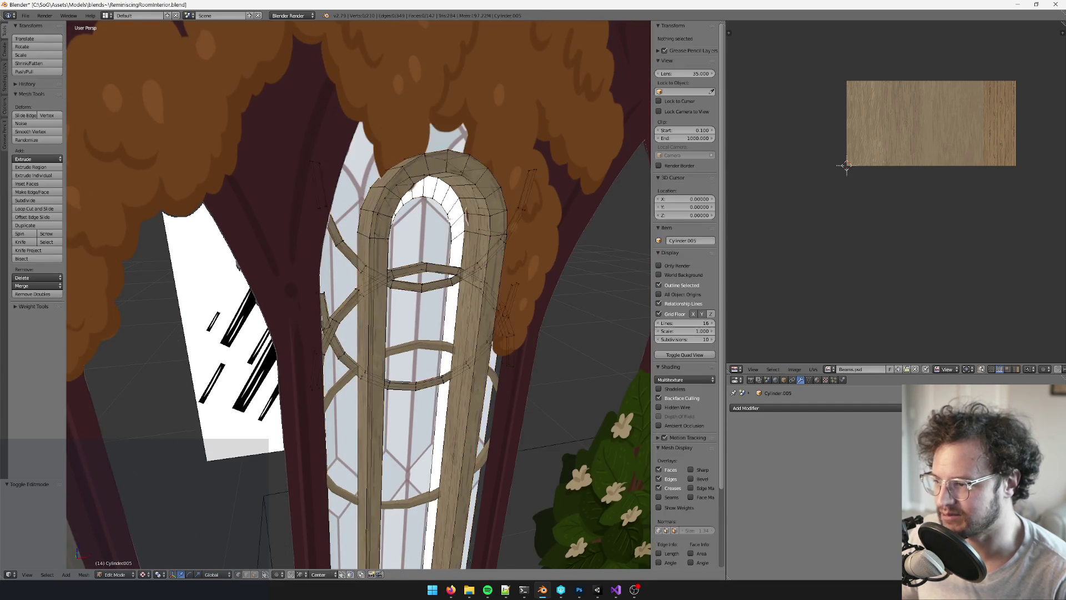
scroll(441, 333, down, 4)
mouse_move(441, 333)
middle_down()
mouse_move(383, 339)
mouse_move(367, 356)
mouse_move(396, 393)
middle_up()
scroll(411, 501, up, 4)
In face select mode, separate the left vertical beam face into its own object by Selection
right_click(363, 474)
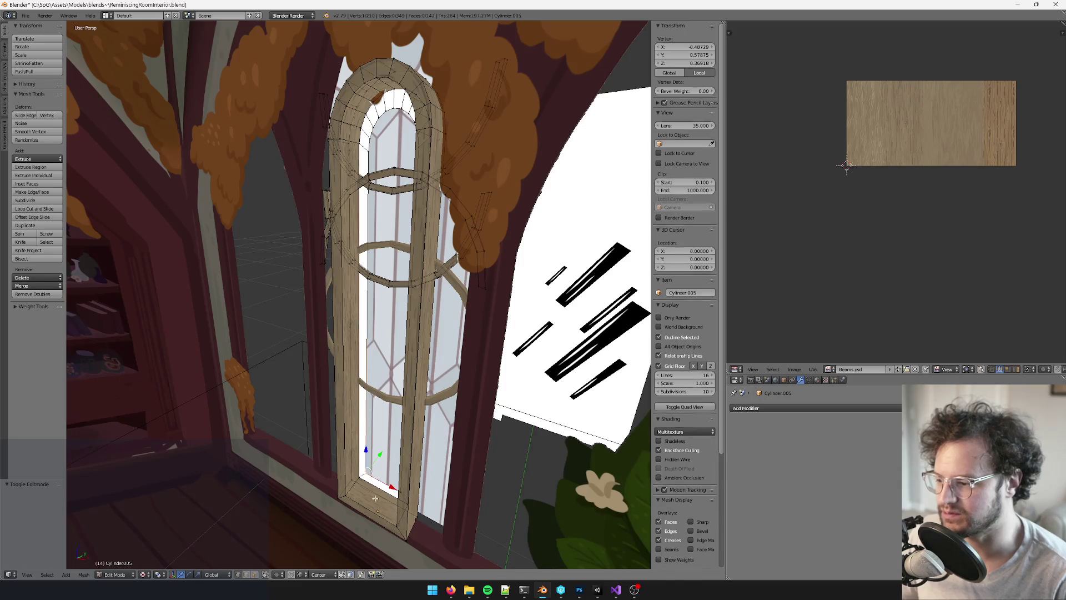
mouse_move(364, 474)
middle_down()
mouse_move(388, 366)
mouse_move(432, 301)
mouse_move(390, 210)
middle_up()
mouse_move(349, 237)
middle_down()
mouse_move(398, 205)
mouse_move(361, 345)
mouse_move(300, 478)
middle_up()
scroll(300, 478, up, 5)
click(254, 575)
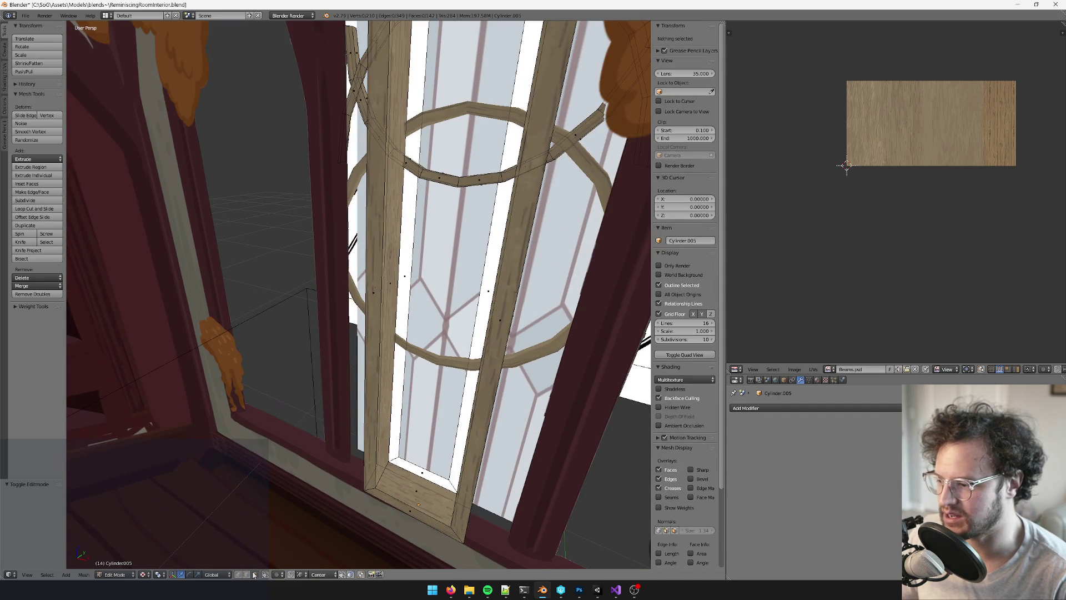
right_click(394, 341)
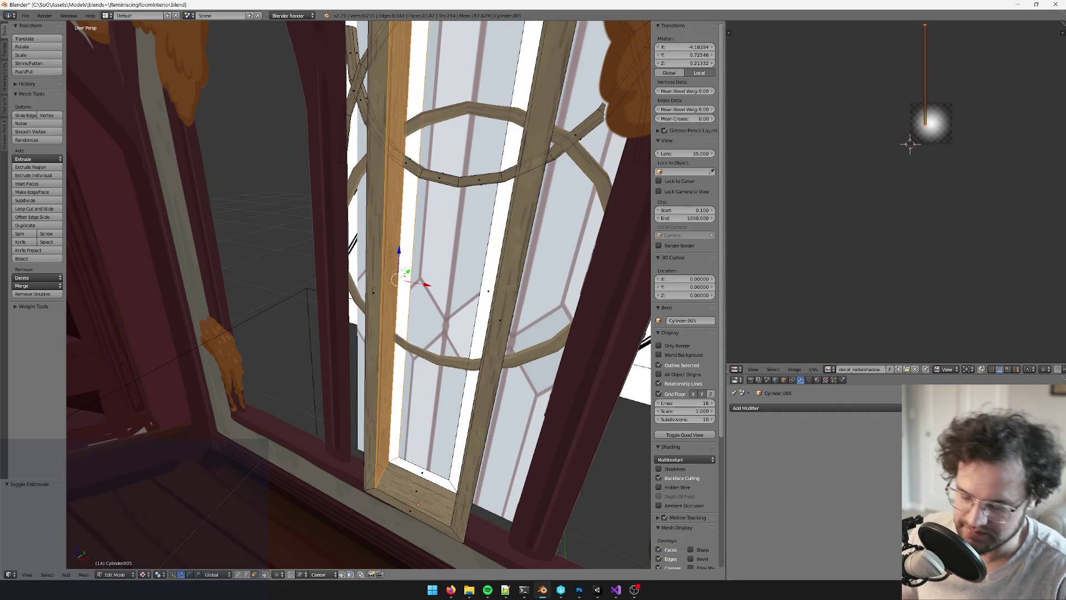
key(p)
click(394, 278)
Select the newly separated beam object Cylinder.002 and orbit around the window frame
key(Tab)
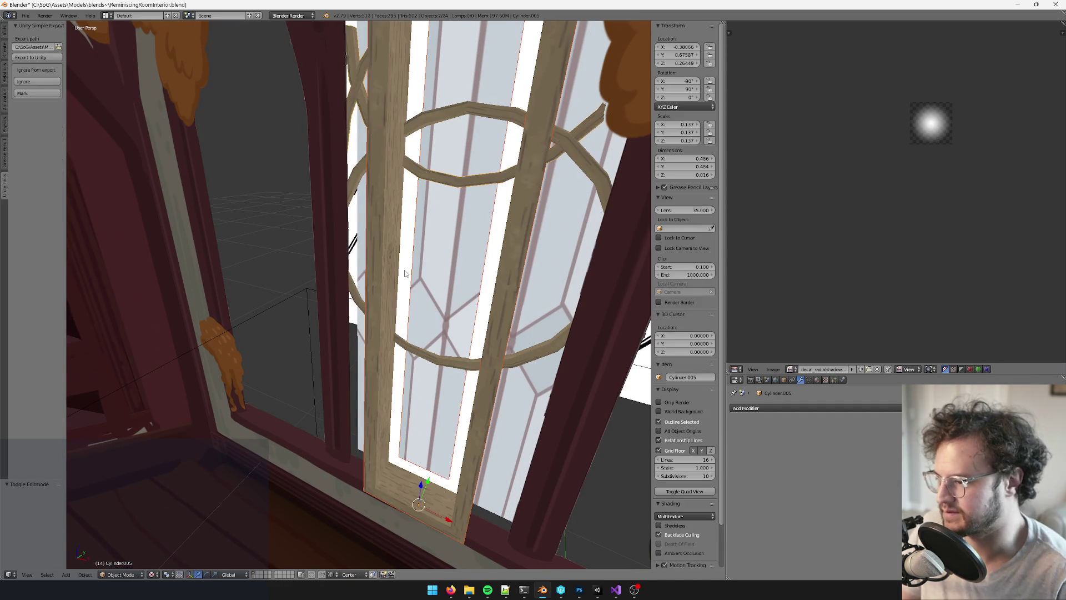
right_click(408, 276)
mouse_move(408, 276)
middle_down()
mouse_move(522, 253)
mouse_move(478, 258)
middle_up()
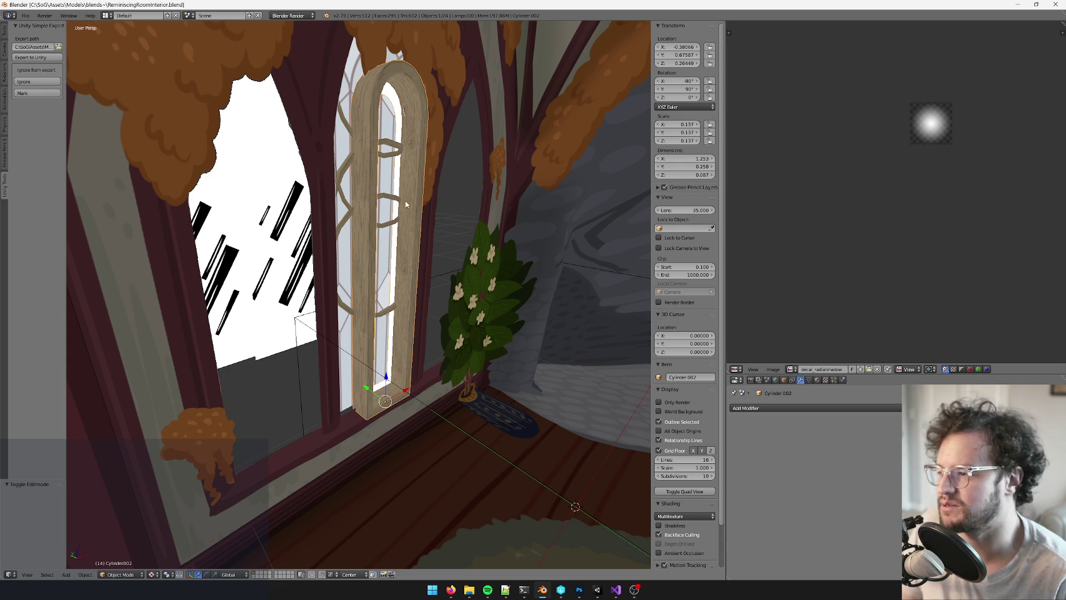
mouse_move(408, 205)
middle_down()
mouse_move(414, 255)
mouse_move(347, 301)
mouse_move(363, 288)
mouse_move(438, 296)
mouse_move(450, 280)
mouse_move(480, 274)
middle_up()
key(Tab)
scroll(438, 296, up, 2)
key(Tab)
key(Tab)
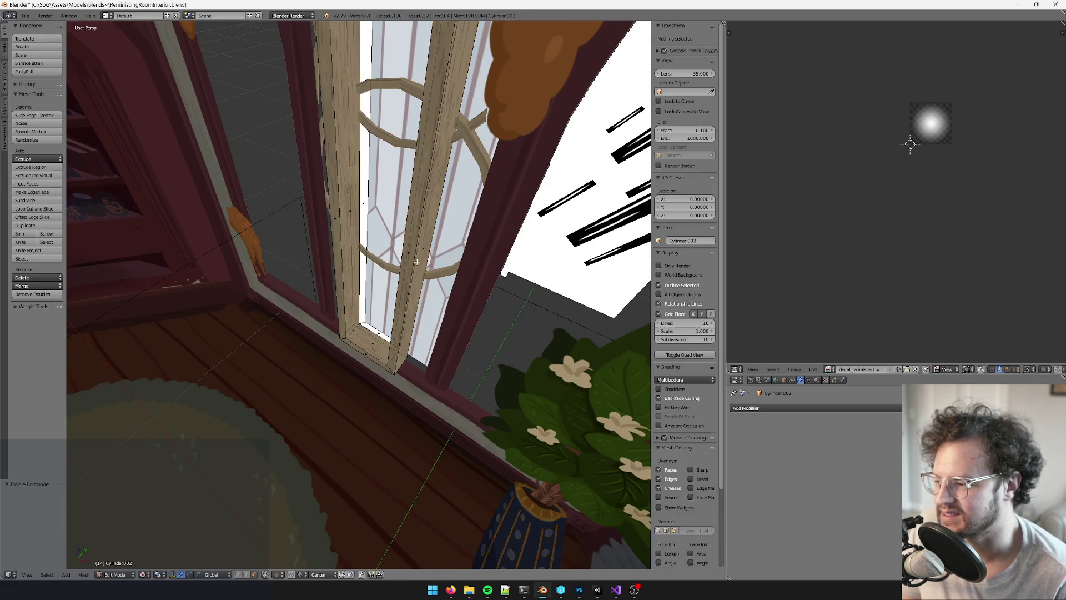
key(Tab)
middle_drag(412, 295, 398, 295)
Nudge Cylinder.002 slightly along Y, then open its mesh zoomed on the arched top
drag(397, 348, 404, 344)
mouse_move(405, 344)
middle_down()
mouse_move(455, 334)
mouse_move(464, 161)
middle_up()
key(Tab)
key(Tab)
scroll(469, 245, down, 8)
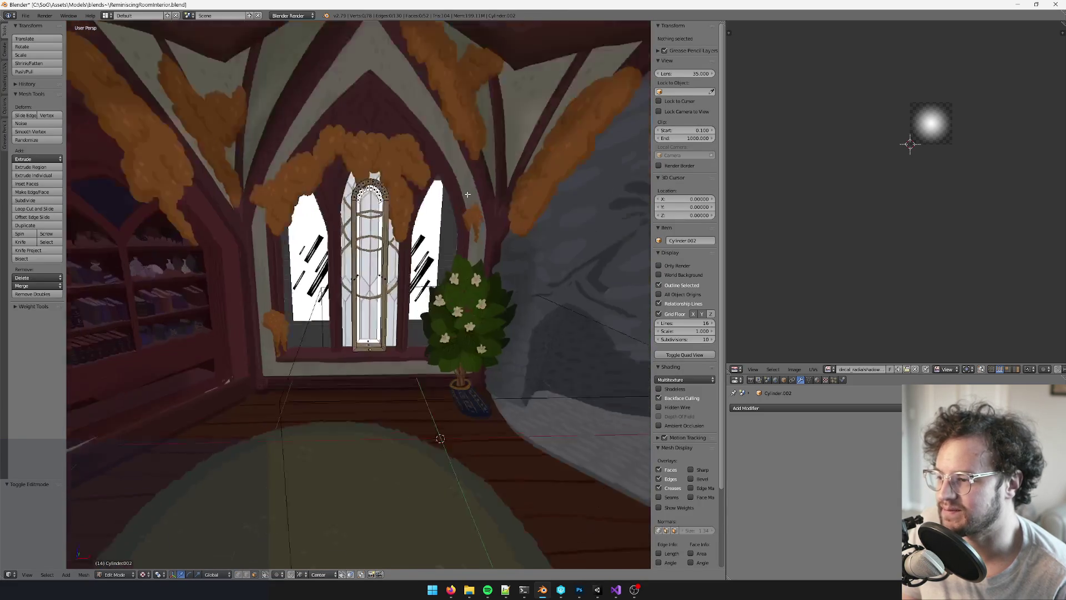
scroll(470, 248, up, 8)
key(Tab)
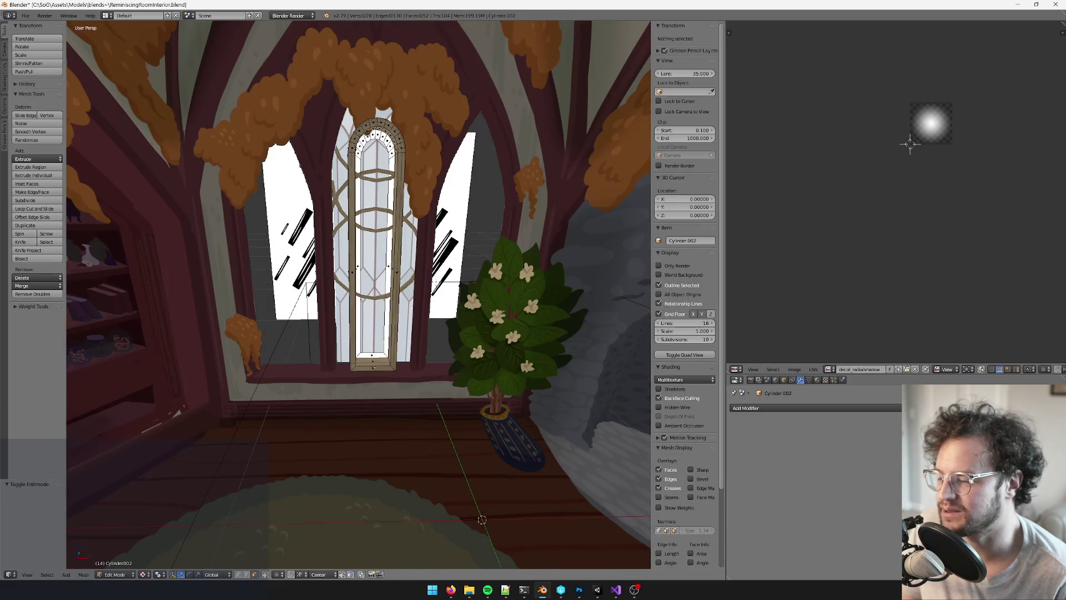
scroll(470, 253, up, 5)
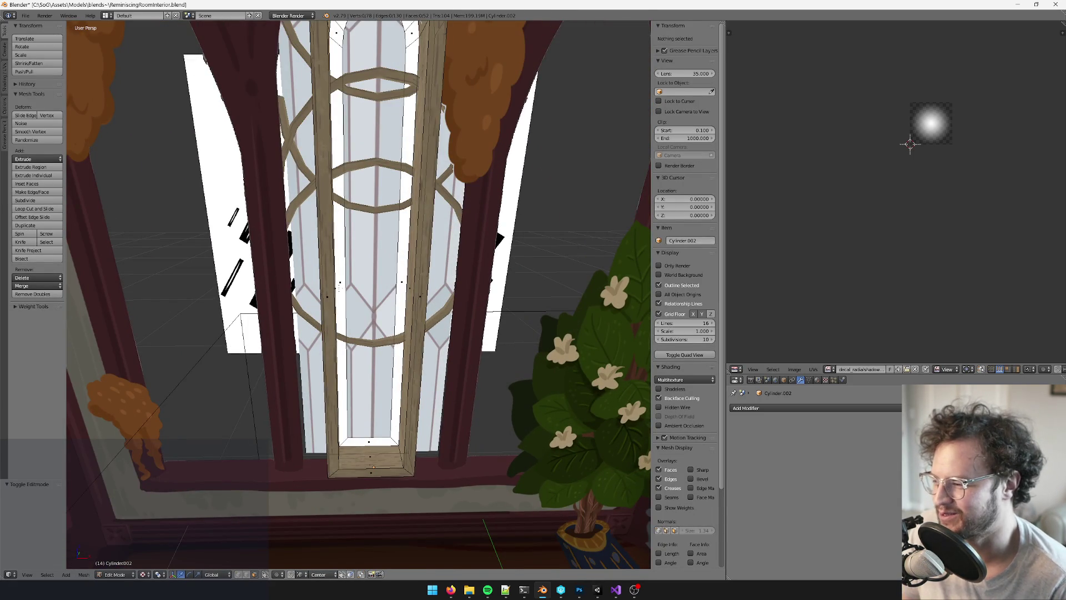
mouse_move(451, 273)
middle_down()
mouse_move(383, 298)
mouse_move(393, 320)
mouse_move(385, 347)
mouse_move(409, 194)
mouse_move(404, 236)
mouse_move(426, 223)
mouse_move(350, 254)
middle_up()
scroll(384, 298, down, 4)
scroll(388, 300, up, 2)
scroll(397, 305, up, 1)
scroll(389, 295, up, 2)
scroll(420, 219, up, 2)
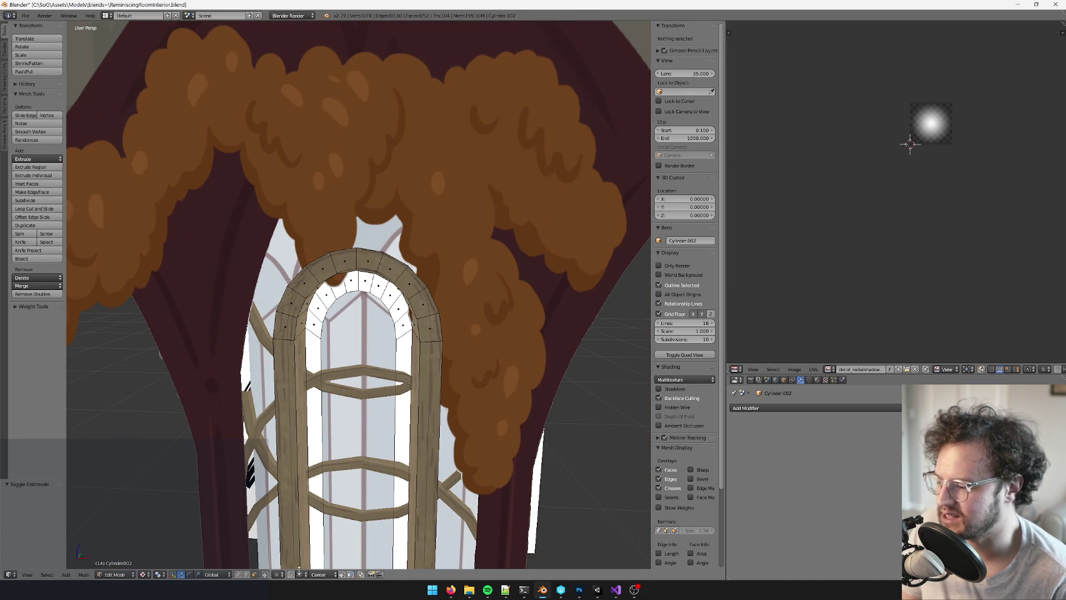
Select the arch faces, grow the selection, and delete them as Faces
alt+right_click(352, 280)
scroll(381, 252, up, 2)
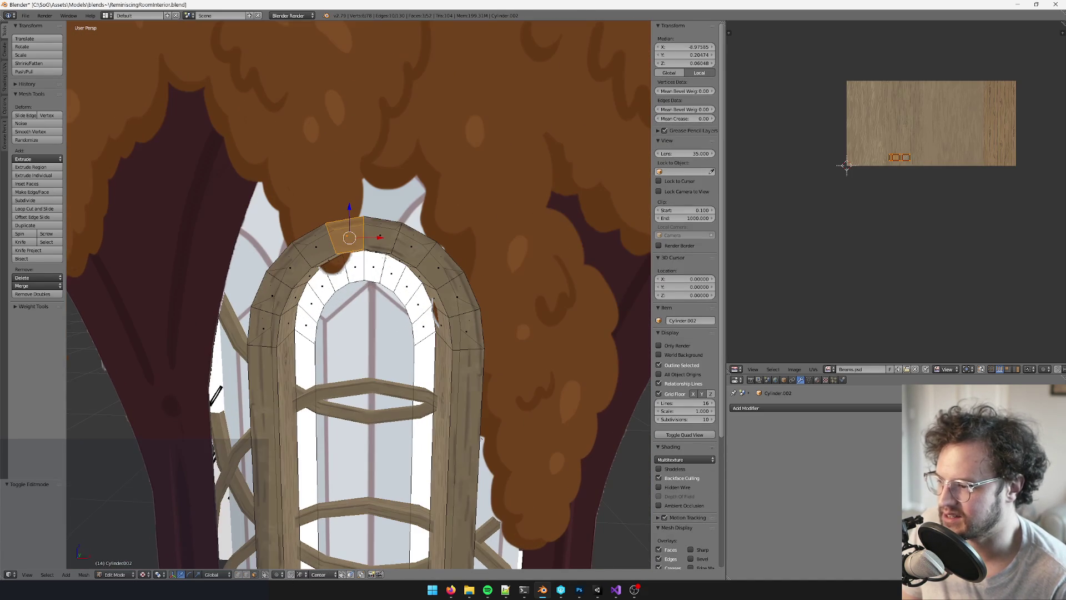
shift+right_click(356, 269)
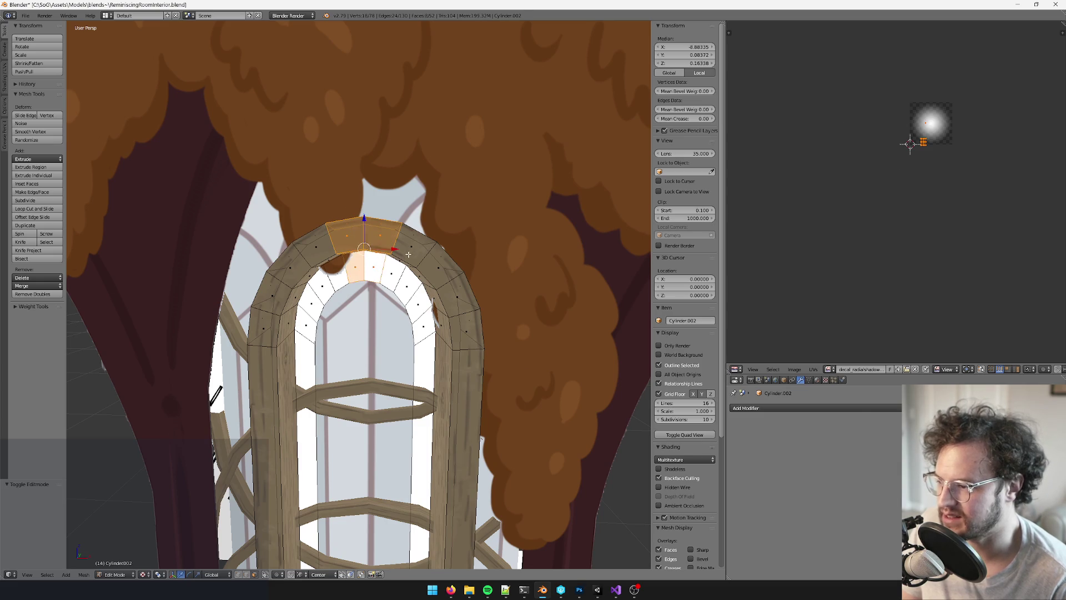
key(ctrl+KP_Add)
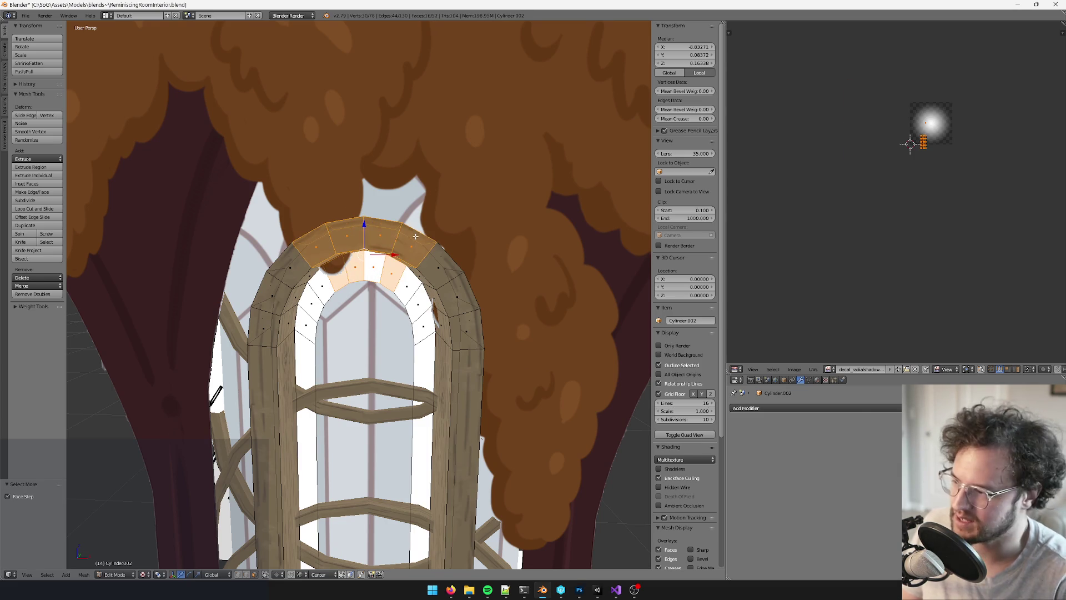
key(x)
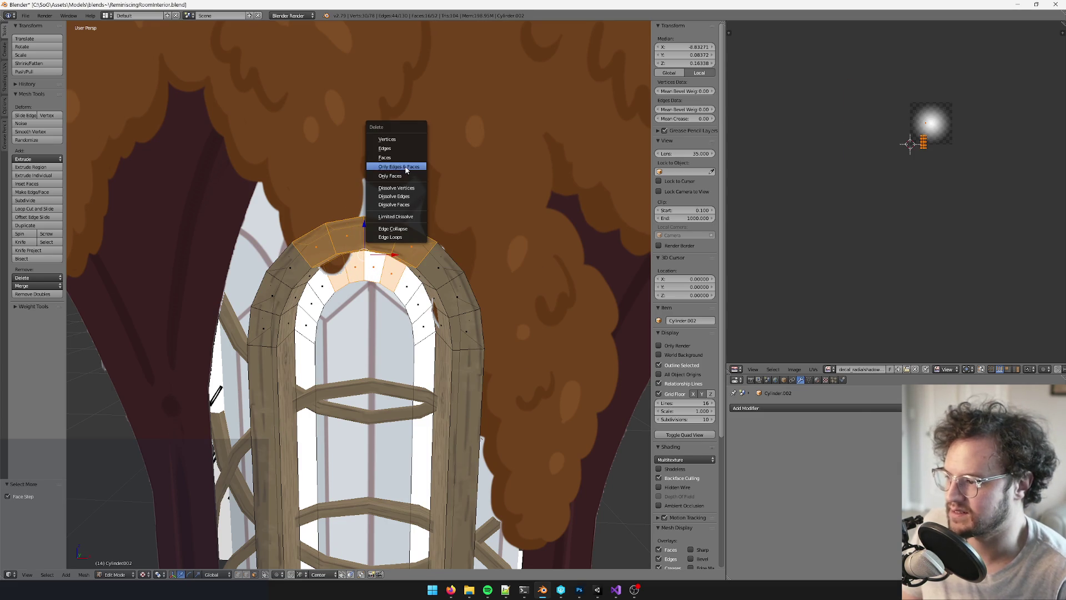
key(ctrl+KP_Add)
key(x)
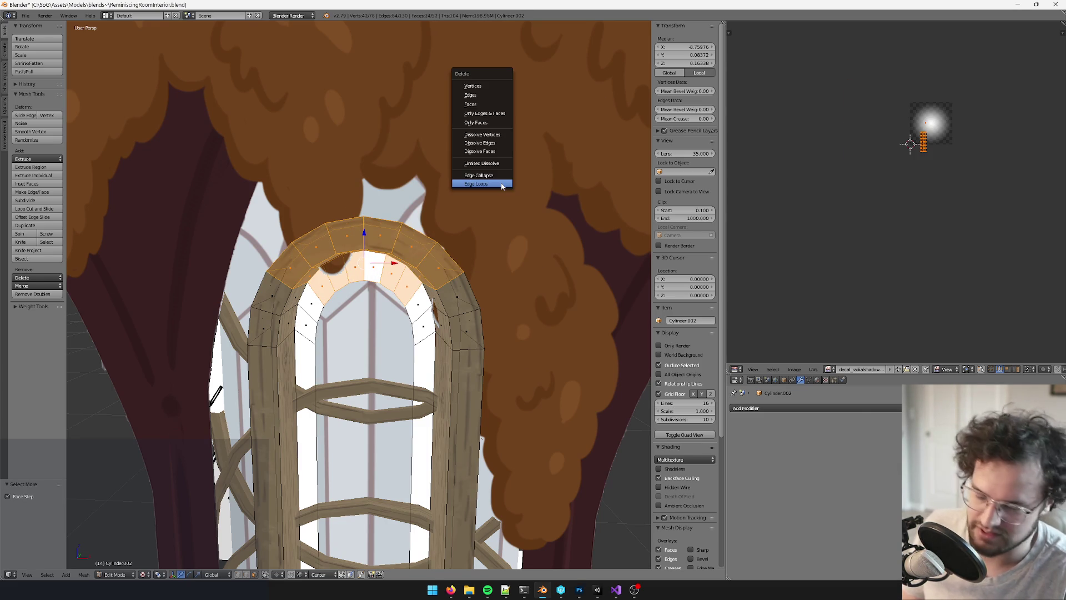
click(471, 103)
Add a loop cut across the frame base and rip the mesh apart there
middle_drag(470, 103, 470, 45)
key(ctrl+r)
click(399, 522)
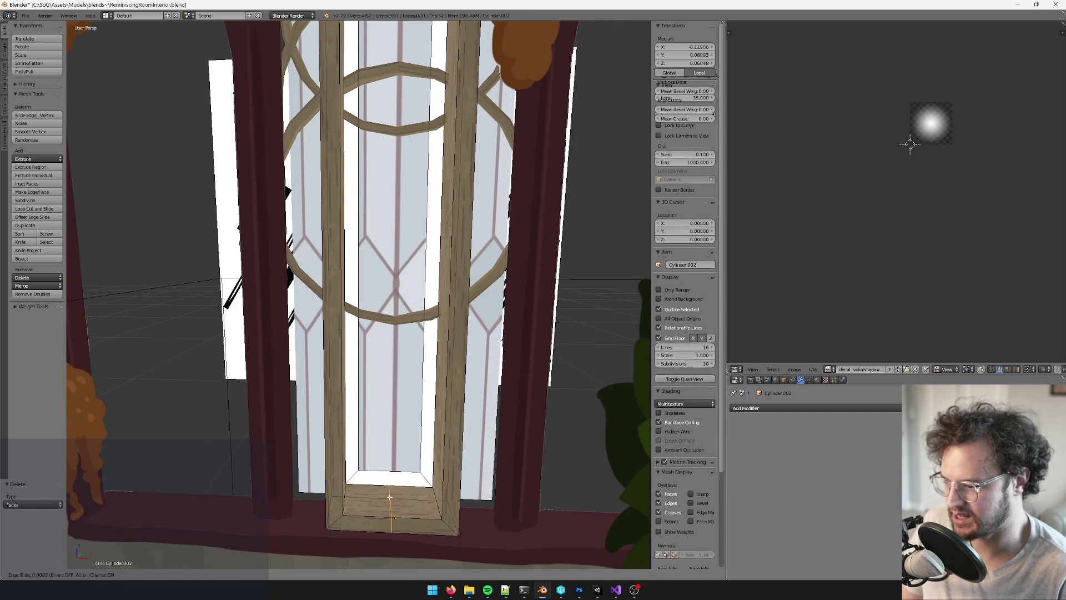
click(388, 469)
middle_drag(389, 469, 388, 435)
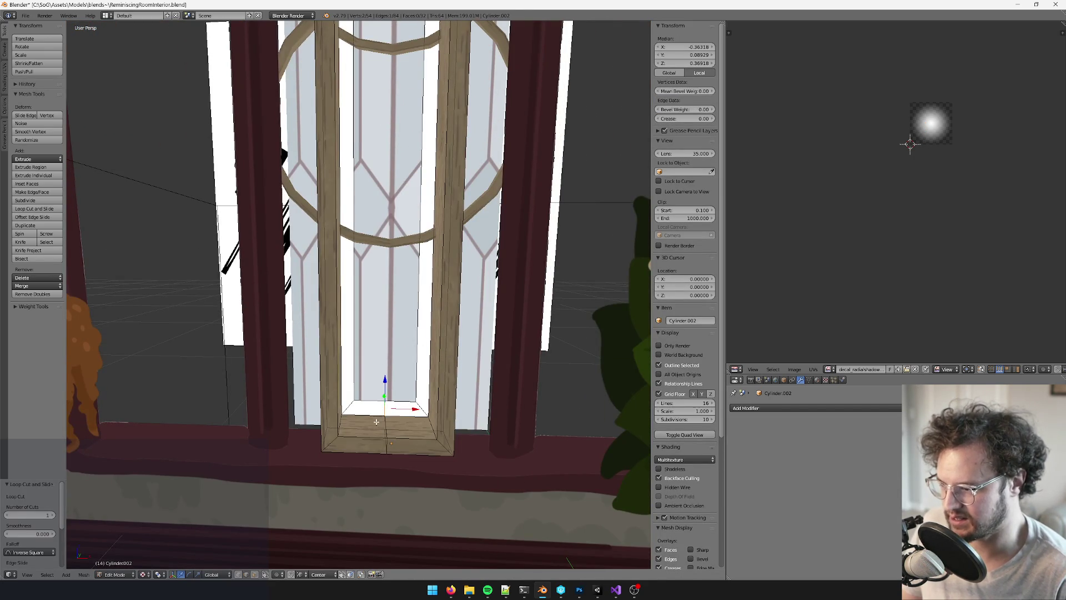
shift+right_click(384, 432)
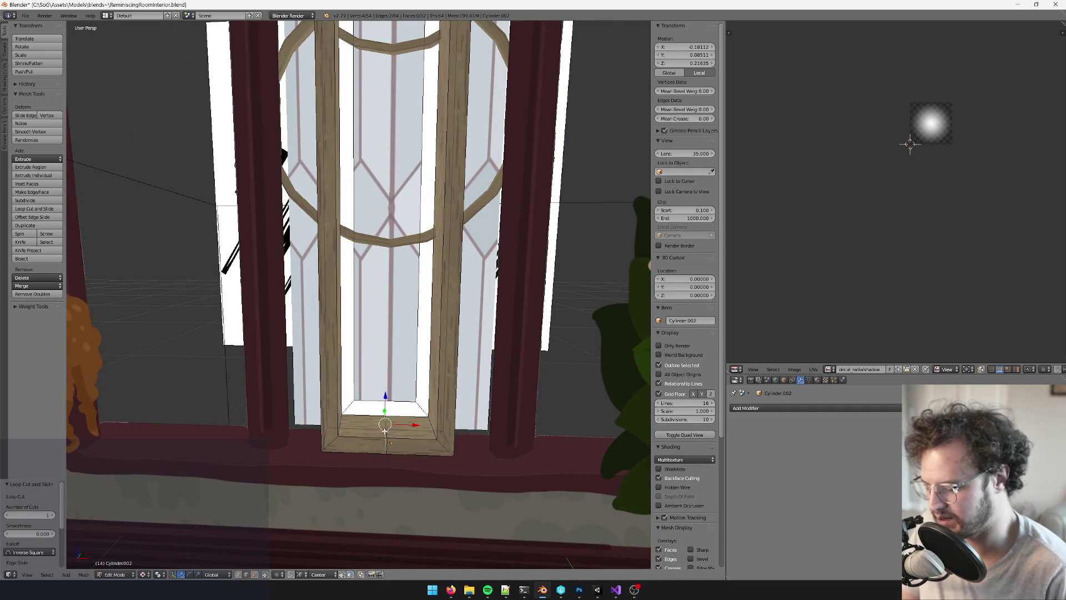
key(v)
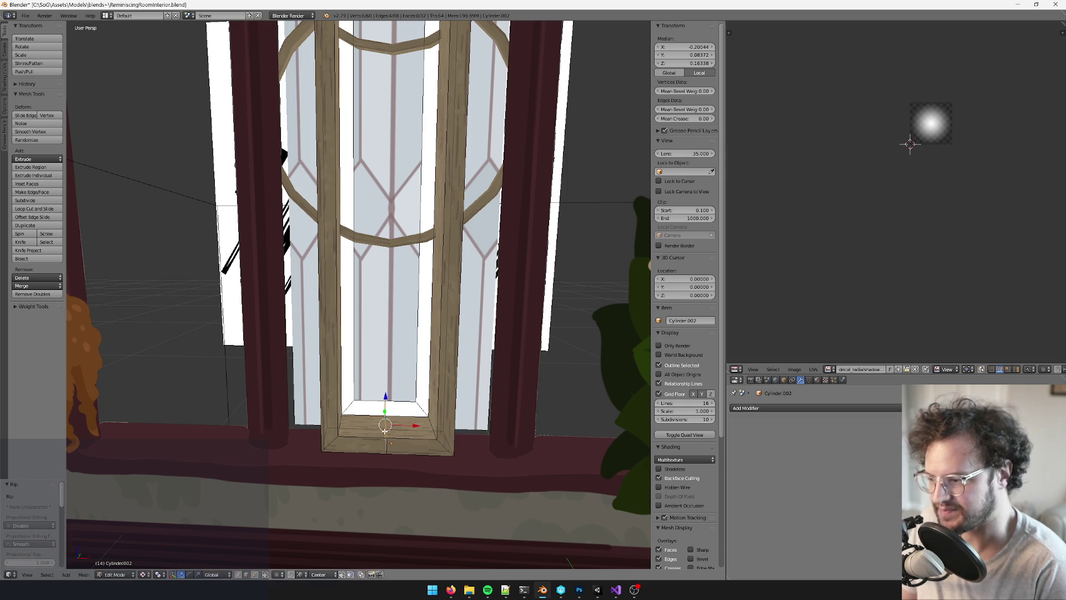
Select the whole left frame strip and move it sideways along X
key(a)
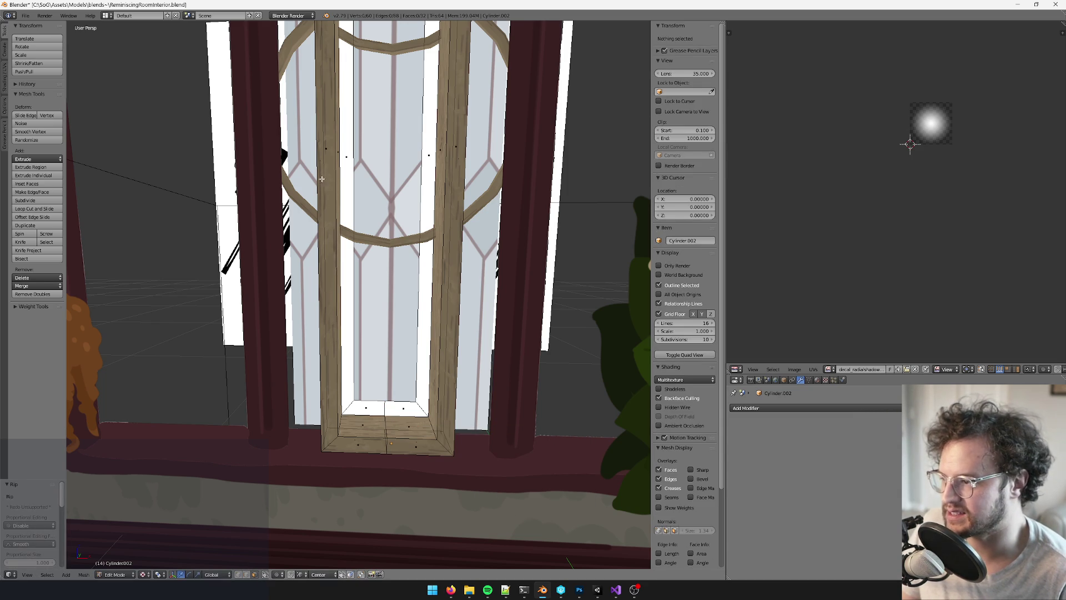
right_click(330, 143)
shift+click(348, 168)
scroll(348, 167, down, 3)
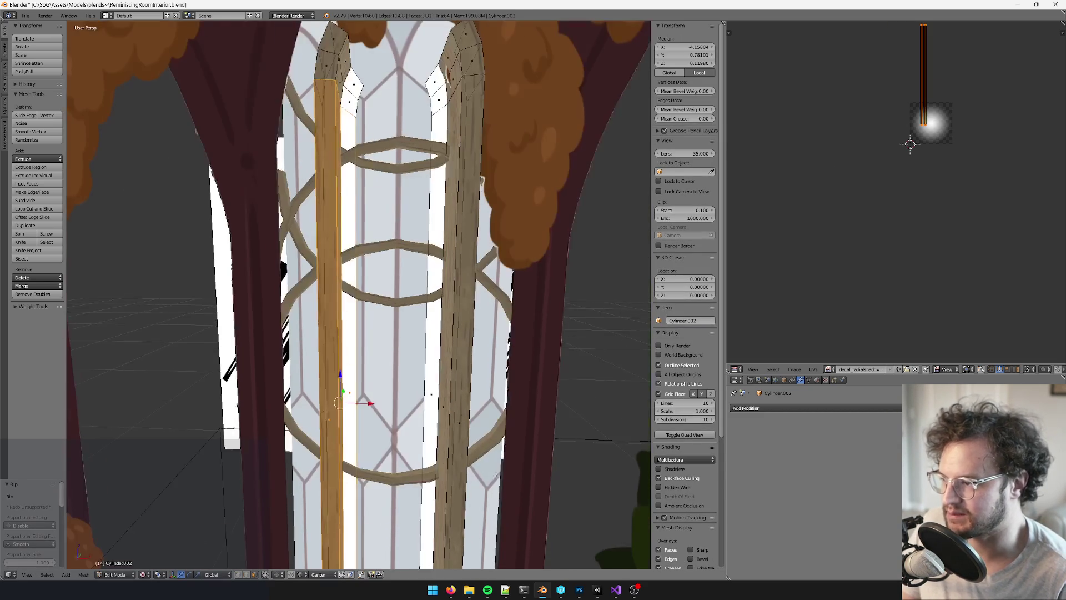
key(ctrl+l)
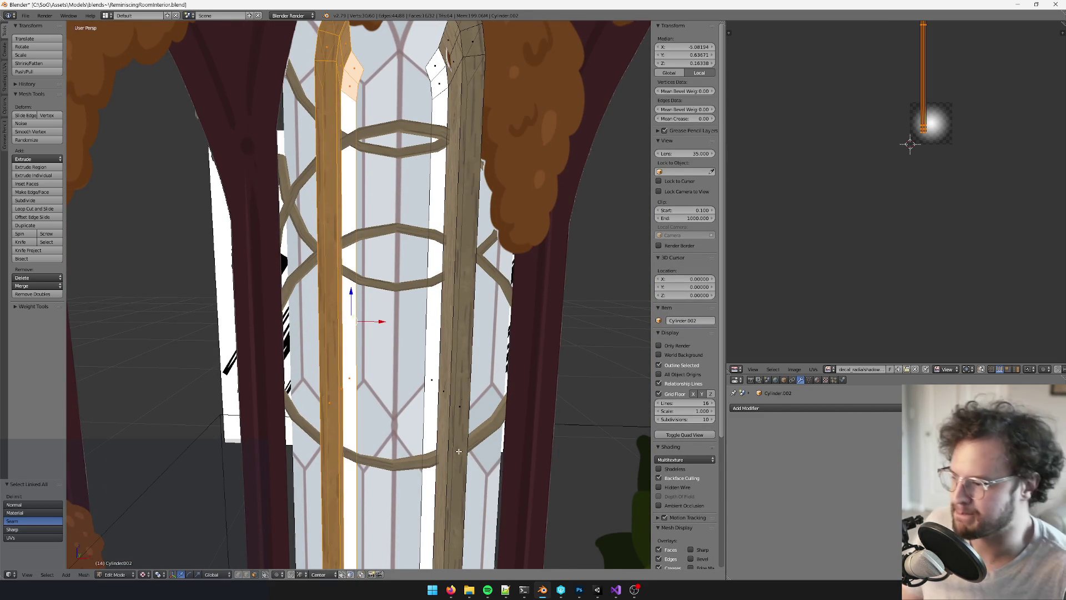
scroll(459, 299, down, 2)
scroll(458, 299, up, 2)
key(g)
key(x)
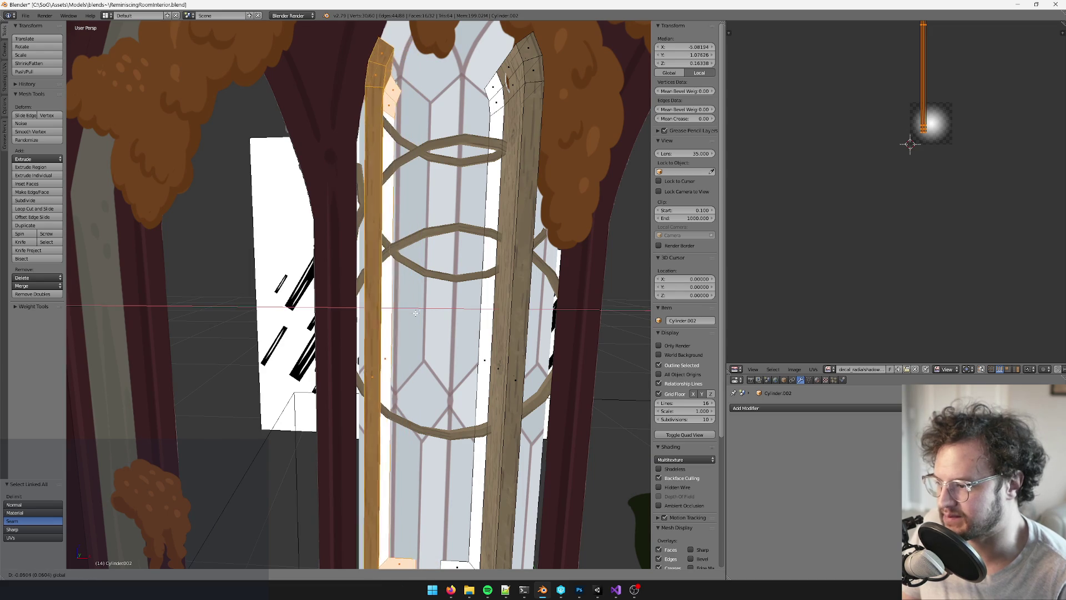
click(411, 316)
scroll(410, 315, down, 5)
Select the connected right frame strip and delete it, leaving only the left post
key(Tab)
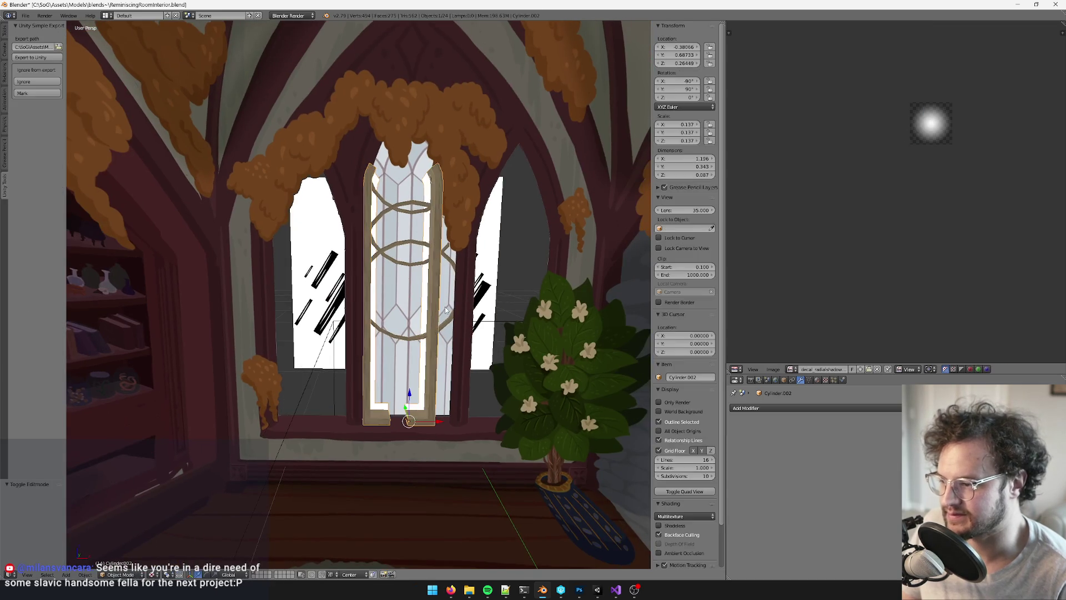
key(Tab)
right_click(410, 288)
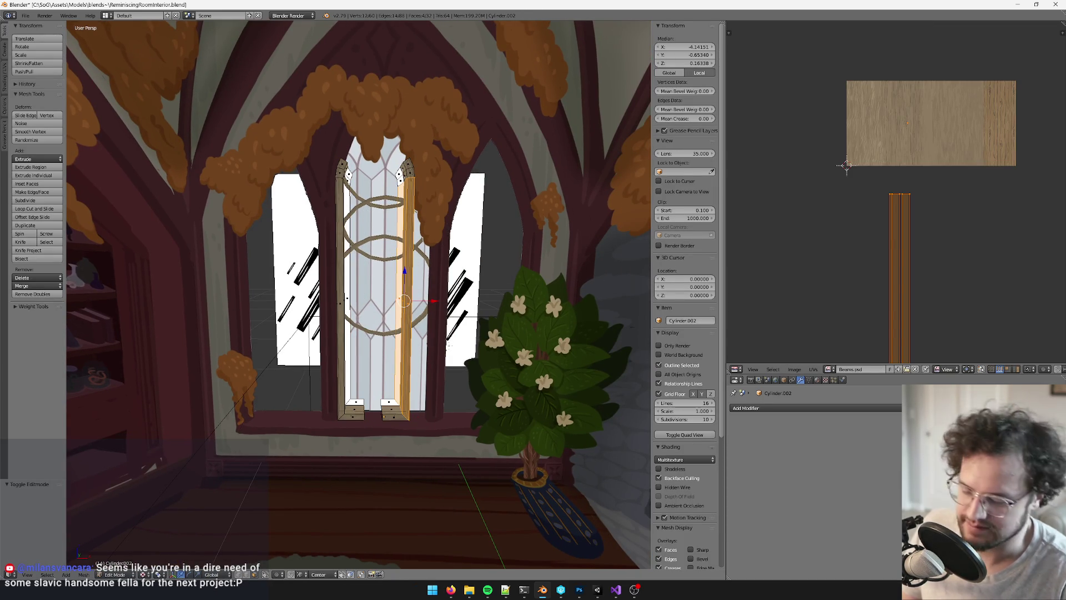
key(ctrl+l)
key(x)
click(431, 350)
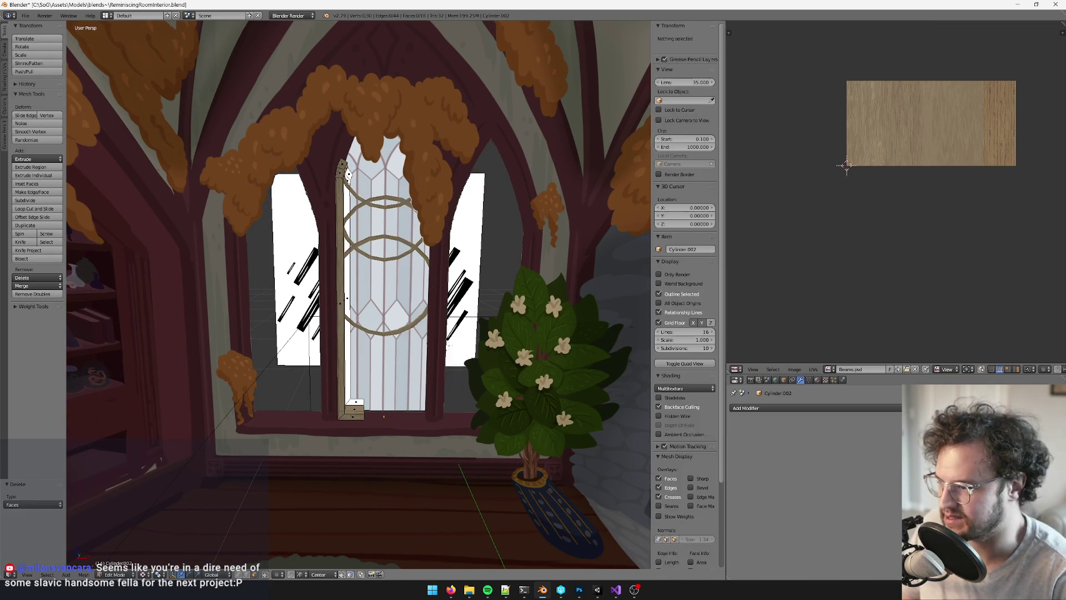
key(Tab)
scroll(393, 300, up, 4)
mouse_move(422, 309)
middle_down()
mouse_move(446, 275)
mouse_move(481, 300)
mouse_move(475, 276)
mouse_move(505, 334)
middle_up()
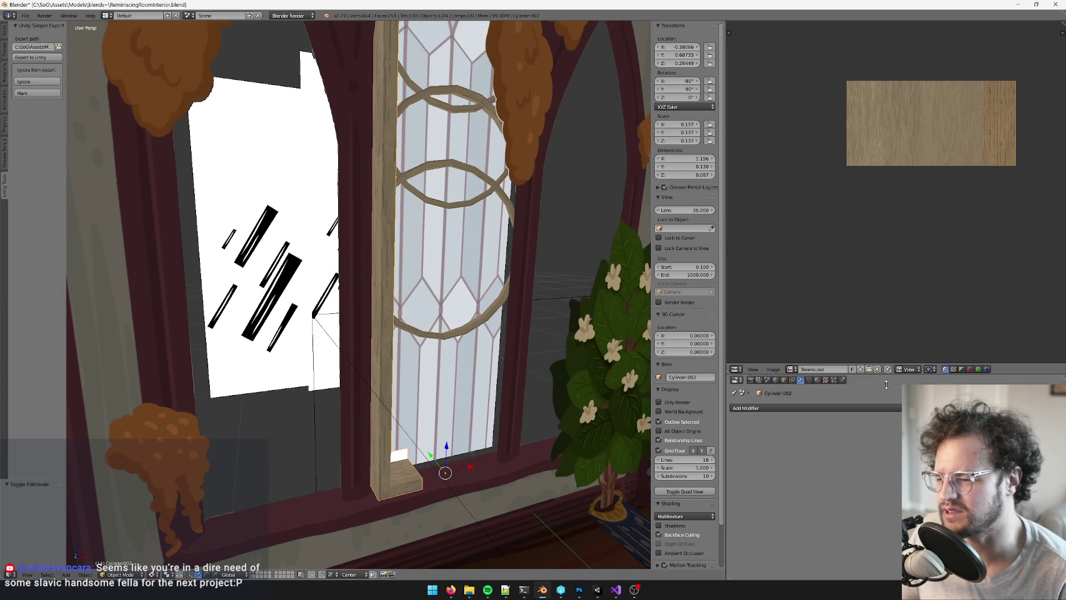
Check the frame's material and choose the WindowPaneLibrary.001 material slot
click(814, 381)
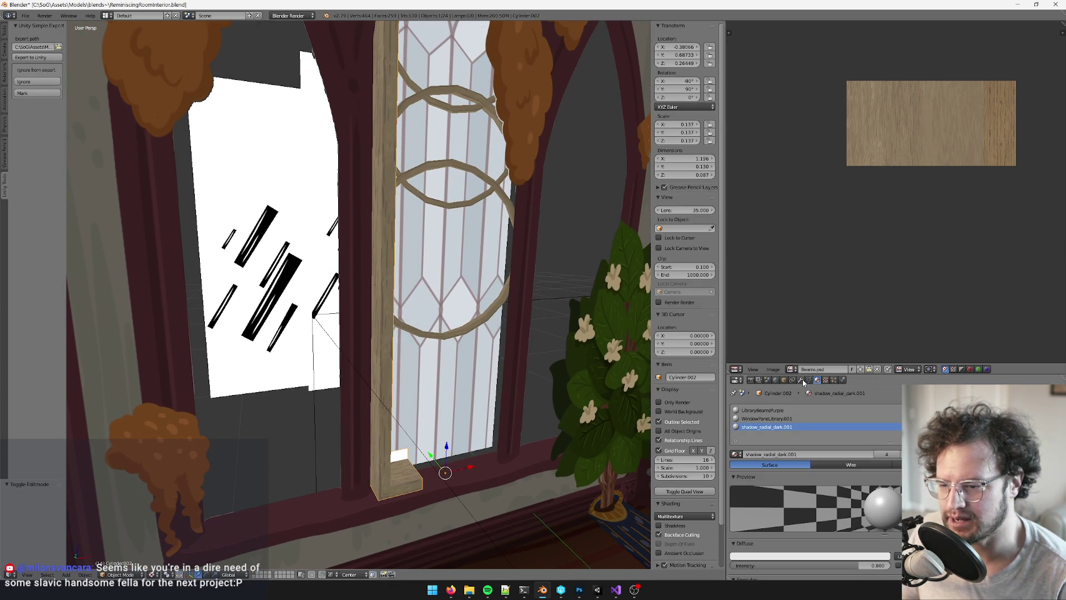
click(803, 381)
click(817, 380)
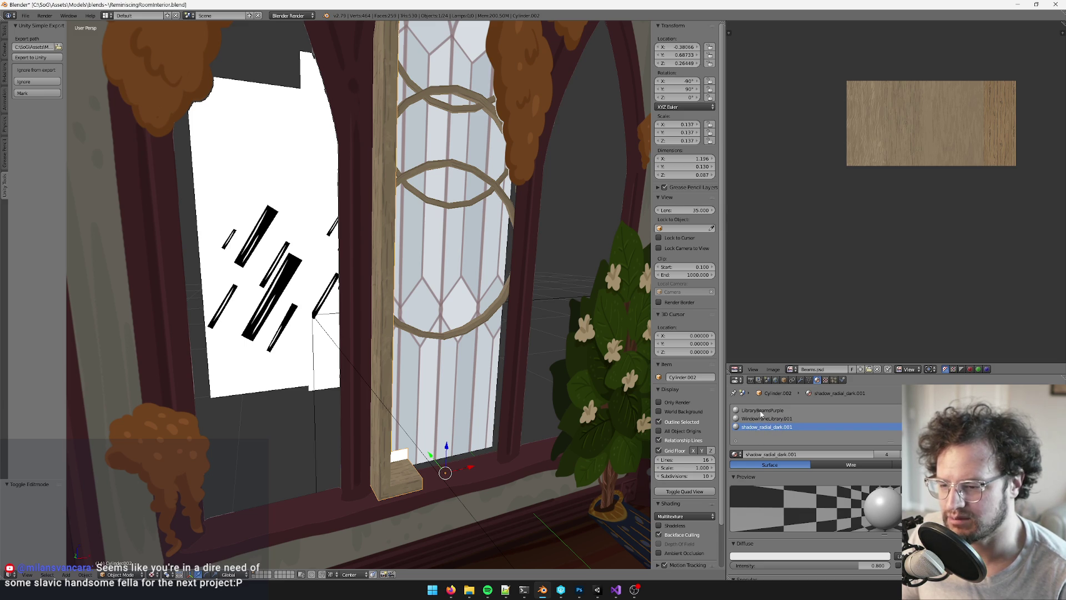
click(761, 411)
click(763, 418)
Add a Mirror modifier to the frame and switch its axis from X to Y
mouse_move(439, 389)
middle_down()
mouse_move(451, 305)
mouse_move(351, 360)
middle_up()
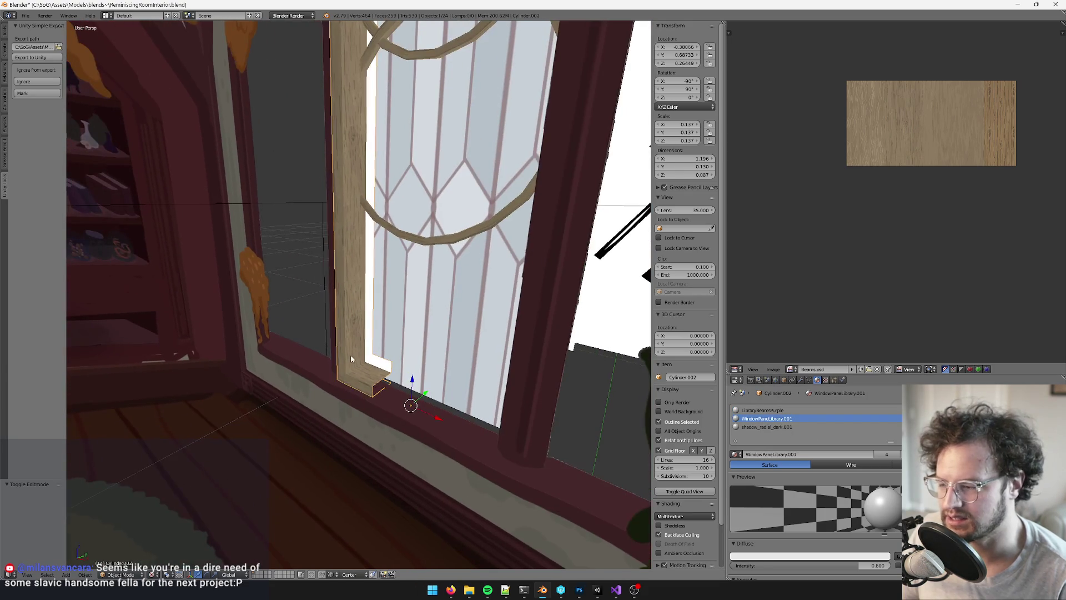
key(Tab)
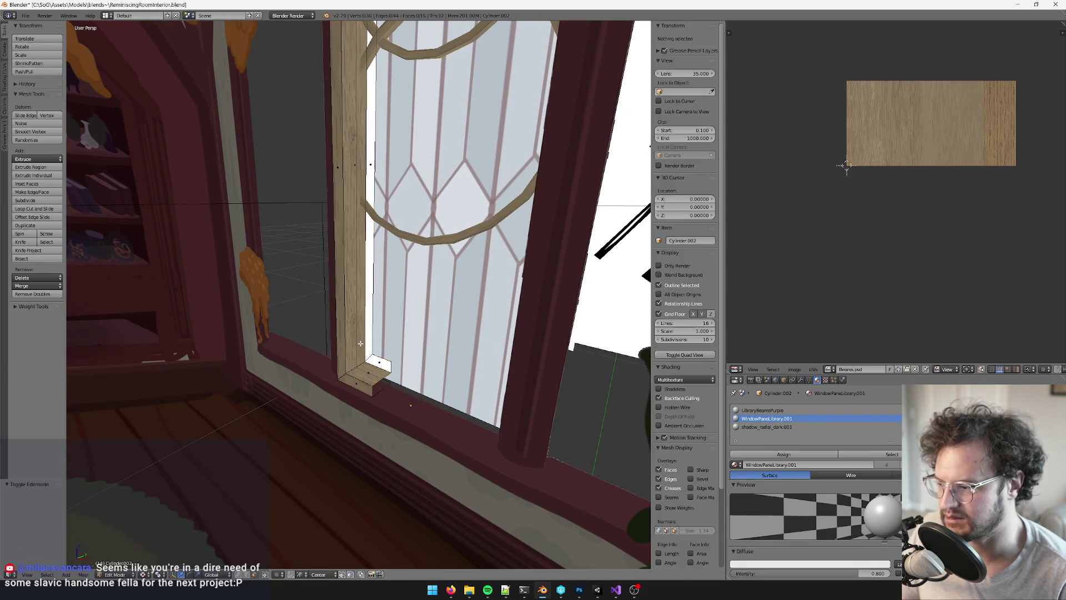
middle_drag(409, 405, 374, 382)
key(Tab)
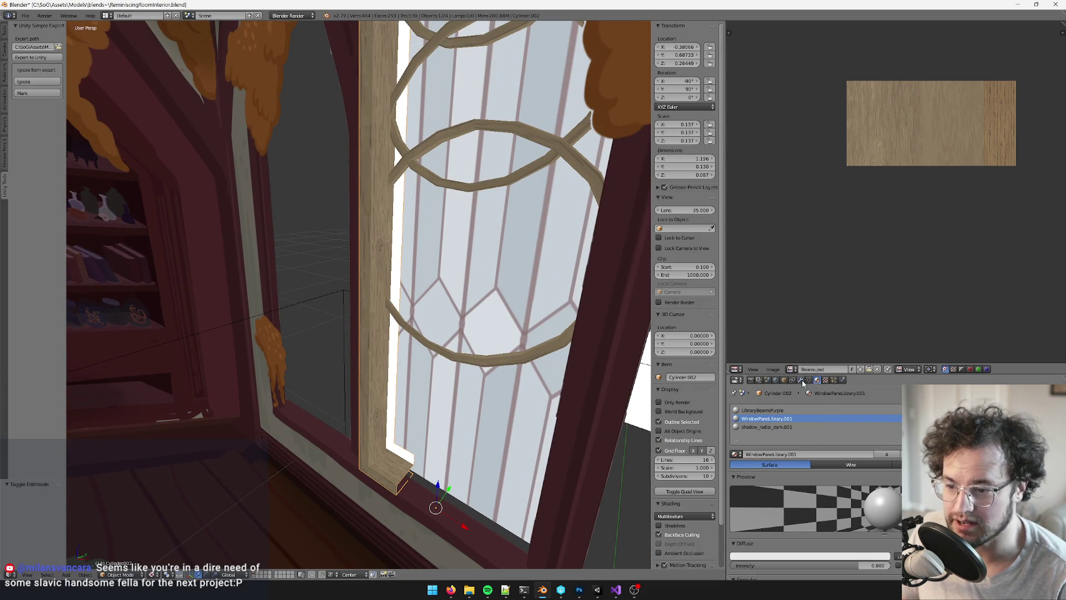
click(801, 379)
click(796, 408)
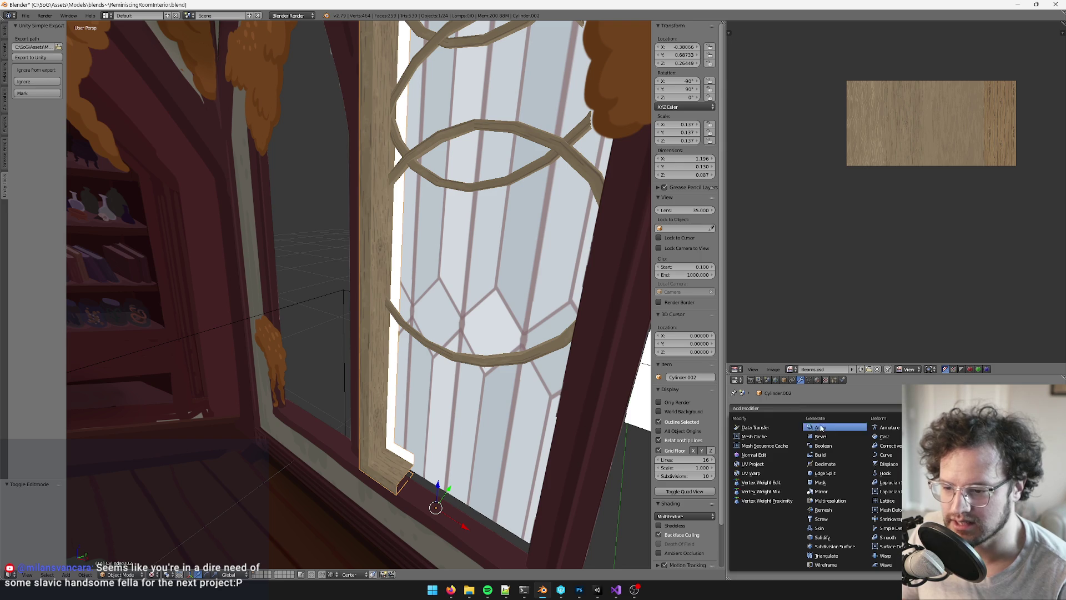
click(822, 491)
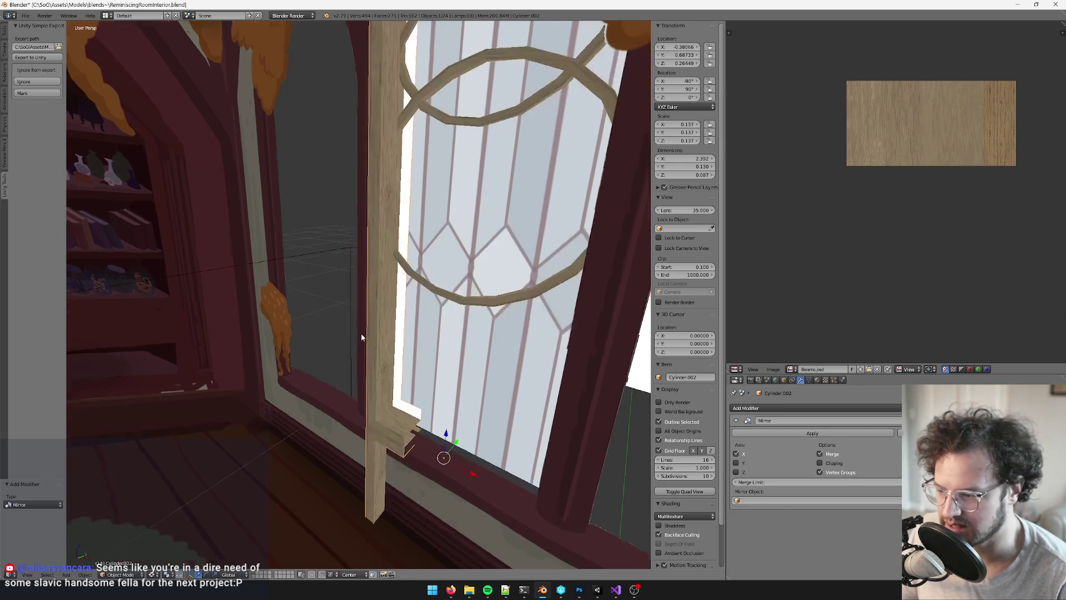
click(737, 454)
click(736, 463)
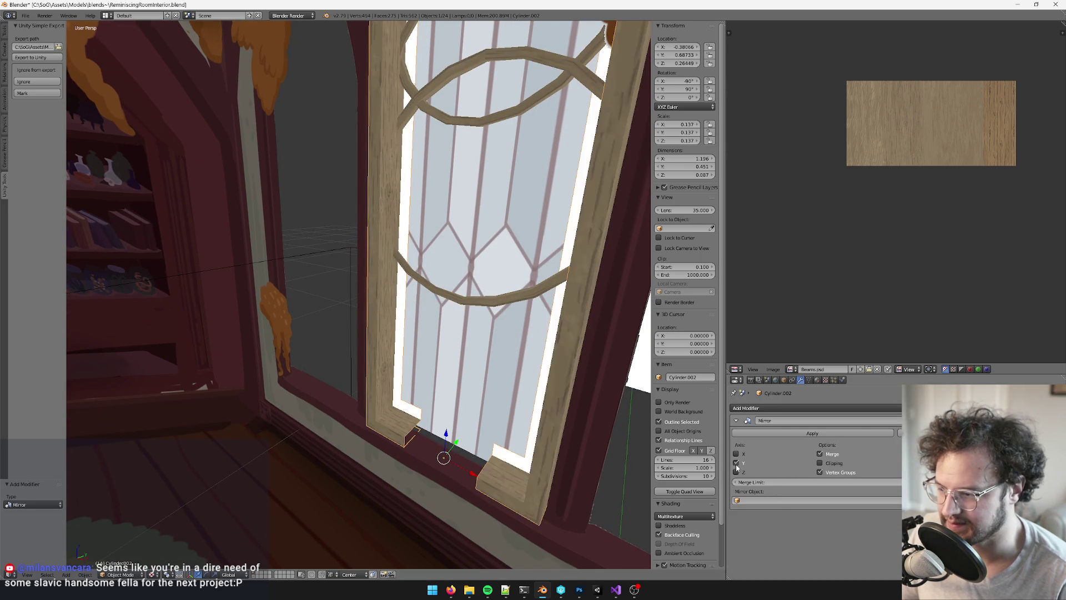
Orbit around the window to inspect the mirrored posts from several angles
key(Tab)
scroll(411, 261, down, 5)
middle_drag(406, 264, 414, 257)
scroll(414, 257, up, 5)
key(Tab)
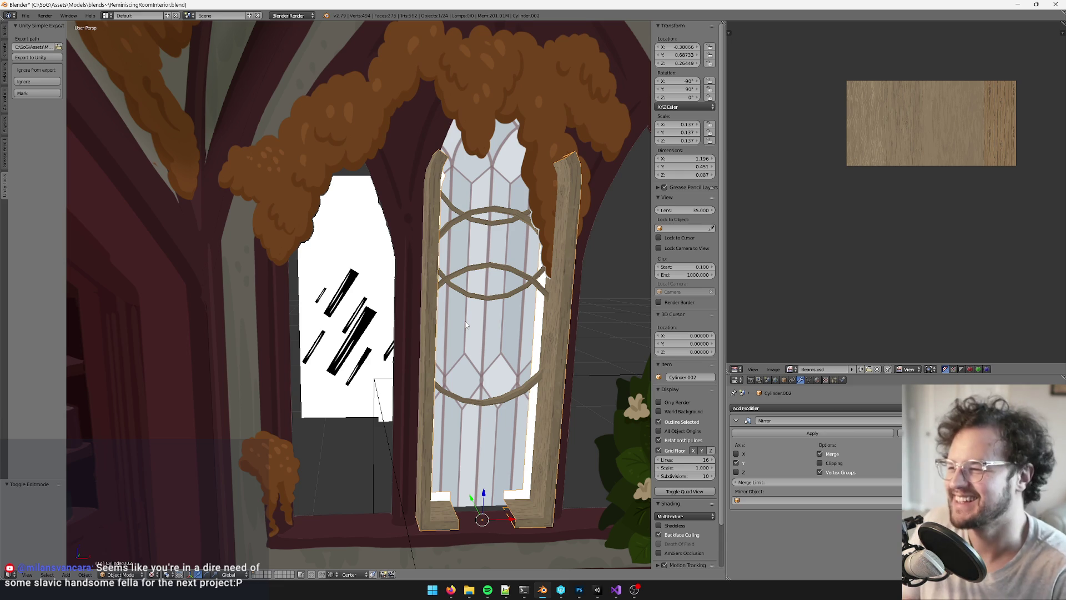
middle_drag(475, 390, 454, 356)
key(Tab)
mouse_move(431, 230)
middle_down()
mouse_move(460, 250)
mouse_move(451, 248)
middle_up()
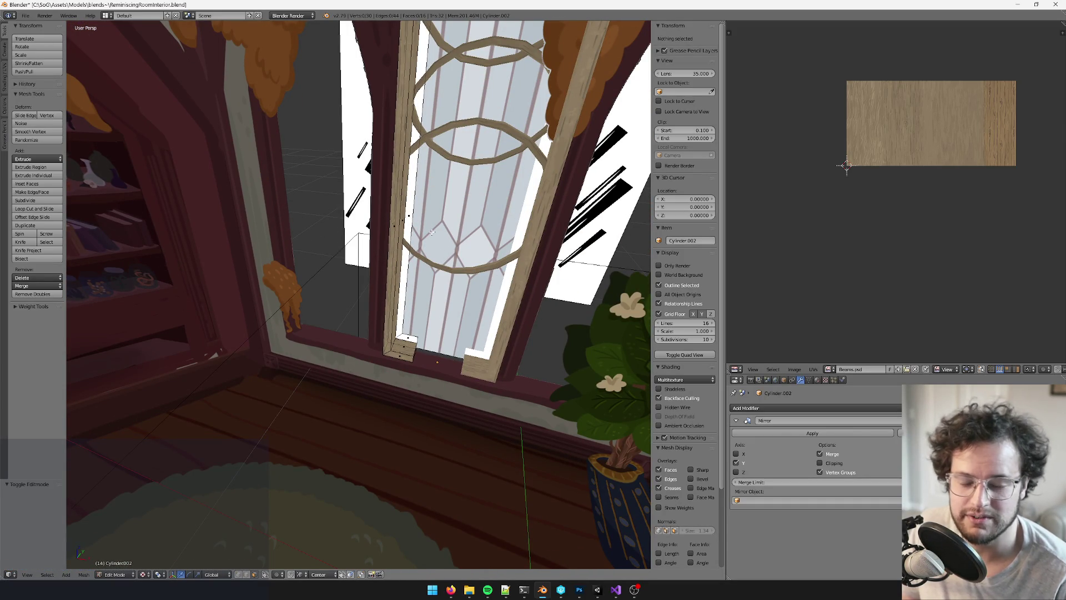
middle_drag(432, 225, 412, 299)
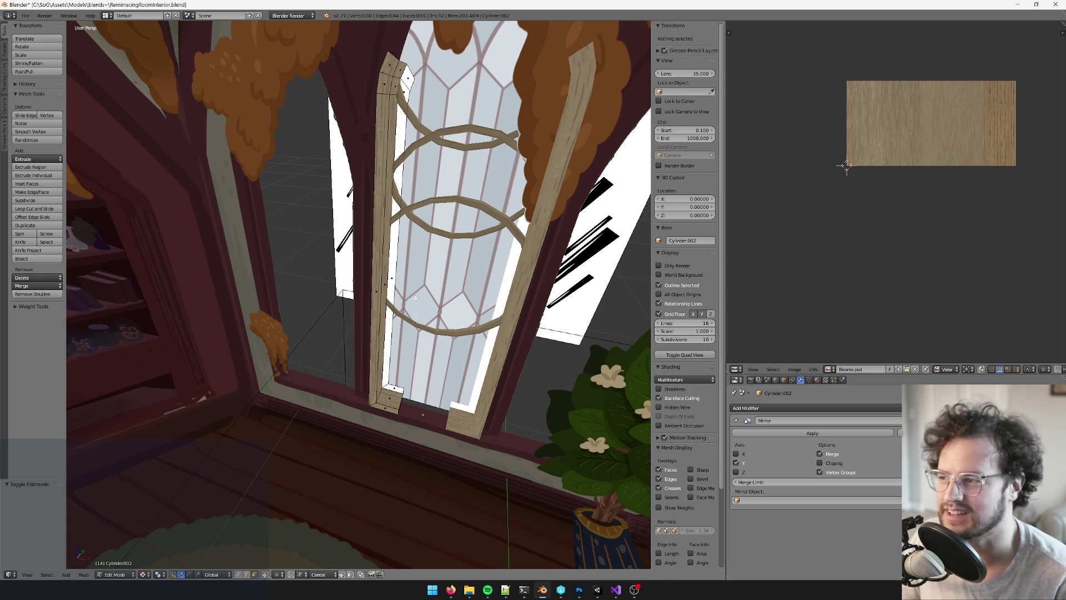
Select the whole connected left wooden post, using L for linked geometry
mouse_move(416, 298)
middle_down()
mouse_move(399, 315)
mouse_move(402, 385)
middle_up()
right_click(400, 257)
shift+right_click(395, 334)
mouse_move(362, 328)
middle_down()
mouse_move(361, 265)
mouse_move(419, 178)
middle_up()
shift+right_click(400, 157)
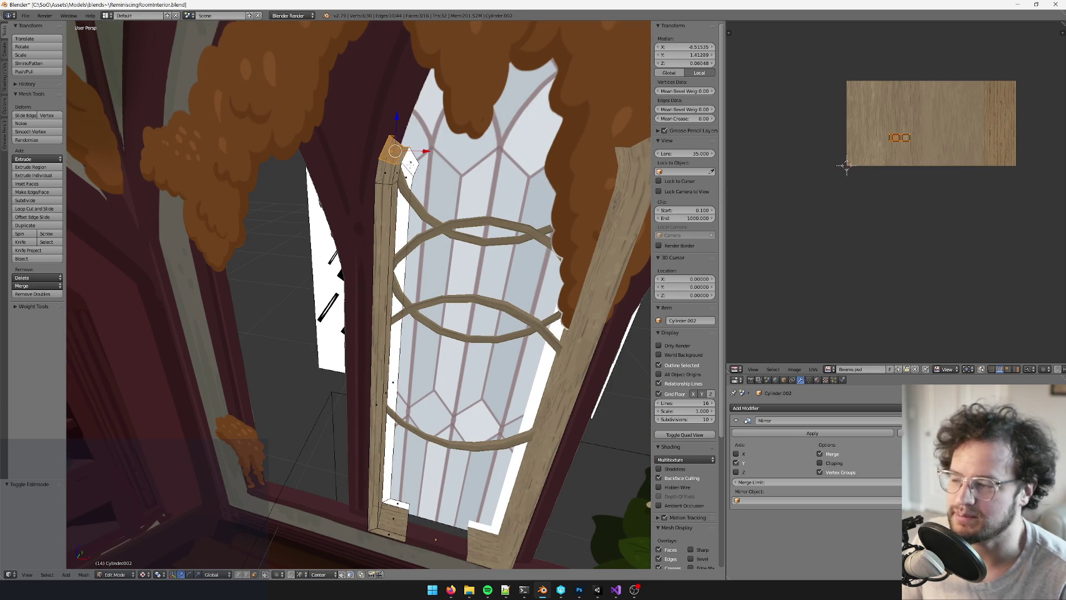
shift+right_click(409, 164)
shift+right_click(409, 164)
shift+right_click(409, 164)
key(l)
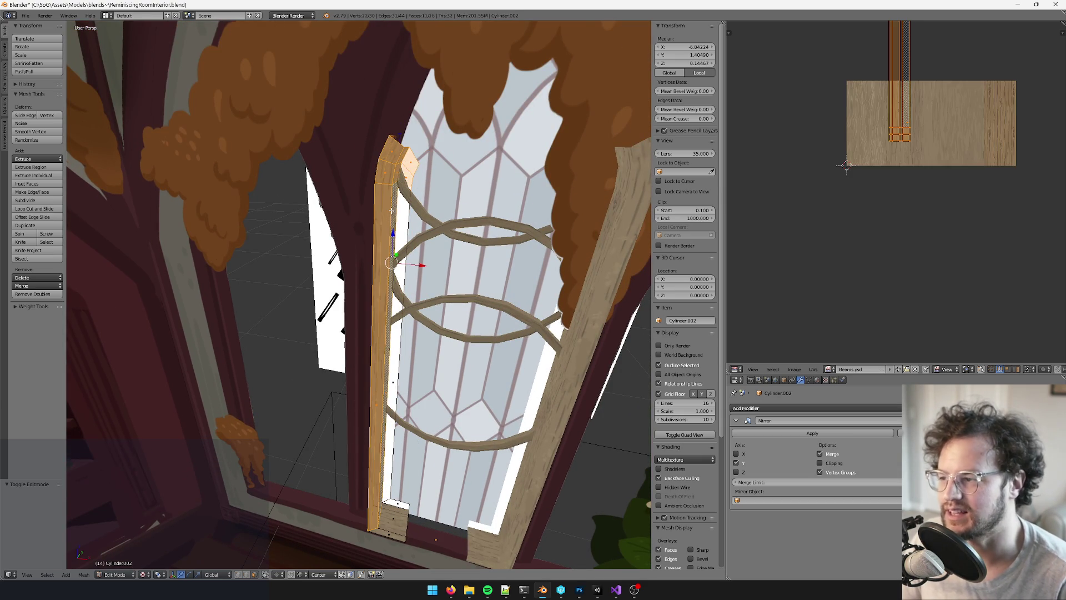
shift+right_click(399, 364)
Shift the left post sideways along the X axis
mouse_move(399, 364)
middle_down()
mouse_move(455, 160)
mouse_move(417, 317)
middle_up()
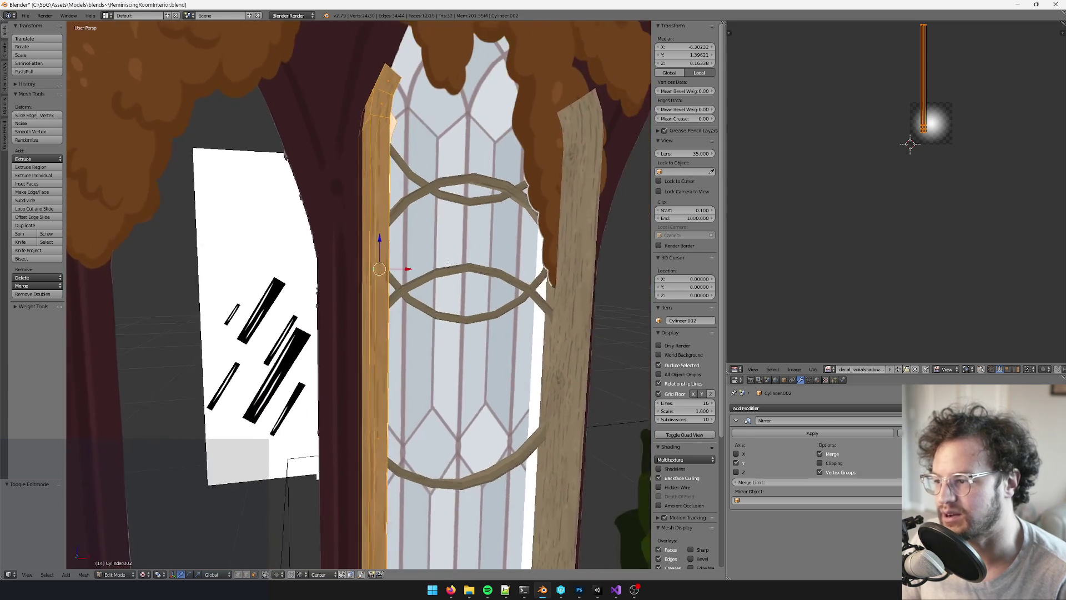
scroll(416, 317, up, 3)
scroll(416, 316, up, 2)
key(g)
key(x)
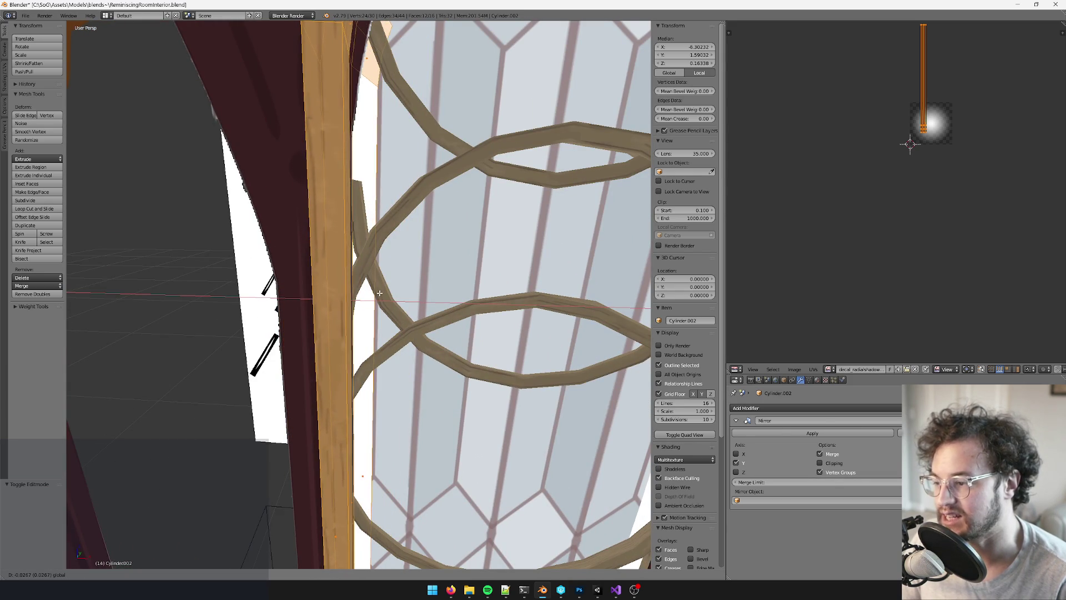
click(388, 311)
scroll(428, 348, down, 7)
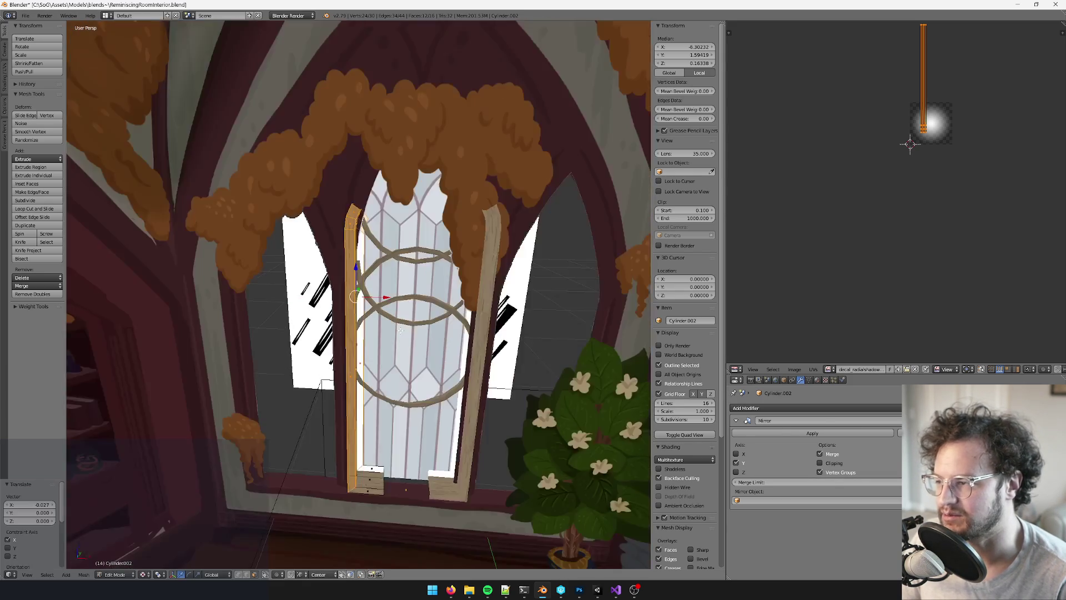
scroll(429, 348, up, 2)
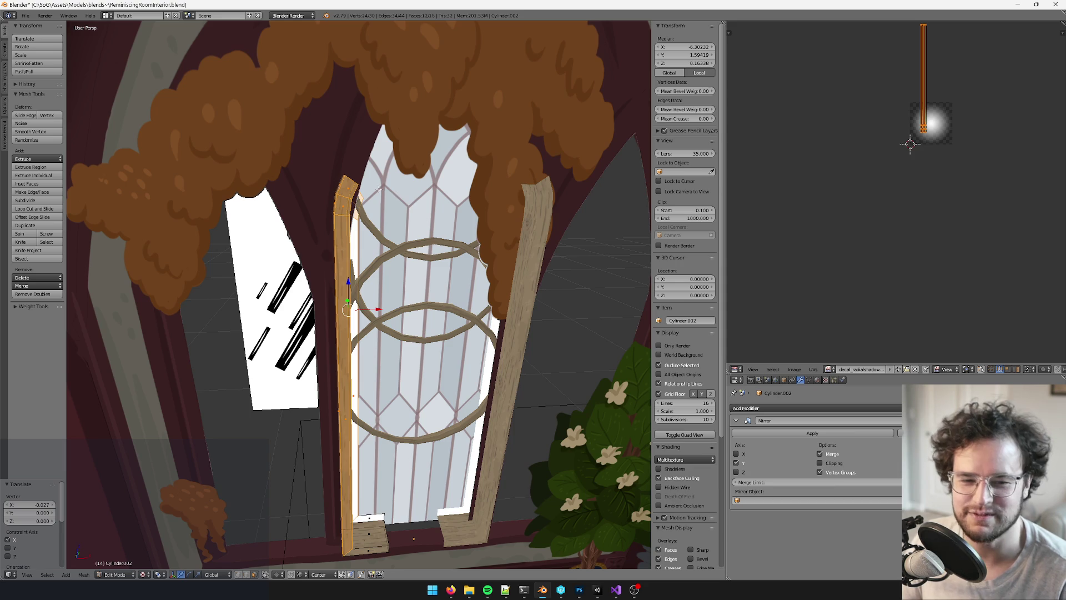
Select the post's top faces and lower them along Z
middle_drag(380, 190, 384, 194)
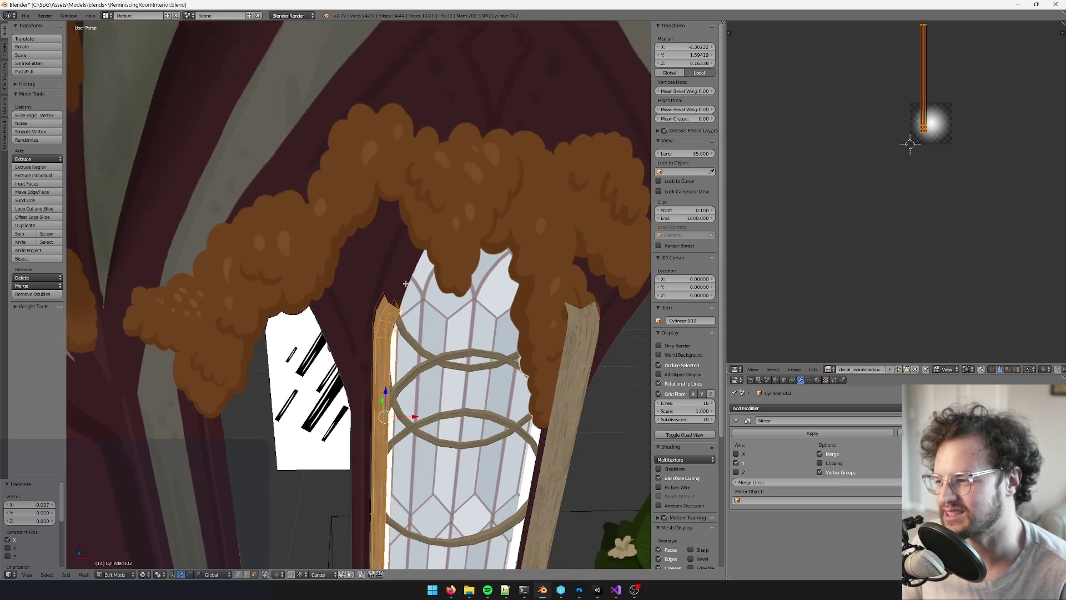
scroll(416, 223, up, 6)
middle_drag(445, 227, 399, 268)
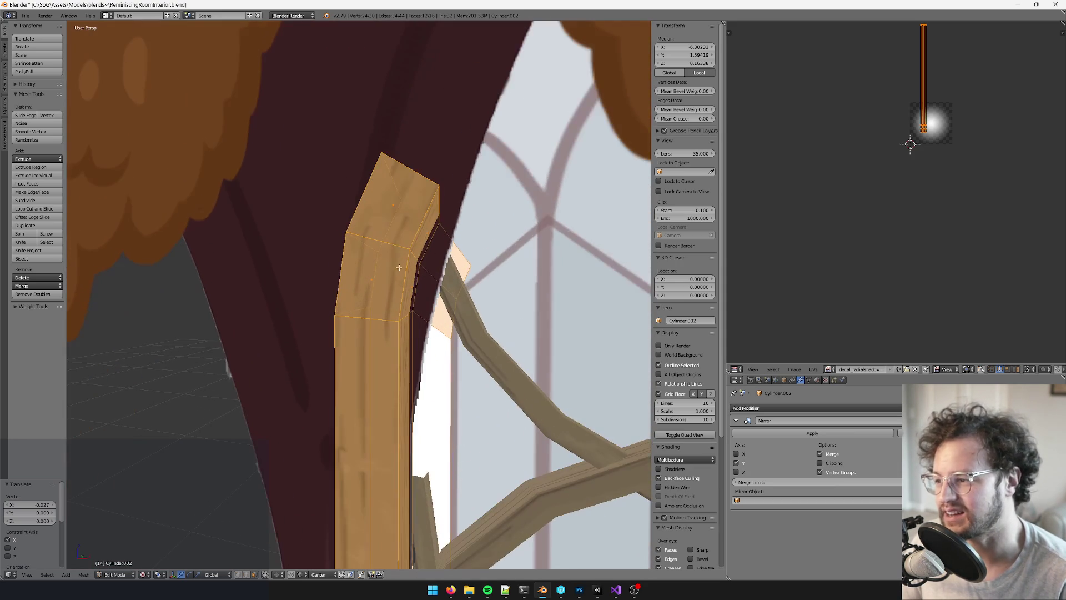
right_click(405, 196)
shift+right_click(397, 226)
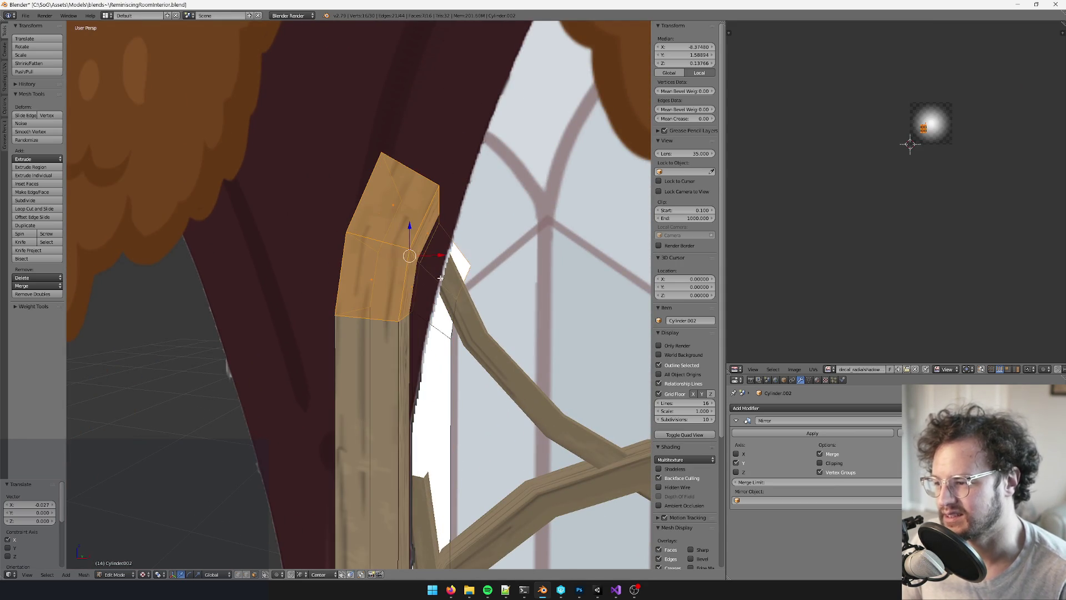
scroll(447, 321, down, 2)
middle_drag(447, 321, 440, 295)
mouse_move(511, 271)
middle_down()
mouse_move(398, 214)
mouse_move(409, 178)
middle_up()
key(g)
key(z)
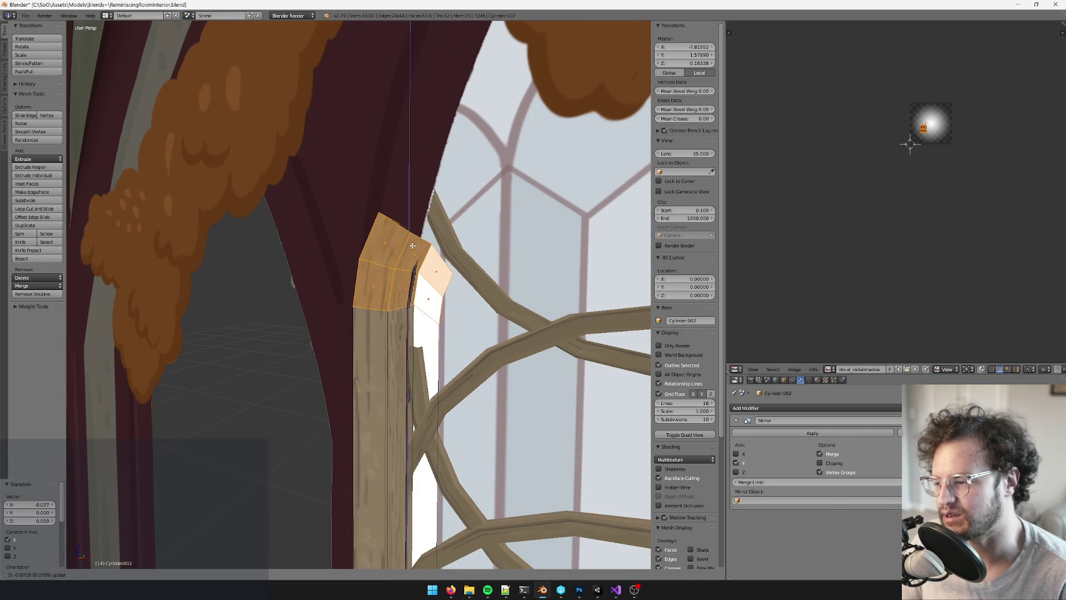
click(414, 253)
mouse_move(414, 253)
middle_down()
mouse_move(457, 264)
mouse_move(485, 290)
middle_up()
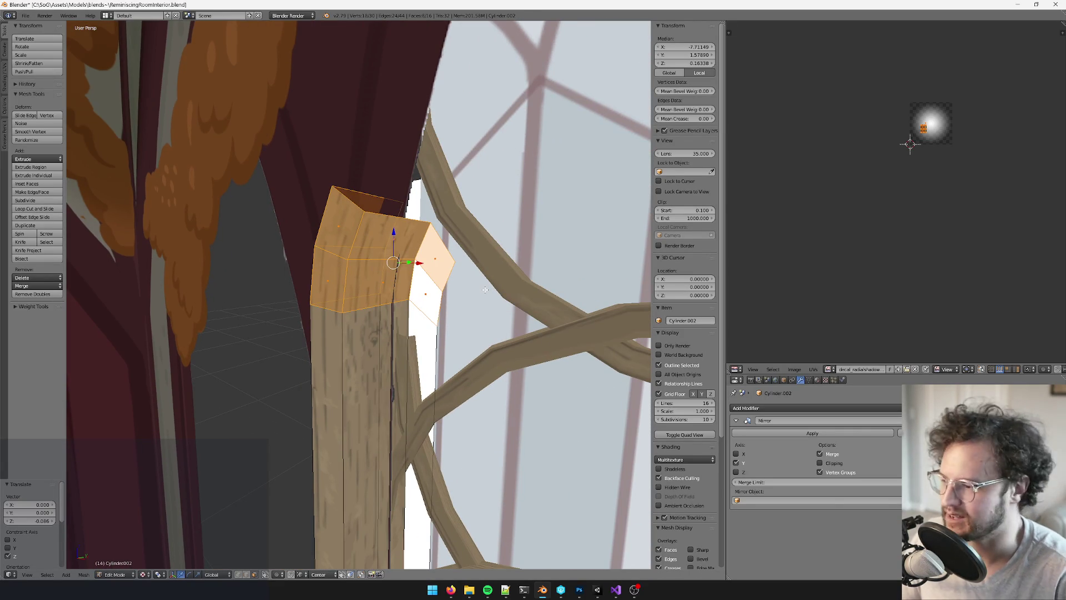
Delete the faces capping the top of the post
key(x)
click(486, 292)
scroll(486, 293, down, 8)
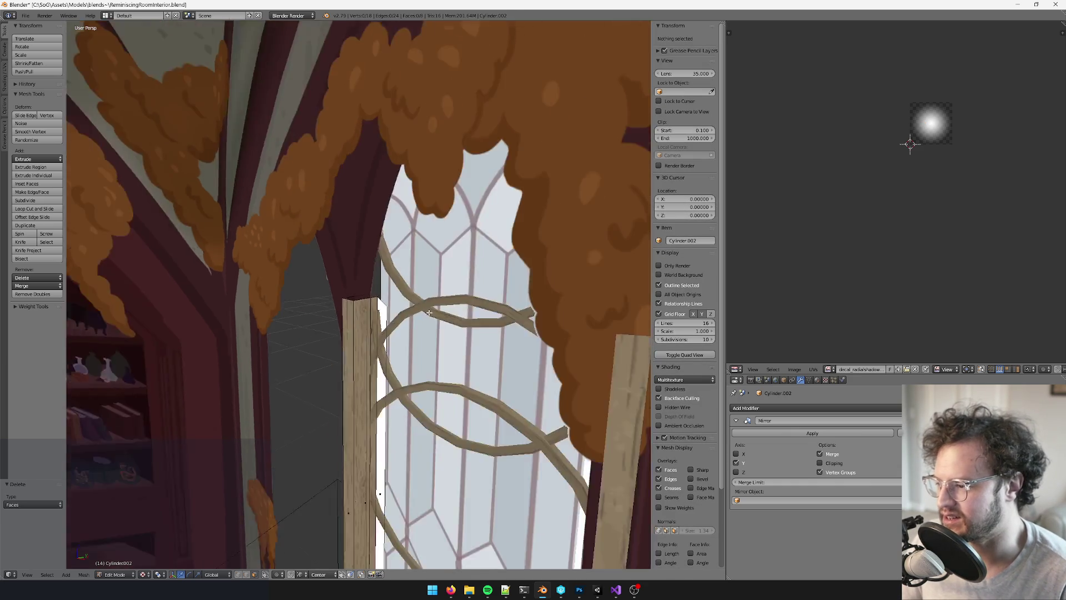
scroll(414, 308, up, 5)
scroll(414, 308, down, 5)
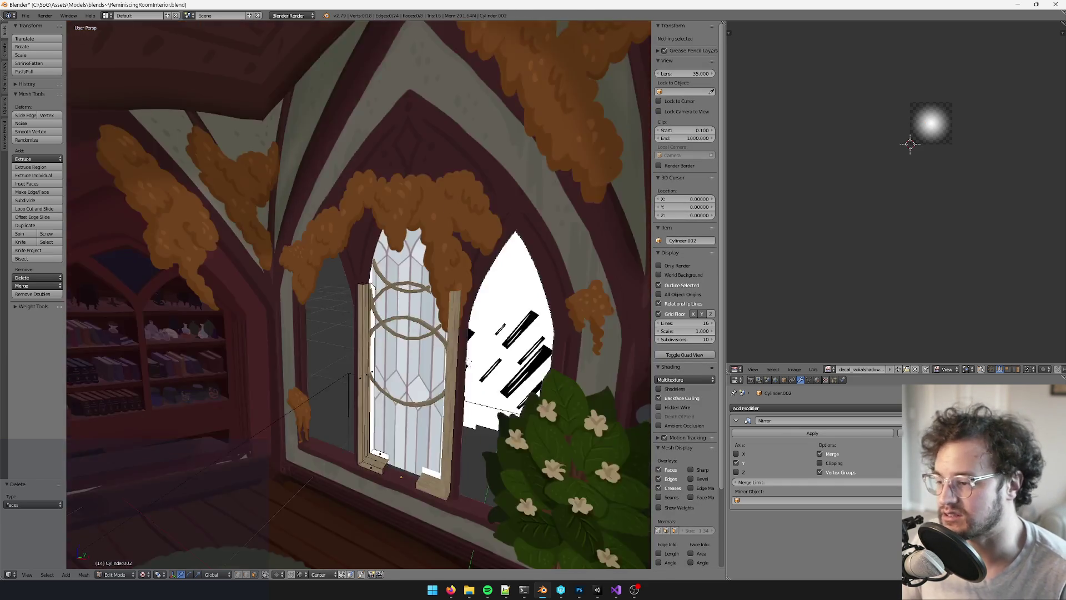
scroll(414, 308, up, 8)
Box-select the inner edge of the left sill block
key(Tab)
key(Tab)
scroll(414, 307, down, 3)
scroll(321, 503, up, 6)
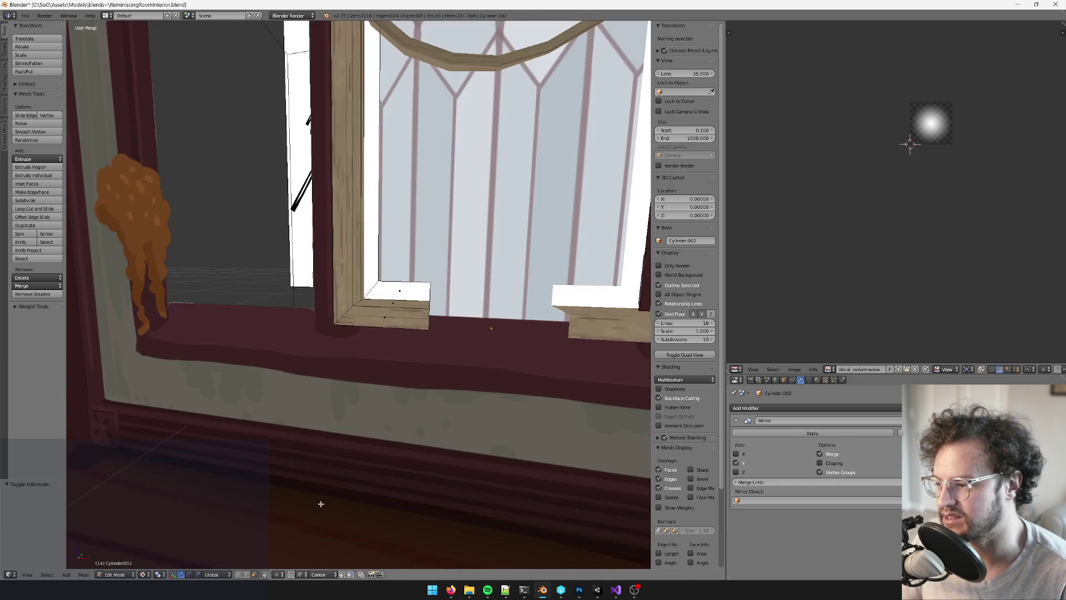
key(b)
drag(470, 315, 428, 360)
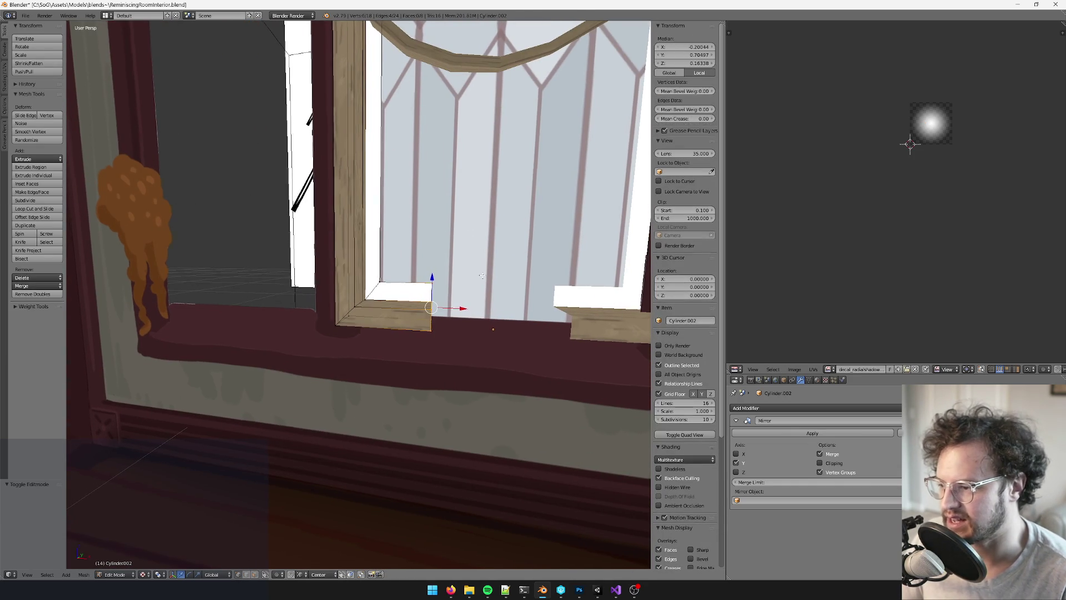
Straighten the selected sill edge by scaling it to 0 along X
key(s)
key(x)
key(0)
key(Return)
middle_drag(454, 309, 417, 312)
Slide the sill edge until the gap between the bottom sill pieces is closed
key(g)
key(y)
click(447, 317)
scroll(455, 330, up, 5)
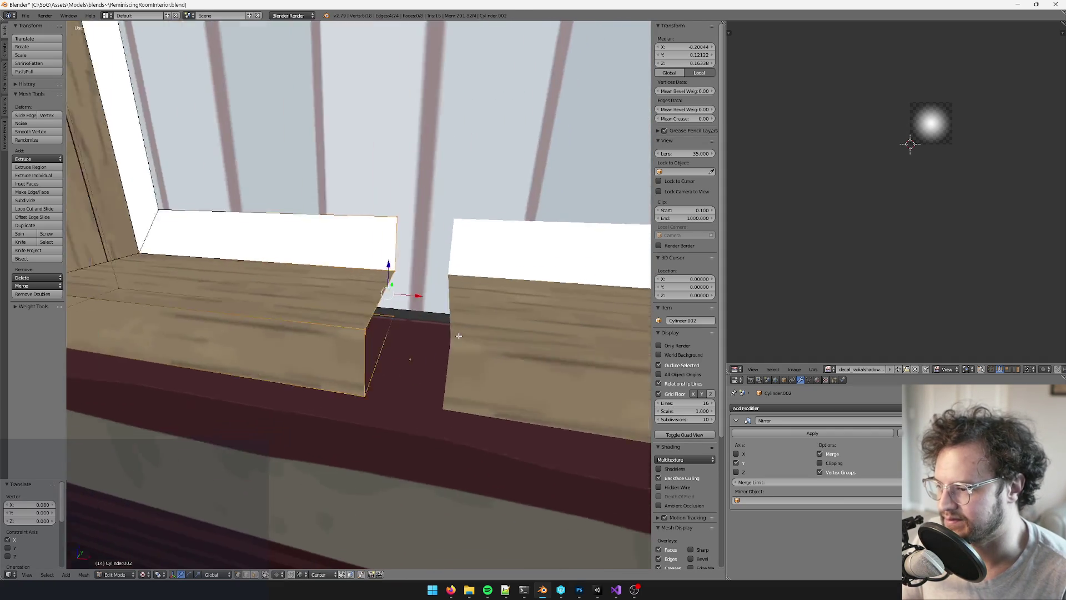
mouse_move(458, 335)
middle_down()
mouse_move(468, 364)
mouse_move(420, 283)
middle_up()
key(g)
key(y)
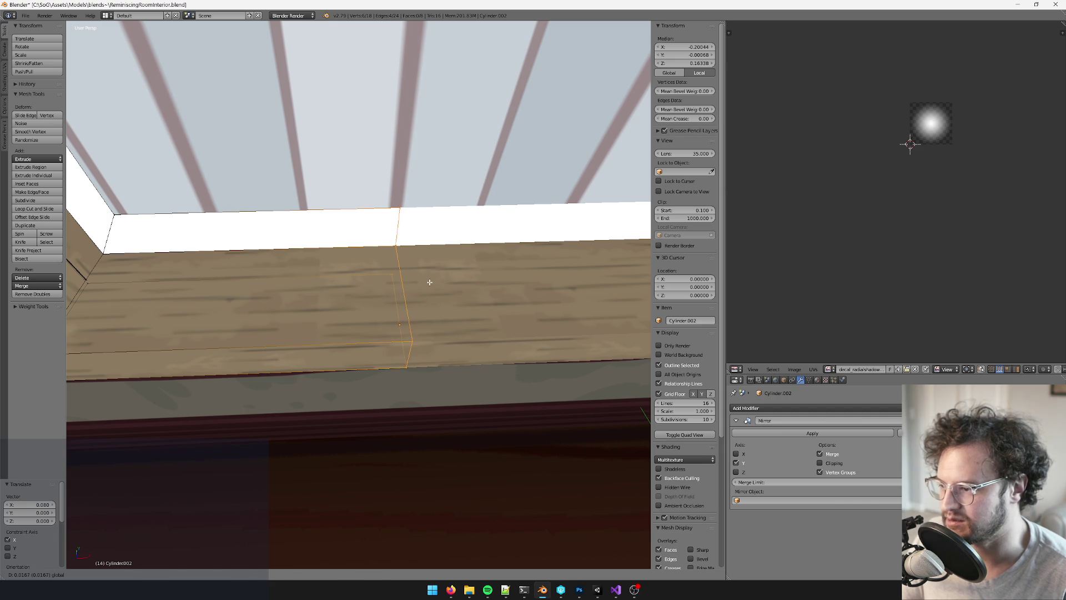
click(429, 282)
scroll(429, 282, down, 5)
middle_drag(429, 282, 418, 221)
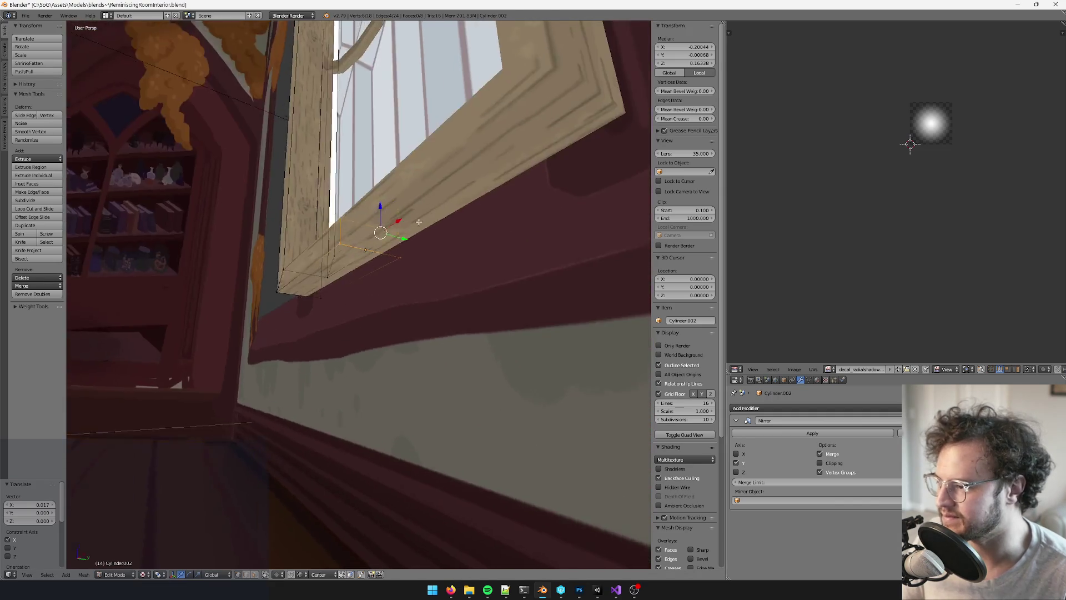
scroll(419, 222, down, 8)
Frame the window object and select the vertices at the left post's top
key(Tab)
key(KP_Decimal)
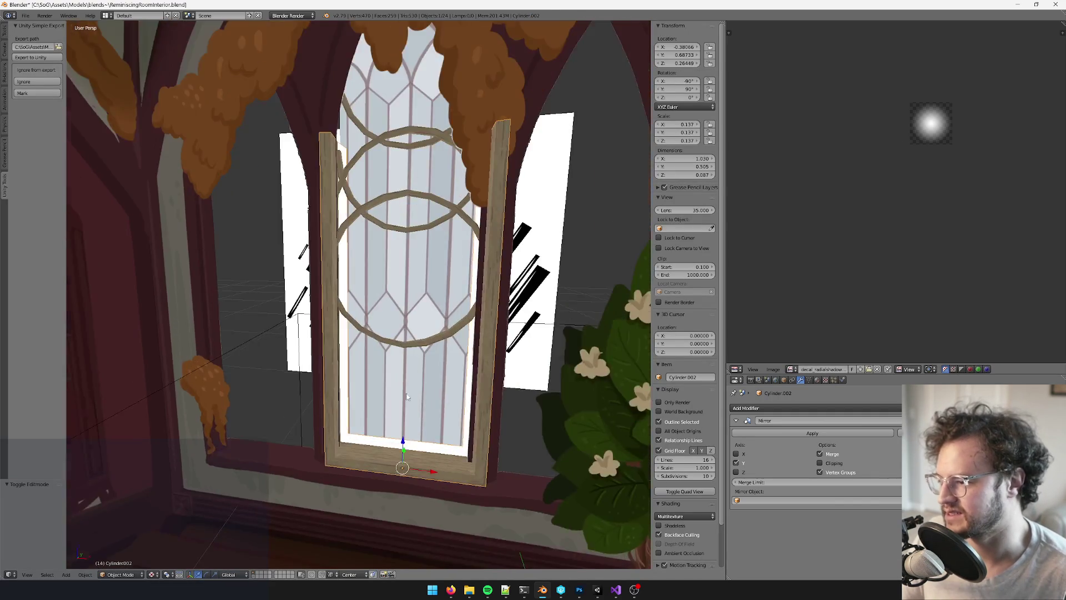
scroll(407, 397, up, 8)
key(Tab)
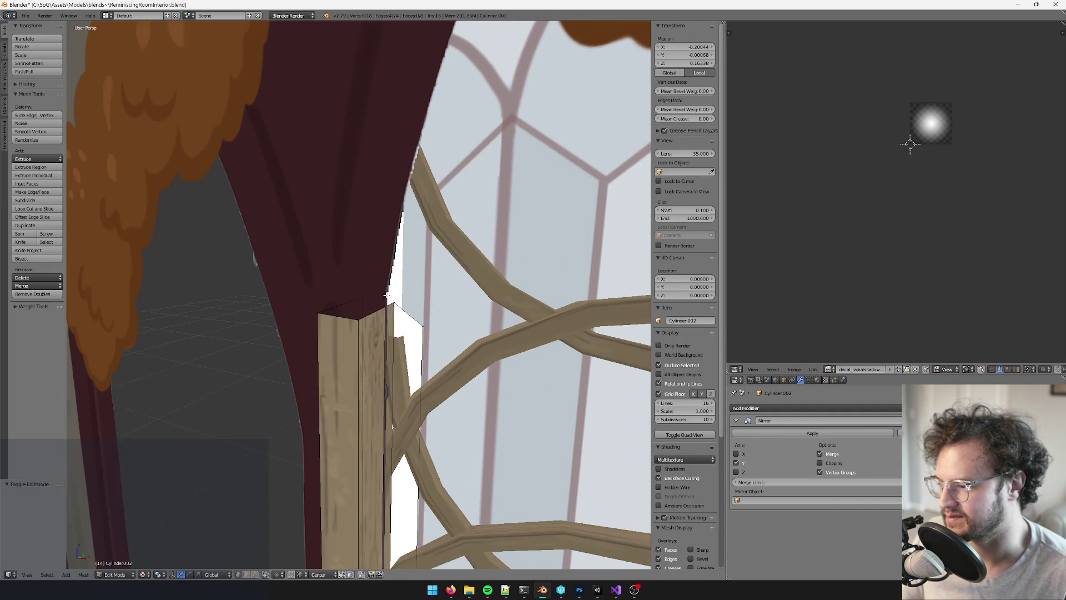
right_click(392, 303)
shift+right_click(345, 300)
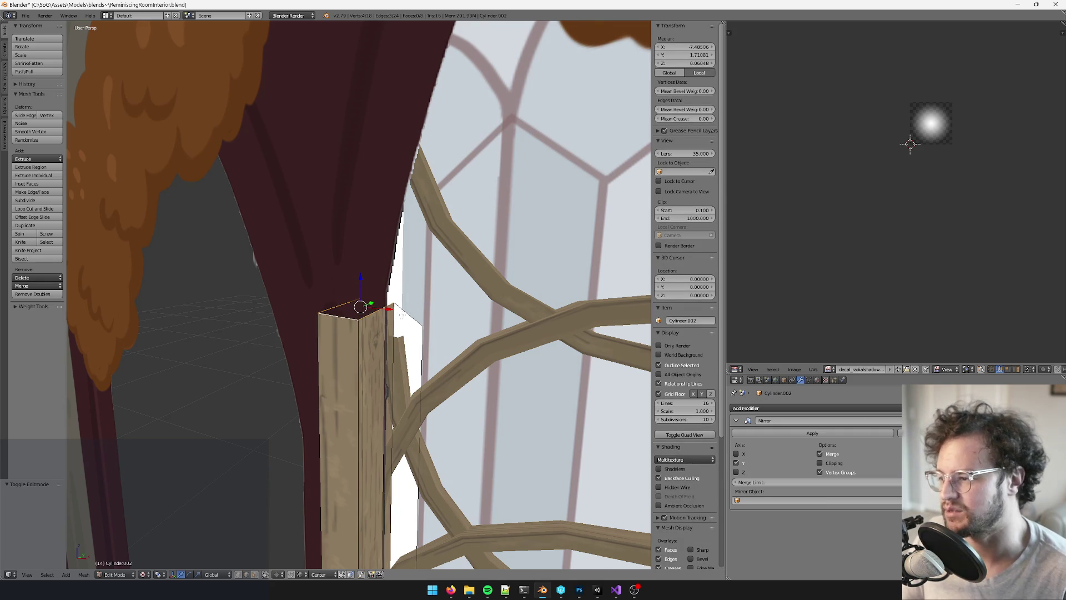
shift+right_click(392, 307)
Back in Object Mode, apply the Mirror modifier to make the frame permanent
mouse_move(391, 307)
middle_down()
mouse_move(361, 348)
mouse_move(389, 359)
middle_up()
scroll(391, 364, down, 5)
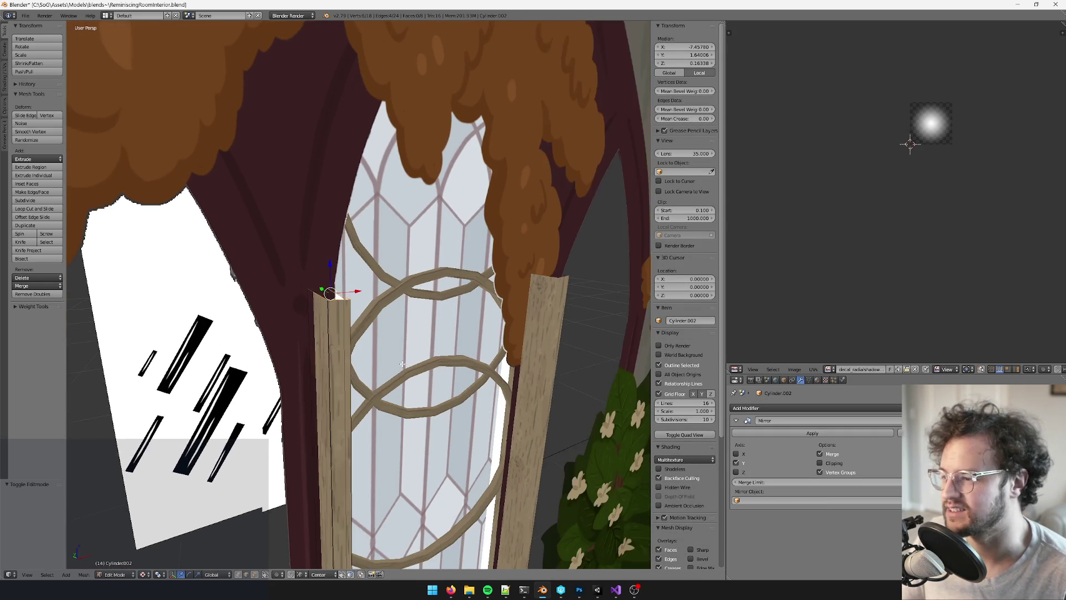
scroll(465, 385, up, 5)
mouse_move(465, 385)
middle_down()
mouse_move(401, 327)
mouse_move(312, 352)
mouse_move(282, 338)
mouse_move(298, 324)
middle_up()
scroll(298, 323, down, 5)
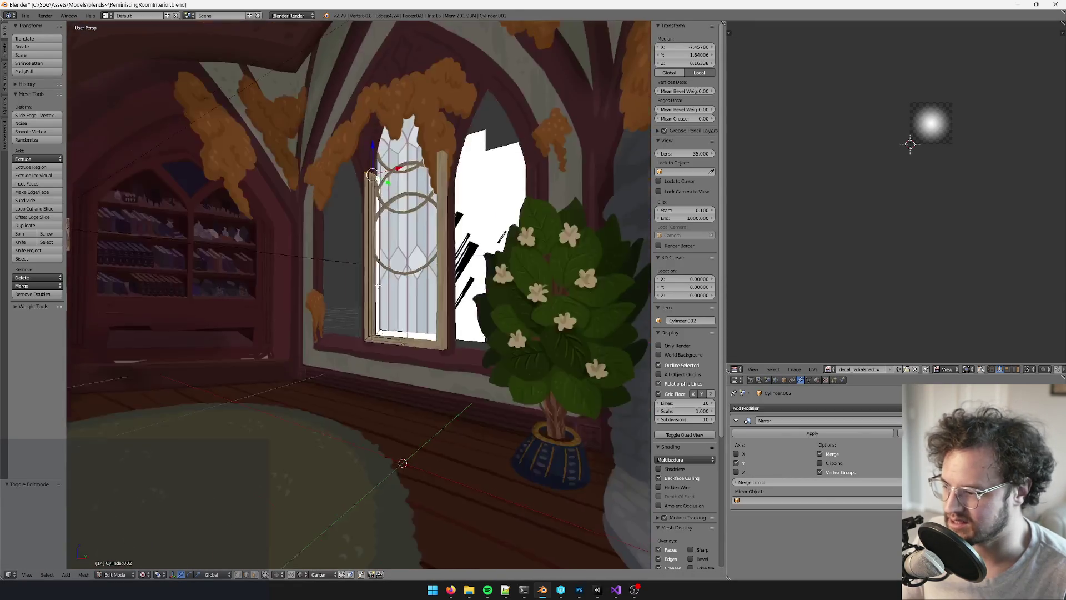
scroll(333, 278, up, 5)
key(Tab)
click(812, 432)
Try bridging the post tops with 4 cuts, then undo that bridge
scroll(364, 239, up, 8)
key(Tab)
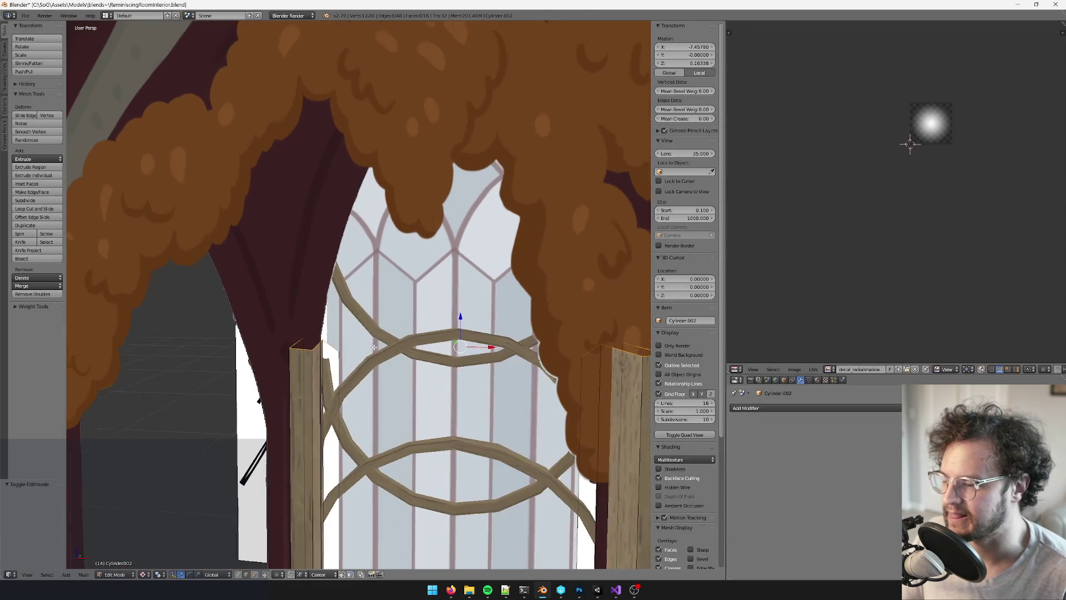
middle_drag(375, 347, 366, 313)
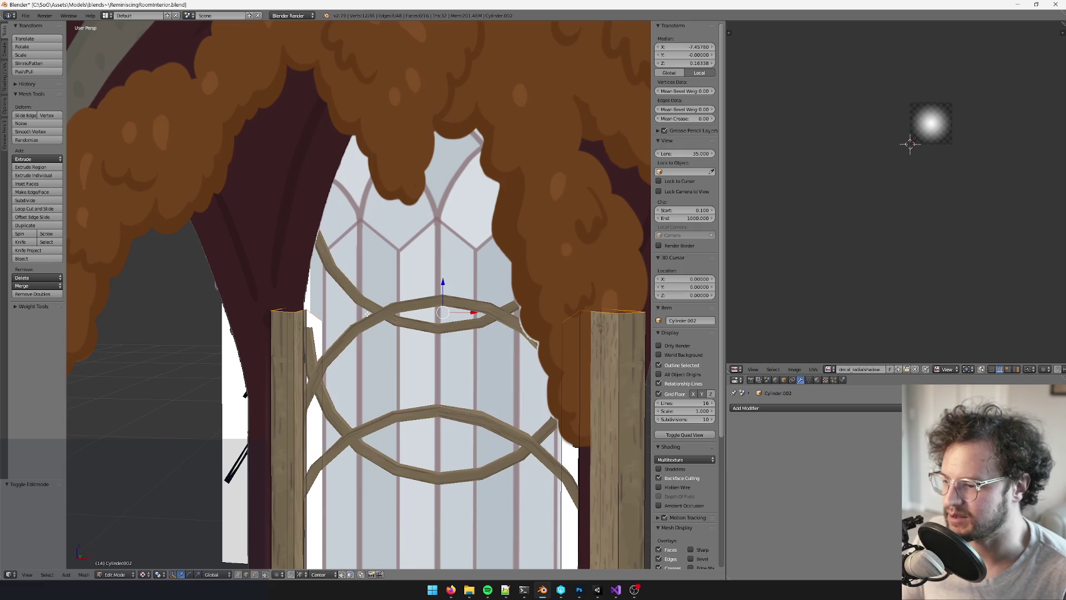
key(space)
text(bridge)
key(Return)
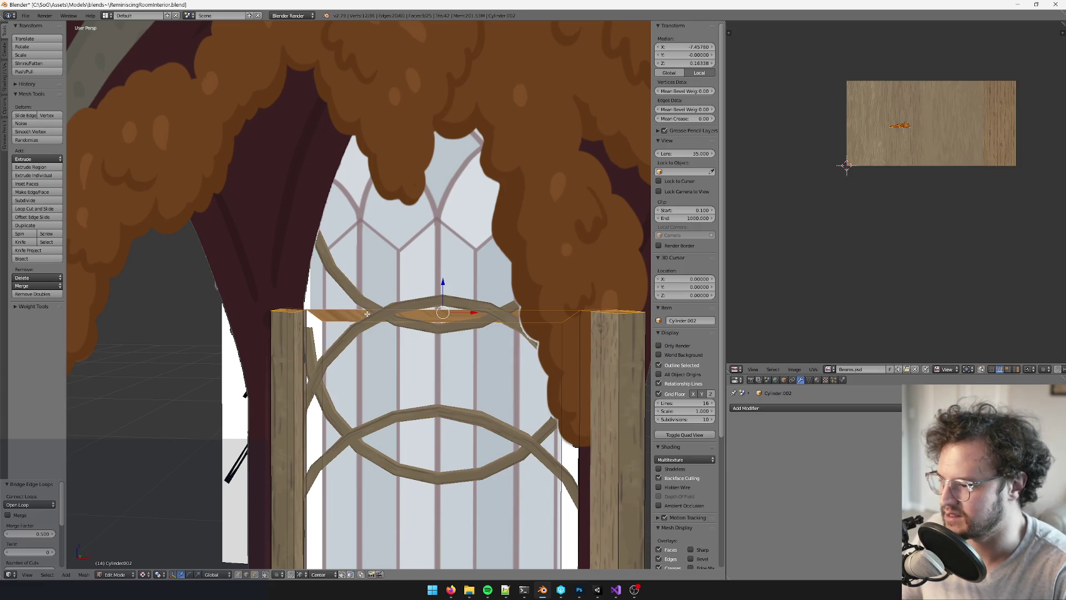
scroll(51, 550, down, 2)
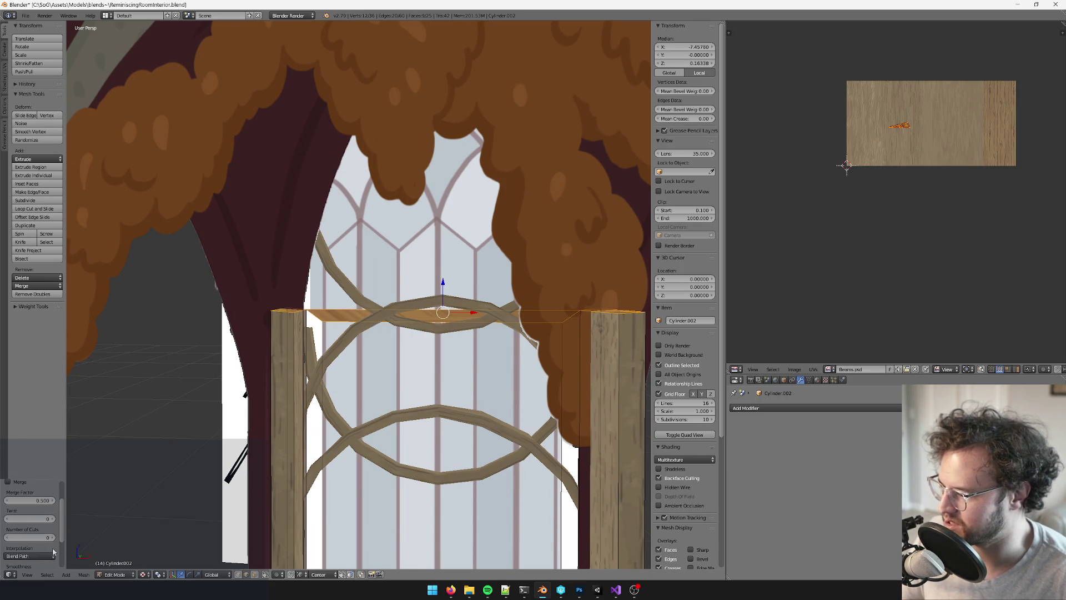
click(56, 540)
click(55, 540)
click(55, 540)
click(56, 540)
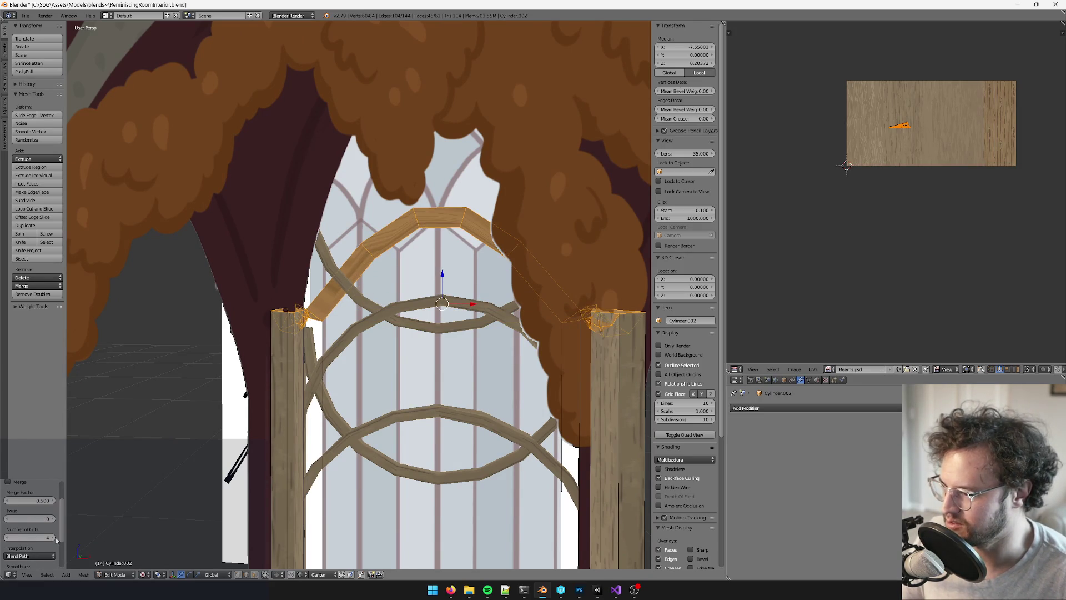
middle_drag(261, 452, 466, 289)
key(ctrl+z)
Select the top loops of both the left and right posts
middle_drag(405, 256, 357, 263)
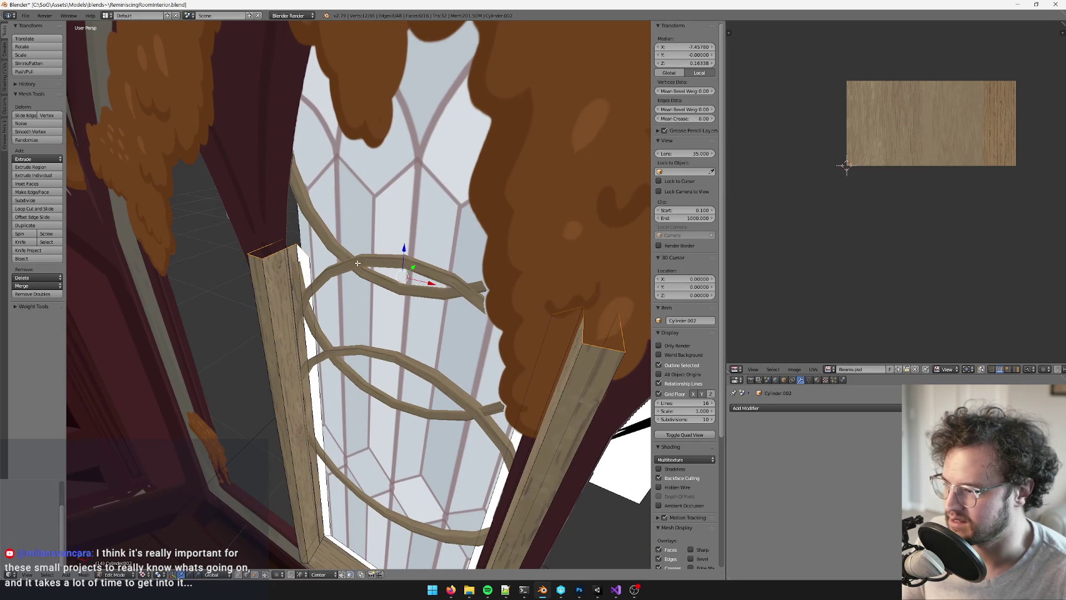
alt+right_click(258, 253)
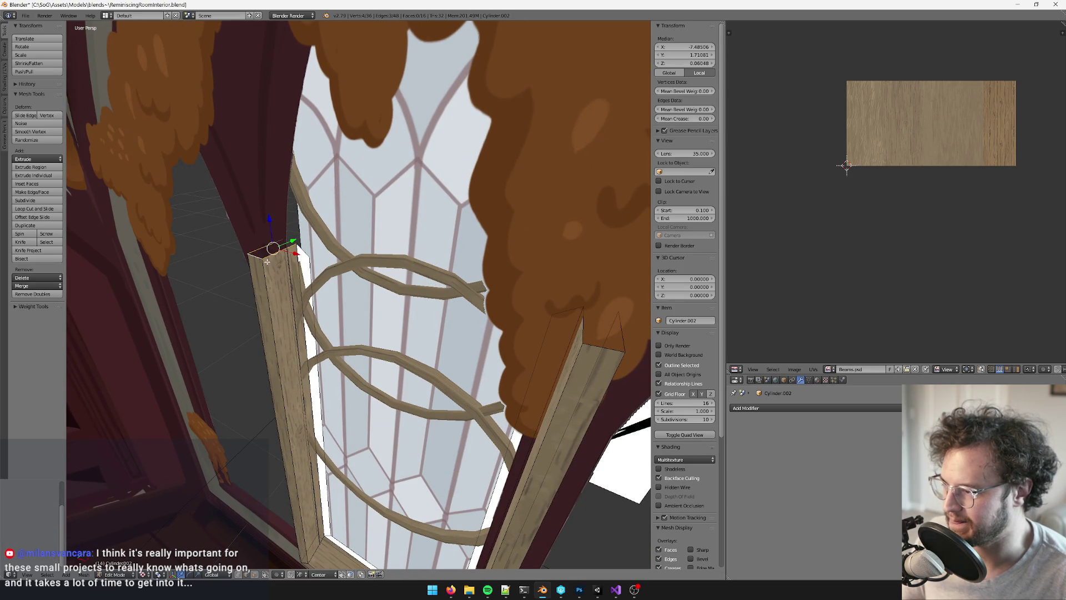
middle_drag(268, 262, 391, 271)
mouse_move(437, 299)
middle_down()
mouse_move(454, 300)
mouse_move(410, 291)
middle_up()
alt+shift+right_click(445, 286)
alt+shift+right_click(377, 295)
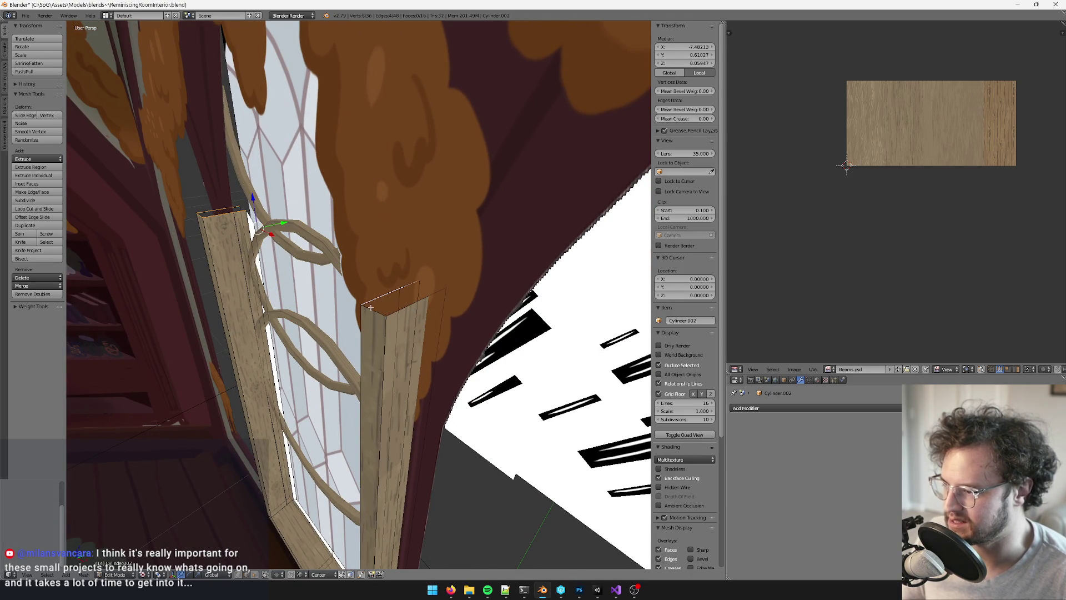
Join the two post-top loops with Bridge Edge Loops
key(space)
text(bridge)
mouse_move(413, 305)
middle_down()
mouse_move(367, 281)
mouse_move(366, 258)
middle_up()
key(Return)
scroll(45, 542, down, 3)
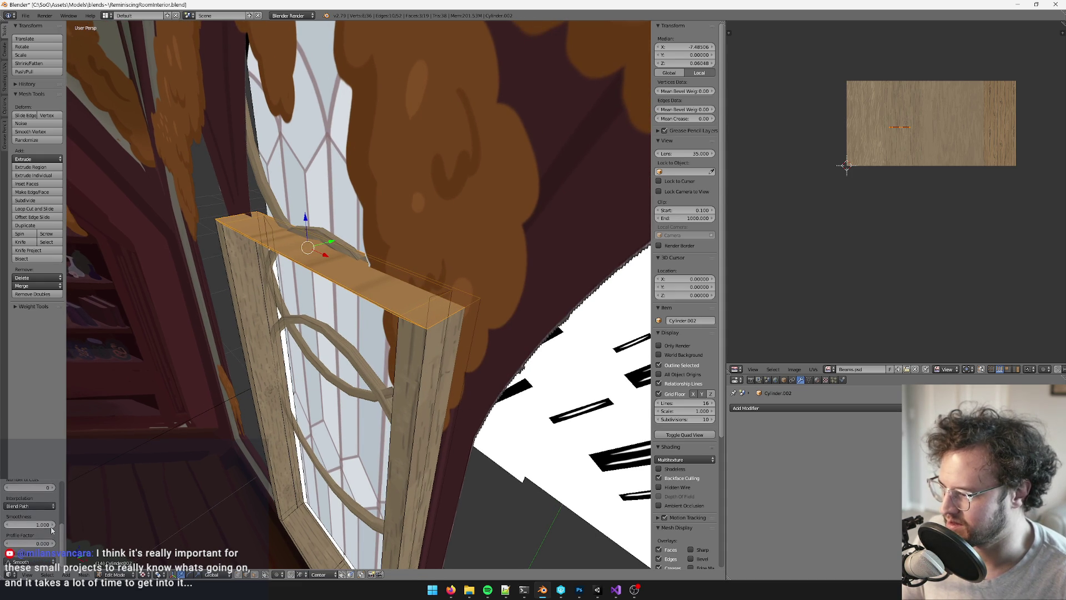
scroll(51, 530, up, 2)
Raise the bridge's Number of Cuts to 15, then select the arch's top vertex
click(52, 507)
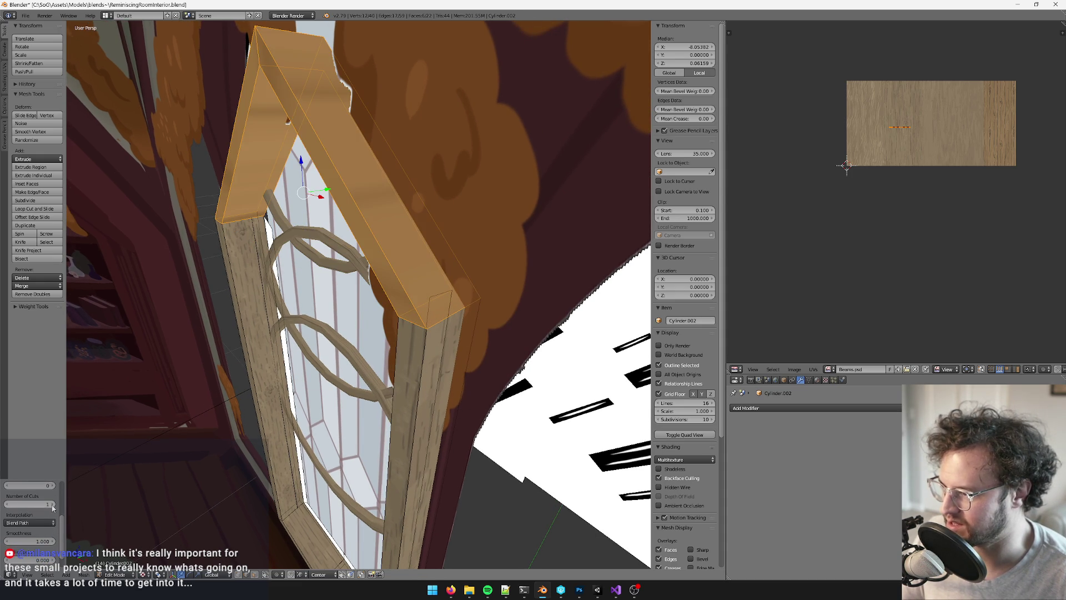
click(52, 507)
click(52, 506)
click(52, 506)
click(52, 504)
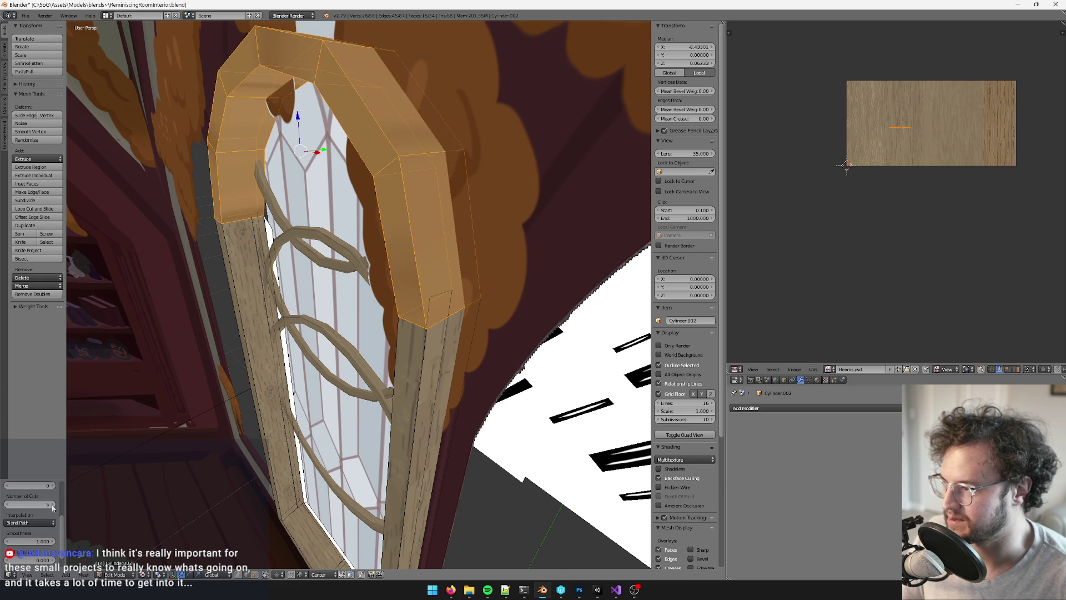
click(53, 504)
click(52, 504)
click(52, 504)
click(52, 504)
click(51, 504)
click(51, 504)
scroll(355, 278, down, 5)
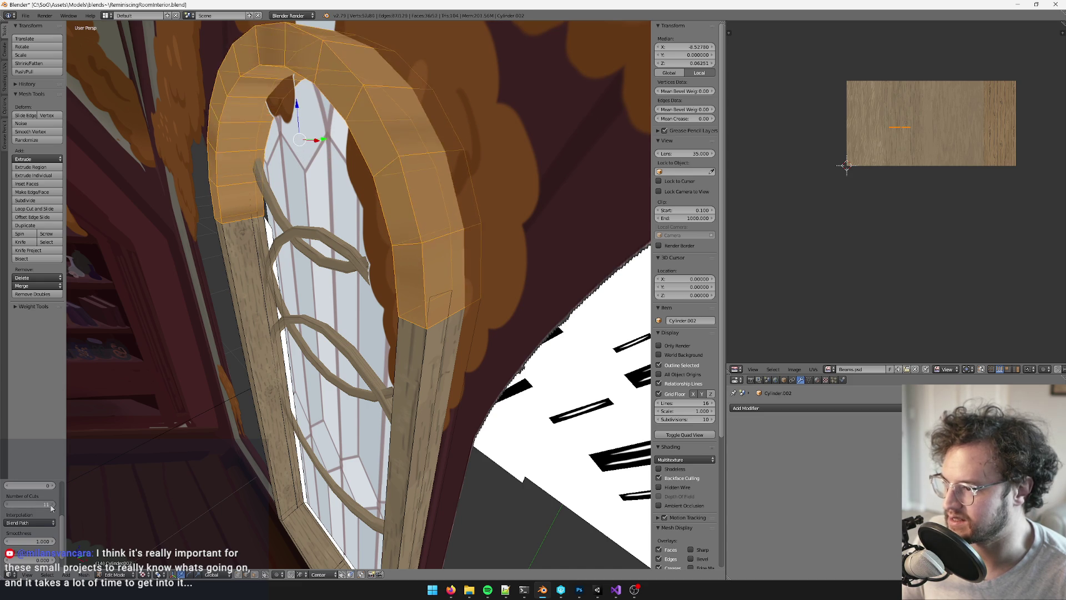
click(52, 504)
click(52, 504)
click(52, 504)
click(52, 504)
scroll(406, 368, up, 6)
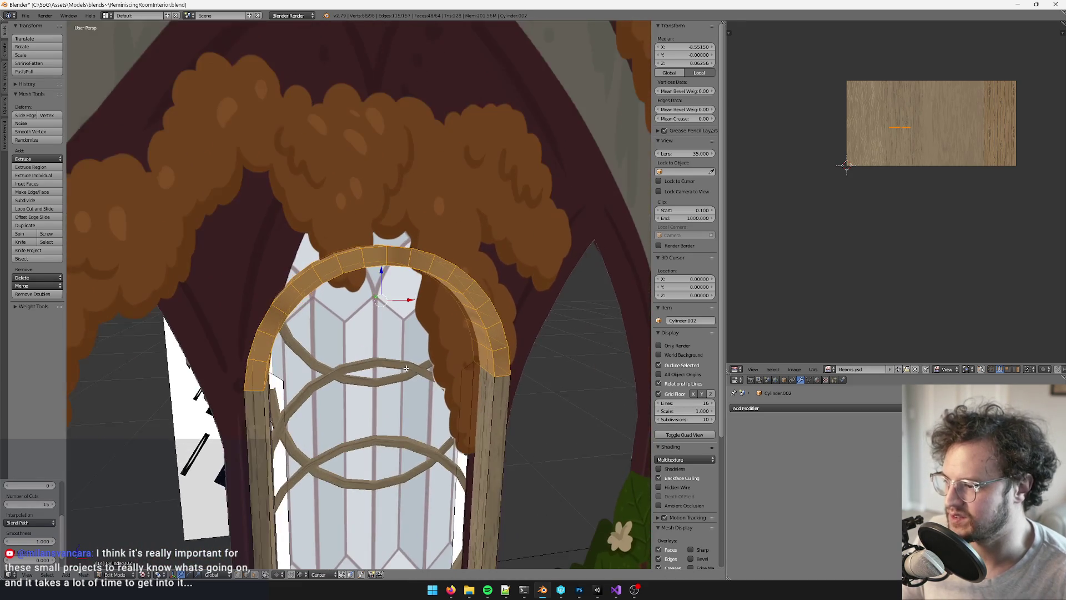
right_click(388, 248)
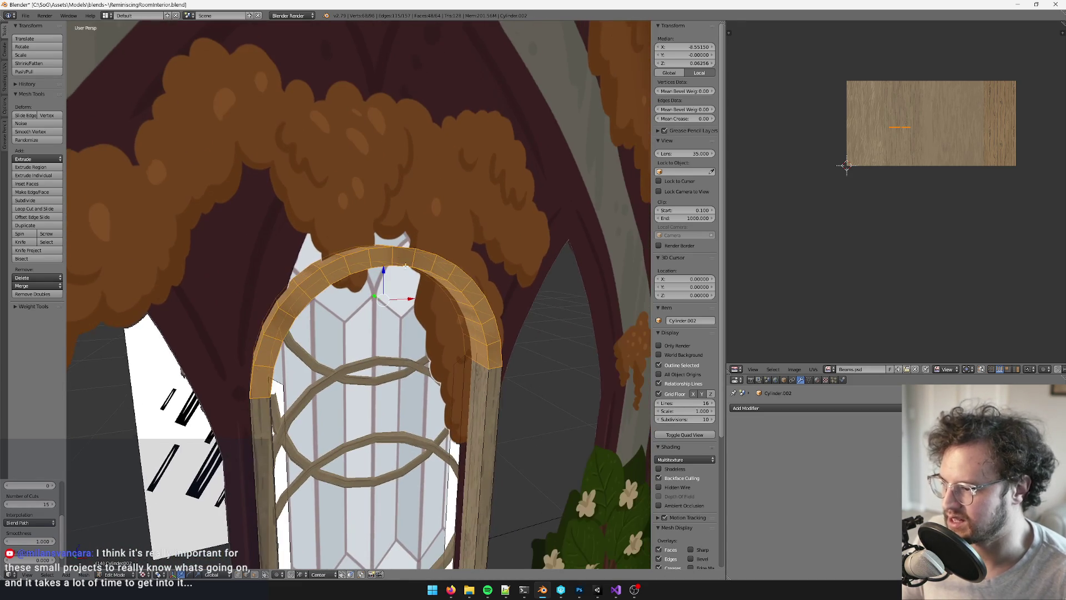
scroll(418, 313, down, 5)
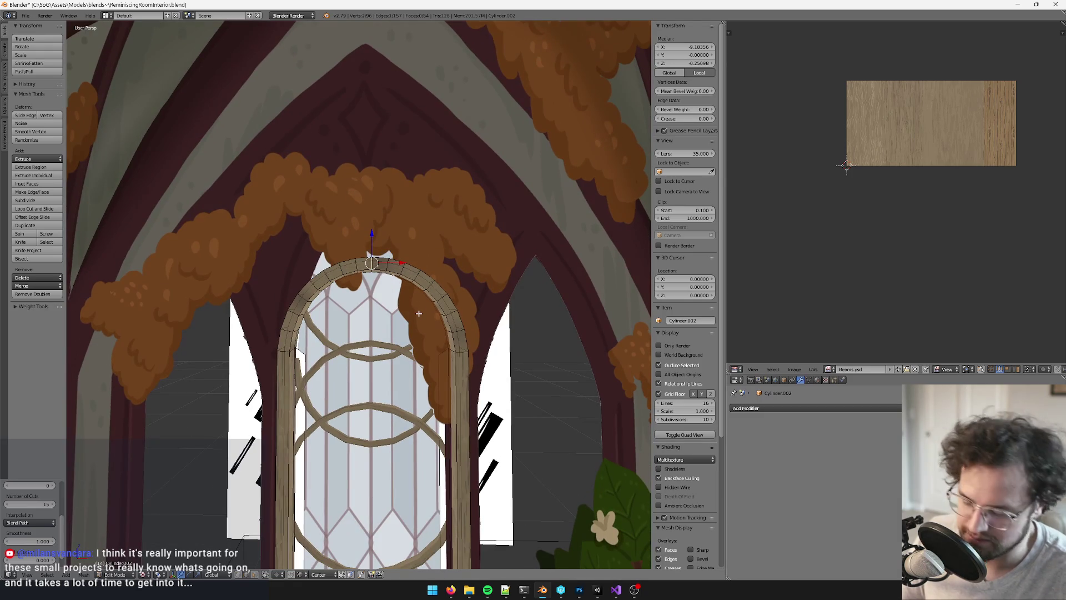
Grow the selection around the arch apex and turn on proportional editing with Sharp falloff
key(ctrl+KP_Add)
middle_drag(418, 313, 389, 311)
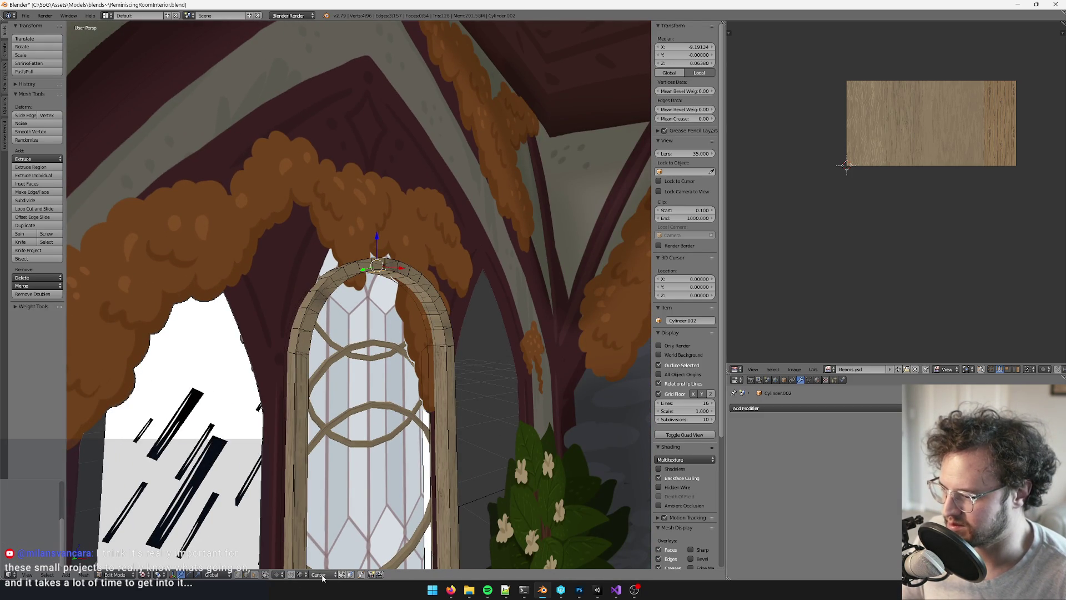
click(278, 575)
click(324, 562)
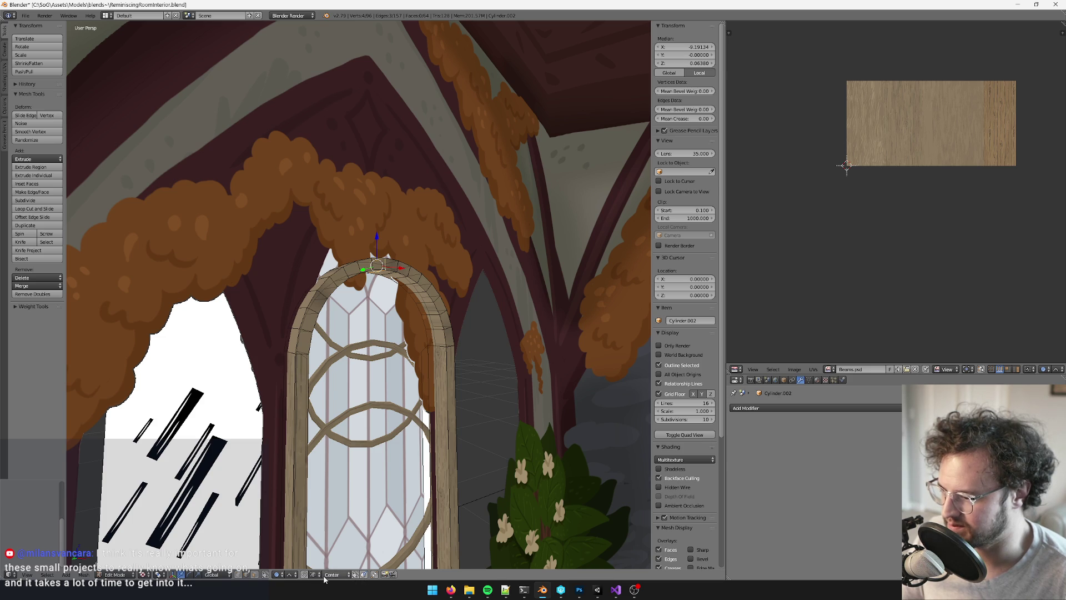
click(303, 575)
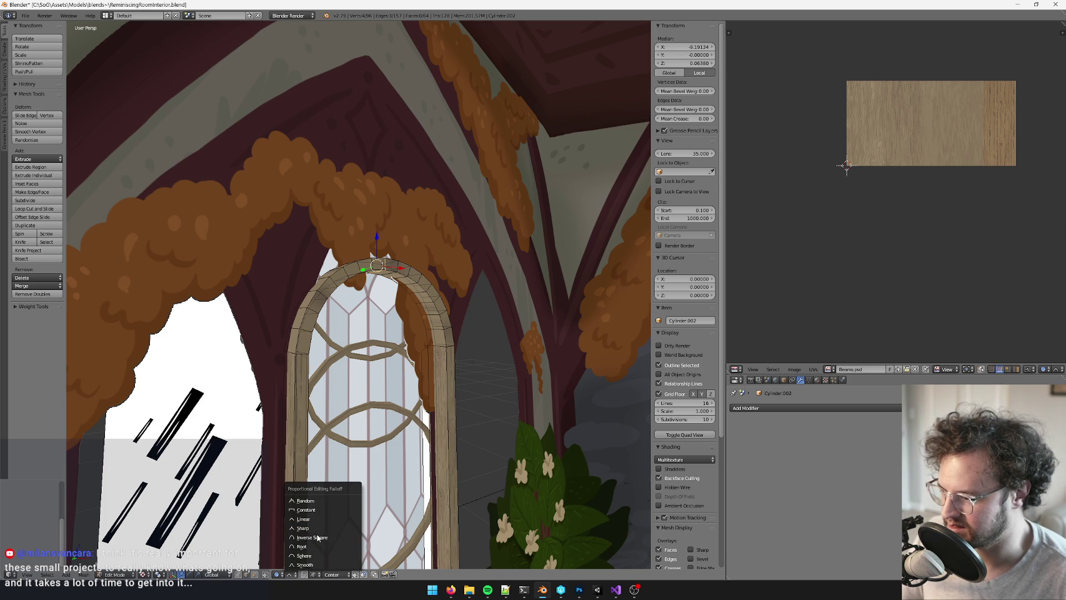
click(314, 531)
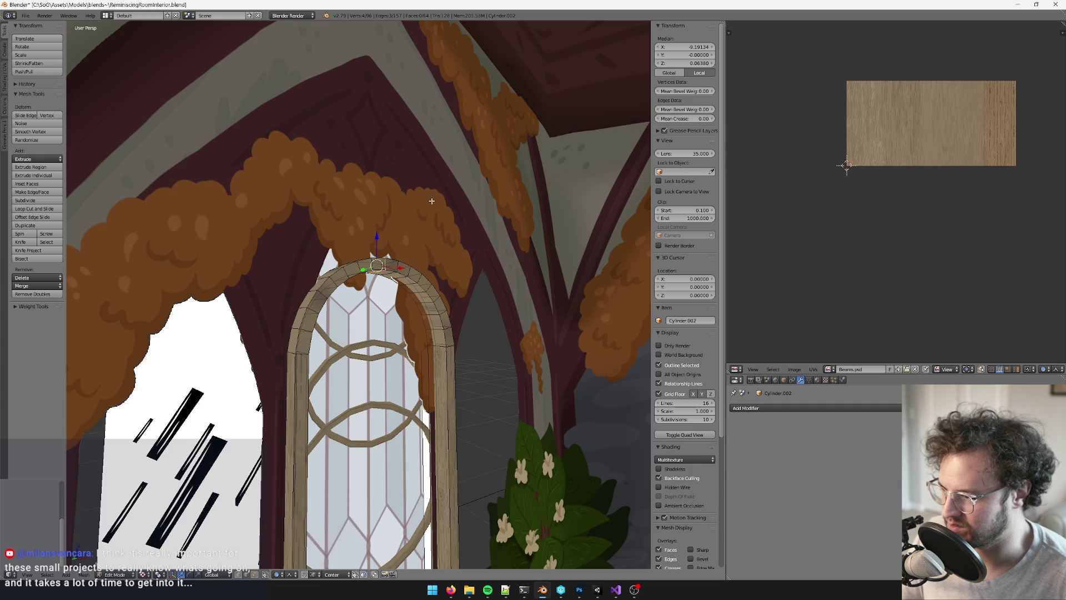
scroll(374, 211, up, 2)
Raise the apex vertices straight up along Z to start forming a pointed peak
key(g)
key(z)
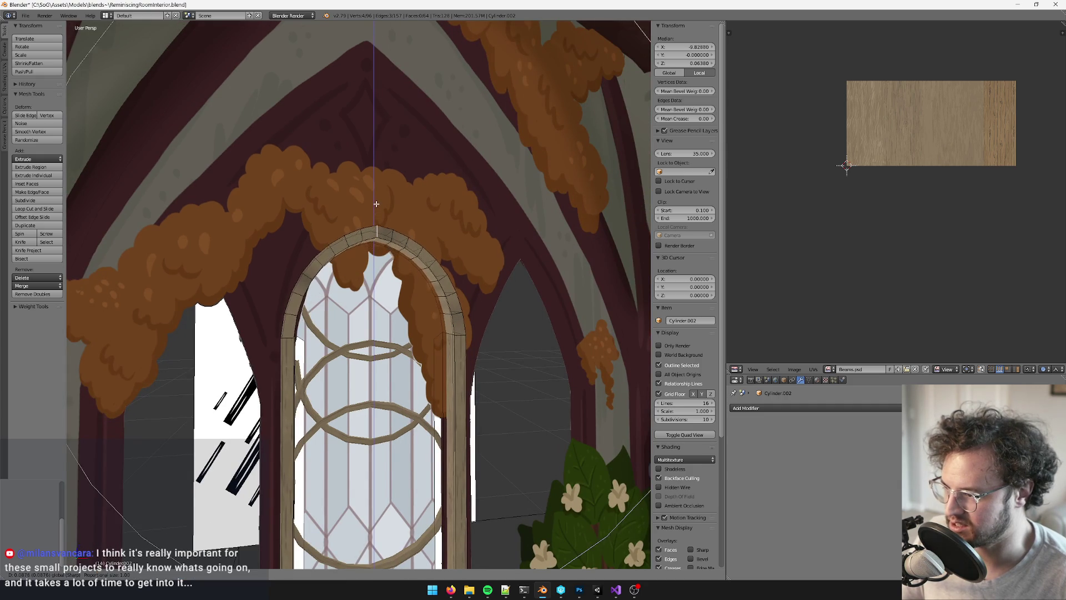
scroll(372, 189, up, 10)
scroll(370, 163, up, 2)
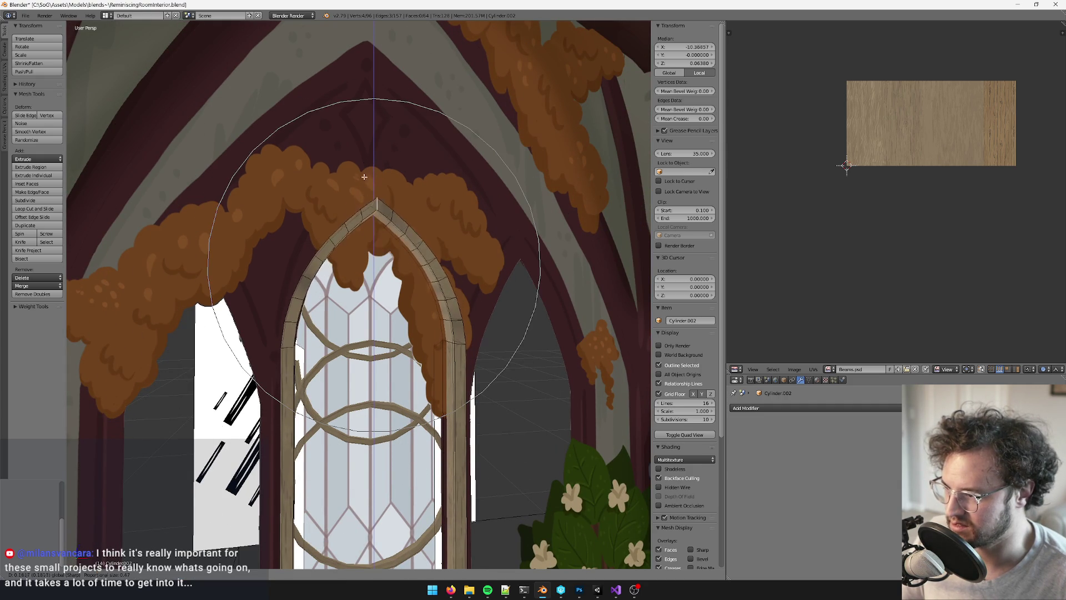
click(362, 148)
key(g)
key(z)
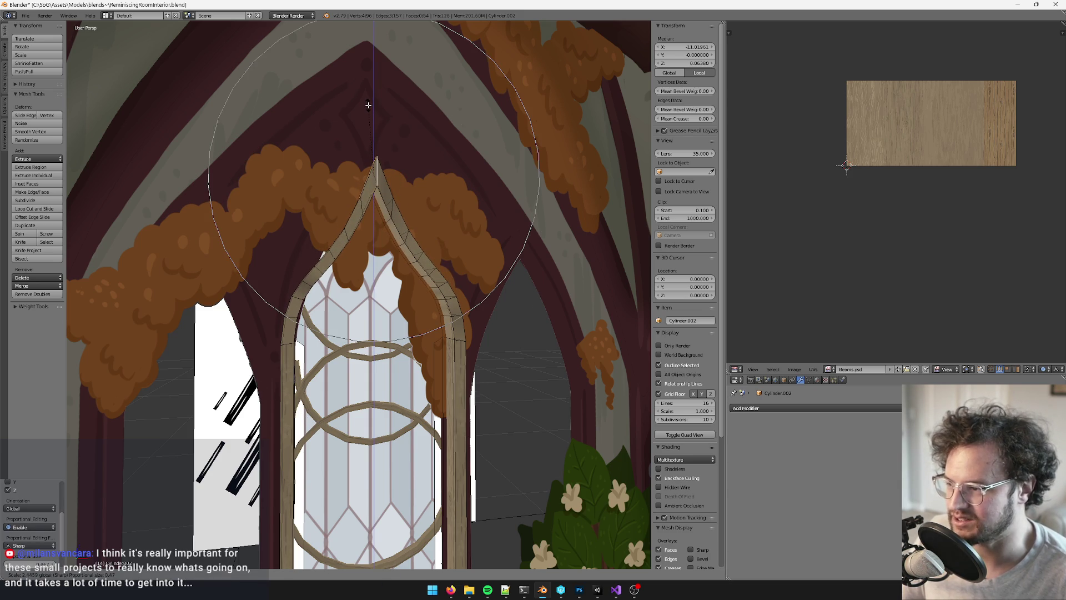
click(368, 105)
From a more frontal view, readjust the apex height along Z
mouse_move(368, 105)
middle_down()
mouse_move(453, 290)
mouse_move(433, 277)
mouse_move(389, 289)
mouse_move(338, 336)
middle_up()
middle_drag(357, 245, 406, 235)
scroll(374, 287, up, 3)
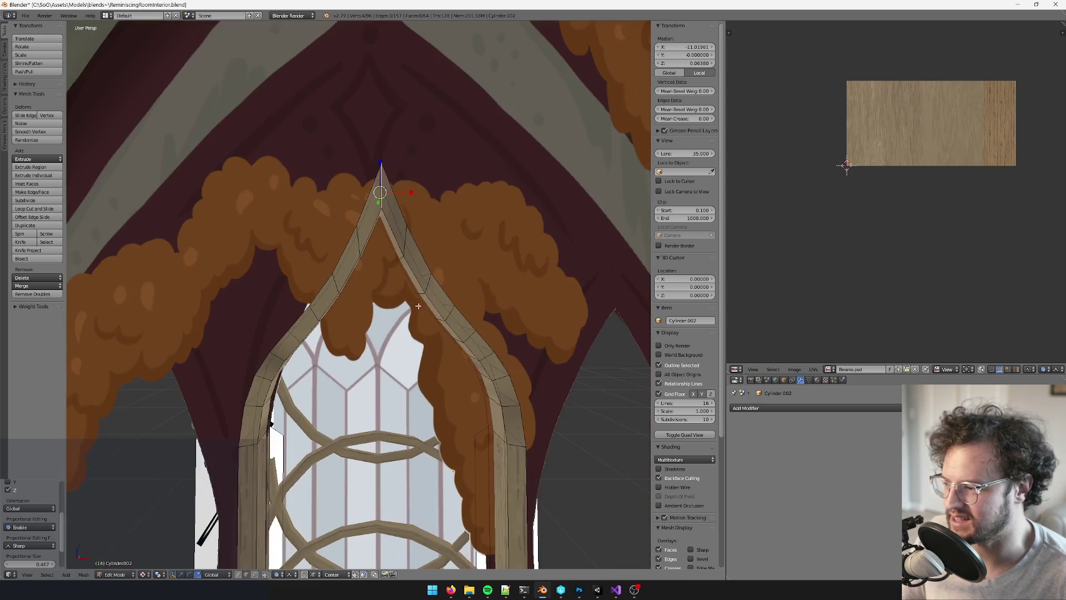
middle_drag(403, 297, 413, 302)
mouse_move(393, 165)
middle_down()
mouse_move(395, 150)
mouse_move(396, 163)
middle_up()
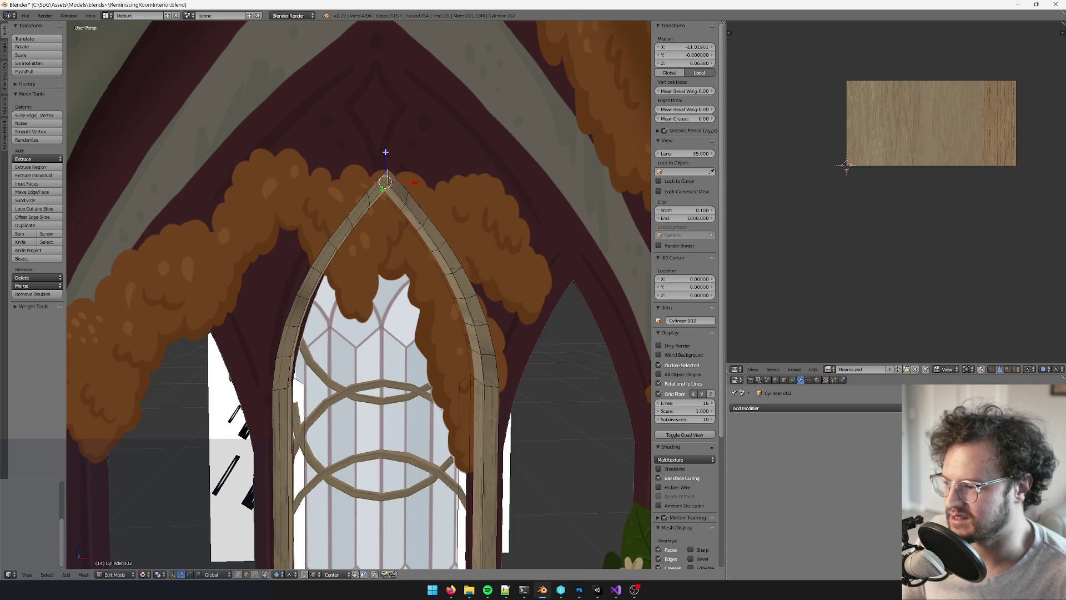
key(g)
key(z)
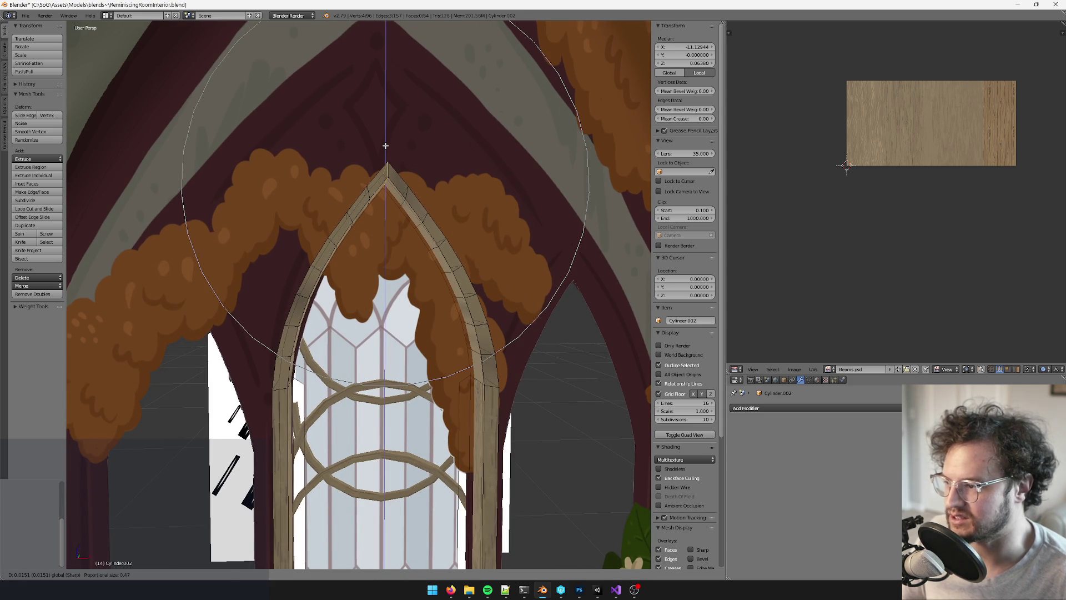
click(386, 145)
Switch the proportional falloff to Sphere and scale the apex region along Z for gently curving sides
middle_drag(385, 146, 409, 295)
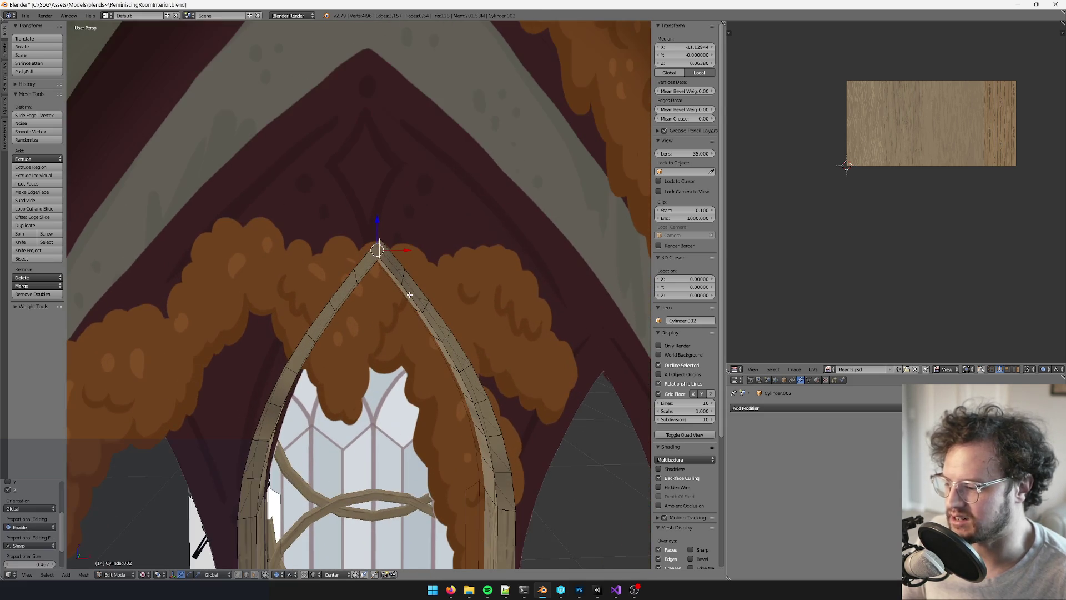
click(284, 574)
click(304, 575)
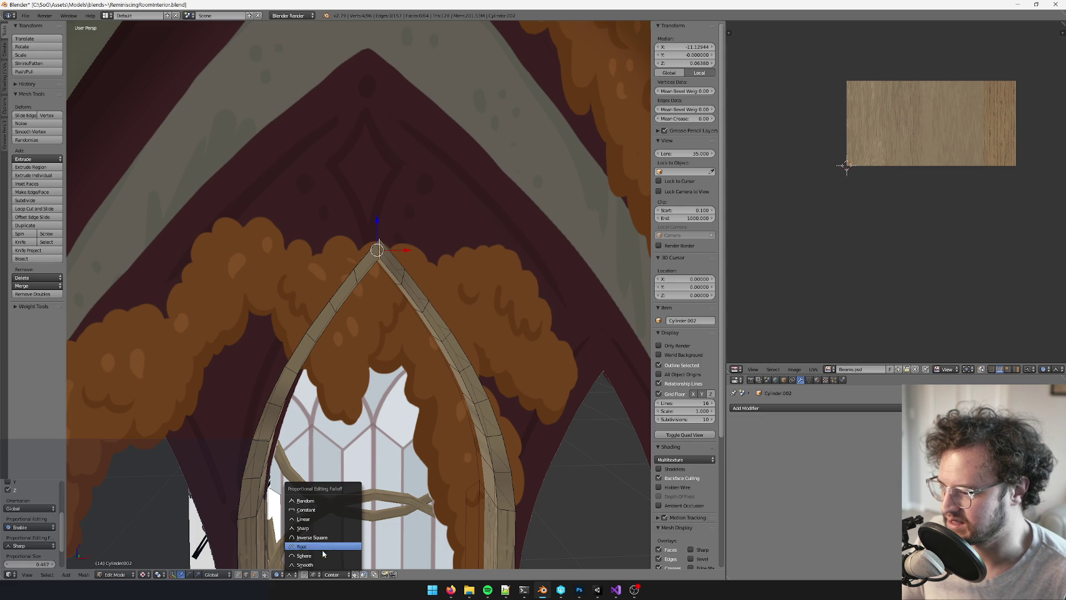
click(308, 558)
middle_drag(383, 267, 421, 161)
key(s)
key(z)
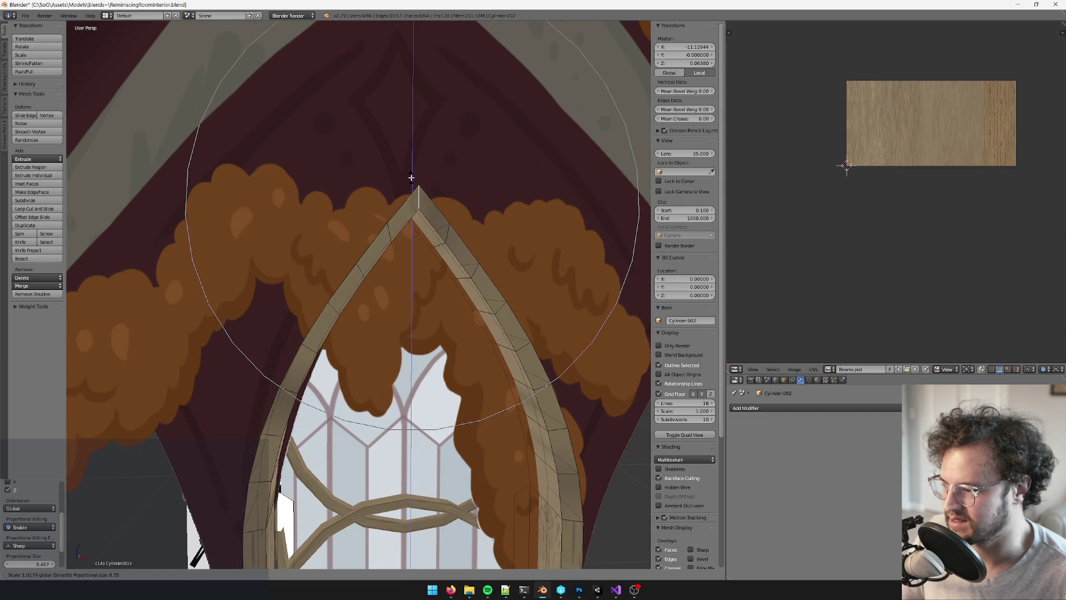
click(412, 178)
Set the final pointed apex height along Z and check the arch's shape
key(g)
key(z)
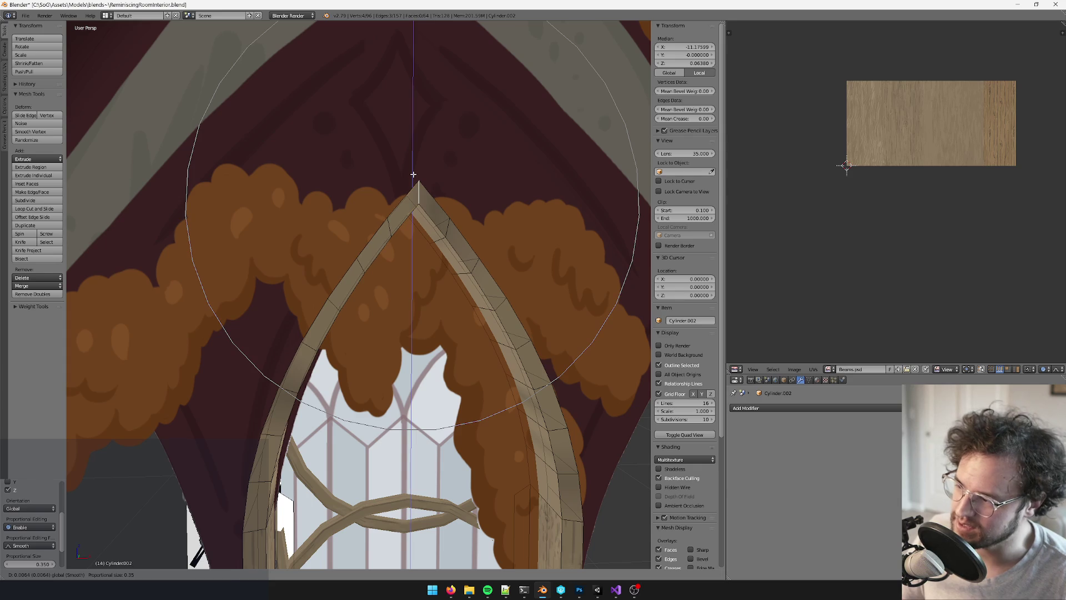
click(413, 175)
scroll(413, 174, down, 4)
mouse_move(413, 174)
middle_down()
mouse_move(391, 345)
mouse_move(406, 342)
middle_up()
scroll(391, 345, up, 5)
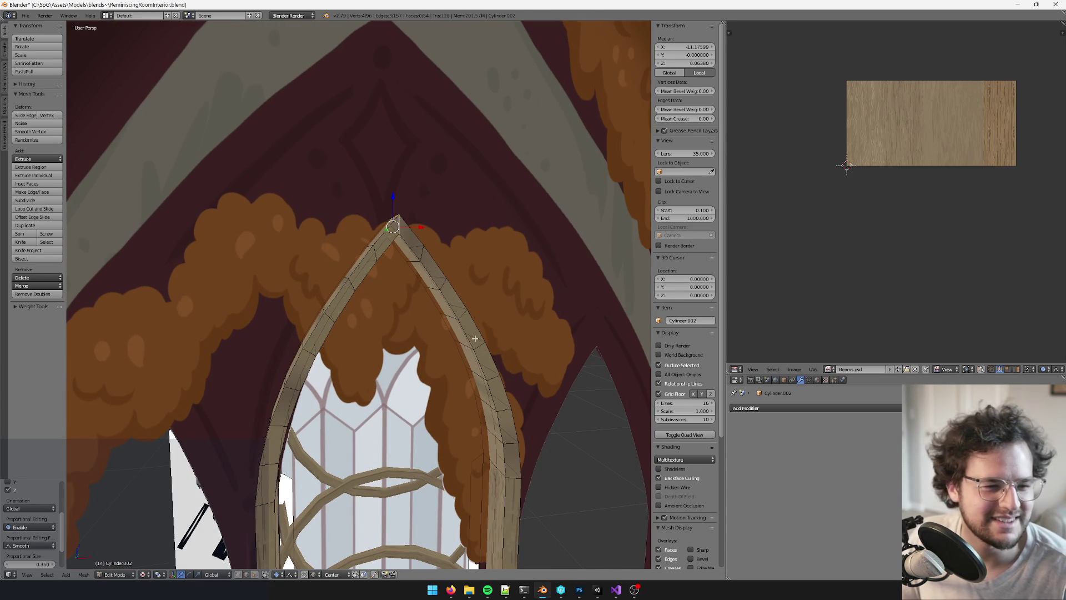
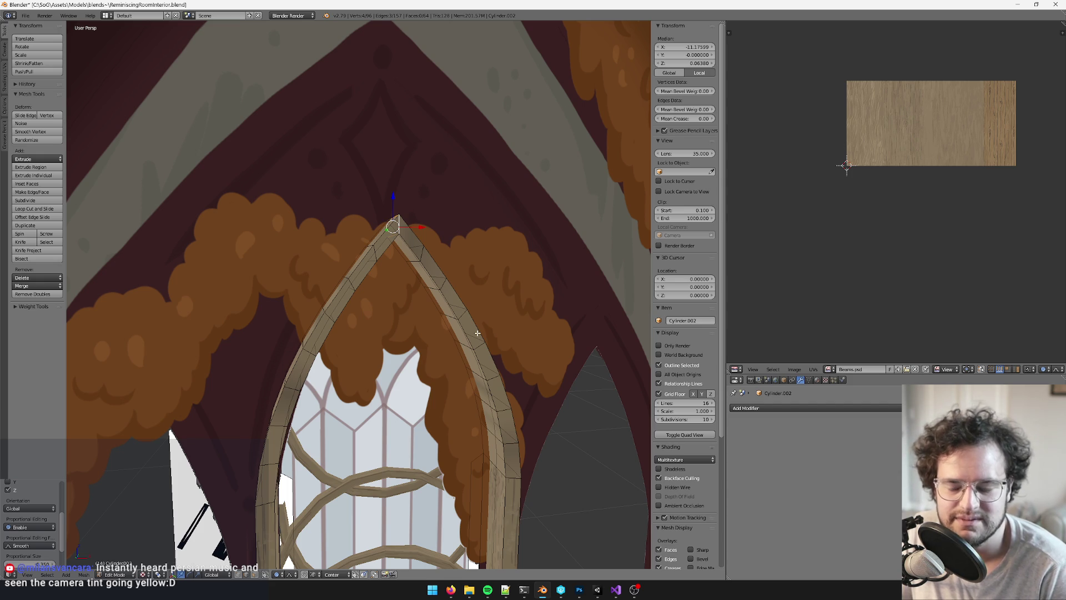
Turn off proportional editing and move the arch-tip edge straight up along Z
scroll(439, 289, up, 4)
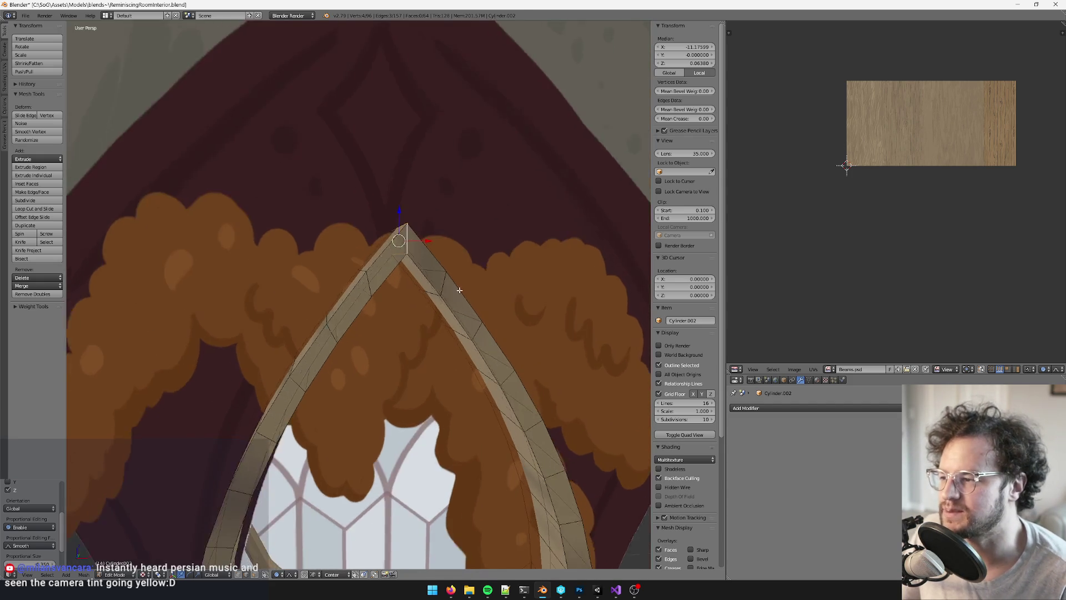
middle_drag(420, 261, 409, 238)
right_click(414, 246)
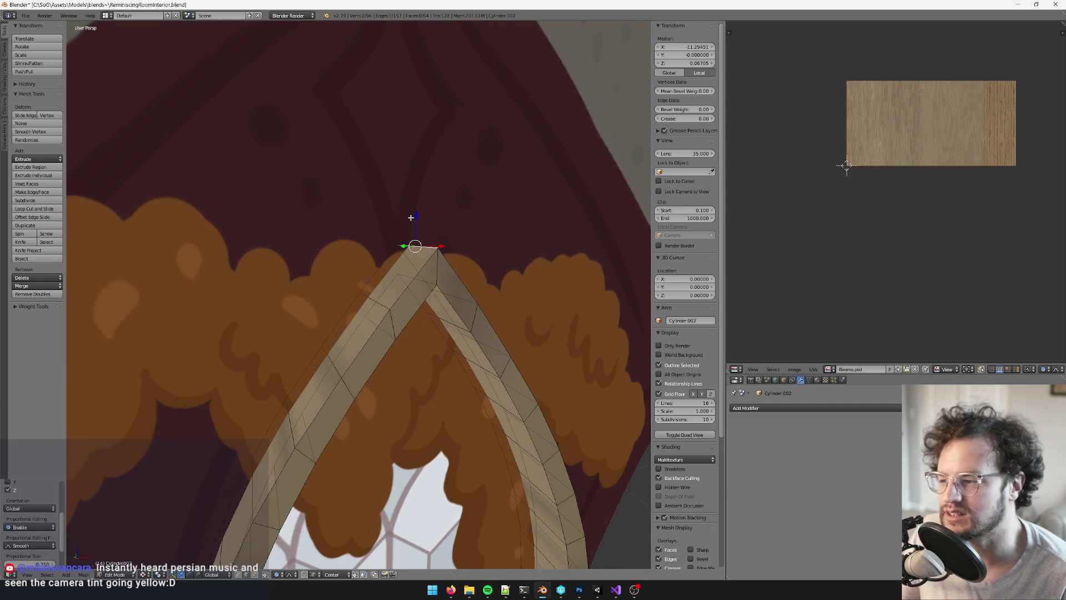
key(g)
key(Escape)
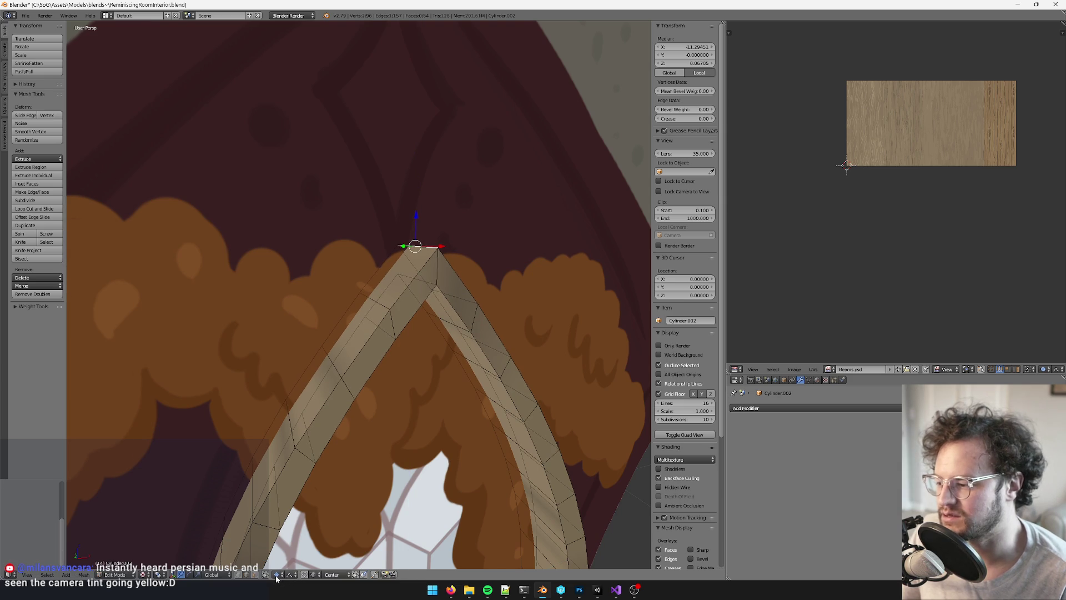
click(276, 580)
click(292, 568)
key(g)
key(z)
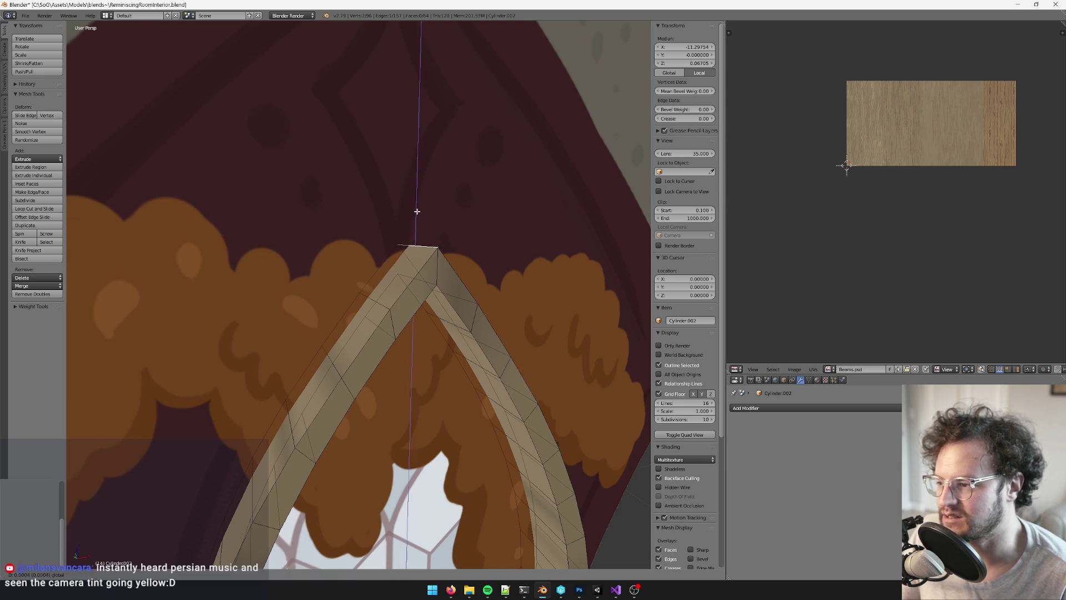
click(417, 211)
Select the mirrored left and right arch edges plus another frame edge
mouse_move(400, 319)
middle_down()
mouse_move(344, 310)
mouse_move(427, 311)
mouse_move(449, 291)
middle_up()
shift+right_click(409, 329)
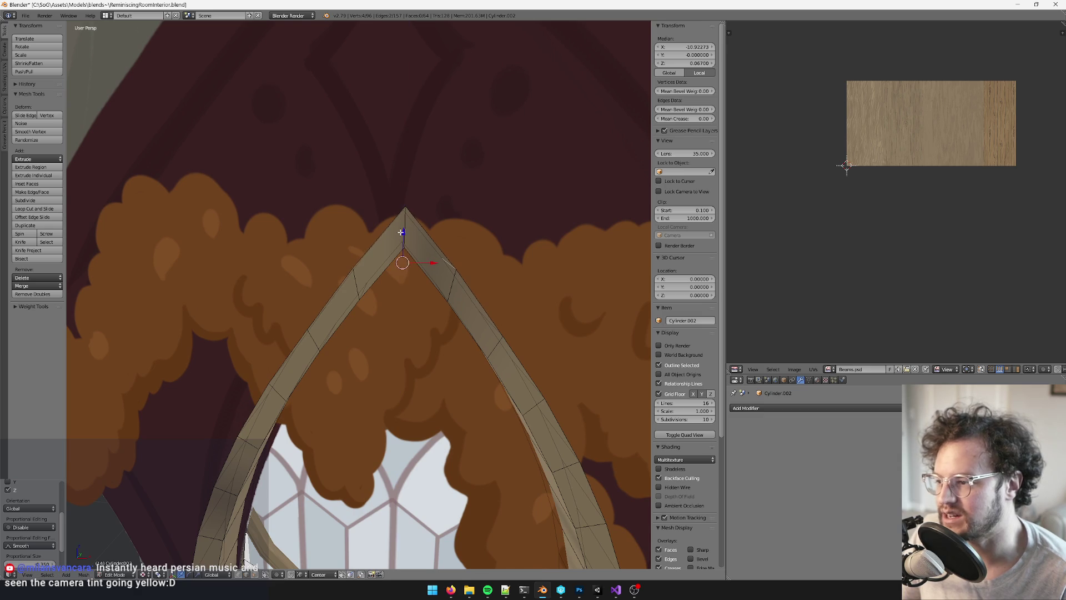
mouse_move(413, 230)
middle_down()
mouse_move(465, 320)
mouse_move(413, 299)
middle_up()
scroll(438, 308, up, 3)
scroll(413, 300, down, 4)
scroll(366, 313, up, 2)
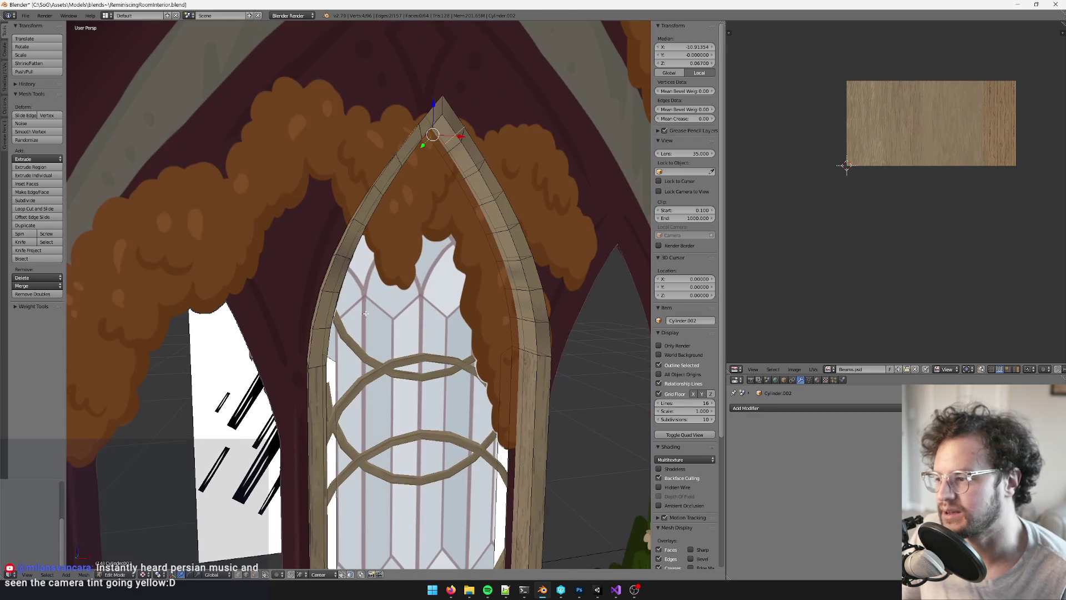
right_click(343, 256)
mouse_move(343, 256)
middle_down()
mouse_move(513, 306)
mouse_move(353, 284)
mouse_move(372, 268)
mouse_move(436, 269)
middle_up()
shift+right_click(513, 293)
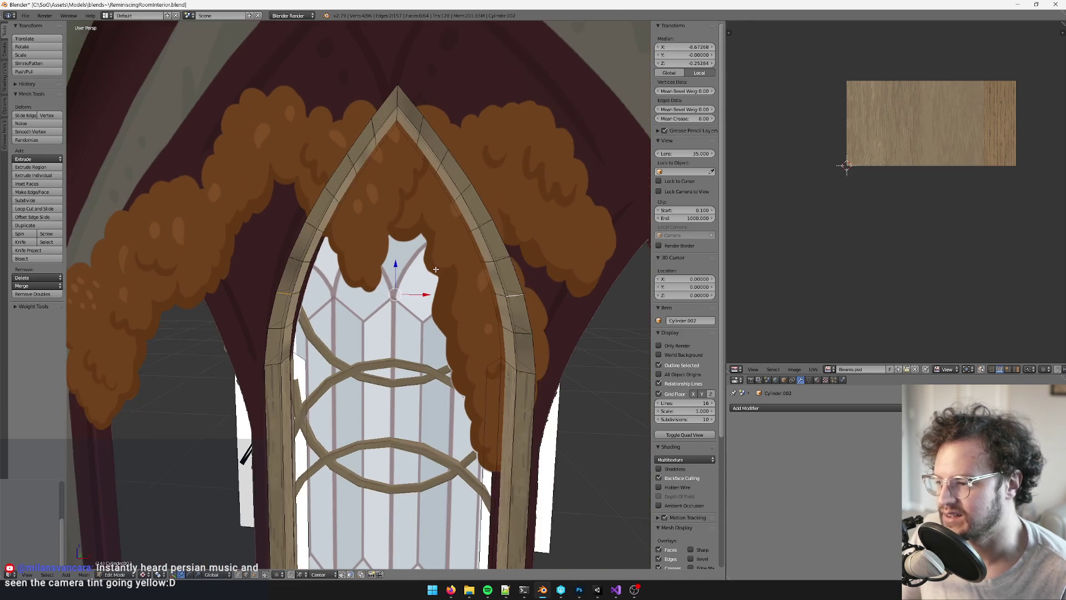
shift+right_click(436, 269)
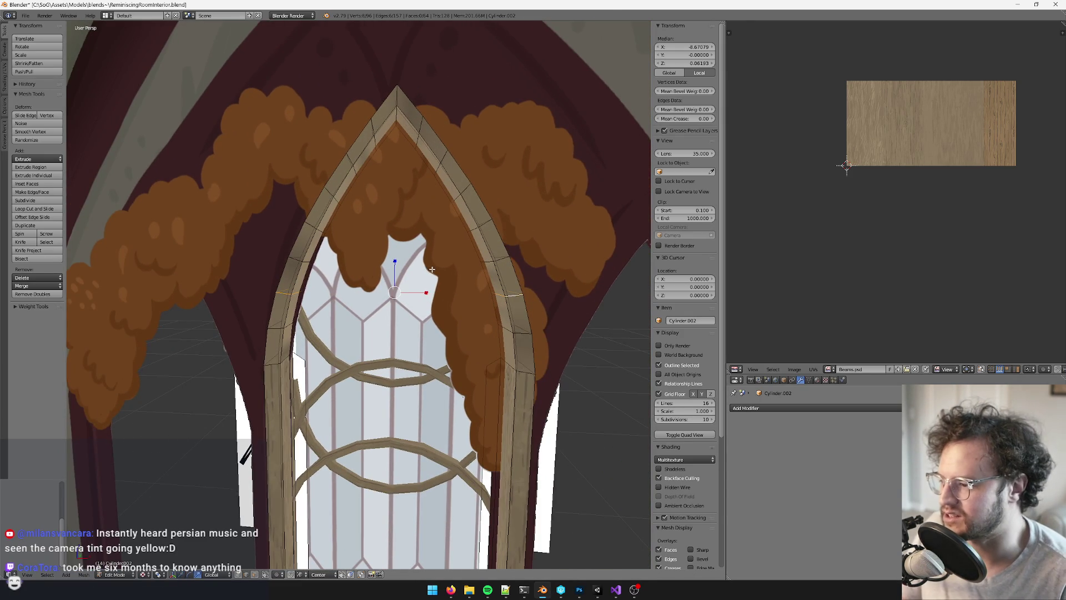
click(278, 576)
Change the pivot point and scale the mirrored arch edges inward to about 0.976
click(300, 553)
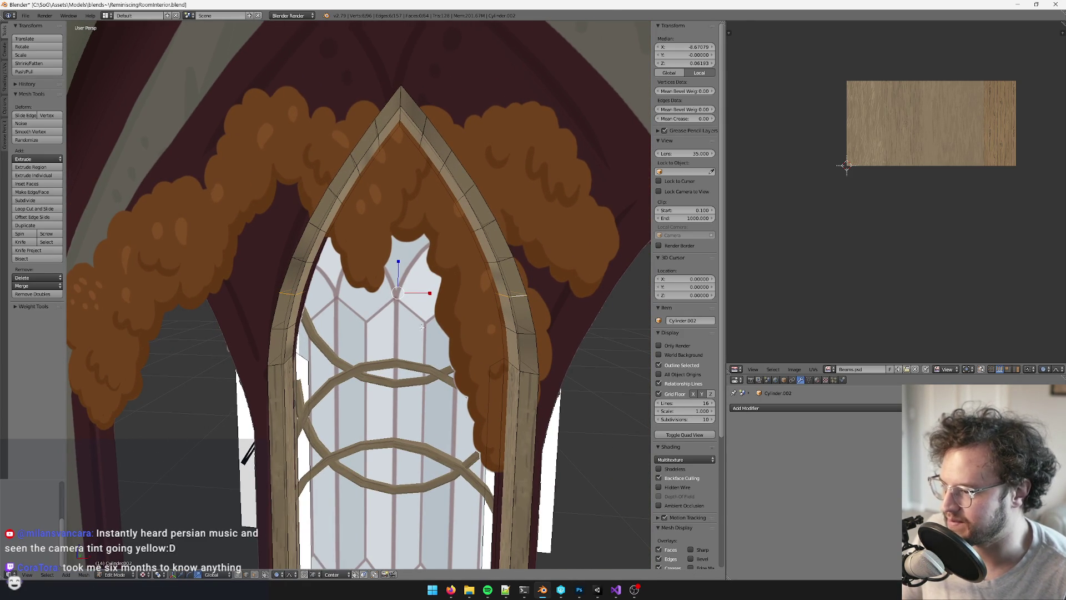
key(s)
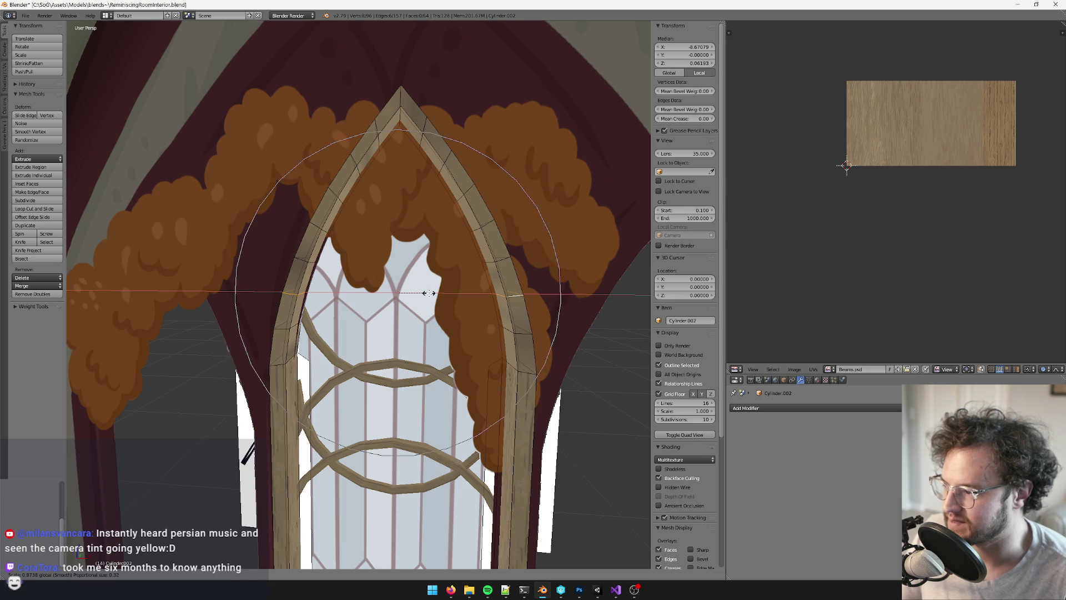
right_click(340, 266)
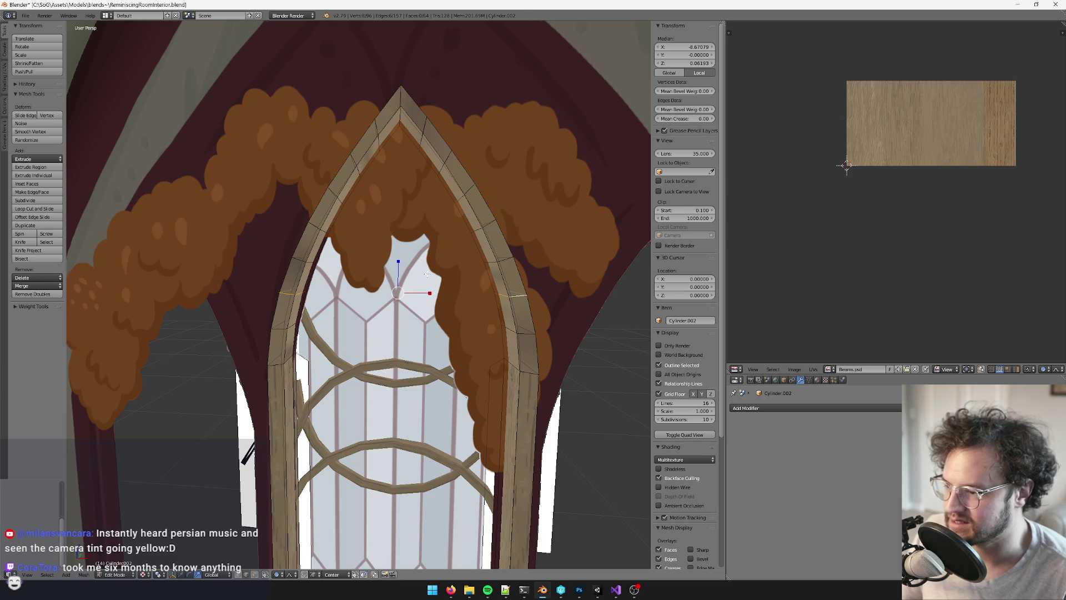
middle_drag(427, 274, 503, 269)
right_click(303, 272)
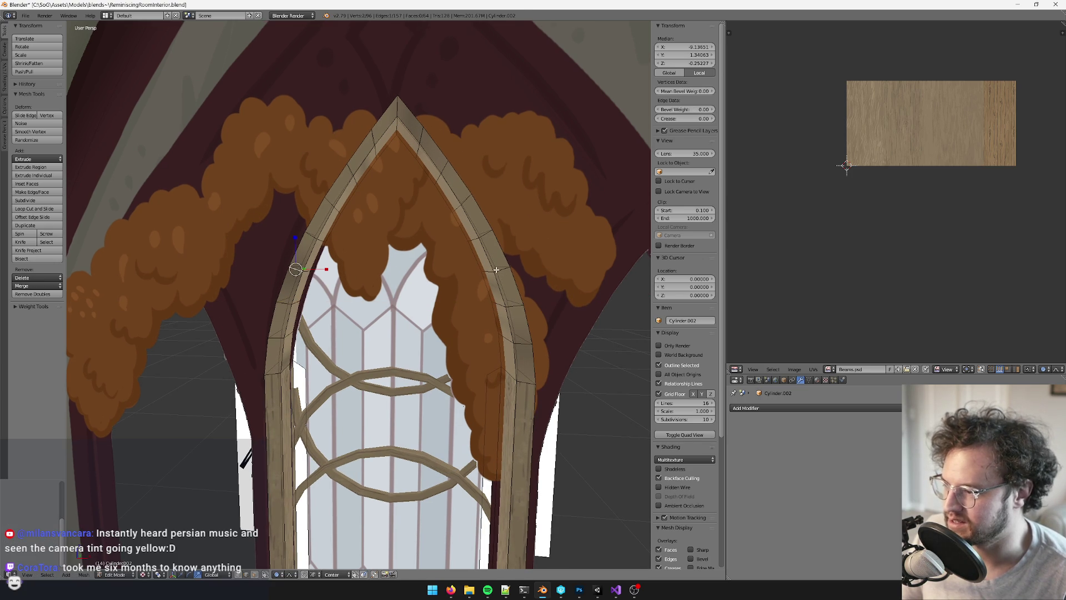
shift+right_click(504, 270)
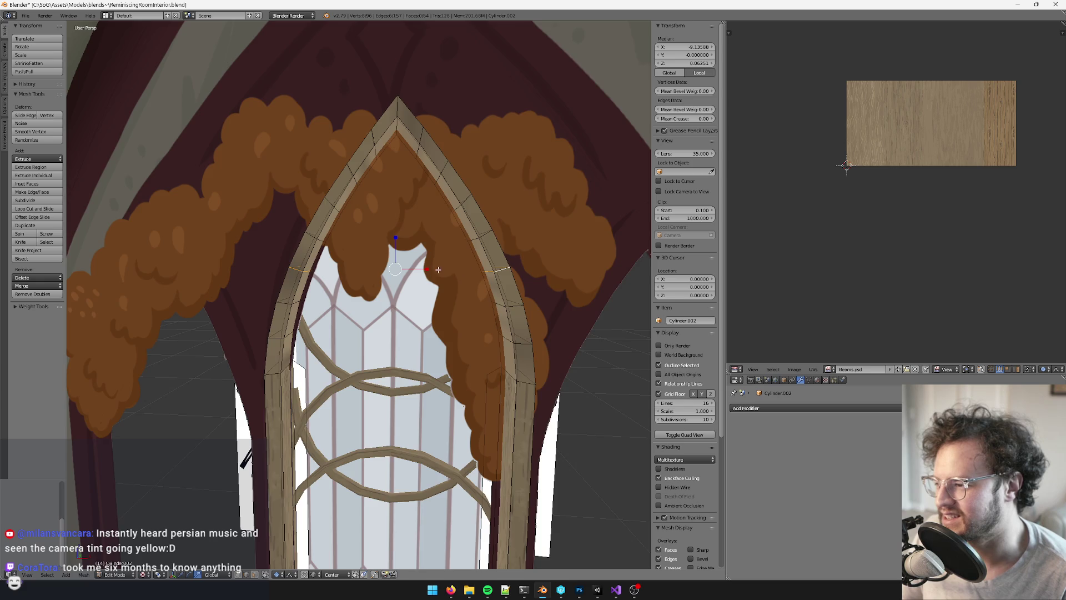
scroll(438, 269, up, 2)
key(s)
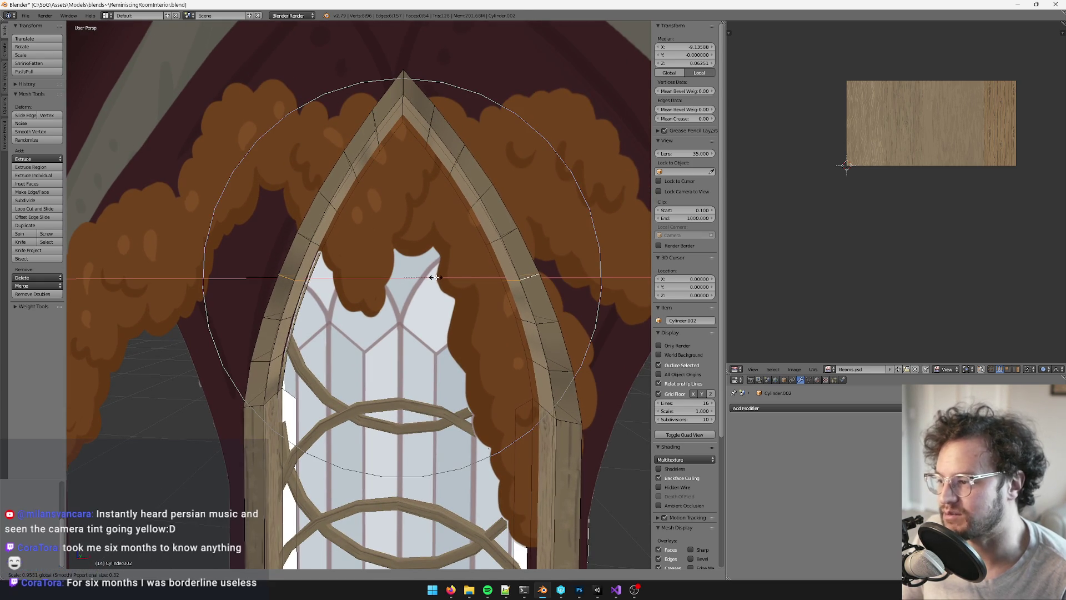
click(436, 278)
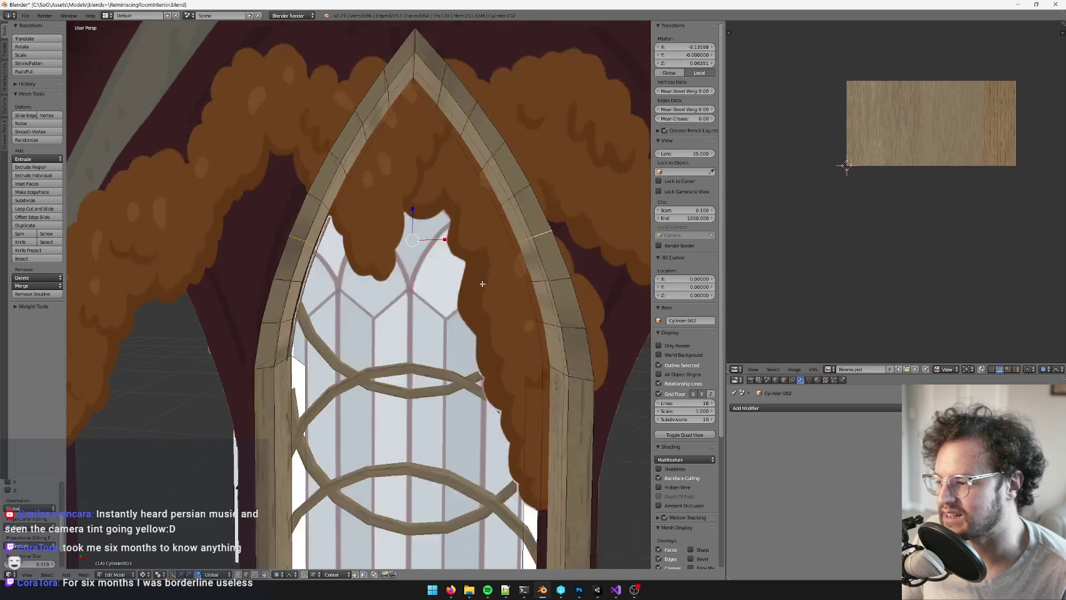
Extend the selection along the frame edges and scale it inward along X
mouse_move(477, 281)
middle_down()
mouse_move(436, 245)
mouse_move(426, 254)
middle_up()
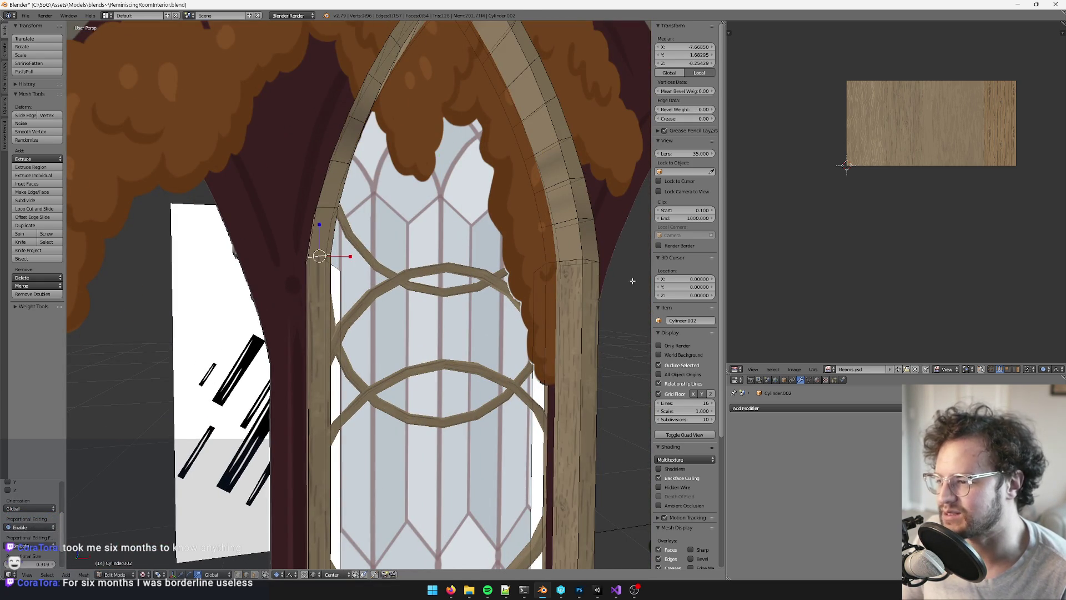
mouse_move(512, 282)
middle_down()
mouse_move(485, 289)
mouse_move(359, 240)
middle_up()
key(ctrl+KP_Add)
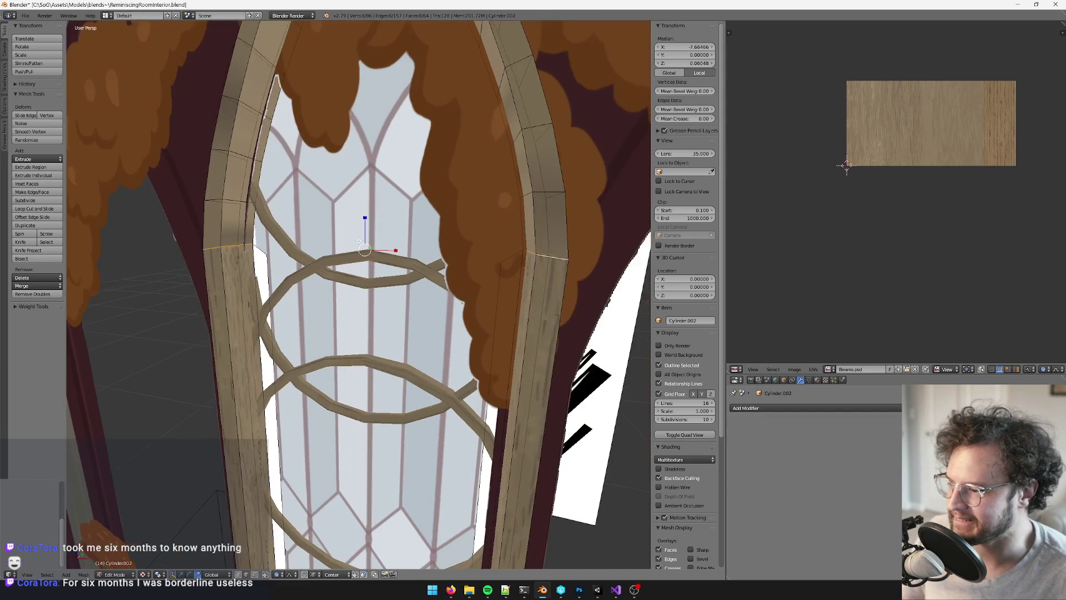
key(s)
key(x)
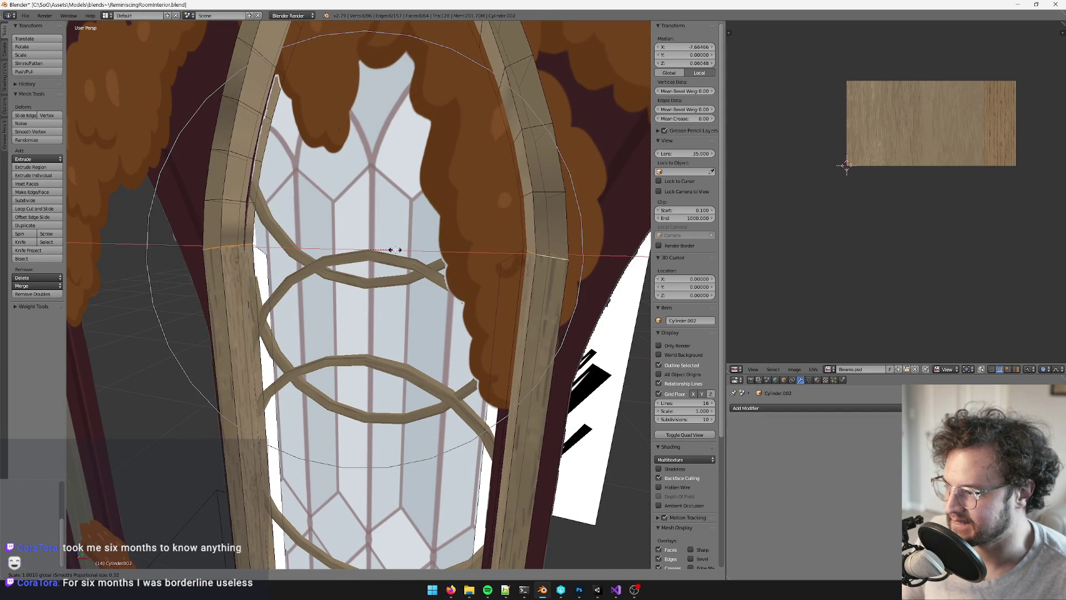
click(394, 250)
scroll(393, 250, down, 5)
Switch the transform gizmo to move and turn off proportional editing
scroll(393, 332, up, 6)
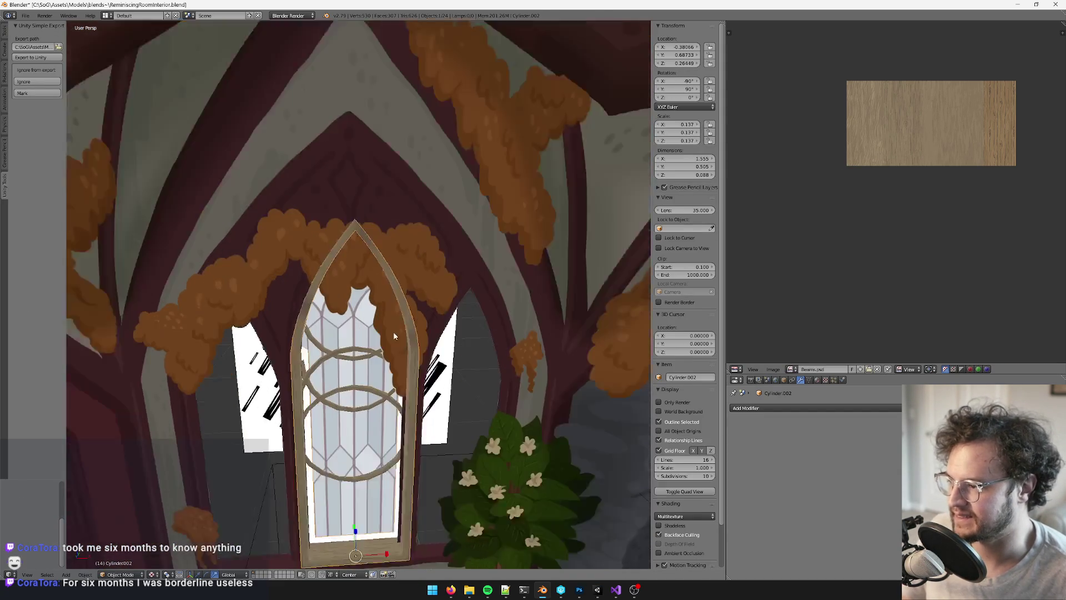
scroll(376, 293, up, 4)
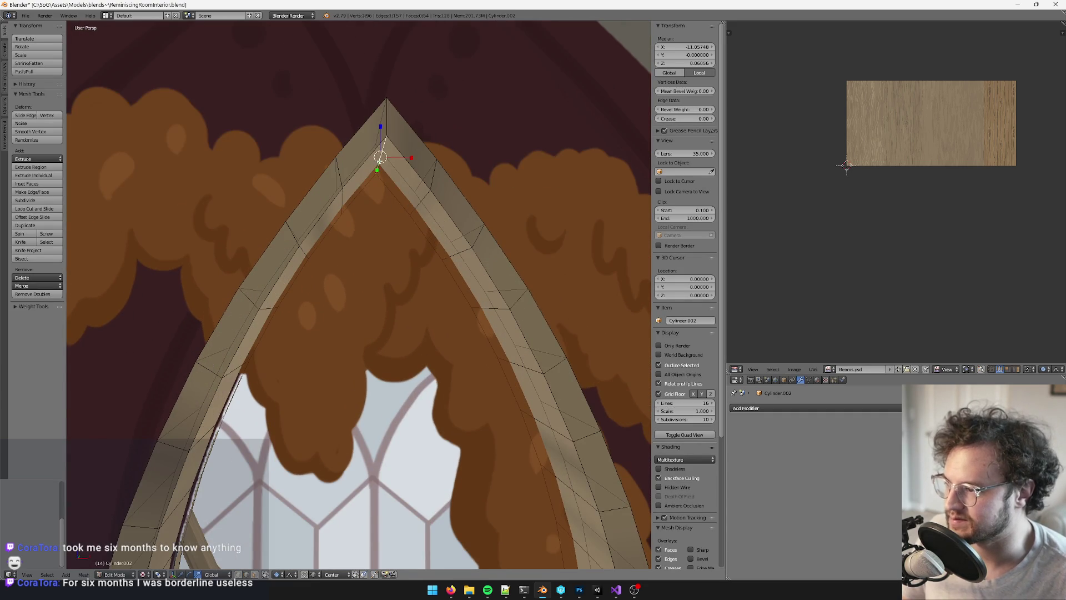
click(181, 574)
scroll(241, 557, down, 2)
scroll(241, 557, up, 3)
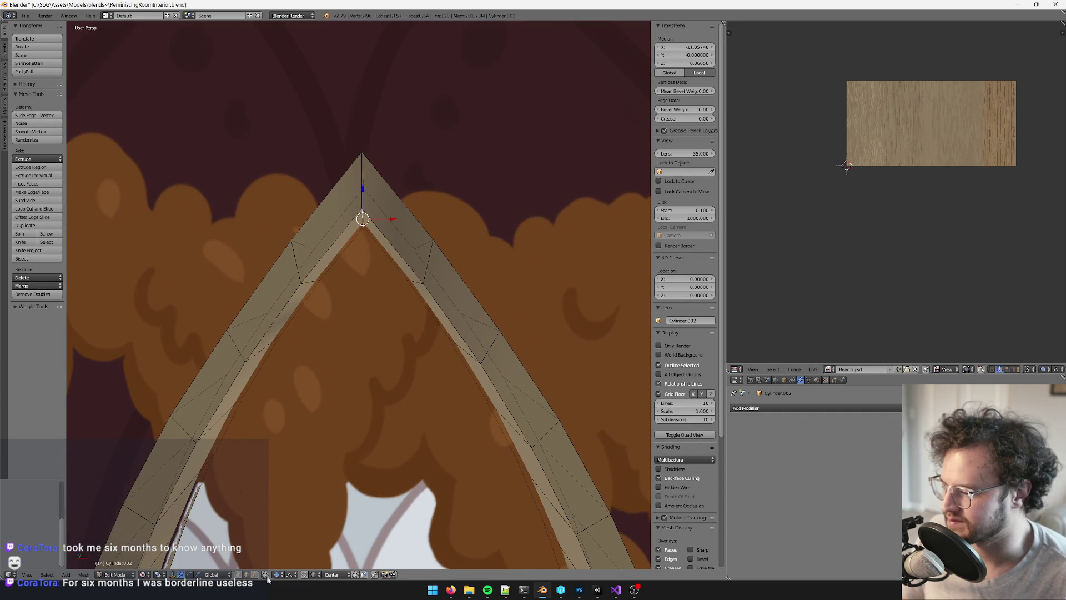
click(278, 575)
click(286, 565)
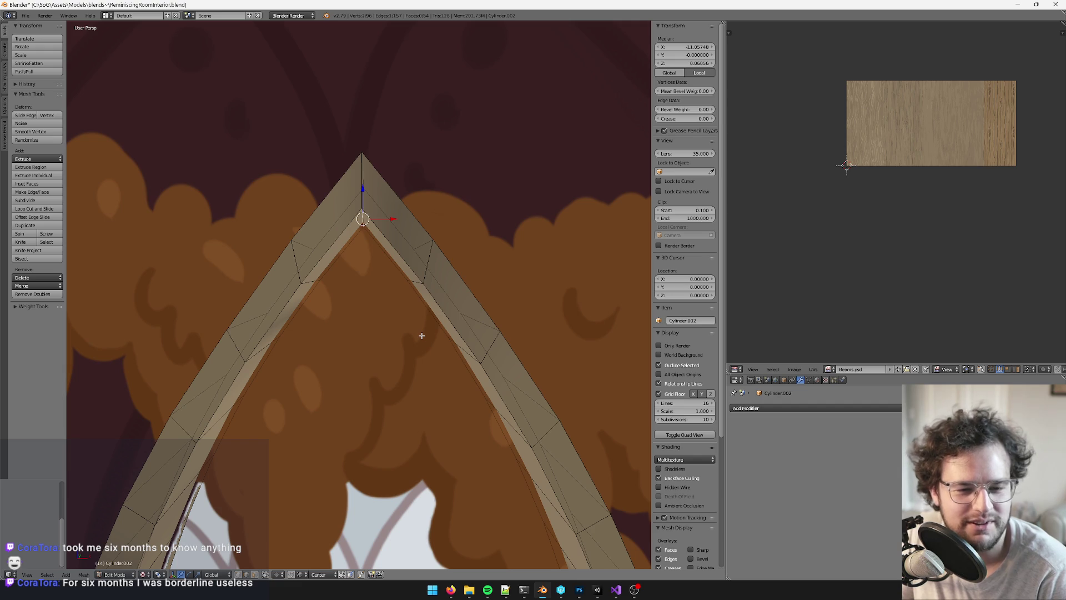
Shift the apex vertices left, then nudge them vertically along Z
scroll(422, 335, down, 3)
mouse_move(435, 340)
middle_down()
mouse_move(476, 316)
mouse_move(469, 340)
mouse_move(507, 357)
middle_up()
scroll(453, 313, up, 3)
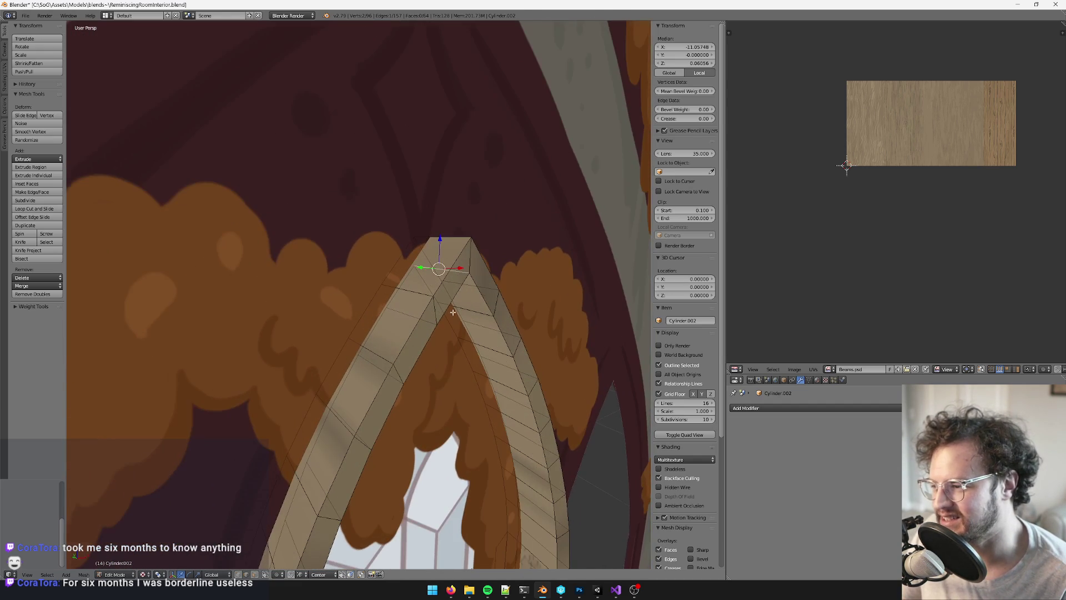
key(g)
click(421, 237)
key(g)
key(z)
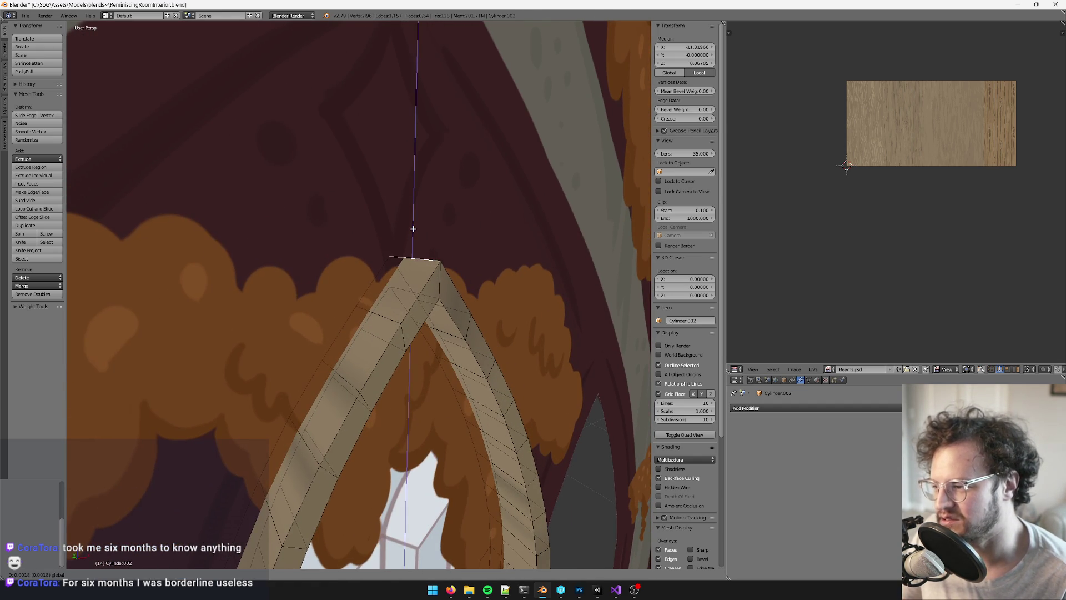
click(413, 228)
Add the opposite apex edge and move the apex vertices along X
mouse_move(391, 300)
middle_down()
mouse_move(370, 291)
mouse_move(422, 309)
mouse_move(450, 305)
middle_up()
shift+right_click(422, 309)
key(g)
key(x)
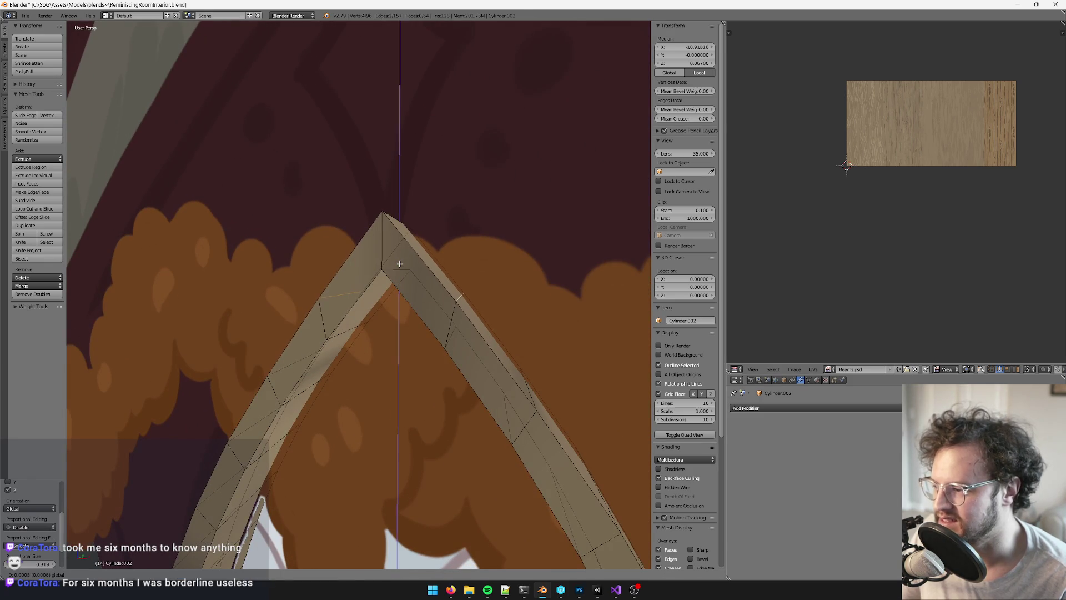
click(399, 264)
middle_drag(400, 264, 471, 361)
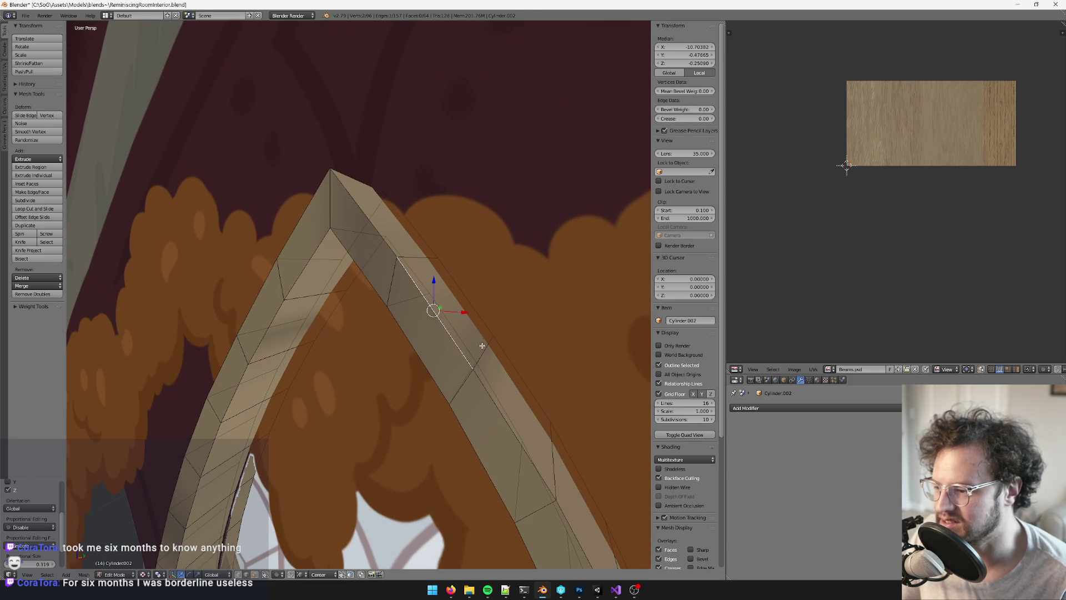
mouse_move(324, 340)
middle_down()
mouse_move(341, 348)
mouse_move(369, 281)
mouse_move(350, 297)
mouse_move(389, 296)
middle_up()
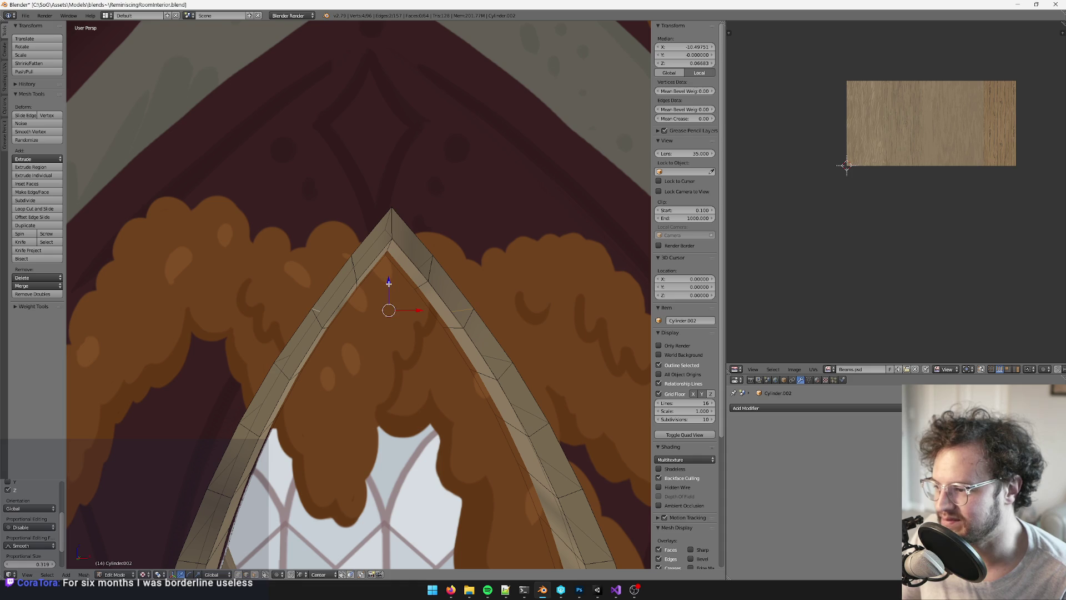
drag(389, 283, 388, 305)
Re-enter Edit Mode on the frame, select the apex edge and nudge it into place
key(Tab)
scroll(418, 395, down, 5)
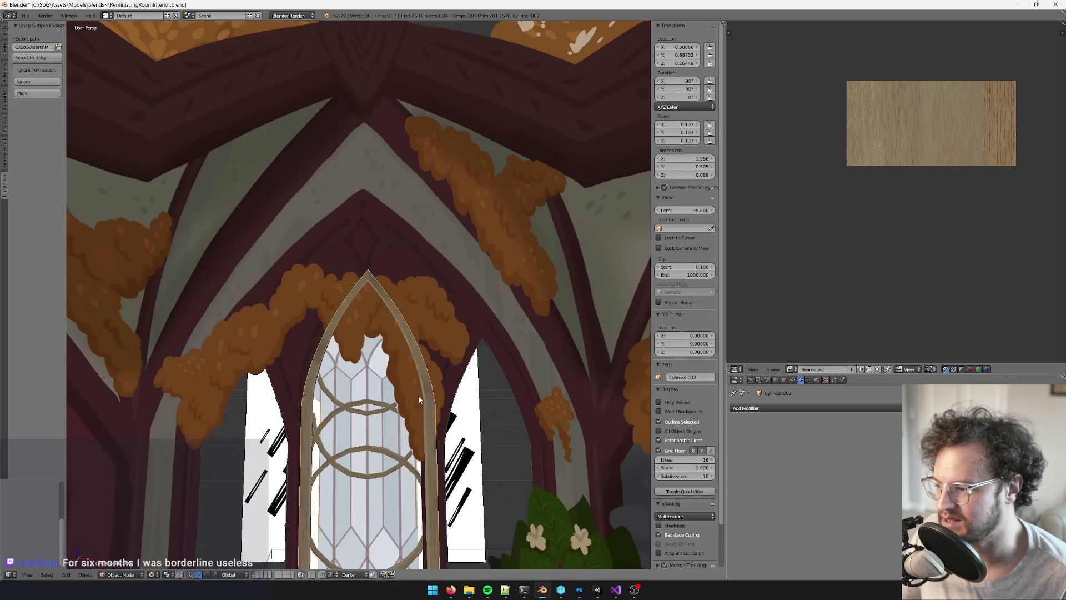
scroll(419, 395, up, 3)
scroll(431, 396, up, 5)
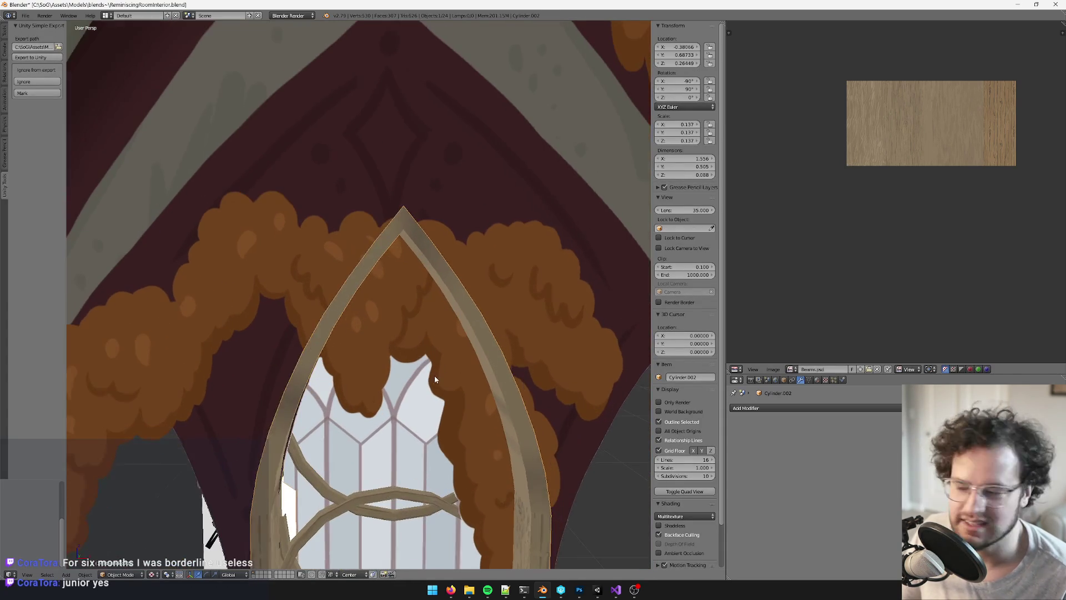
key(Tab)
scroll(442, 364, up, 3)
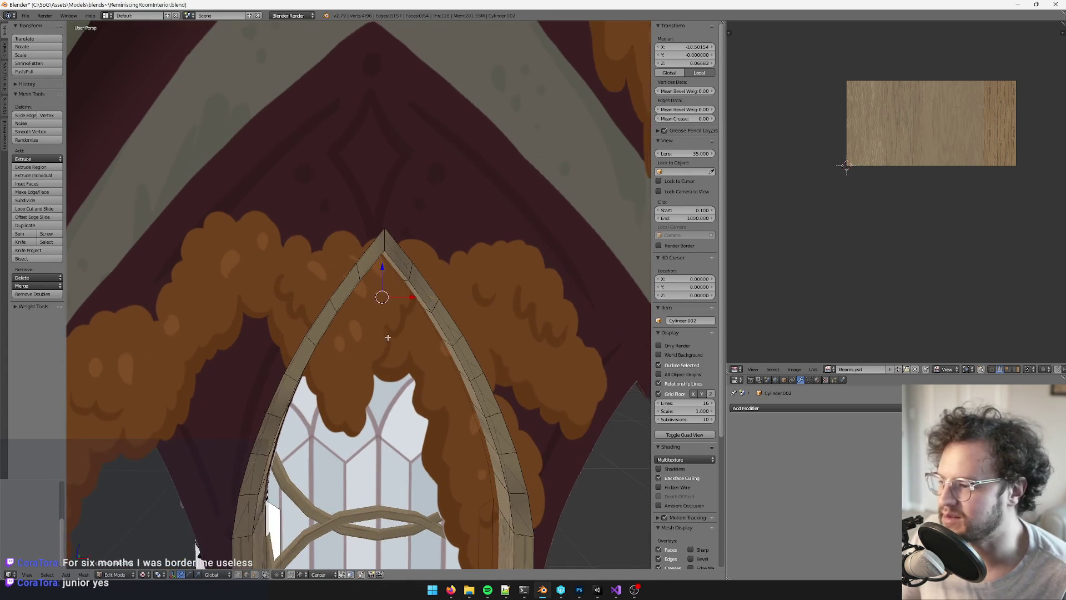
right_click(384, 211)
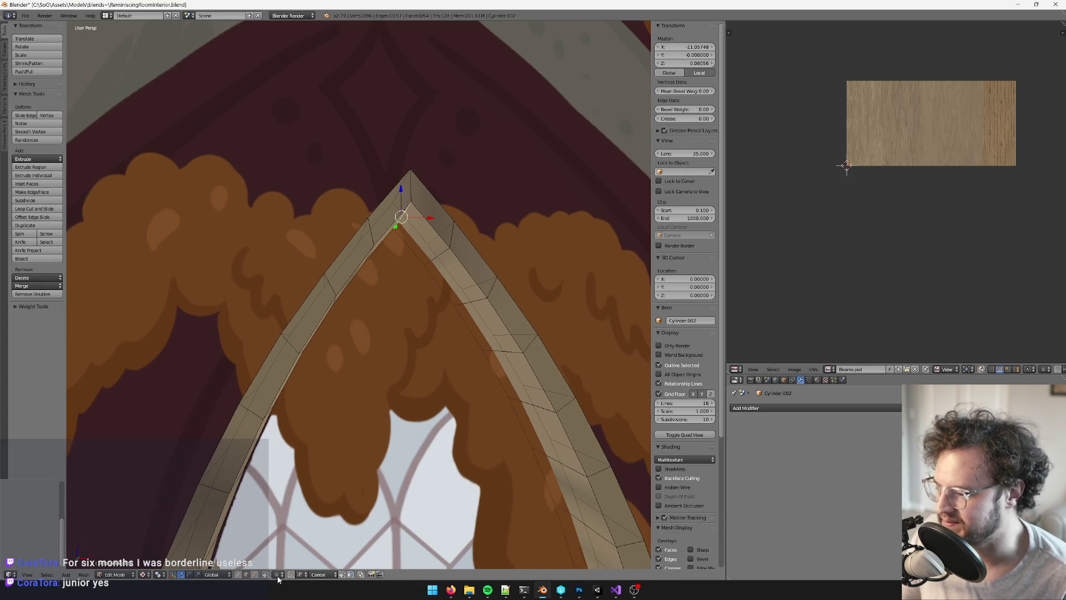
mouse_move(411, 219)
middle_down()
mouse_move(433, 229)
mouse_move(424, 268)
middle_up()
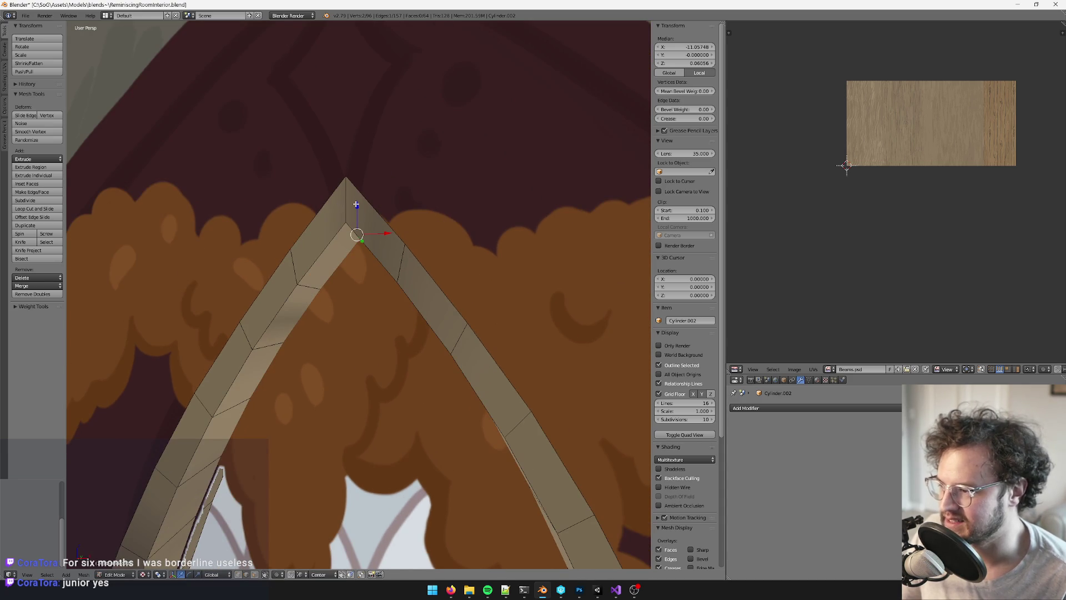
drag(355, 204, 359, 191)
mouse_move(359, 191)
middle_down()
mouse_move(381, 210)
mouse_move(335, 279)
middle_up()
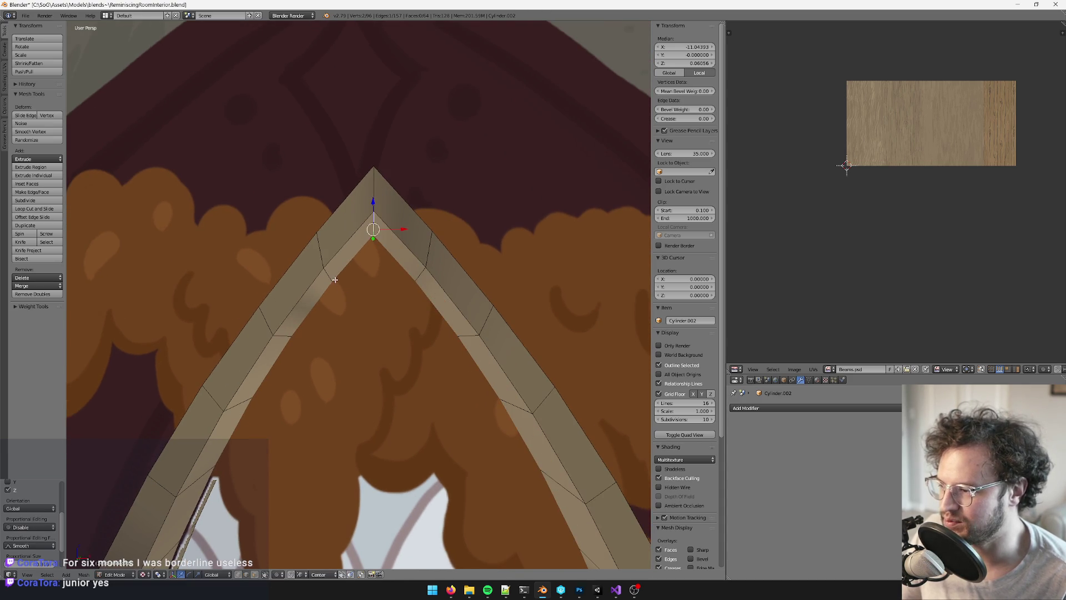
Add the neighbouring apex edges and shift them slightly into line
shift+right_click(416, 276)
drag(374, 251, 370, 256)
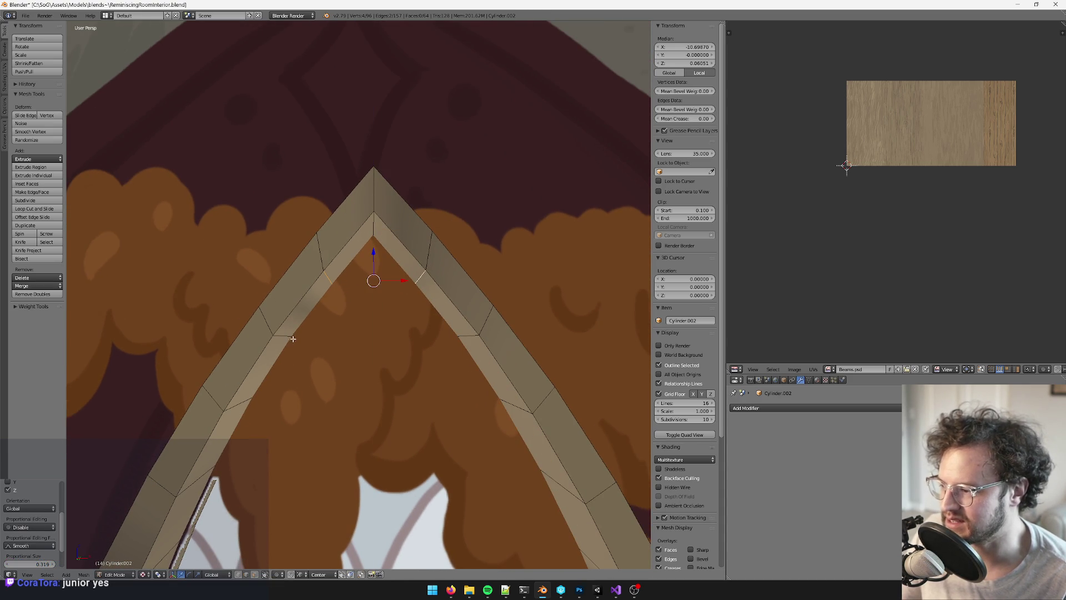
shift+right_click(471, 337)
middle_drag(471, 337, 426, 330)
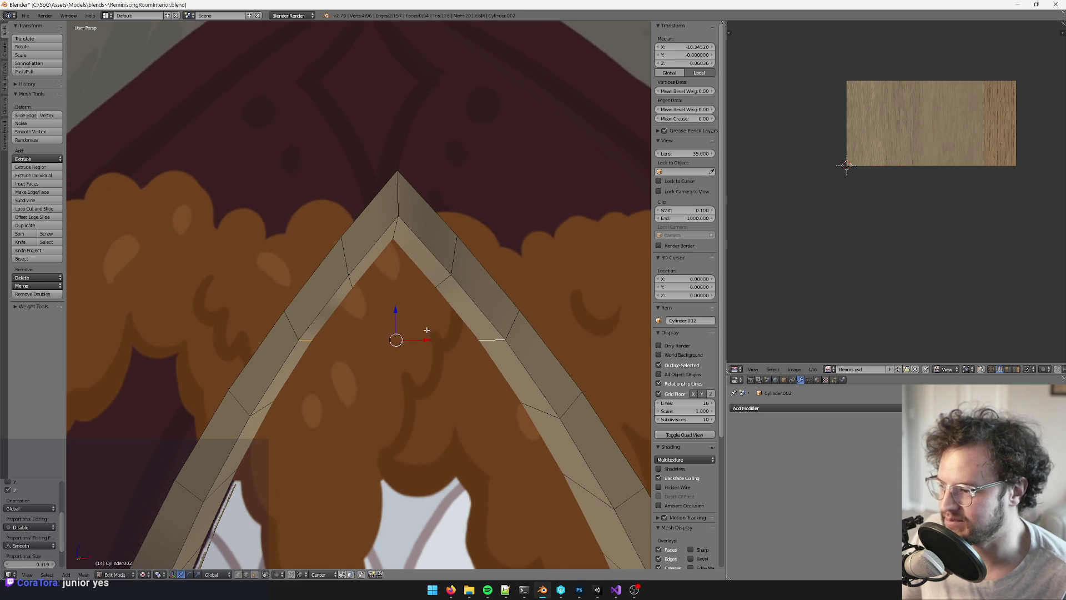
drag(397, 312, 397, 313)
scroll(397, 314, down, 5)
middle_drag(388, 345, 382, 369)
scroll(382, 369, up, 4)
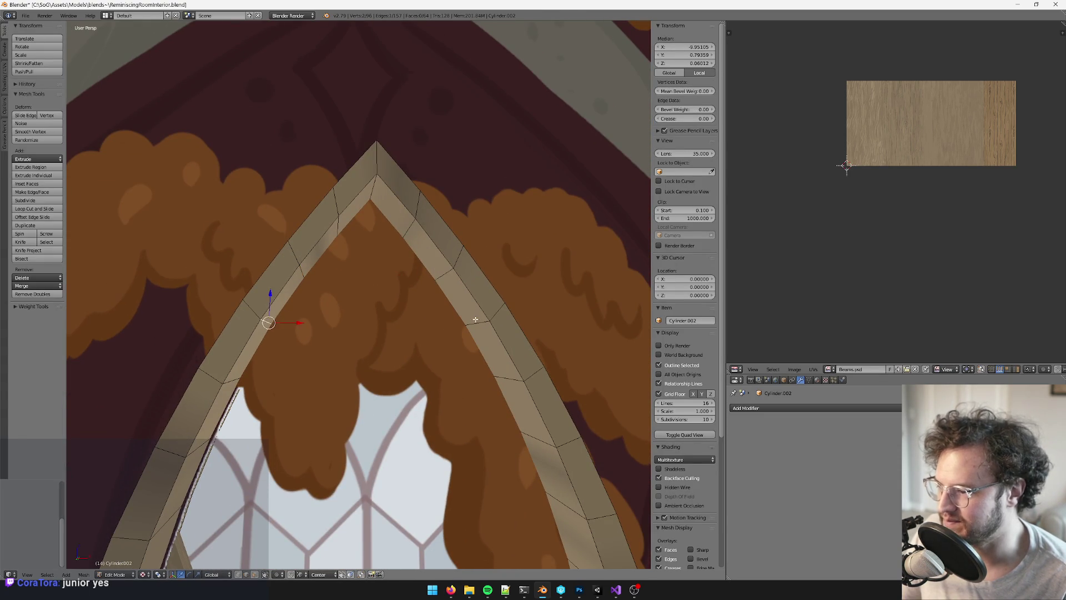
scroll(389, 311, down, 4)
scroll(369, 305, up, 4)
Move the selected apex edges along Z and return to Object Mode
key(g)
key(z)
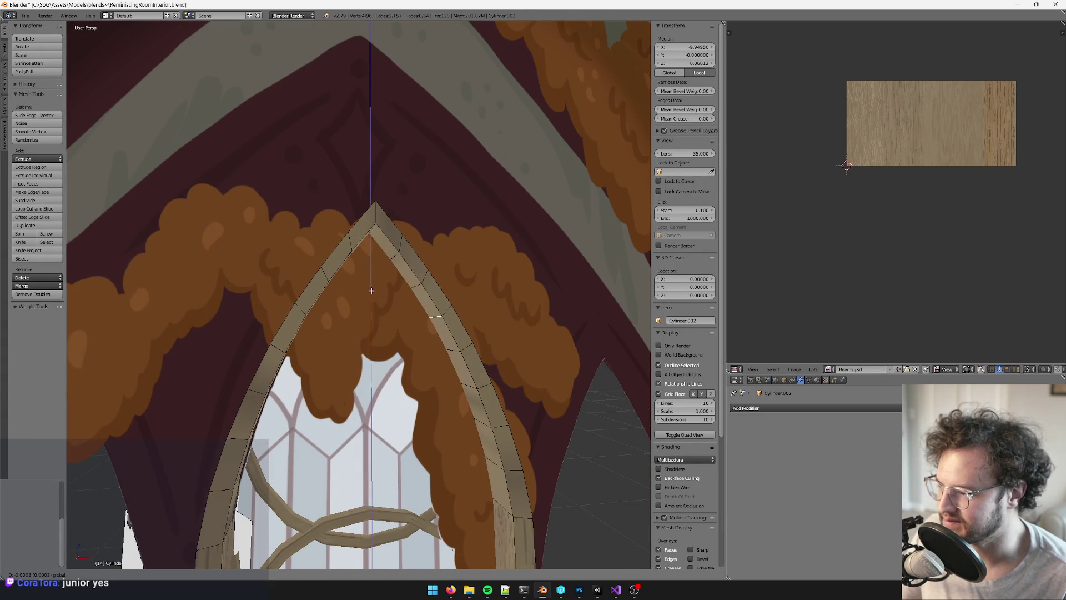
click(371, 289)
key(Tab)
scroll(372, 289, down, 5)
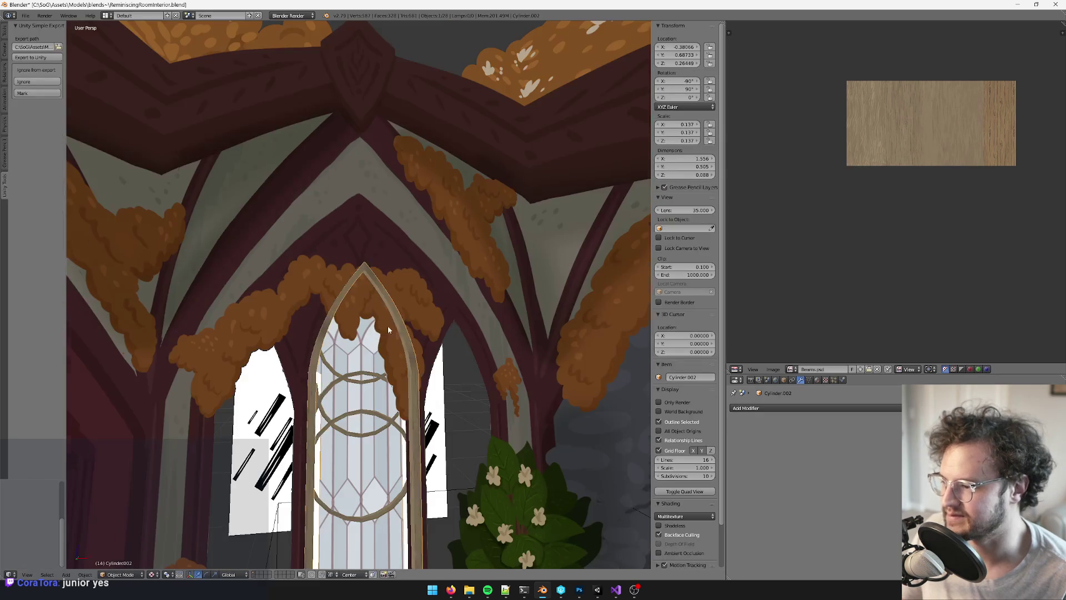
In Edit Mode, select the window frame's whole face strip
middle_drag(383, 311, 444, 362)
key(Tab)
scroll(401, 373, up, 4)
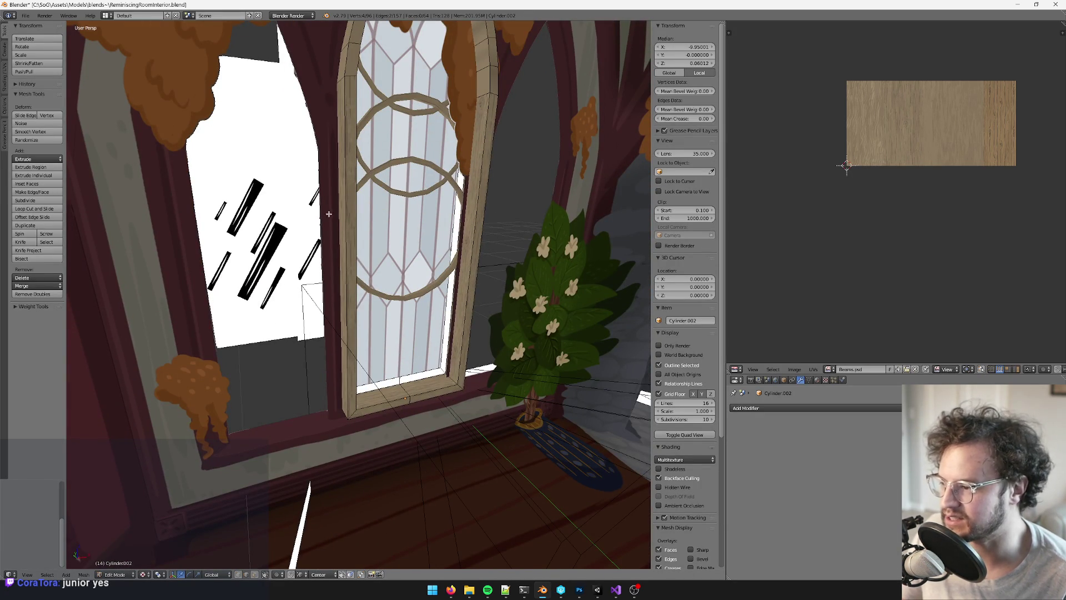
right_click(350, 216)
middle_drag(350, 217, 365, 219)
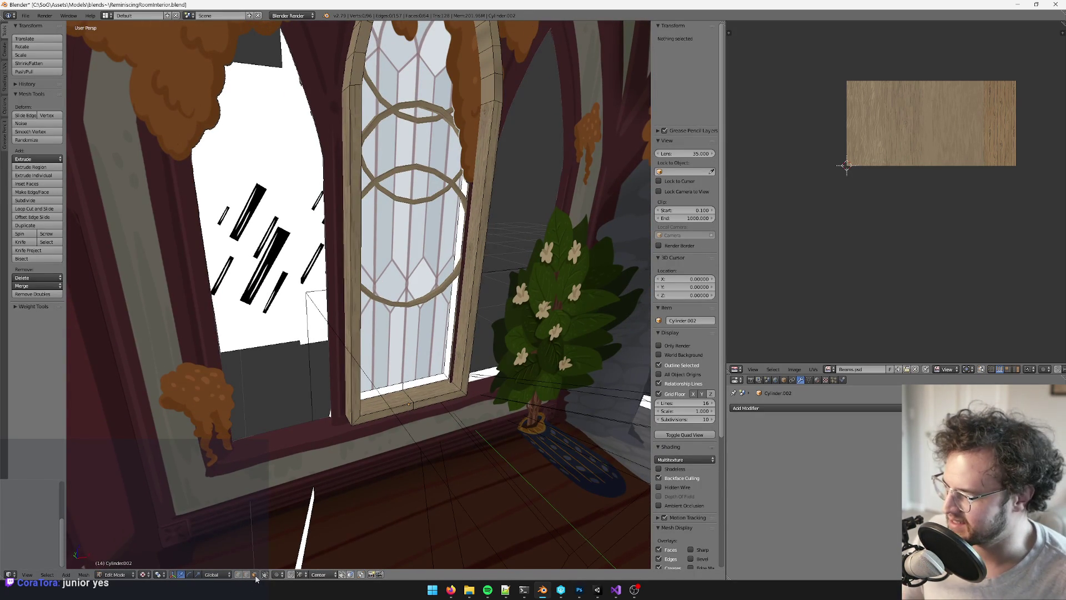
shift+right_click(362, 275)
middle_drag(362, 275, 364, 273)
key(ctrl+l)
UV-unwrap the selected strip using Follow Active Quads
key(u)
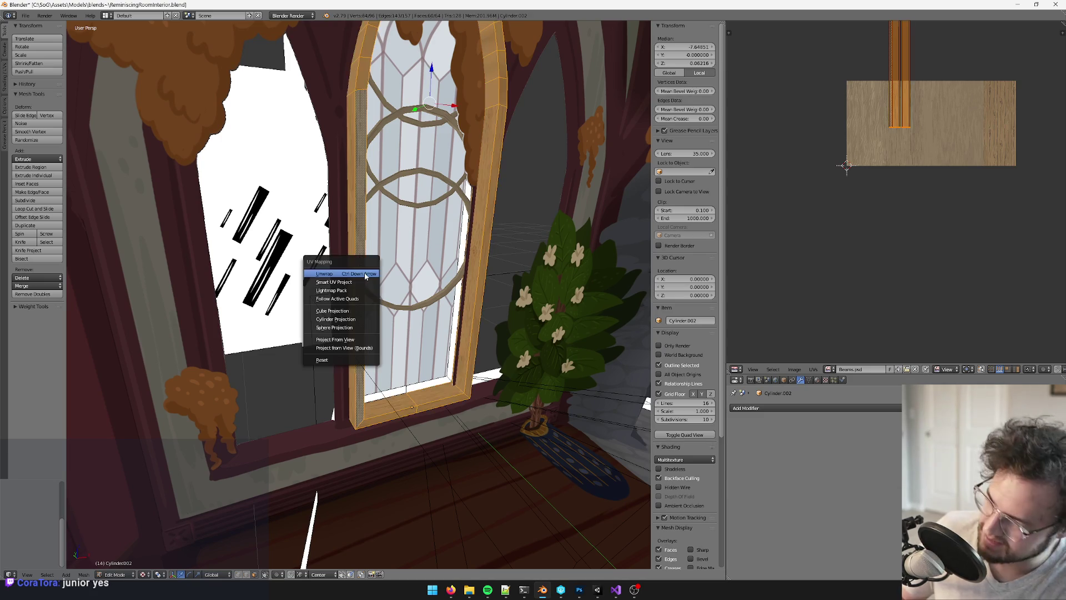
click(385, 291)
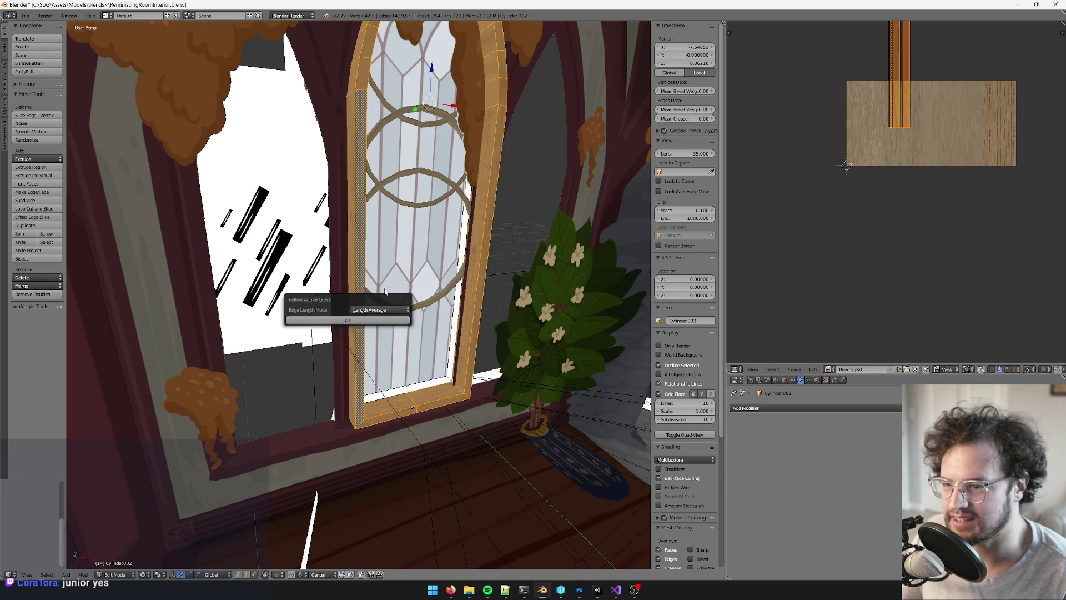
click(336, 321)
scroll(916, 147, up, 5)
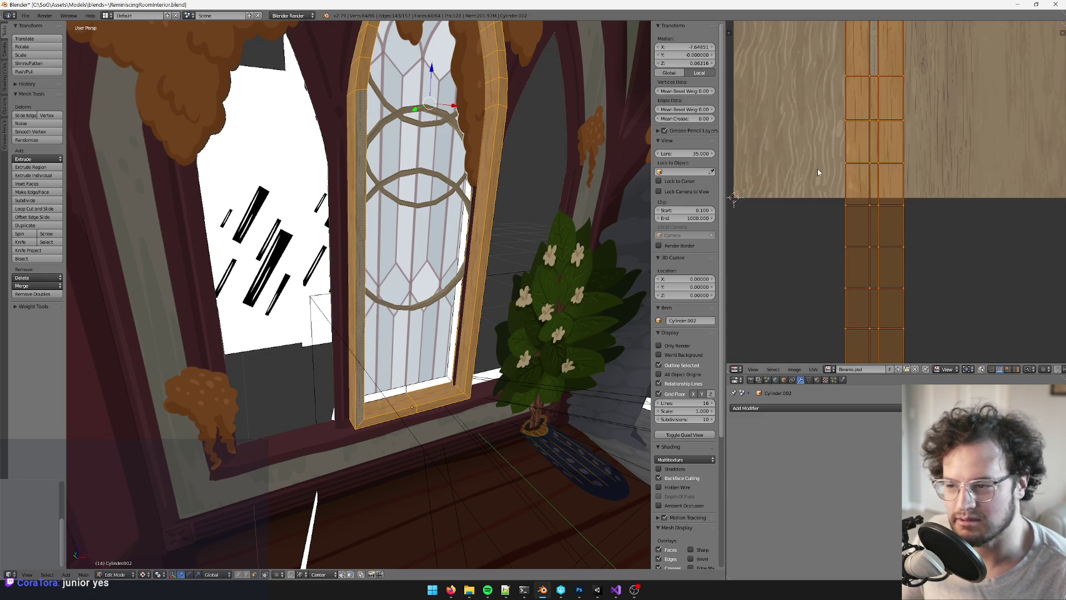
middle_drag(388, 278, 363, 361)
scroll(363, 389, down, 5)
Leave Edit Mode and briefly inspect another window piece in Edit Mode
scroll(381, 377, up, 4)
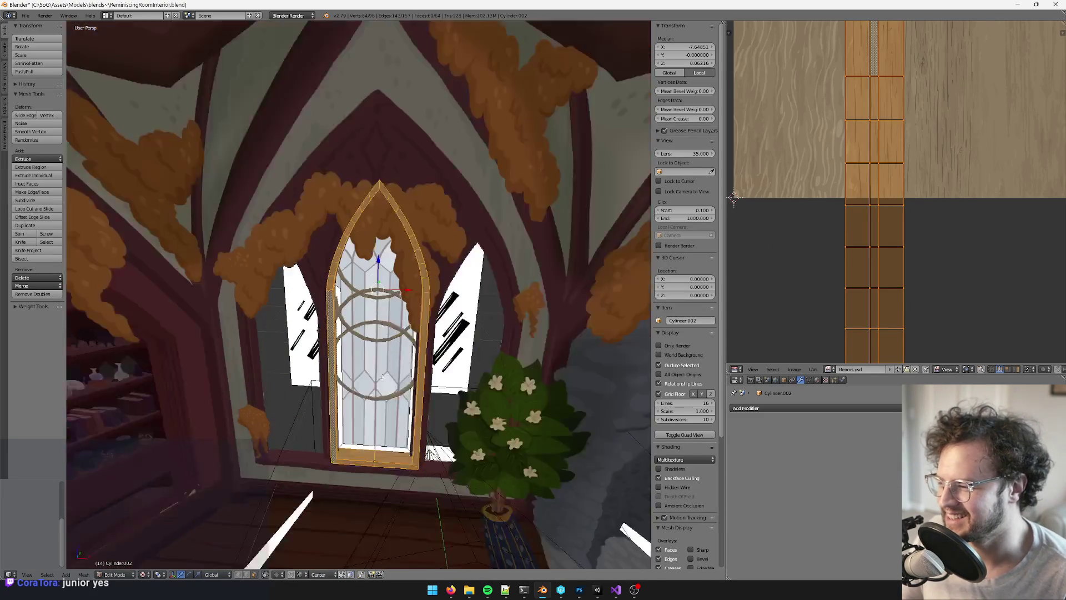
scroll(382, 377, up, 6)
key(Tab)
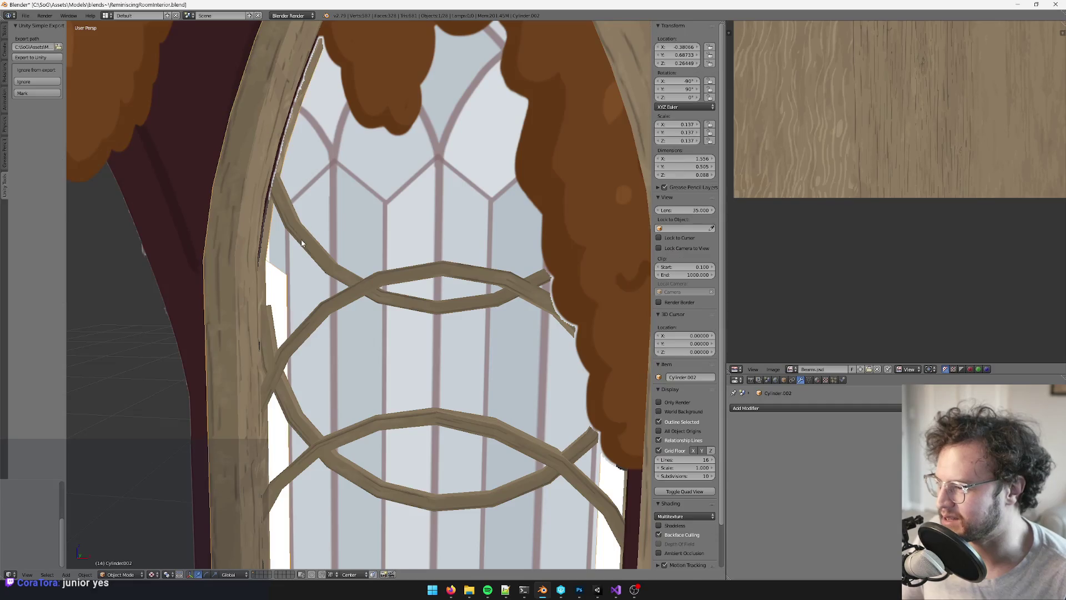
scroll(289, 238, down, 6)
mouse_move(288, 239)
middle_down()
mouse_move(361, 250)
mouse_move(419, 240)
mouse_move(387, 408)
mouse_move(389, 206)
middle_up()
right_click(419, 240)
key(Tab)
scroll(419, 240, up, 6)
scroll(387, 408, down, 5)
key(Tab)
Select the Cylinder.001 window piece and look around the arched window
right_click(389, 205)
scroll(467, 233, down, 4)
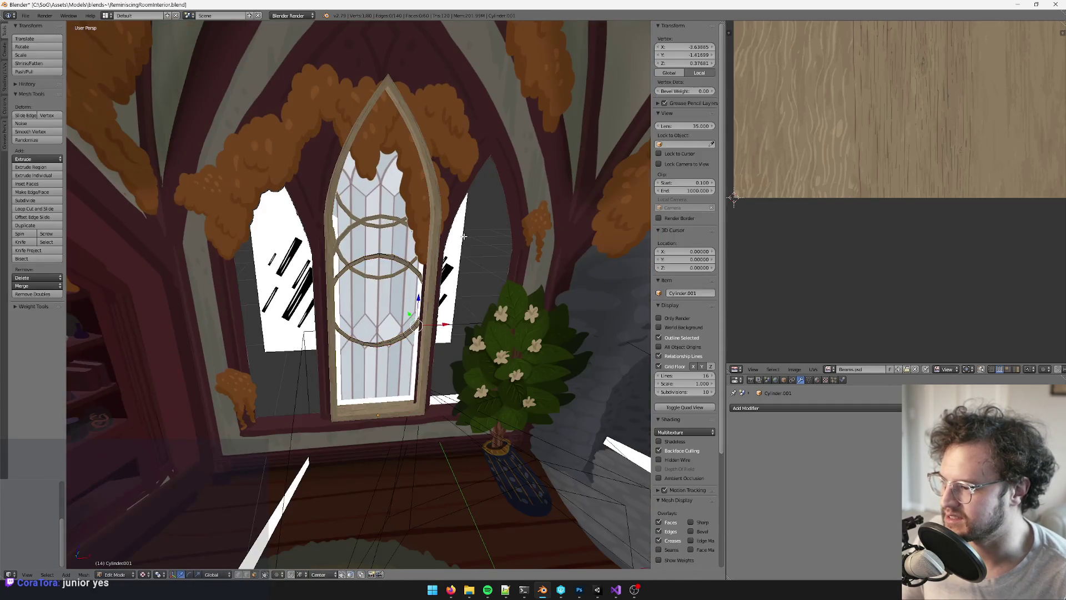
scroll(467, 233, up, 4)
mouse_move(467, 234)
middle_down()
mouse_move(501, 220)
mouse_move(407, 244)
mouse_move(388, 206)
middle_up()
scroll(411, 240, down, 4)
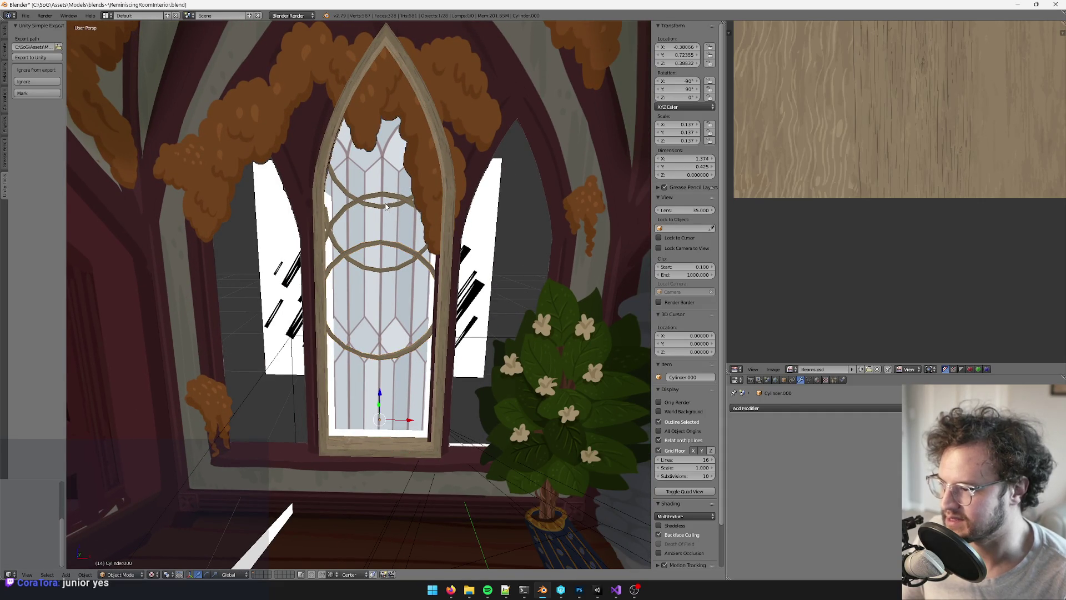
scroll(387, 208, up, 2)
scroll(393, 187, down, 10)
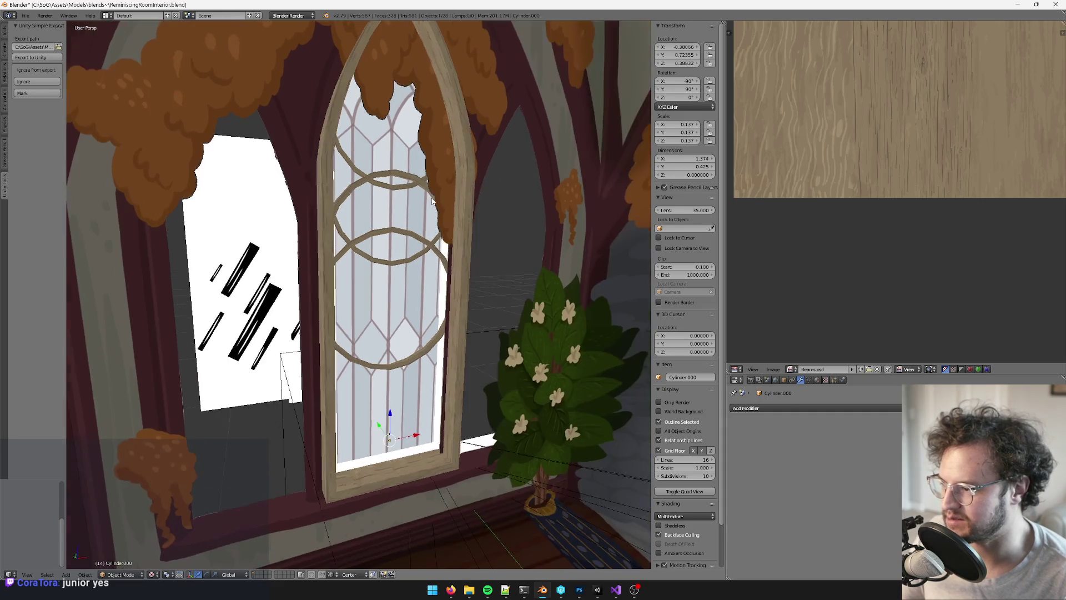
scroll(429, 276, up, 8)
scroll(422, 284, up, 5)
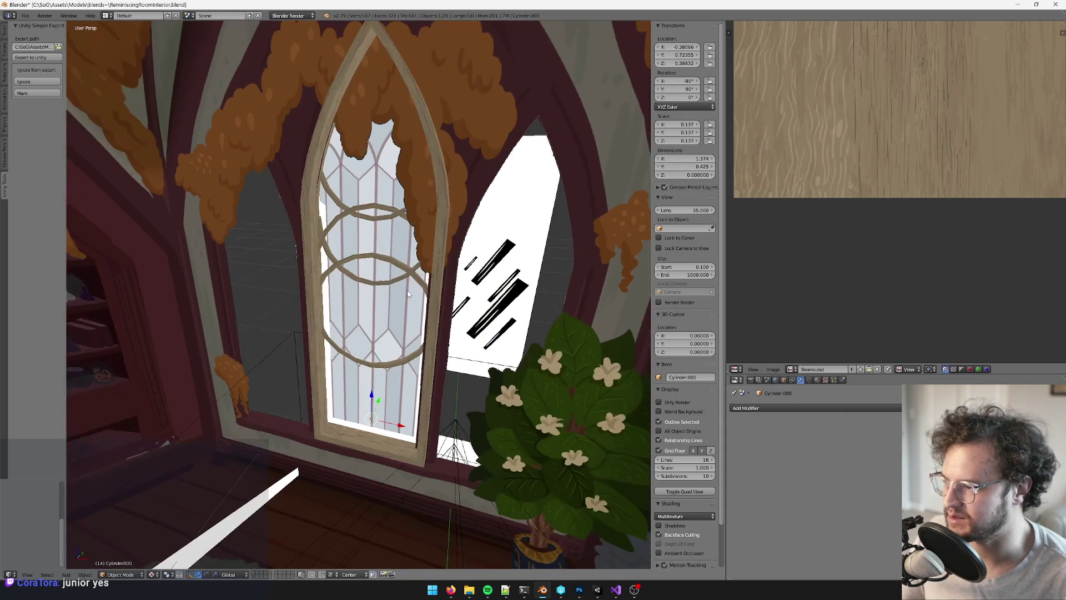
Select the Cylinder.002 window frame and enter Edit Mode on it
mouse_move(310, 227)
middle_down()
mouse_move(350, 182)
mouse_move(388, 183)
mouse_move(405, 169)
mouse_move(363, 257)
mouse_move(397, 276)
mouse_move(281, 396)
middle_up()
scroll(361, 205, up, 3)
right_click(362, 205)
key(Tab)
scroll(361, 206, up, 4)
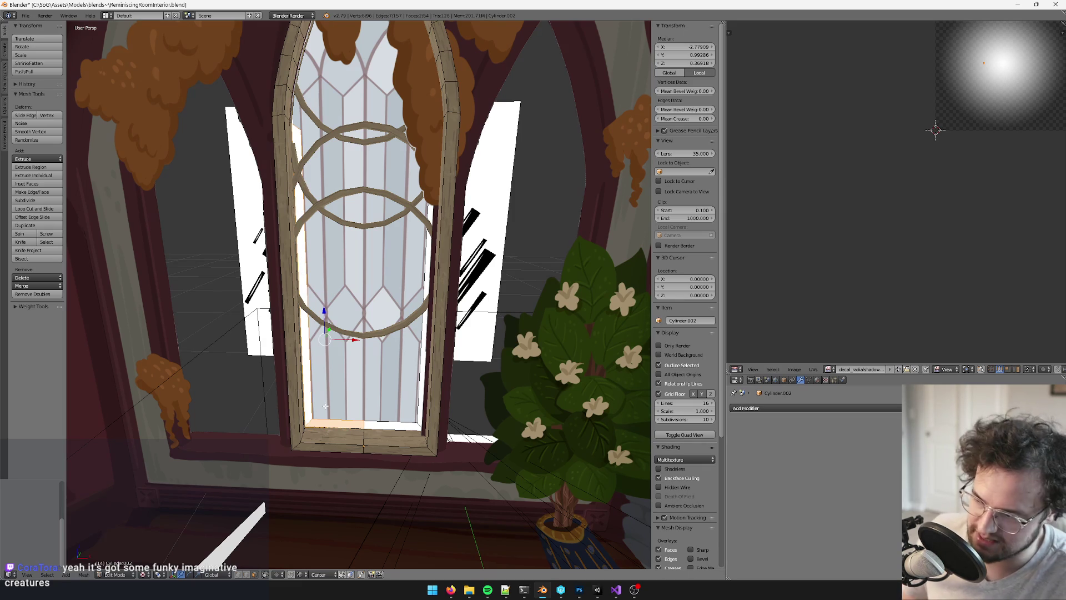
Extend the face selection to the left strip and delete those window frame faces
key(ctrl+KP_Add)
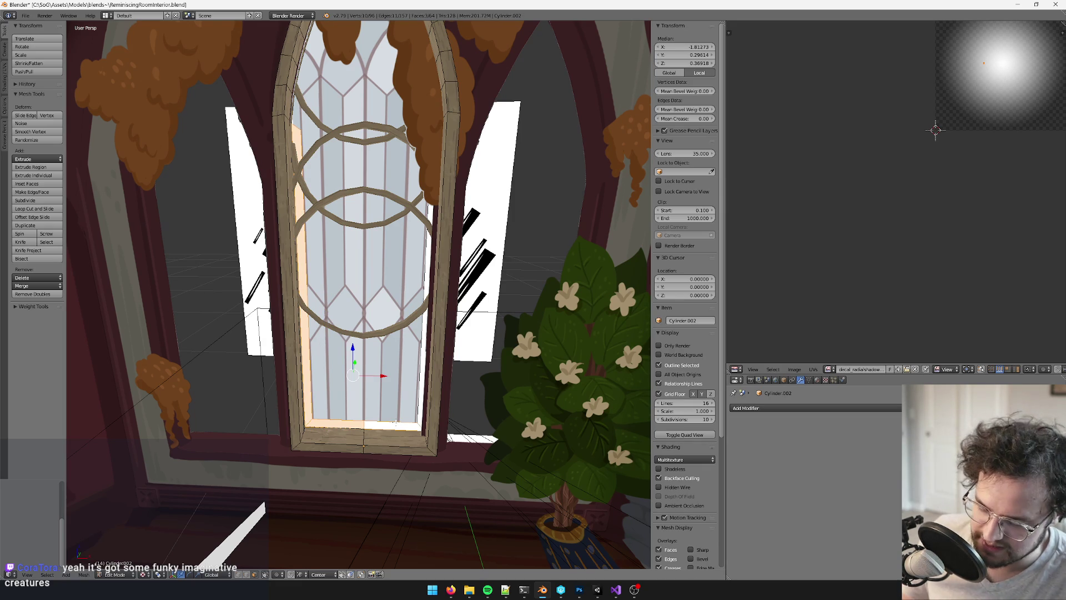
key(x)
click(395, 423)
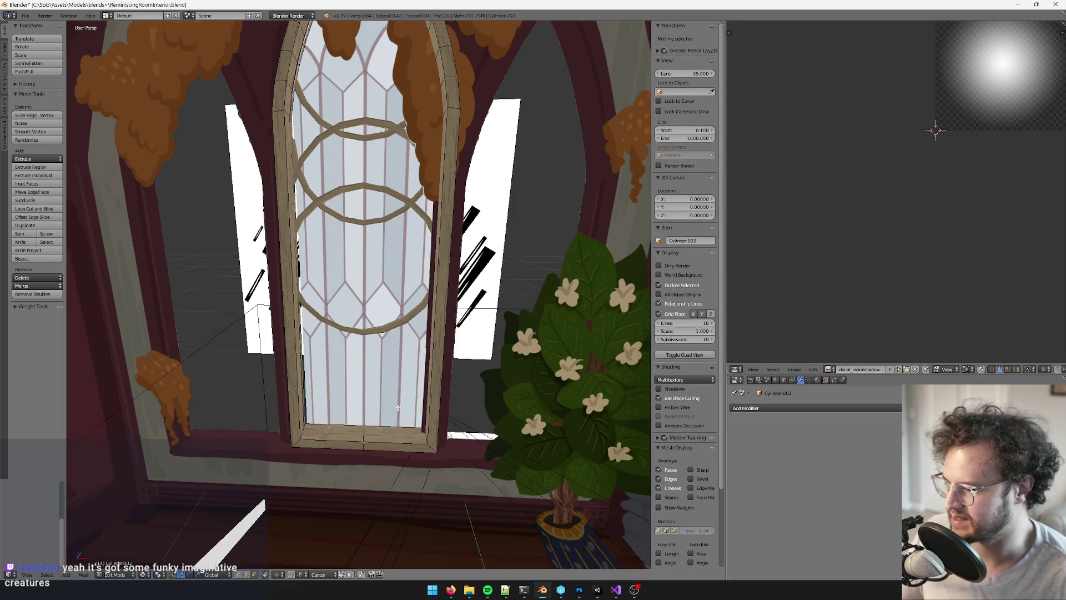
scroll(399, 407, up, 4)
scroll(400, 370, down, 2)
middle_drag(400, 369, 413, 316)
Select the frame's bottom edge and run Remove Doubles, merging 4 duplicate vertices
key(Tab)
key(Tab)
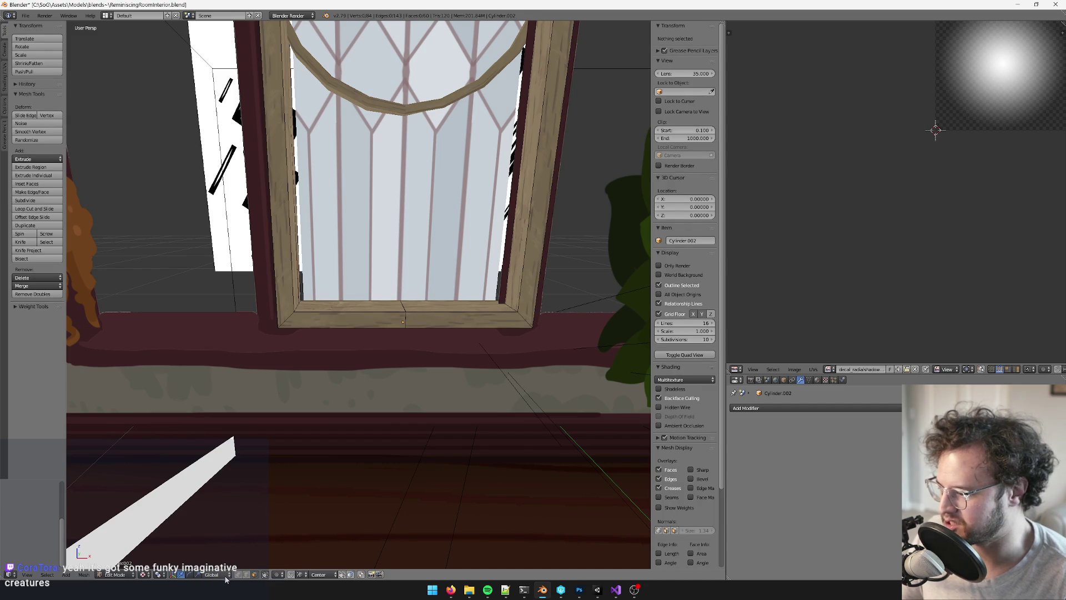
scroll(390, 305, up, 3)
right_click(432, 328)
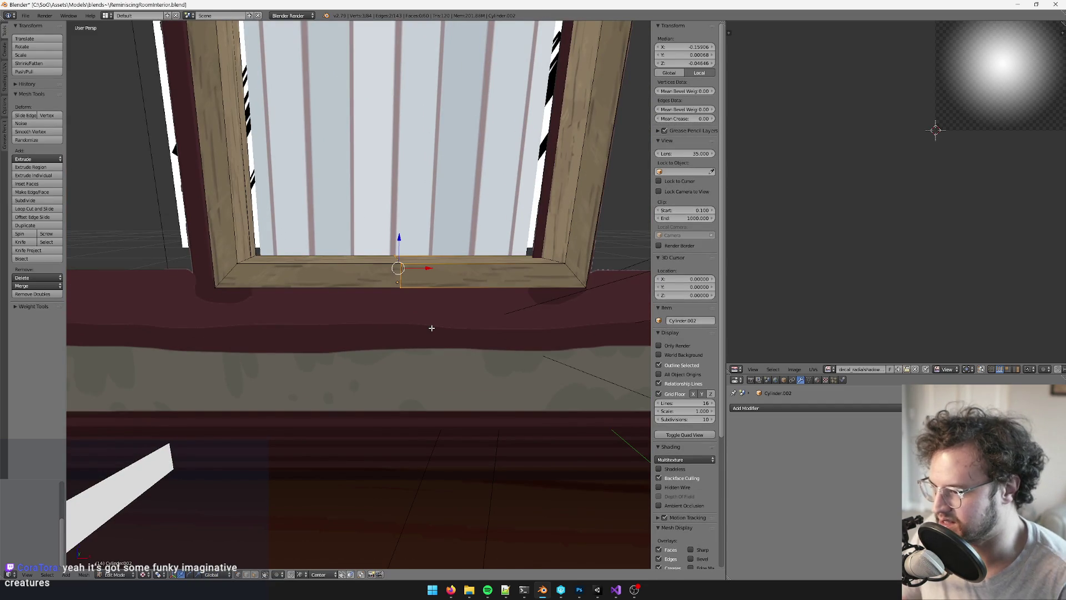
key(a)
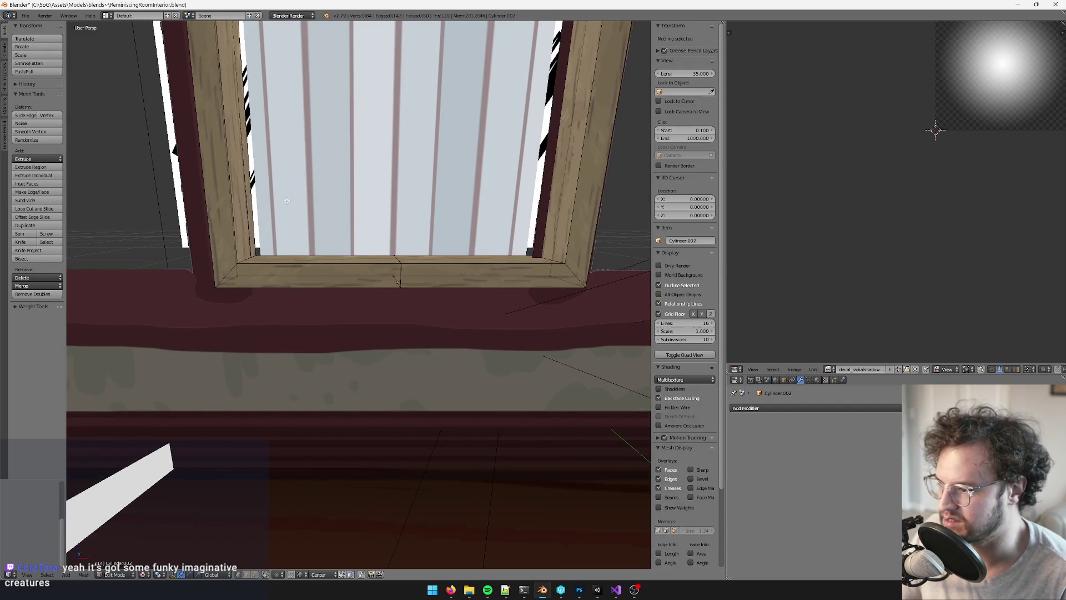
right_click(398, 270)
key(space)
text(remove)
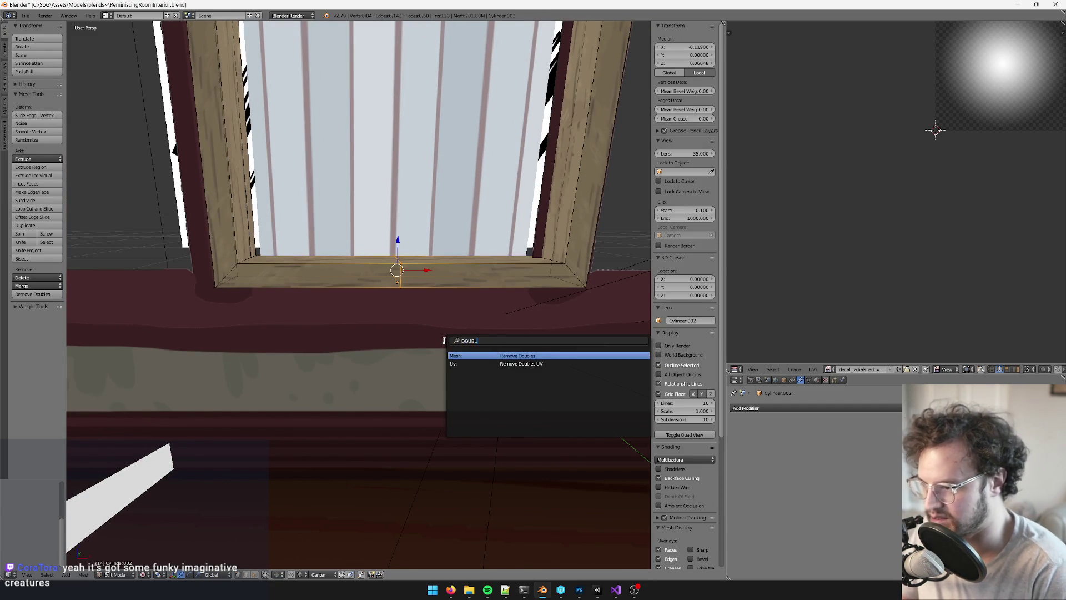
key(Return)
mouse_move(375, 360)
middle_down()
mouse_move(391, 338)
mouse_move(373, 374)
mouse_move(360, 372)
middle_up()
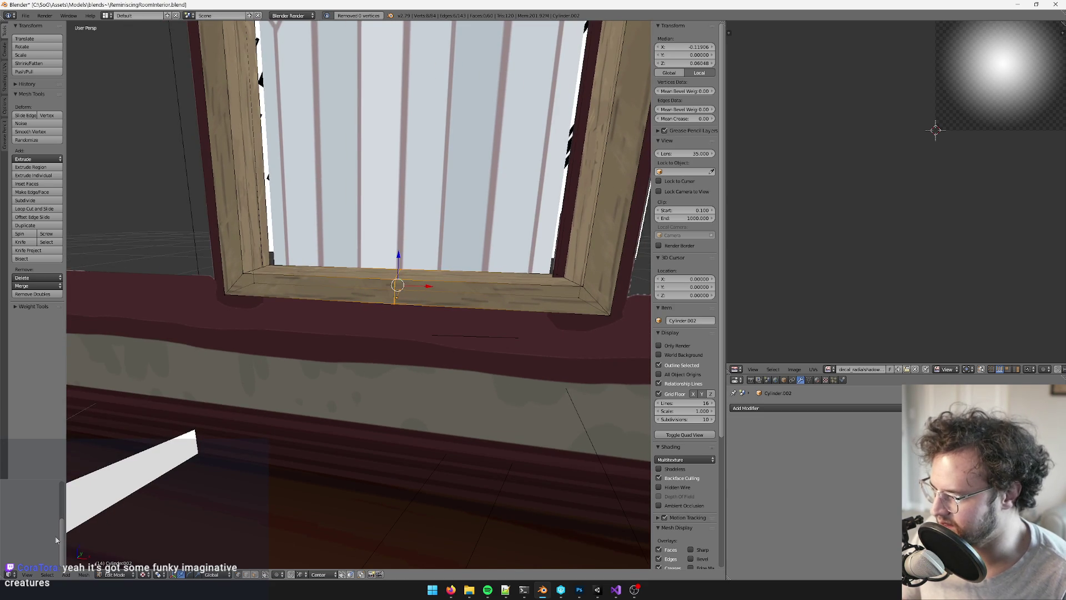
Select the stained-glass window pane Cylinder.000 and enter its Edit Mode
key(Tab)
scroll(355, 278, down, 5)
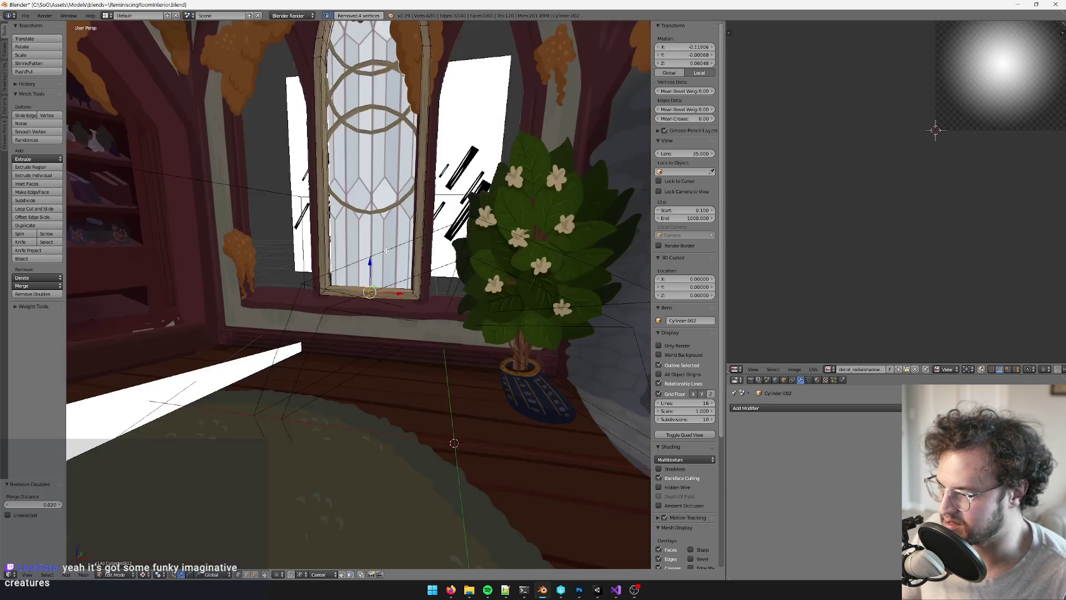
mouse_move(356, 278)
middle_down()
mouse_move(394, 239)
mouse_move(477, 294)
mouse_move(411, 233)
middle_up()
scroll(415, 219, up, 3)
scroll(415, 220, up, 3)
right_click(405, 256)
key(Tab)
scroll(478, 294, down, 3)
scroll(405, 229, up, 3)
Resize the pane's vertices and return to Object Mode
key(s)
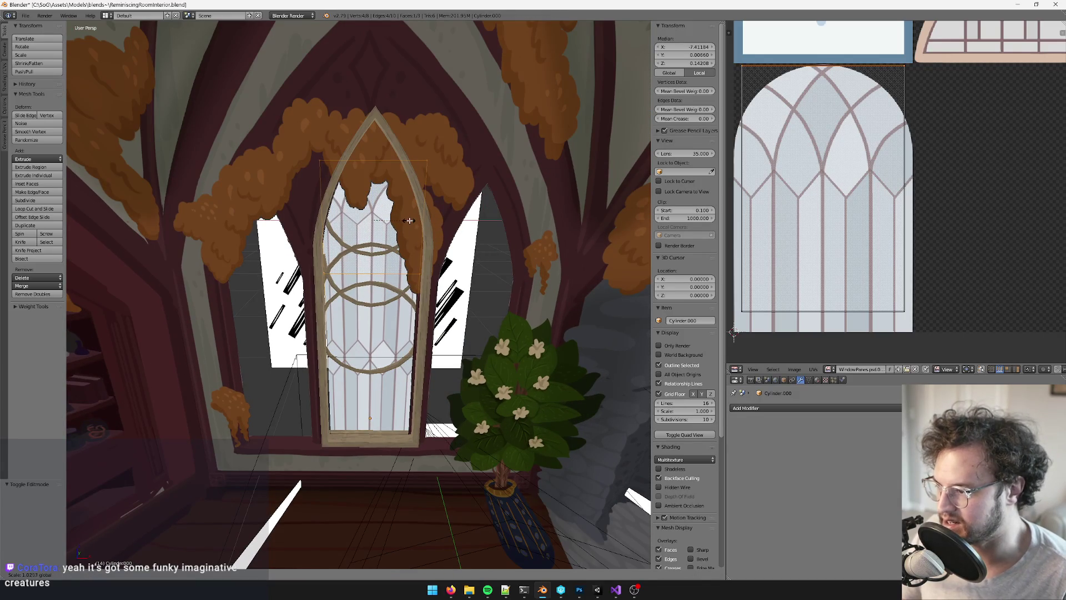
click(415, 221)
key(Tab)
Select the window frame and move it slightly along Y
middle_drag(415, 221, 350, 265)
right_click(349, 265)
scroll(400, 344, up, 6)
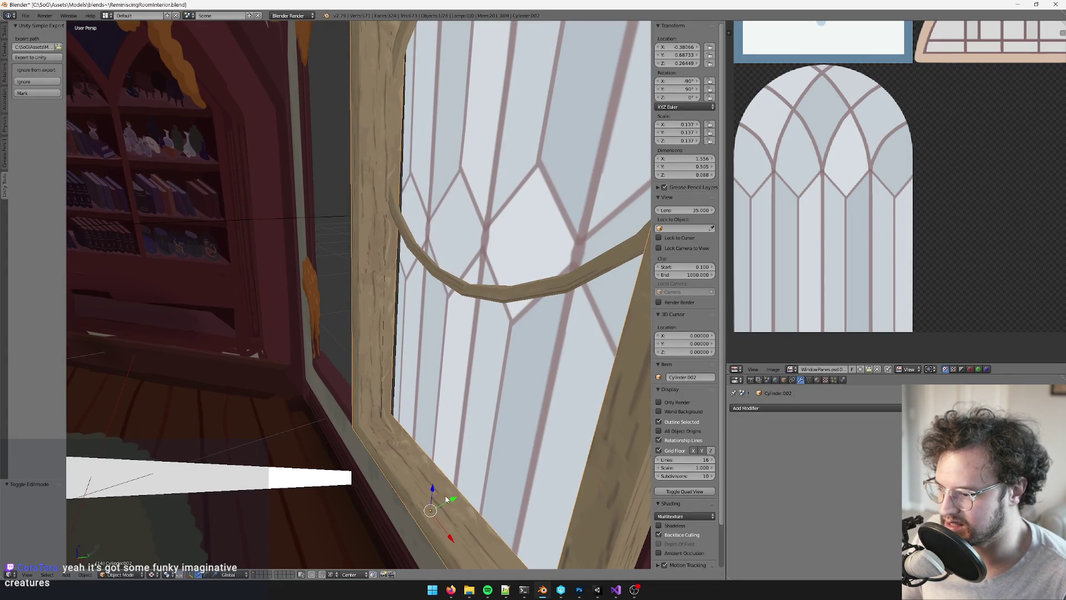
drag(446, 498, 477, 483)
scroll(478, 483, down, 5)
middle_drag(477, 484, 534, 429)
In the frame's Edit Mode, select the linked arch faces and delete them
key(Tab)
scroll(494, 310, up, 5)
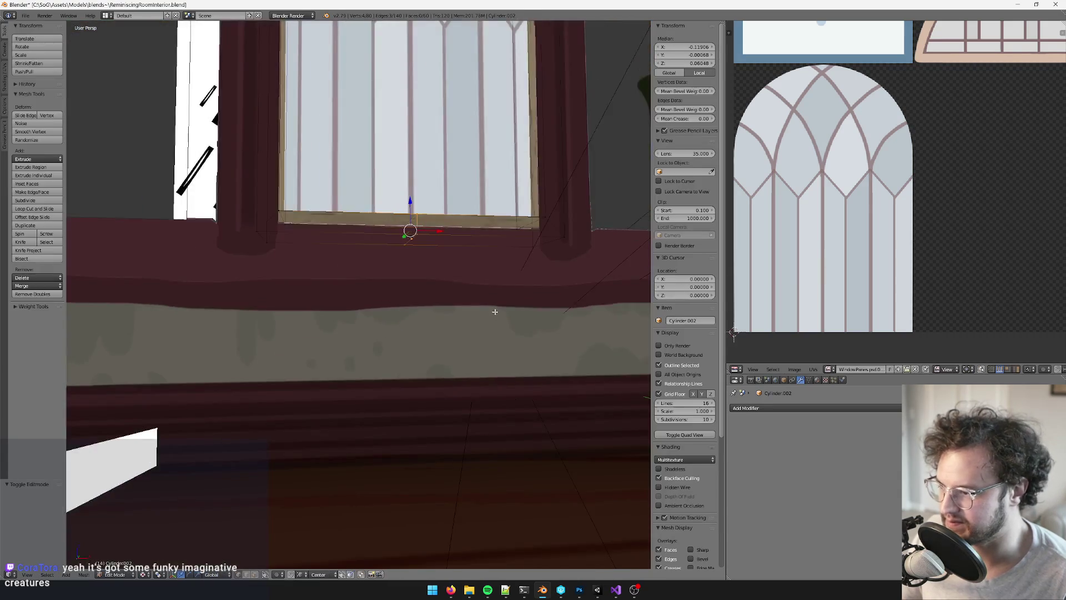
mouse_move(494, 309)
middle_down()
mouse_move(522, 384)
mouse_move(331, 555)
middle_up()
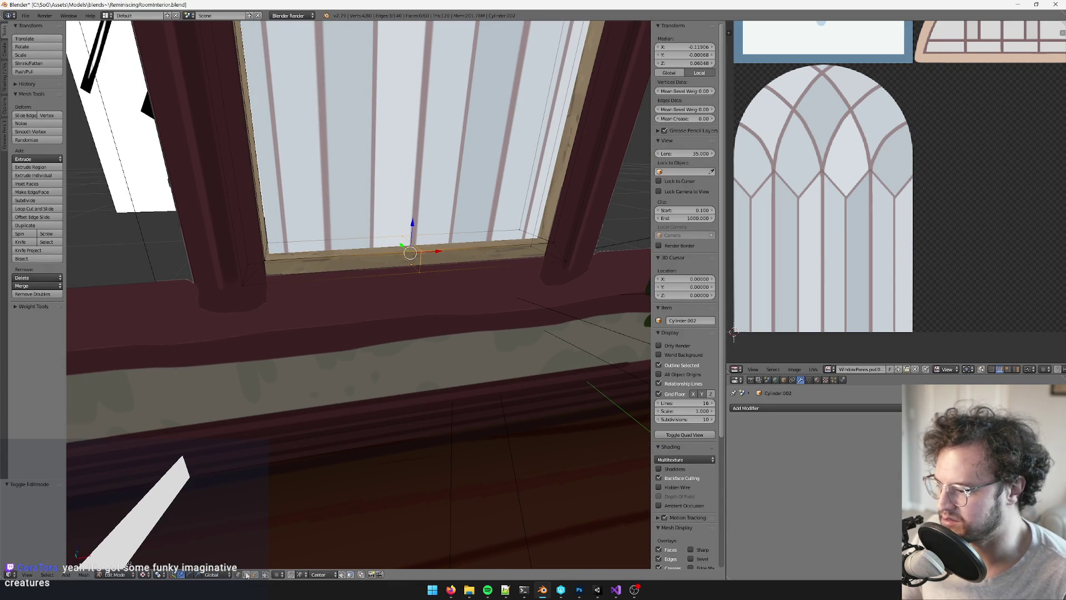
key(a)
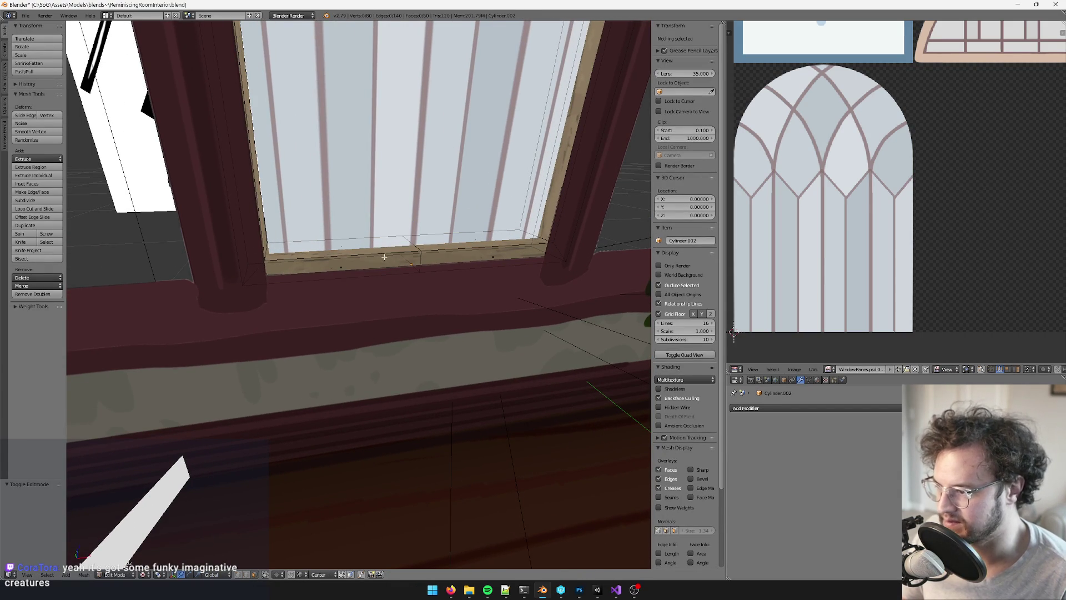
middle_drag(390, 256, 356, 258)
right_click(356, 258)
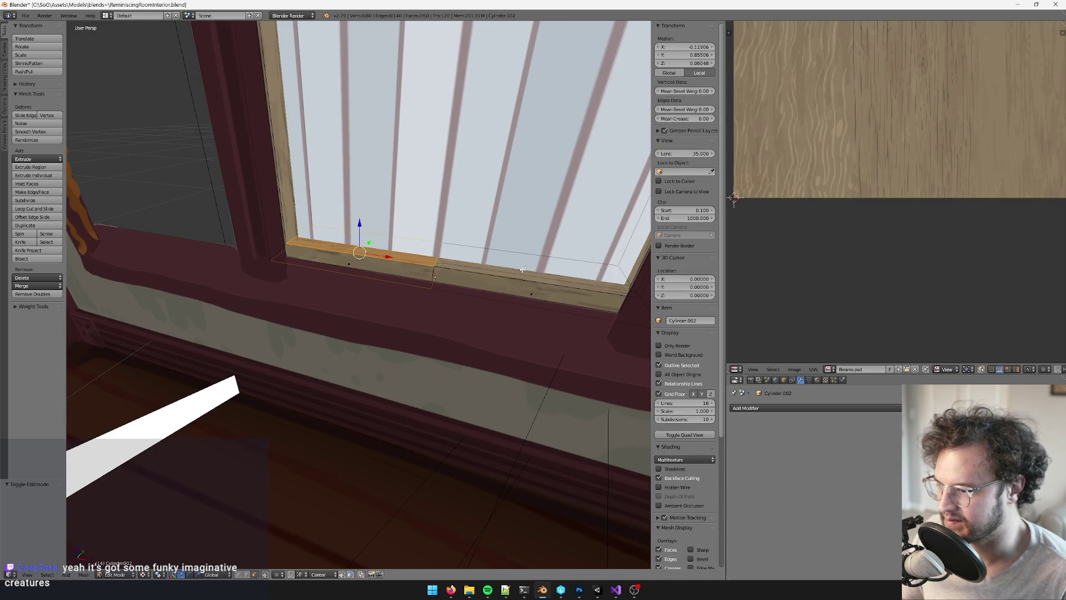
mouse_move(522, 270)
middle_down()
mouse_move(493, 286)
mouse_move(499, 302)
mouse_move(333, 250)
middle_up()
shift+right_click(353, 303)
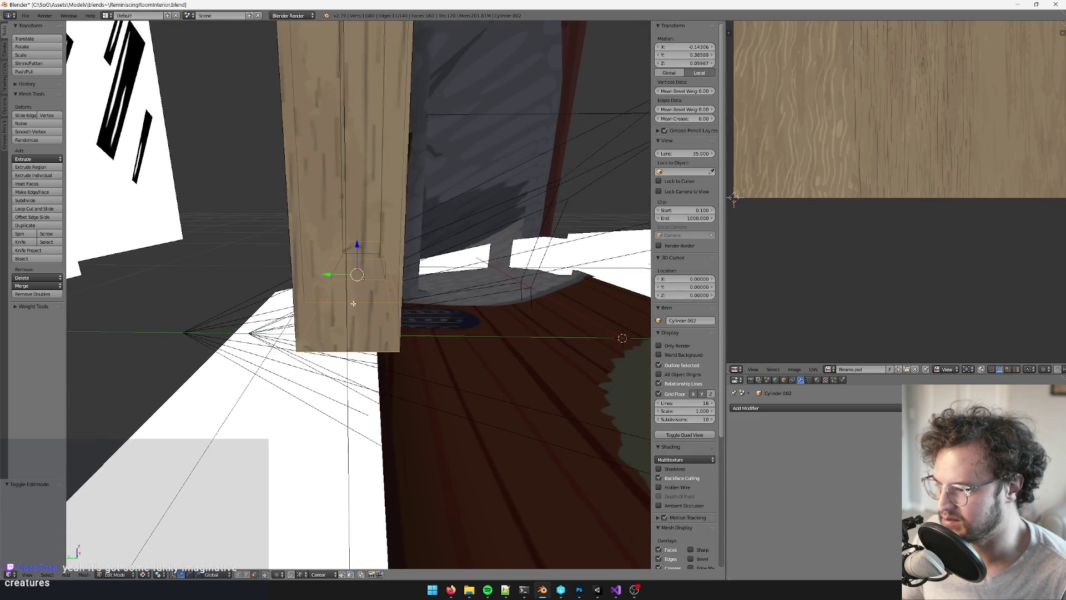
middle_drag(353, 303, 367, 289)
key(ctrl+l)
key(KP_Decimal)
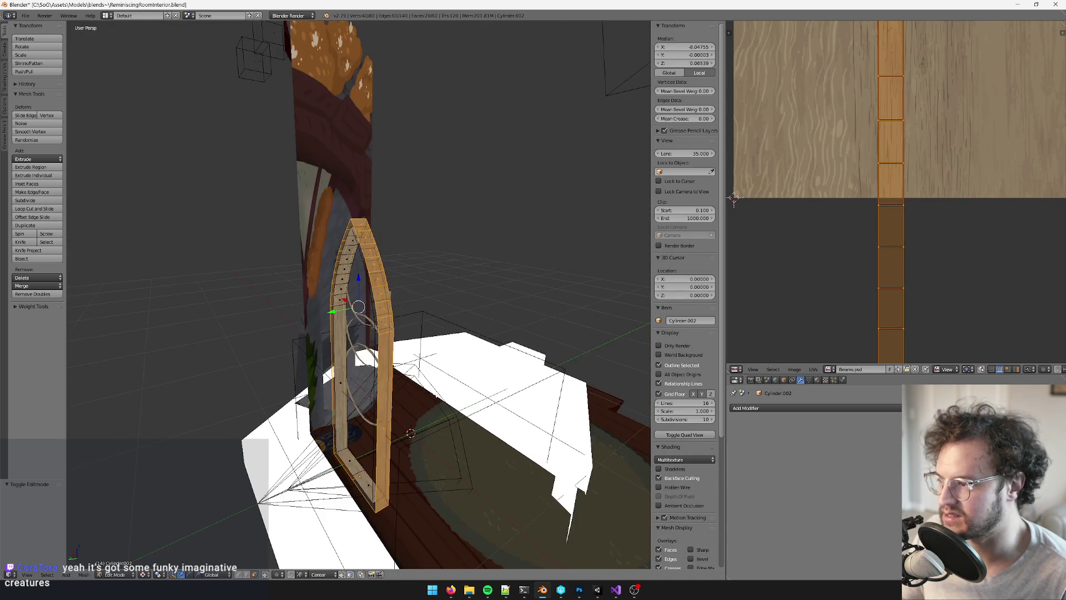
key(x)
click(417, 392)
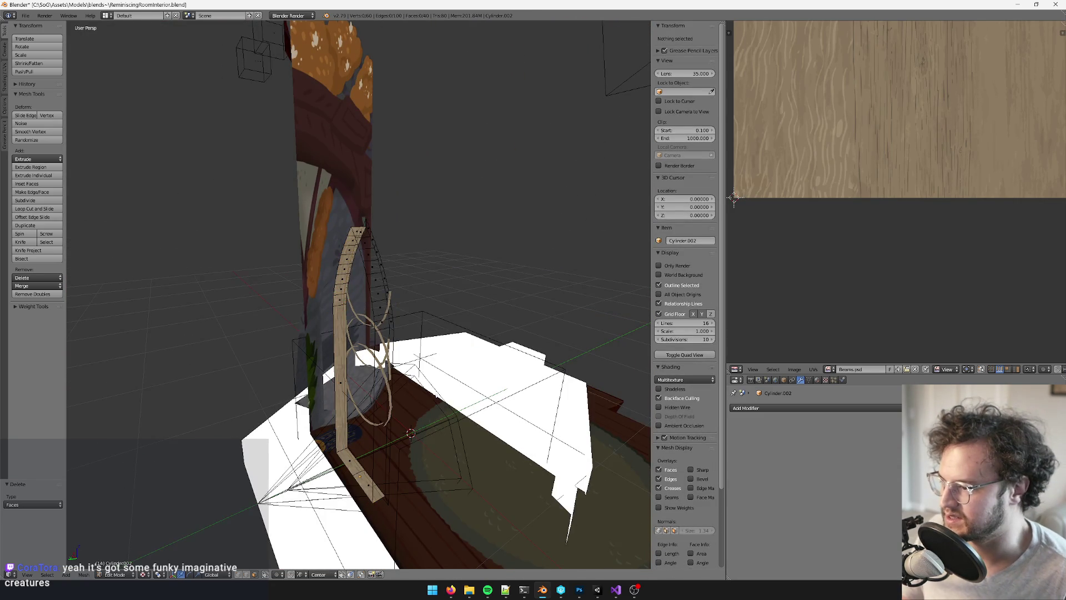
Select the front and right sill faces of the frame and delete them
mouse_move(416, 393)
middle_down()
mouse_move(408, 322)
mouse_move(327, 210)
mouse_move(425, 268)
middle_up()
right_click(425, 269)
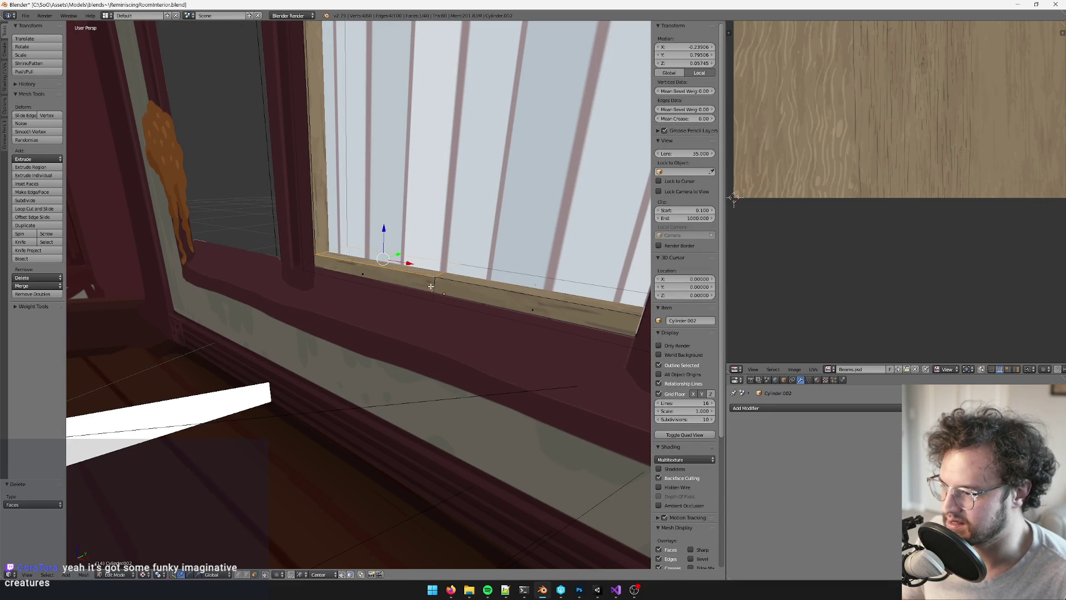
shift+right_click(382, 282)
shift+right_click(536, 286)
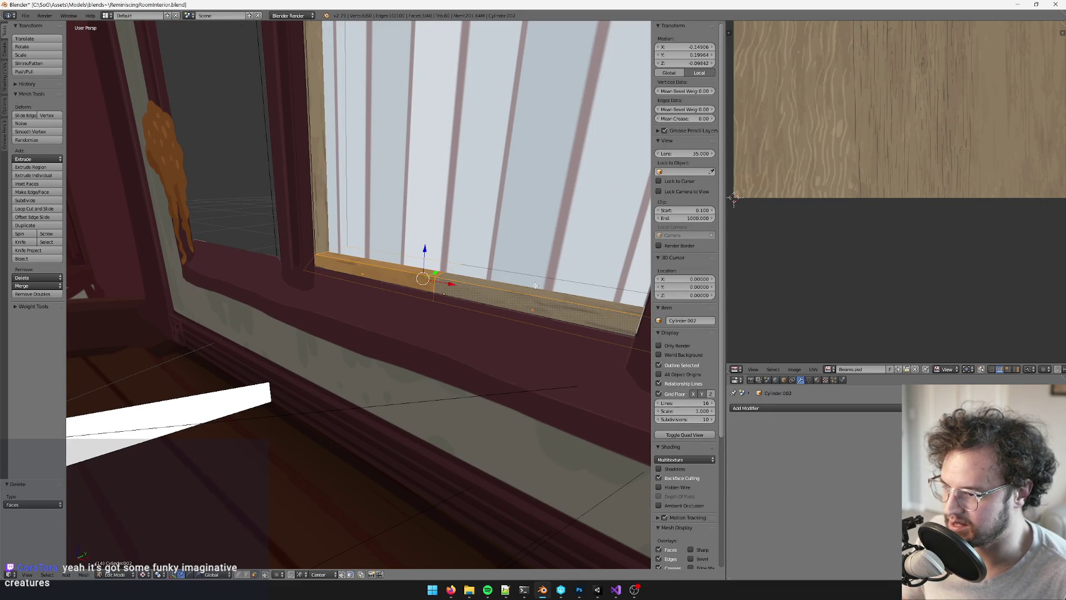
key(x)
click(462, 257)
Return to Object Mode and inspect the trimmed frame around the arched window
key(Tab)
mouse_move(441, 298)
middle_down()
mouse_move(390, 236)
mouse_move(439, 211)
mouse_move(474, 267)
mouse_move(357, 260)
mouse_move(445, 262)
mouse_move(441, 379)
mouse_move(413, 305)
mouse_move(418, 218)
mouse_move(398, 251)
mouse_move(410, 240)
mouse_move(438, 280)
mouse_move(419, 349)
mouse_move(433, 388)
mouse_move(734, 197)
middle_up()
key(Tab)
key(Tab)
key(Tab)
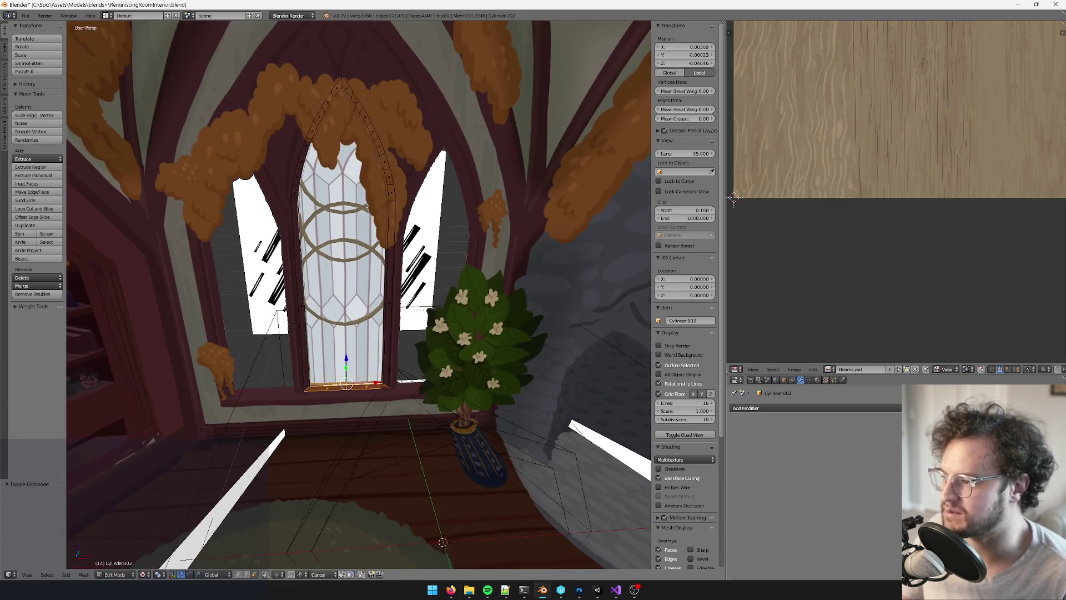
key(Tab)
scroll(432, 425, up, 5)
mouse_move(450, 410)
middle_down()
mouse_move(484, 358)
mouse_move(514, 361)
mouse_move(488, 361)
mouse_move(417, 400)
middle_up()
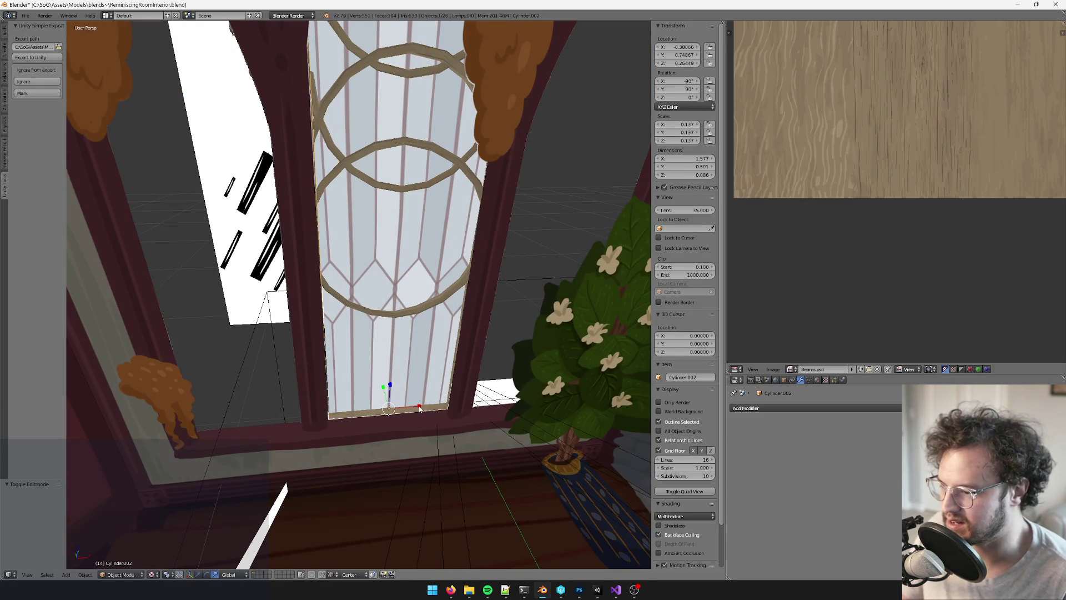
Shrink the window frame slightly, nudge it, then rescale it to 0.993
click(417, 407)
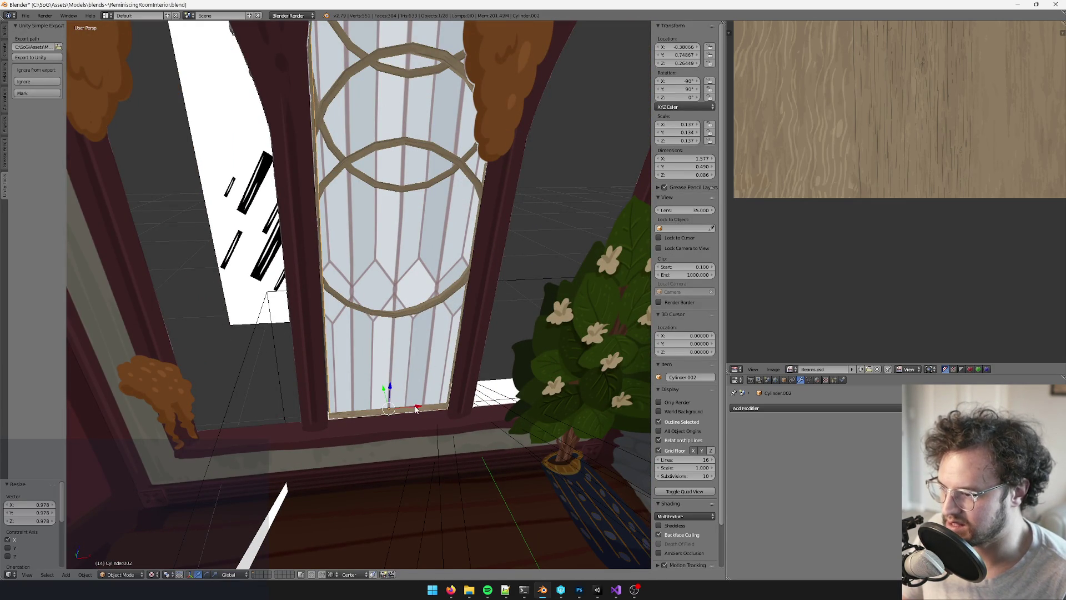
key(g)
mouse_move(414, 409)
middle_down()
mouse_move(441, 323)
mouse_move(404, 365)
mouse_move(432, 408)
mouse_move(431, 323)
mouse_move(424, 345)
mouse_move(451, 342)
mouse_move(475, 370)
mouse_move(427, 357)
middle_up()
scroll(432, 407, up, 3)
scroll(426, 405, down, 2)
key(s)
click(423, 405)
Save the scene file, overwriting the existing one
mouse_move(387, 324)
middle_down()
mouse_move(390, 280)
mouse_move(401, 340)
mouse_move(405, 94)
middle_up()
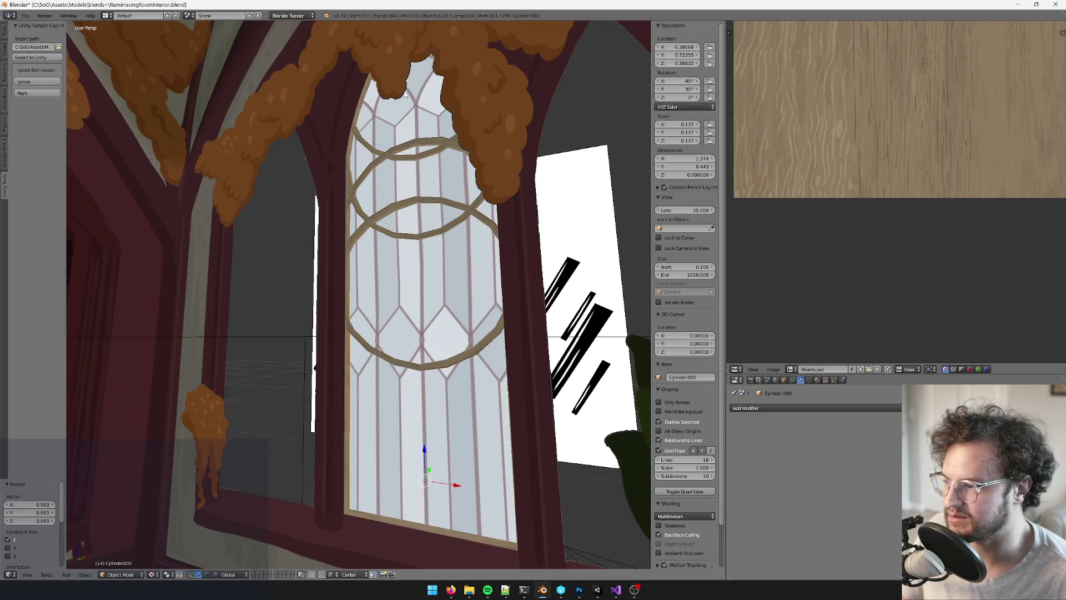
mouse_move(356, 150)
middle_down()
mouse_move(370, 359)
mouse_move(453, 342)
mouse_move(439, 274)
mouse_move(366, 339)
mouse_move(427, 299)
mouse_move(420, 306)
middle_up()
scroll(427, 299, down, 3)
key(ctrl+s)
click(424, 299)
Select the lower circular window ring (Cylinder.001) and enter its Edit Mode
right_click(420, 306)
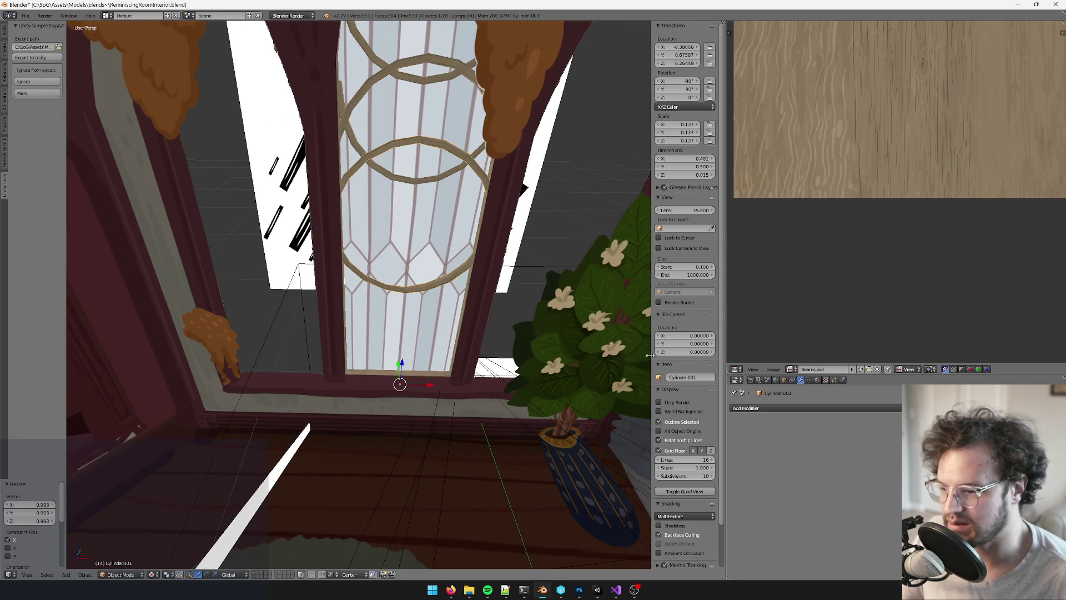
key(Tab)
scroll(345, 350, up, 4)
key(Tab)
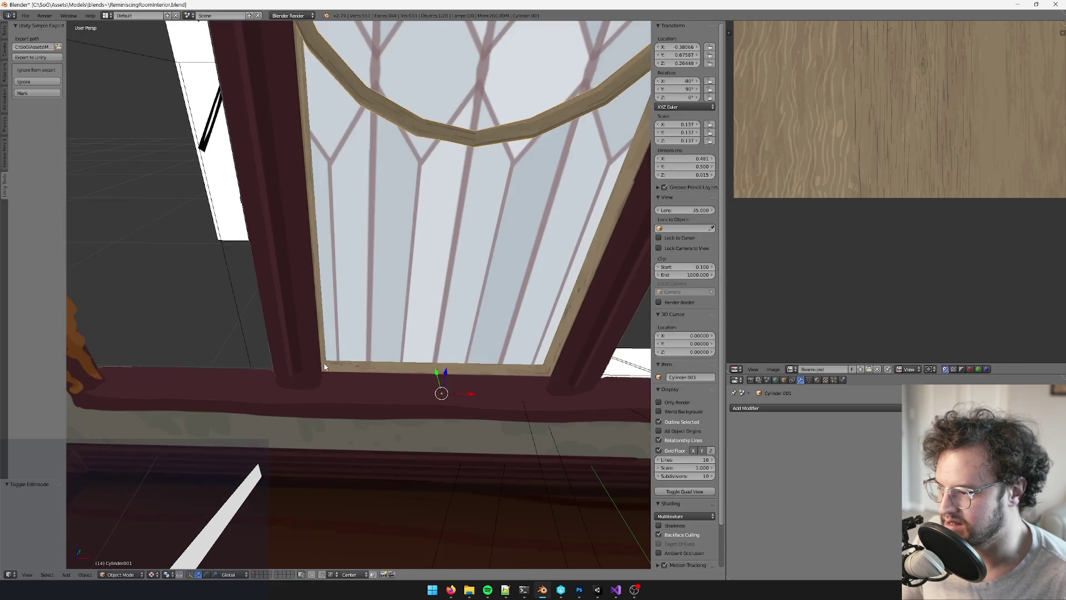
right_click(433, 345)
scroll(433, 348, down, 3)
mouse_move(433, 350)
middle_down()
mouse_move(390, 192)
mouse_move(433, 202)
mouse_move(445, 161)
middle_up()
right_click(391, 192)
key(Tab)
scroll(436, 204, up, 2)
Select the whole lower ring, duplicate it downward along Z, and delete the faces
key(a)
key(g)
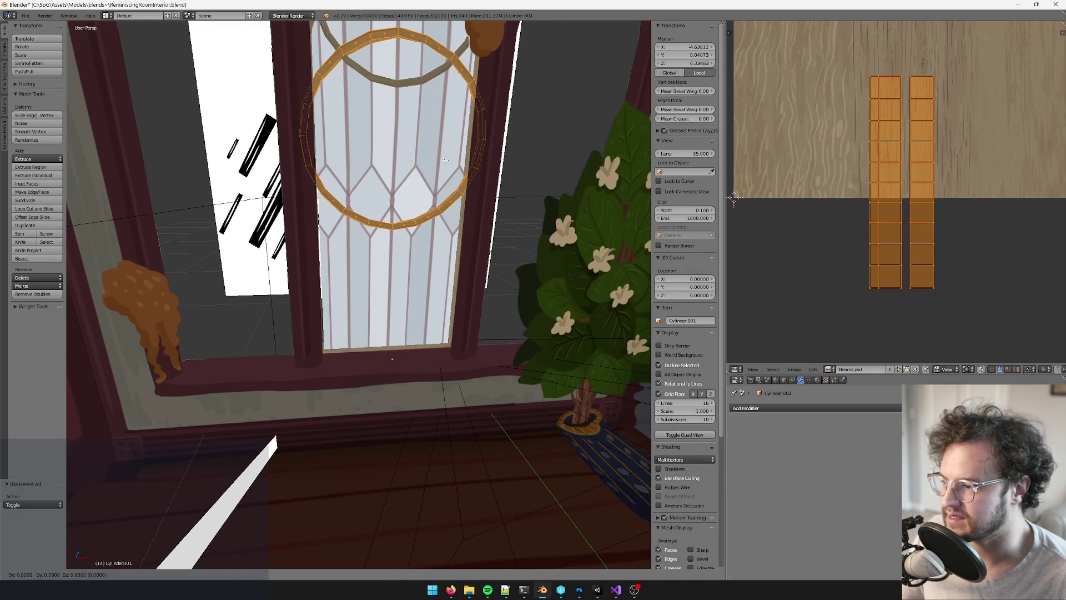
click(446, 160)
key(shift+d)
key(z)
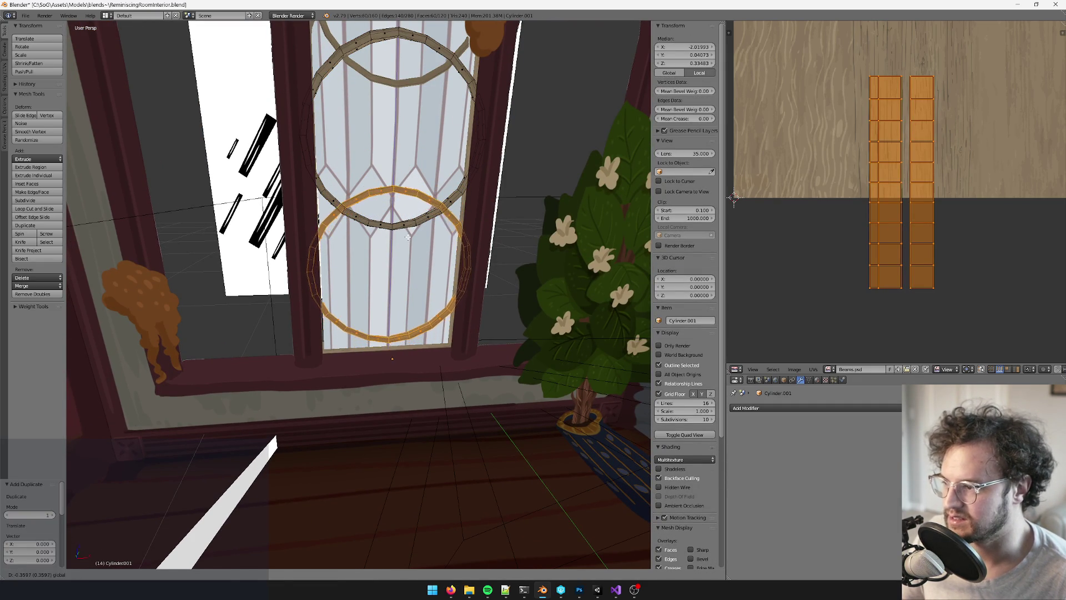
click(408, 238)
mouse_move(409, 238)
middle_down()
mouse_move(411, 211)
mouse_move(415, 239)
middle_up()
key(x)
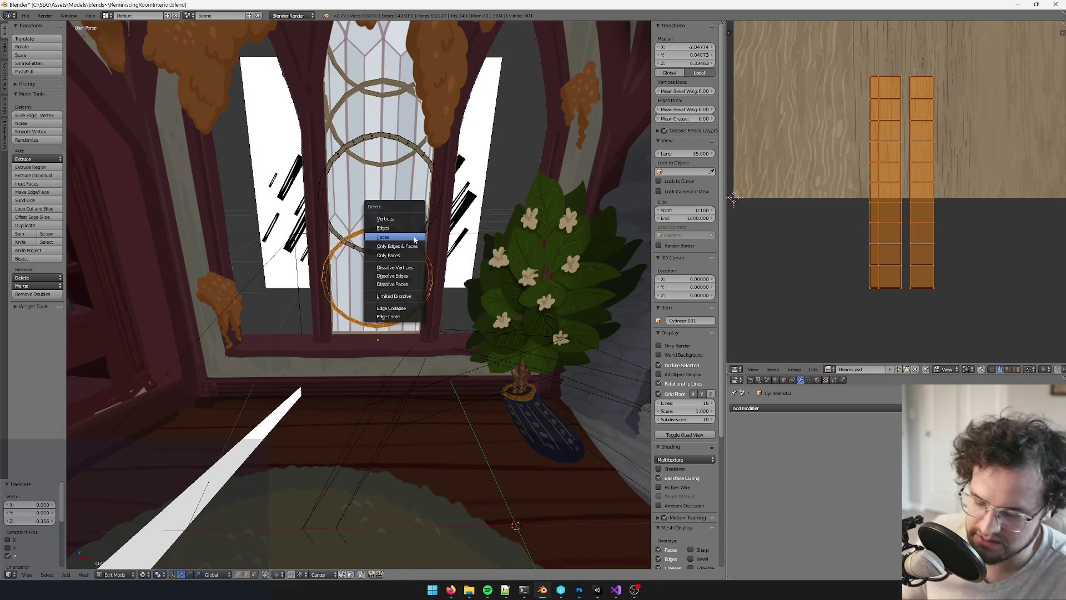
click(414, 238)
key(Tab)
Duplicate the Cylinder.003 ring and place it 0.746 lower along Z
right_click(393, 85)
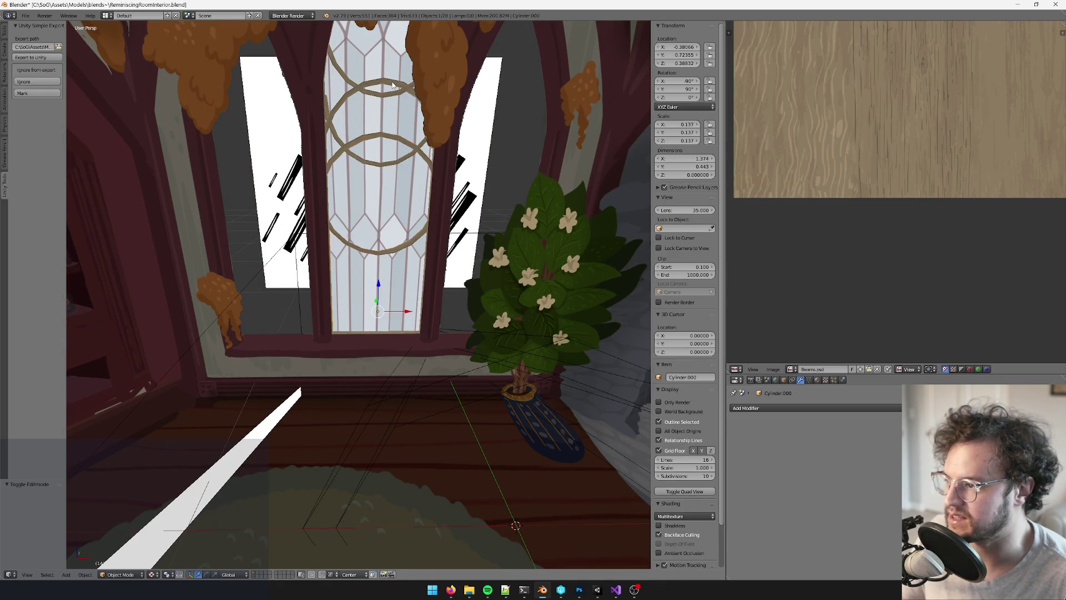
right_click(393, 84)
key(Tab)
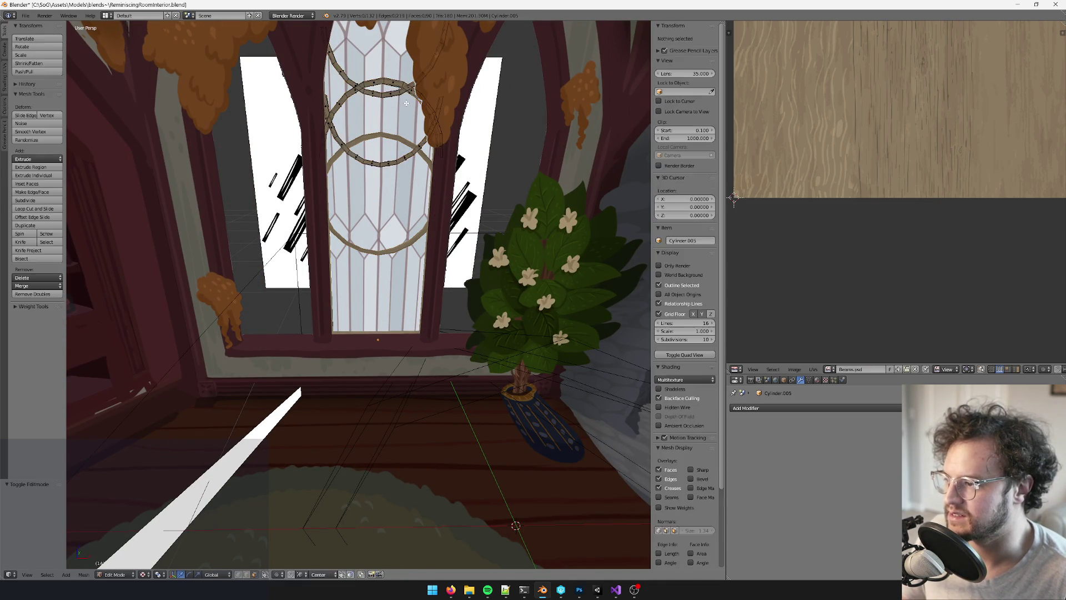
key(Tab)
right_click(406, 104)
key(shift+d)
middle_drag(406, 103, 410, 253)
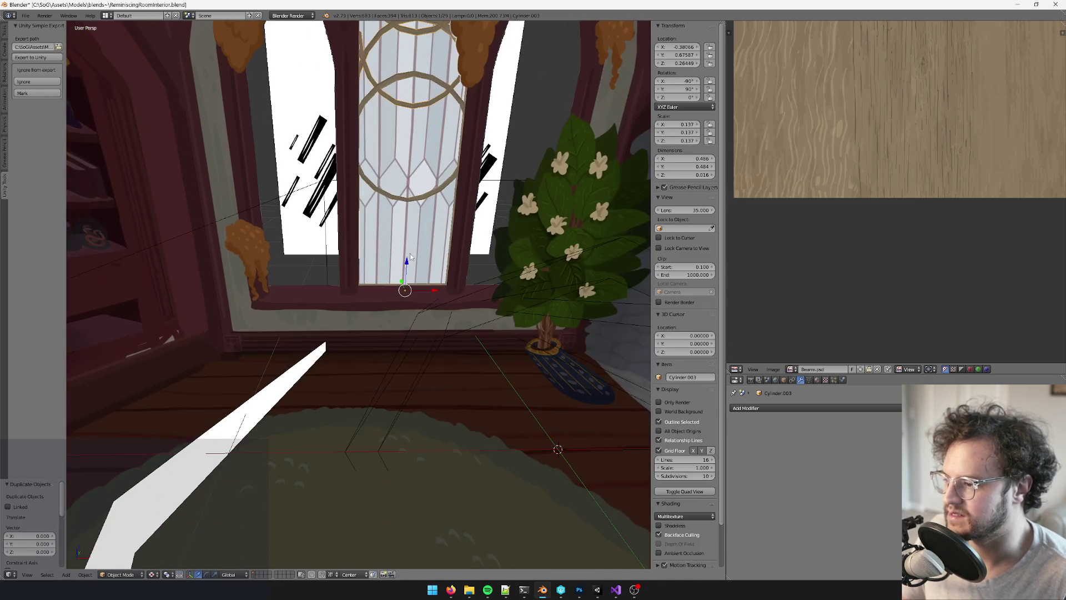
mouse_move(410, 313)
middle_down()
mouse_move(418, 416)
mouse_move(421, 390)
middle_up()
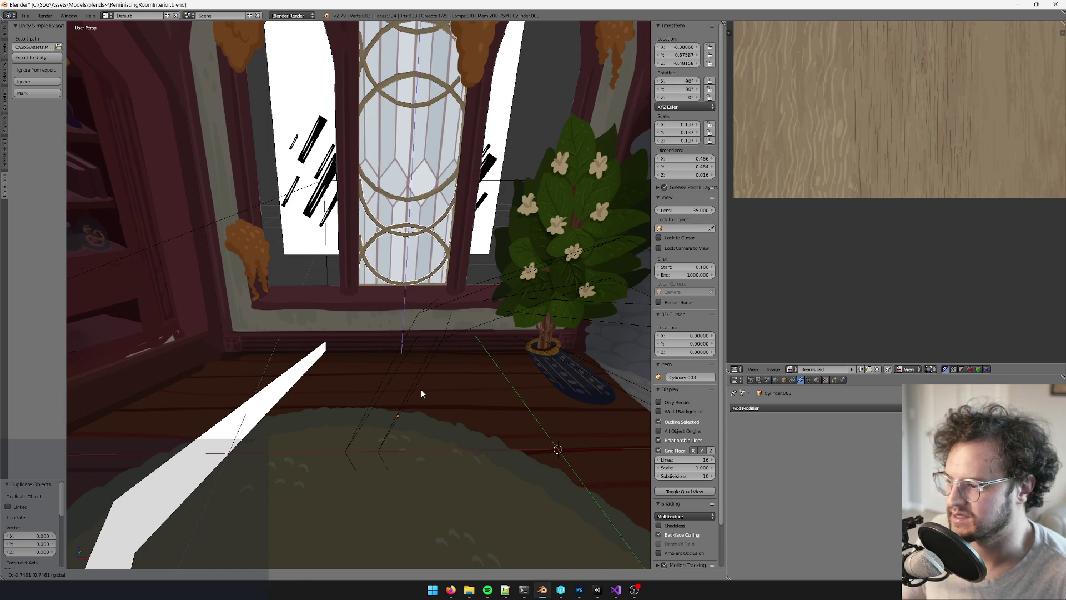
click(421, 389)
Look around the room and select the window frame piece
scroll(421, 388, down, 8)
scroll(441, 182, down, 1)
scroll(578, 402, down, 3)
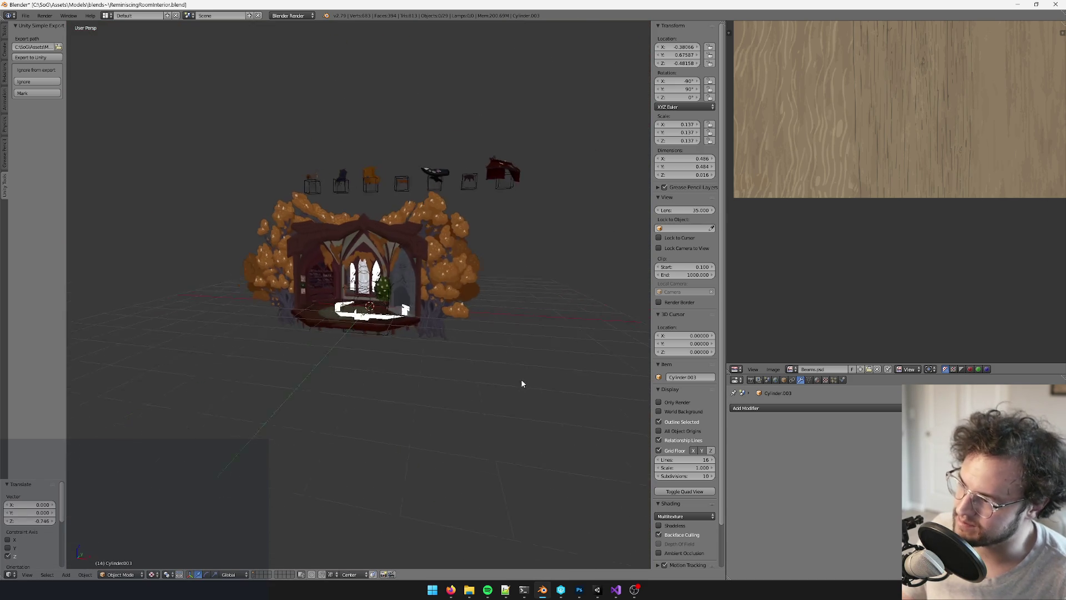
scroll(533, 381, up, 10)
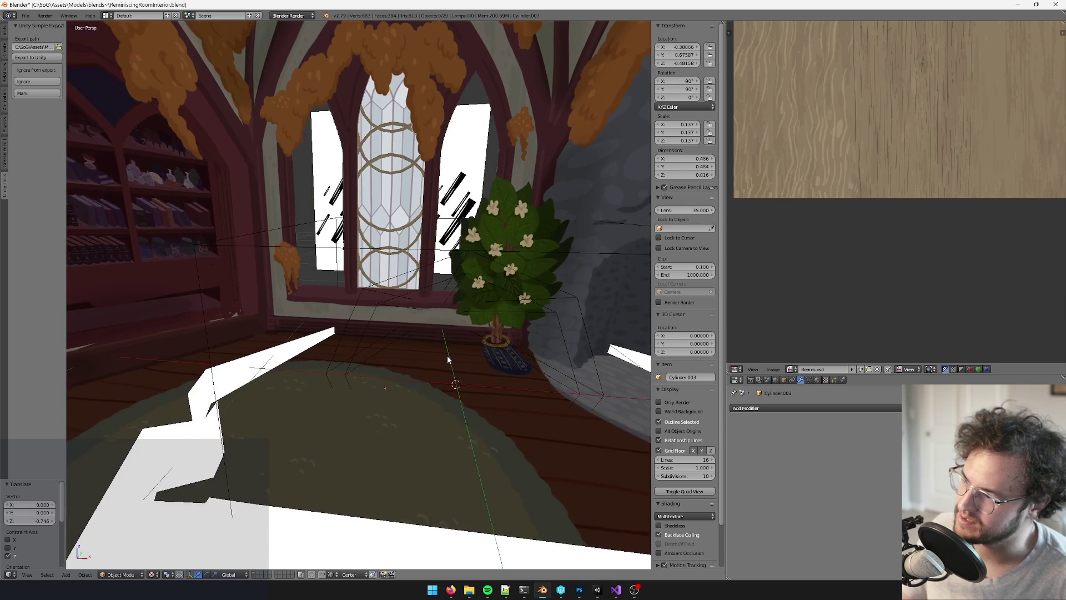
scroll(470, 269, up, 3)
middle_drag(469, 269, 355, 250)
scroll(459, 286, down, 5)
mouse_move(439, 280)
middle_down()
mouse_move(458, 285)
mouse_move(478, 315)
mouse_move(463, 311)
middle_up()
scroll(459, 285, up, 6)
scroll(455, 333, up, 4)
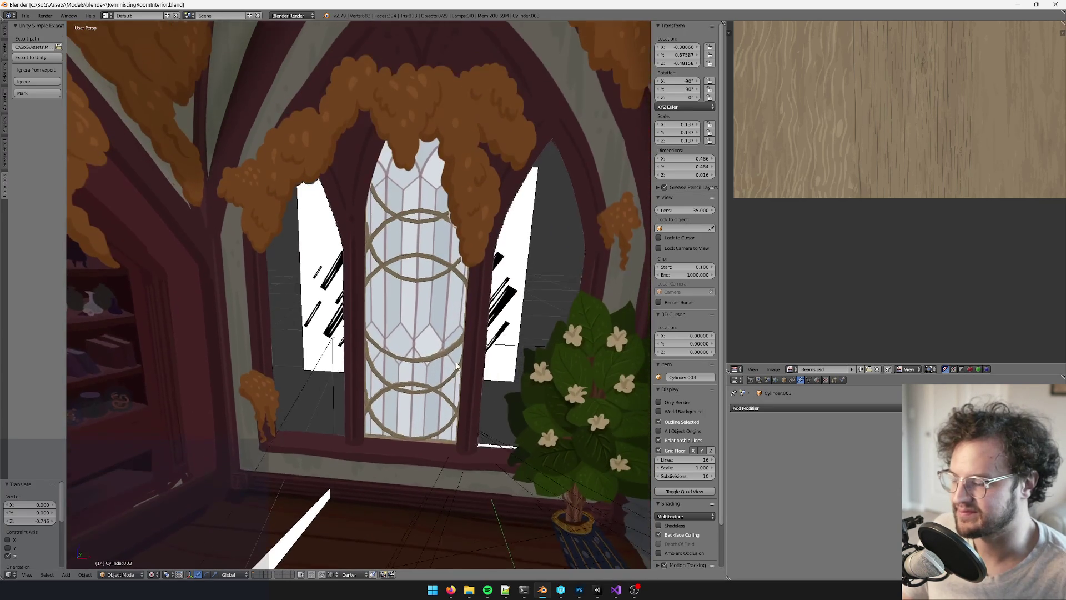
scroll(452, 341, down, 5)
scroll(452, 341, up, 5)
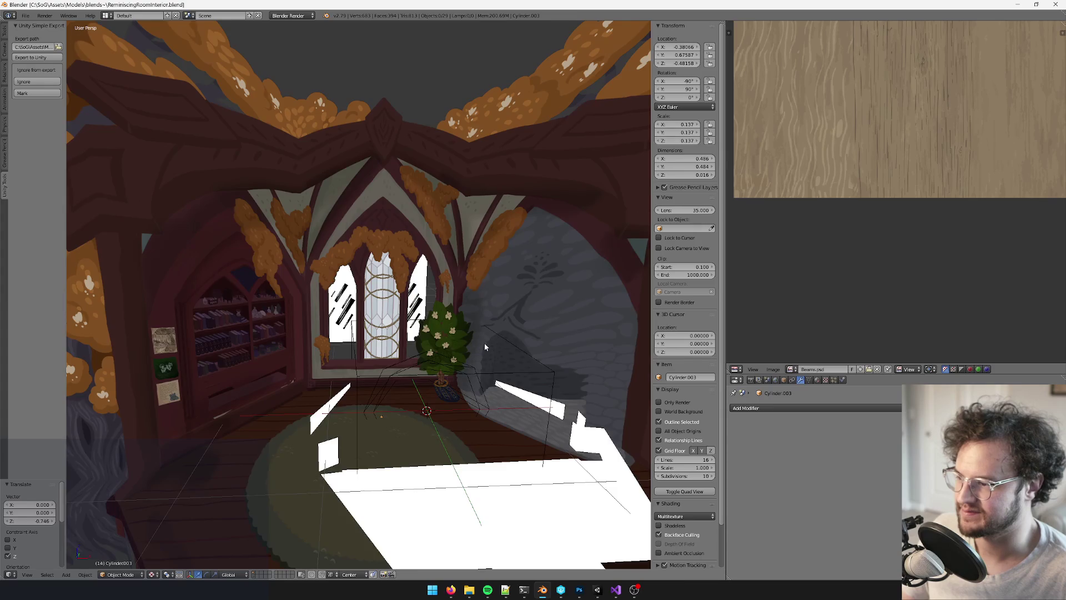
mouse_move(484, 342)
middle_down()
mouse_move(521, 346)
mouse_move(461, 349)
mouse_move(485, 332)
mouse_move(434, 302)
middle_up()
scroll(486, 336, up, 4)
right_click(428, 302)
right_click(399, 251)
scroll(395, 255, up, 3)
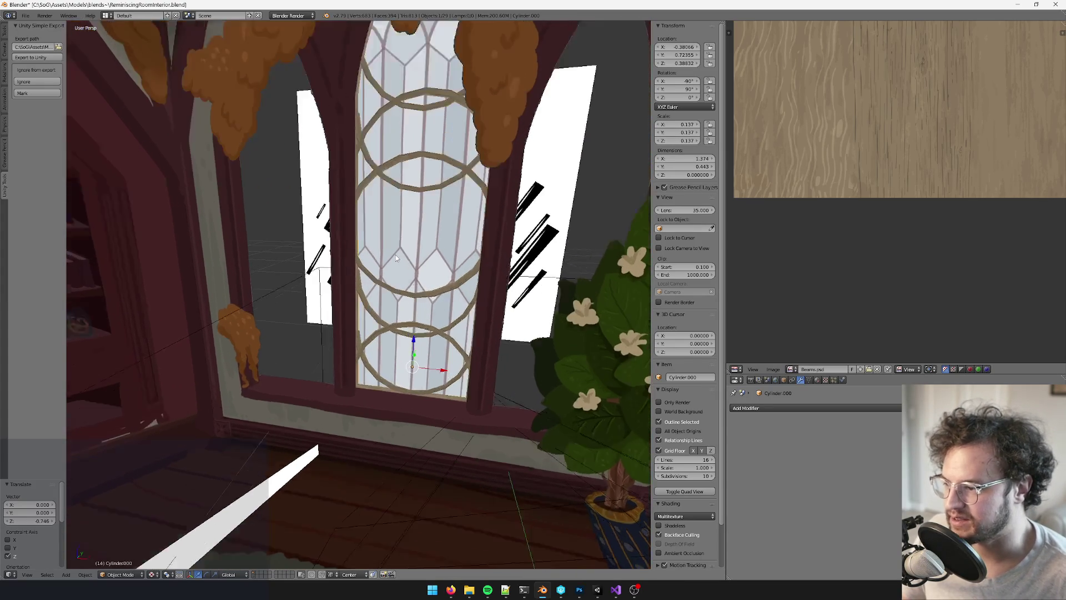
Replace the shadow_radial_dark.001 slot with the original shadow_radial_dark material
click(816, 380)
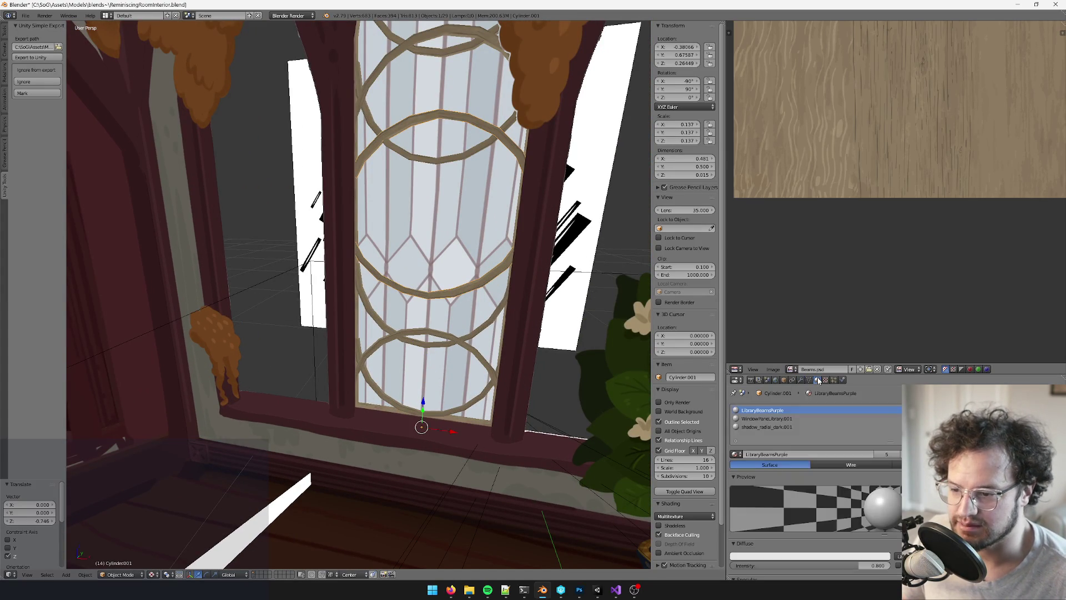
click(780, 427)
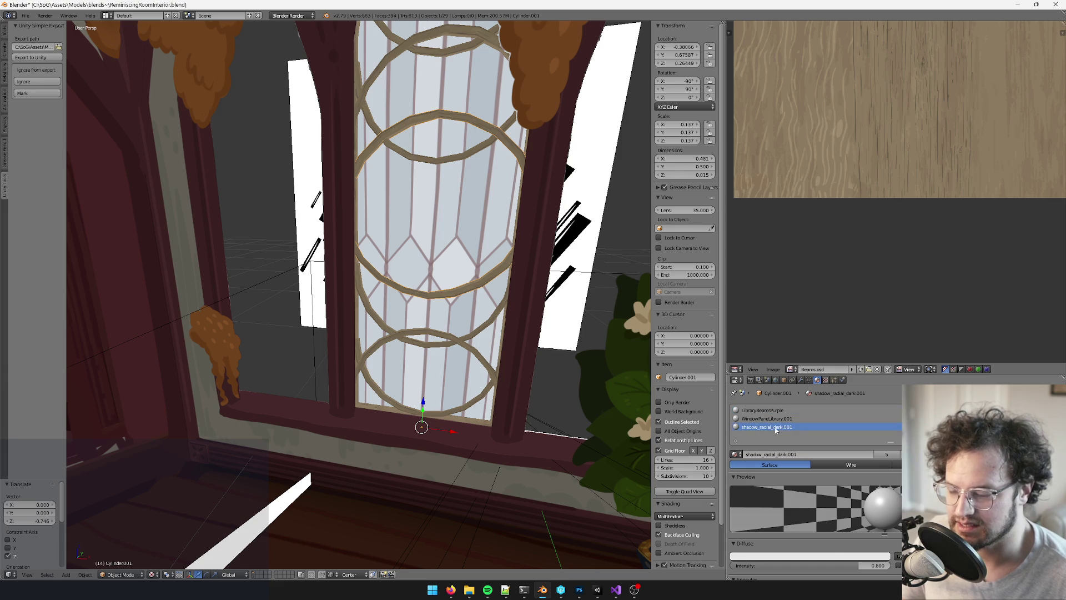
click(737, 454)
text(SHADOW)
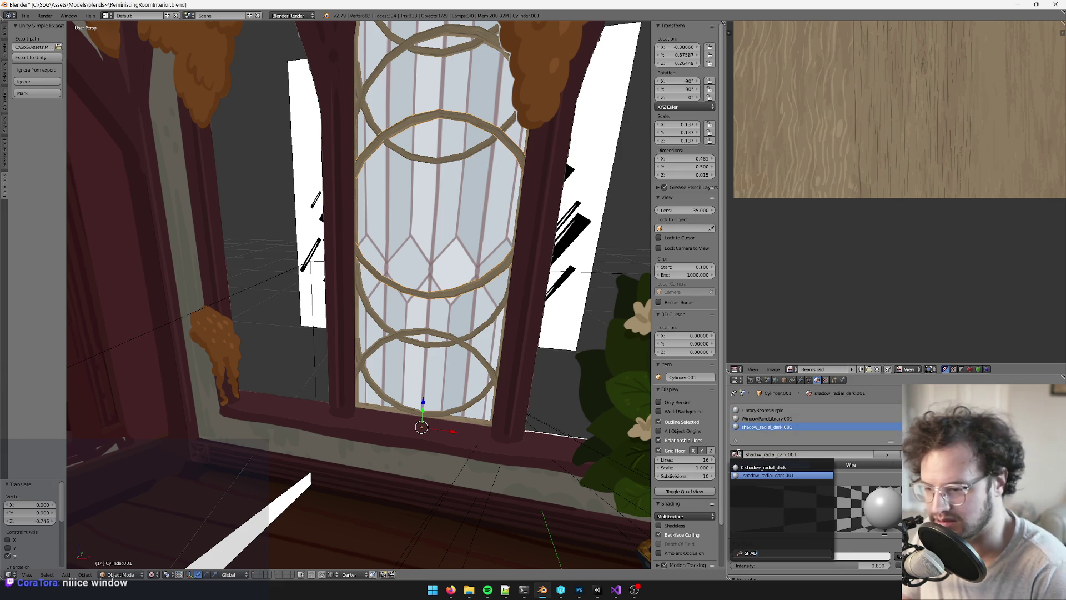
click(764, 467)
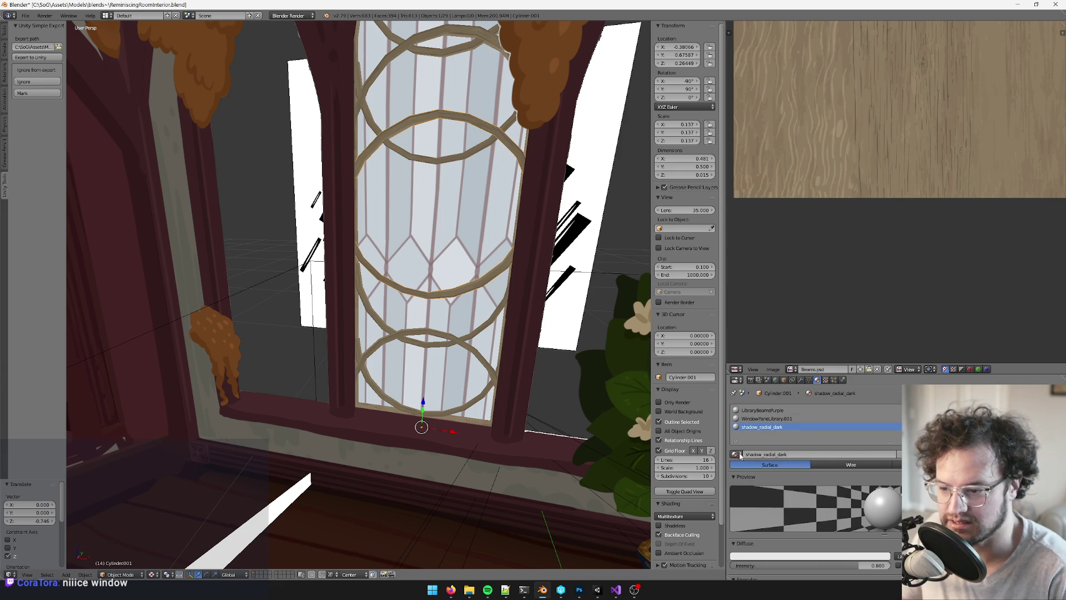
Swap the WindowPaneLibrary.001 slot for the original WindowPaneLibrary material
click(751, 419)
click(737, 454)
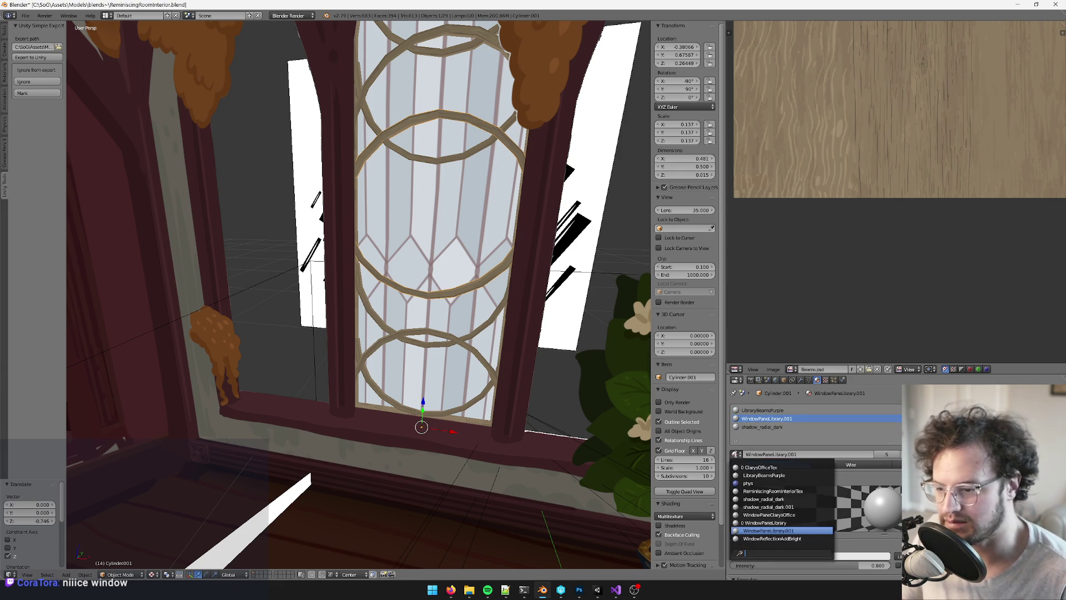
text(WINDOWP)
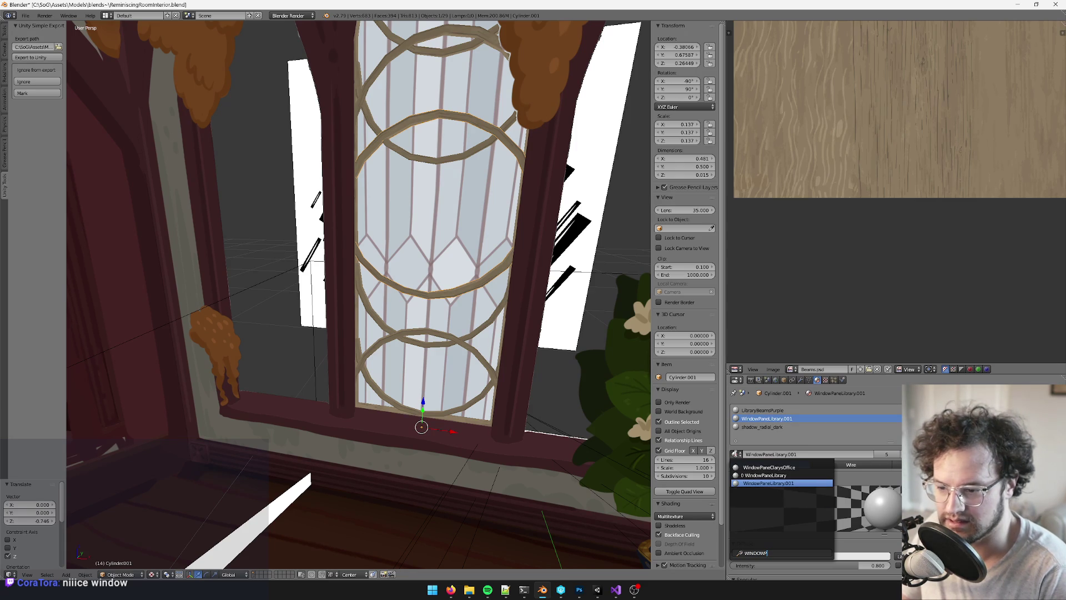
key(Up)
key(Return)
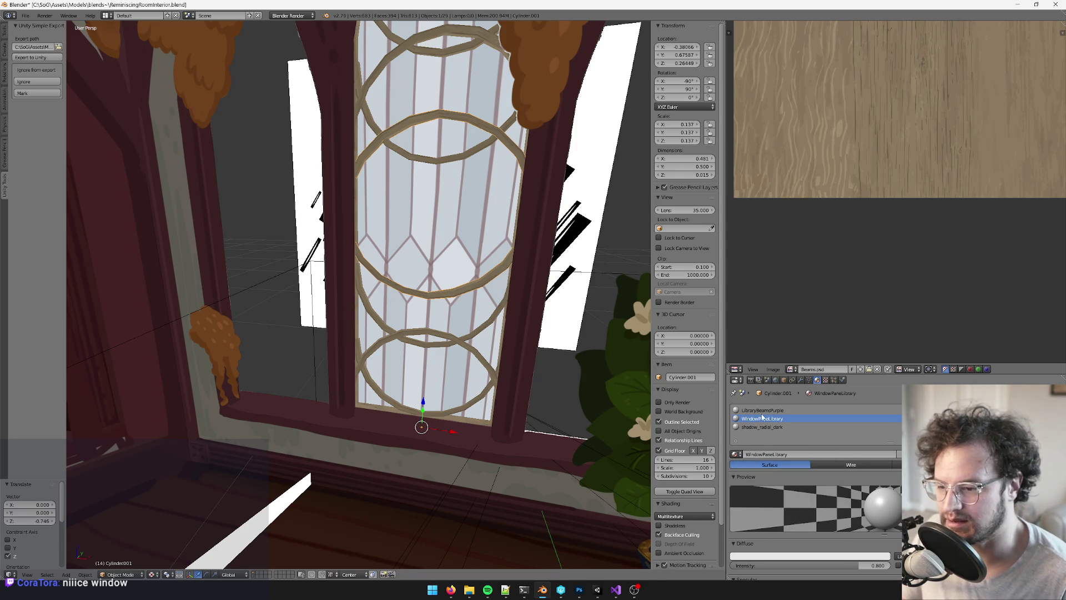
click(766, 413)
mouse_move(366, 311)
middle_down()
mouse_move(340, 329)
mouse_move(372, 334)
mouse_move(444, 378)
middle_up()
In Unity, find the LibraryBeamsPurple 1 material and rename it ReminiscingRoomBeams
click(597, 589)
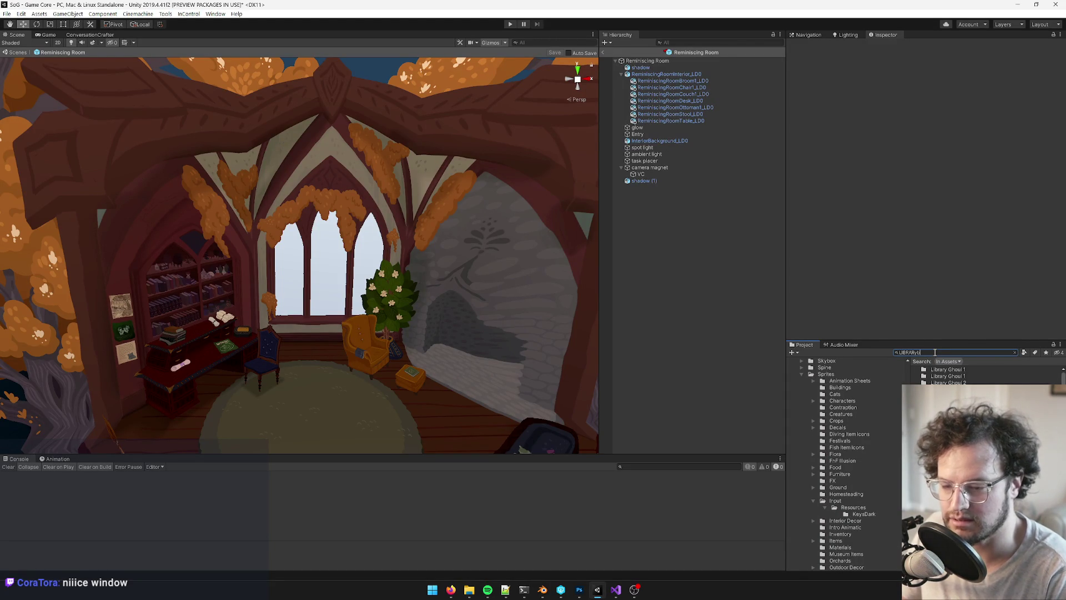
text(eamsp)
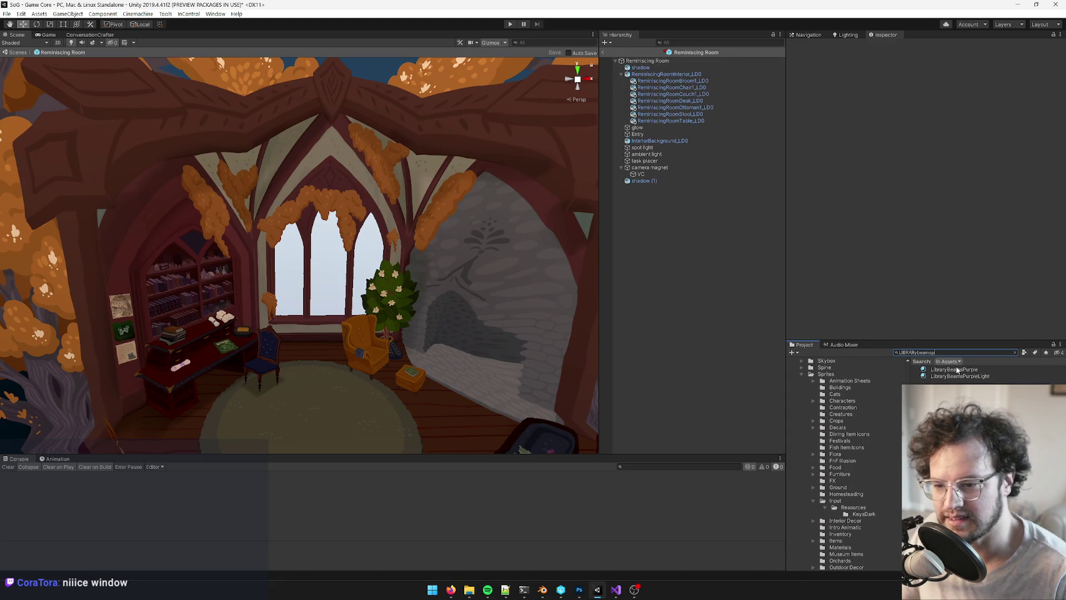
click(957, 370)
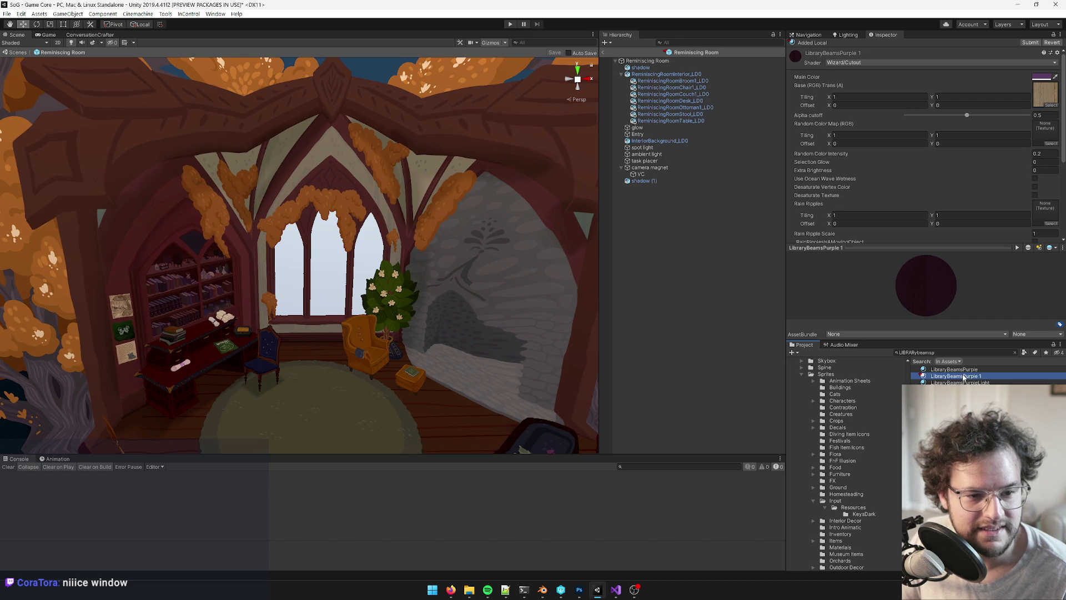
key(F2)
click(966, 375)
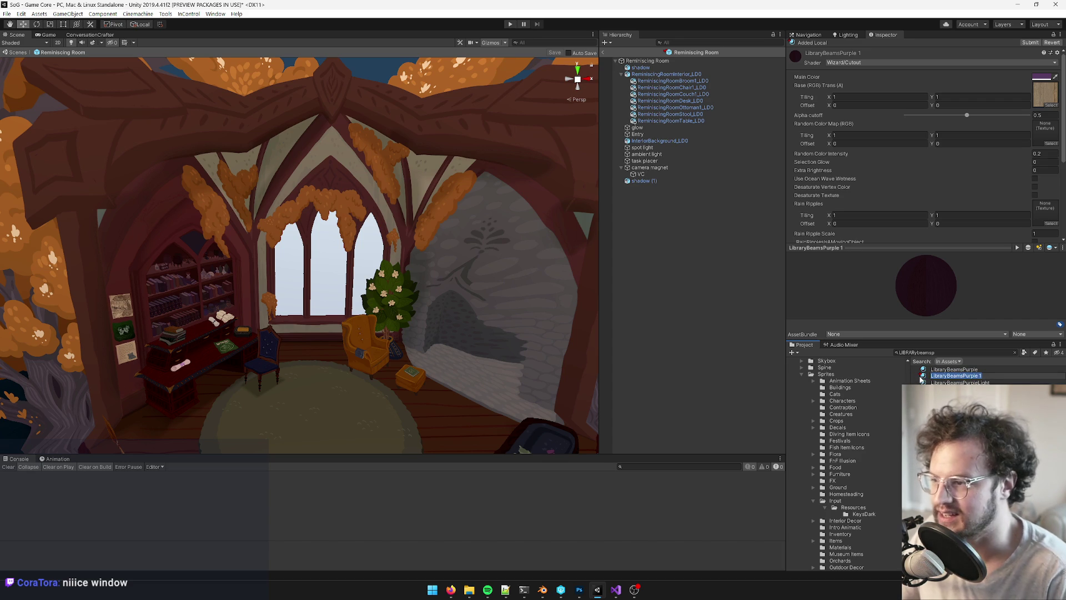
text(ReminiscingRoomBeams)
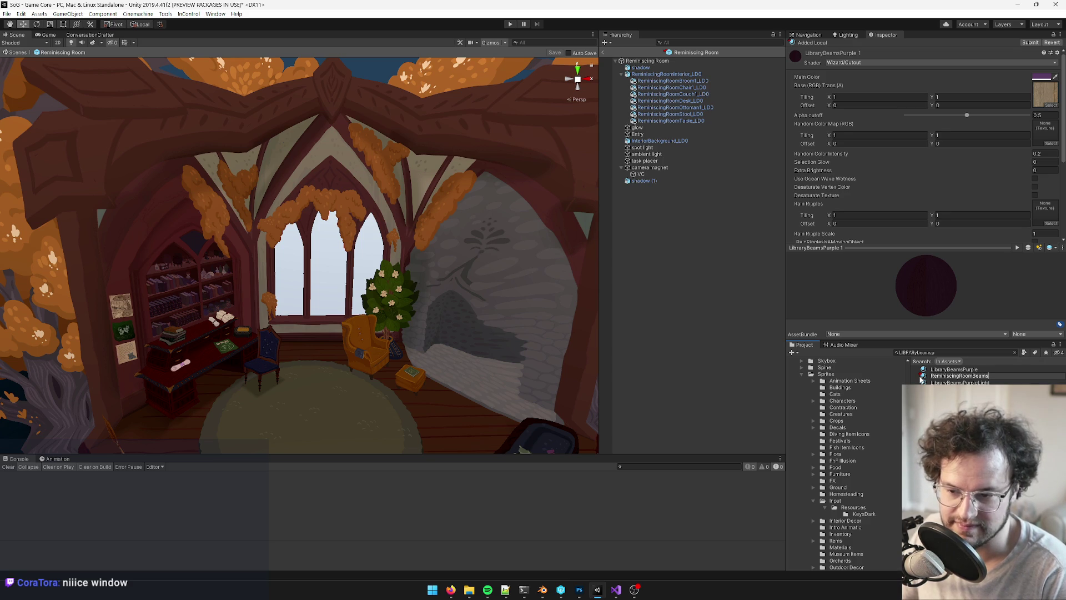
key(Return)
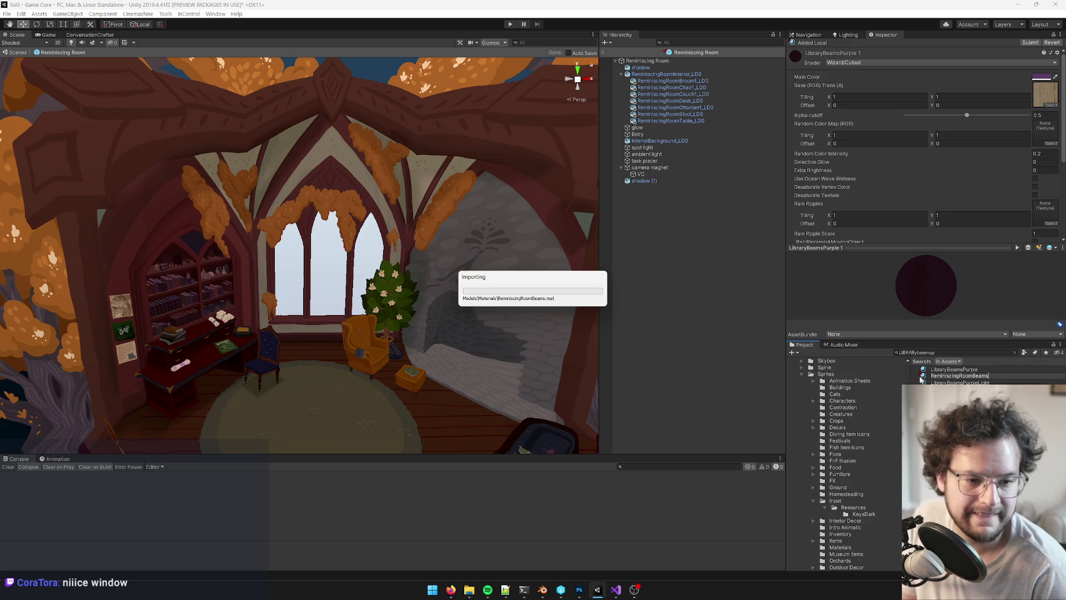
mouse_move(451, 590)
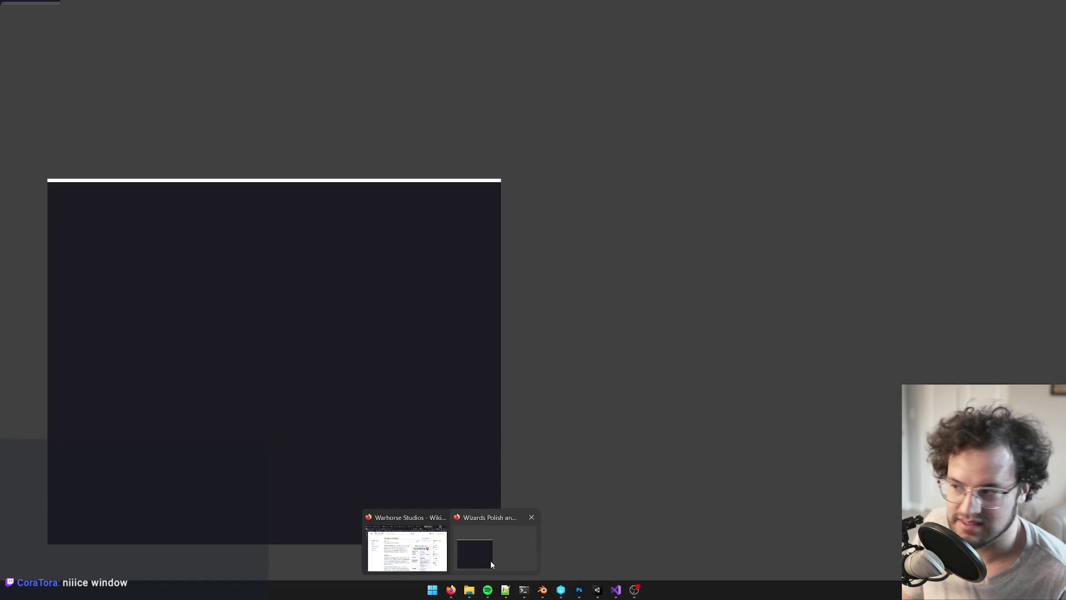
click(491, 562)
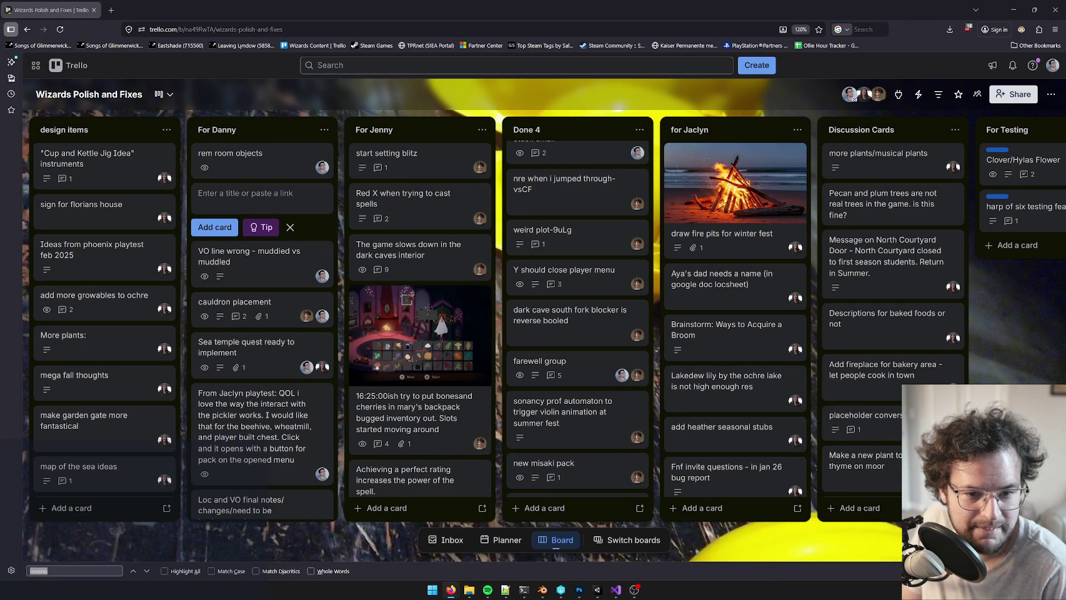
key(XF86AudioLowerVolume)
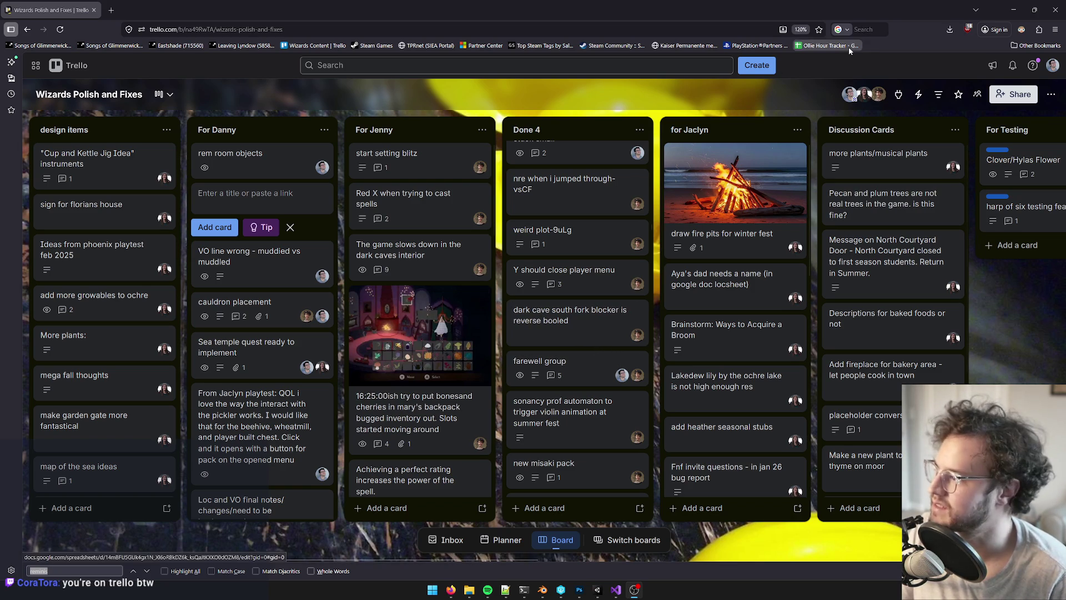
click(1011, 9)
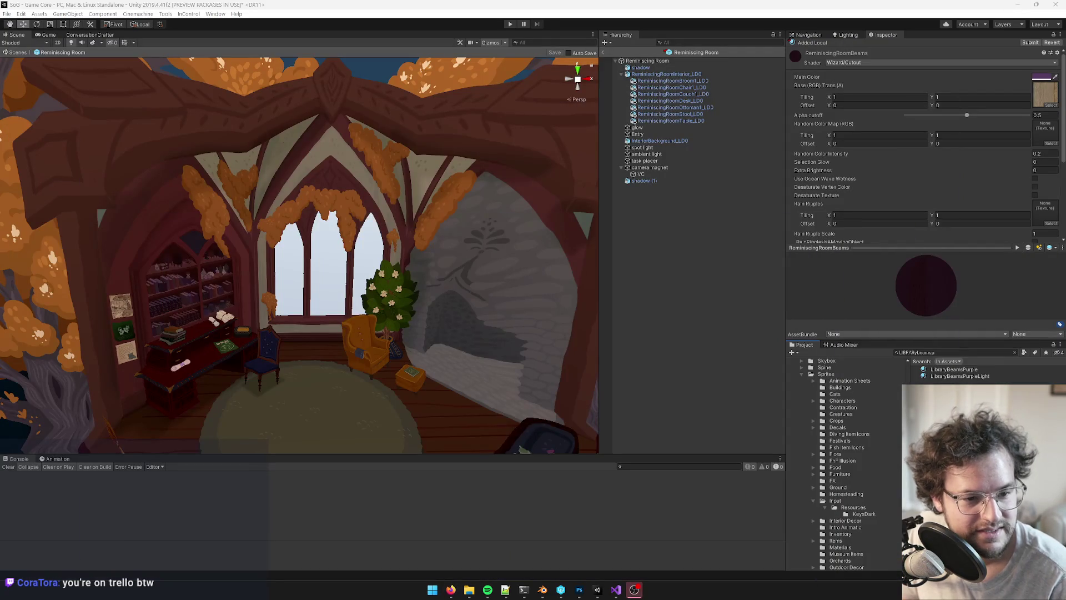
key(alt+Tab)
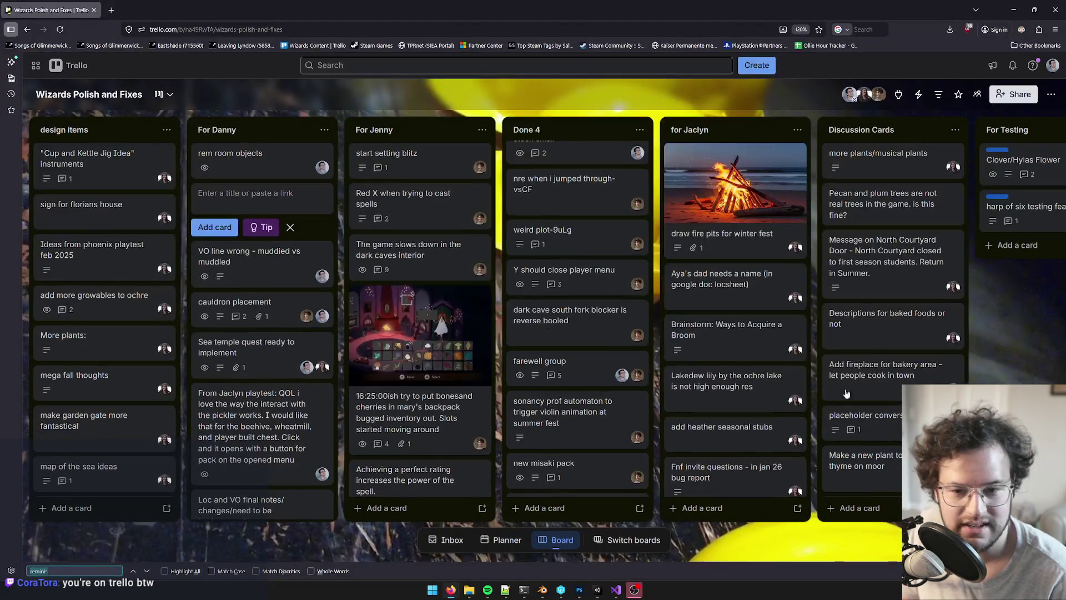
key(alt+Tab)
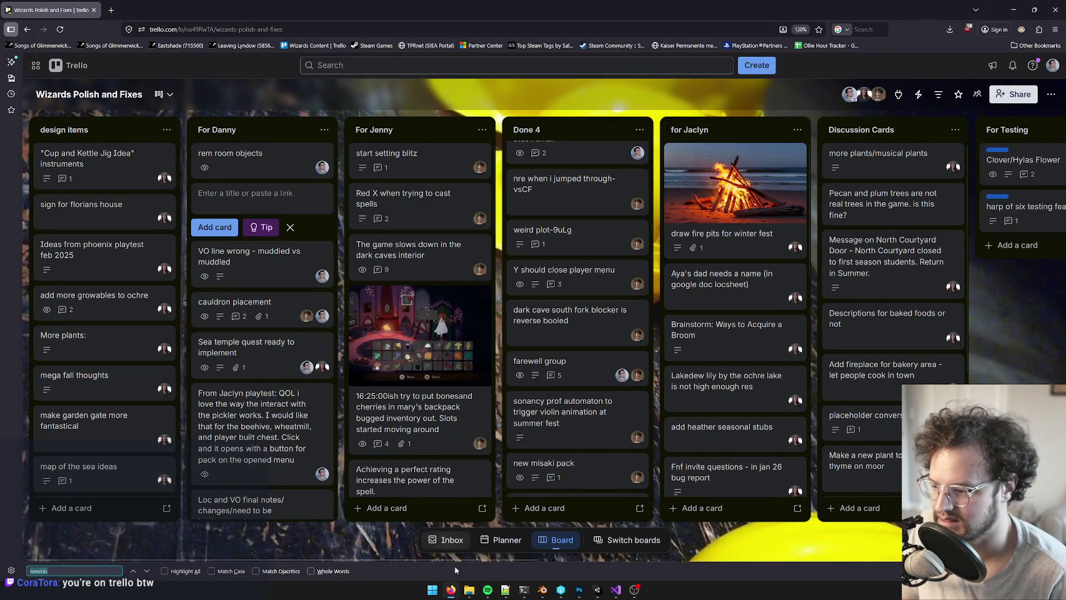
mouse_move(451, 590)
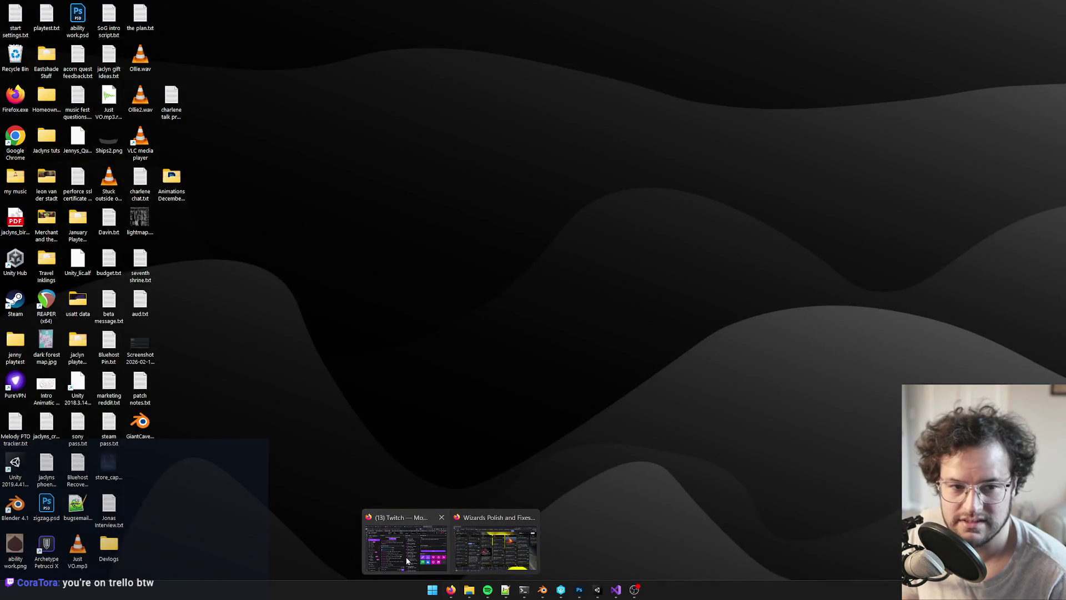
click(489, 549)
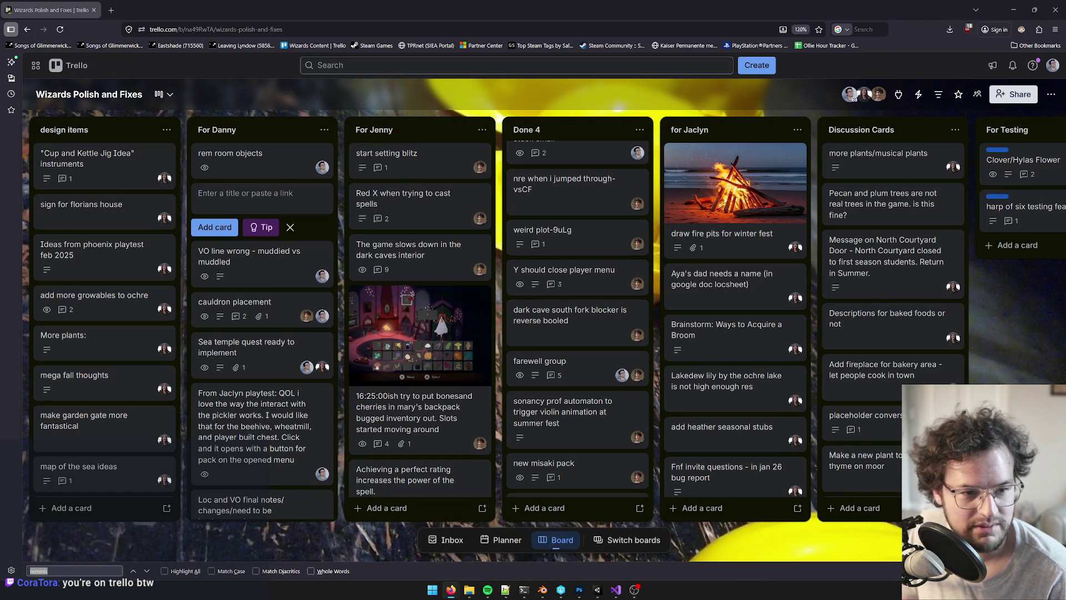
key(alt+Tab)
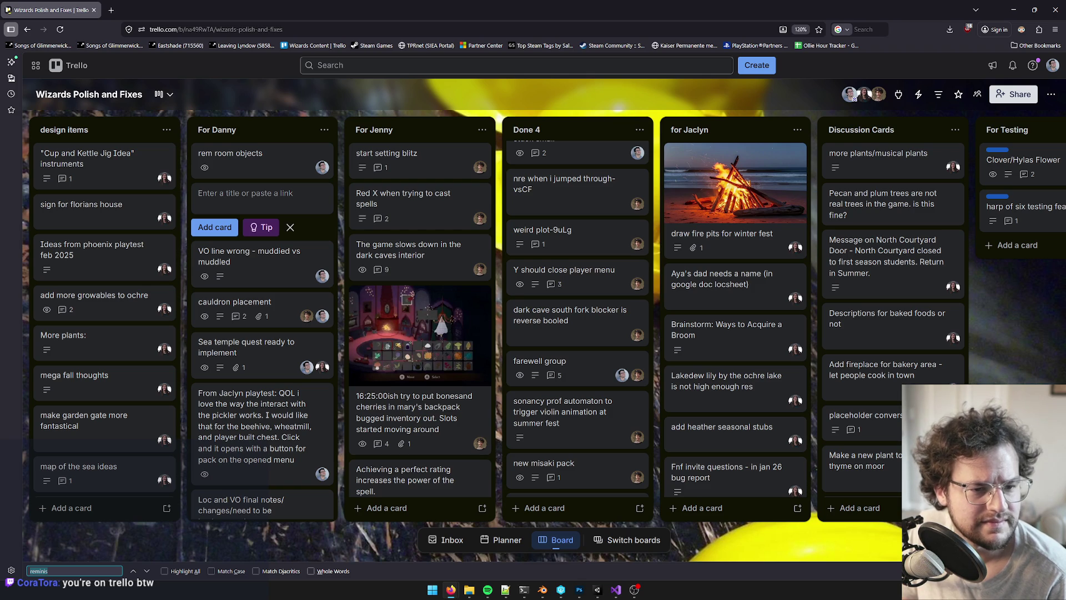
click(1010, 9)
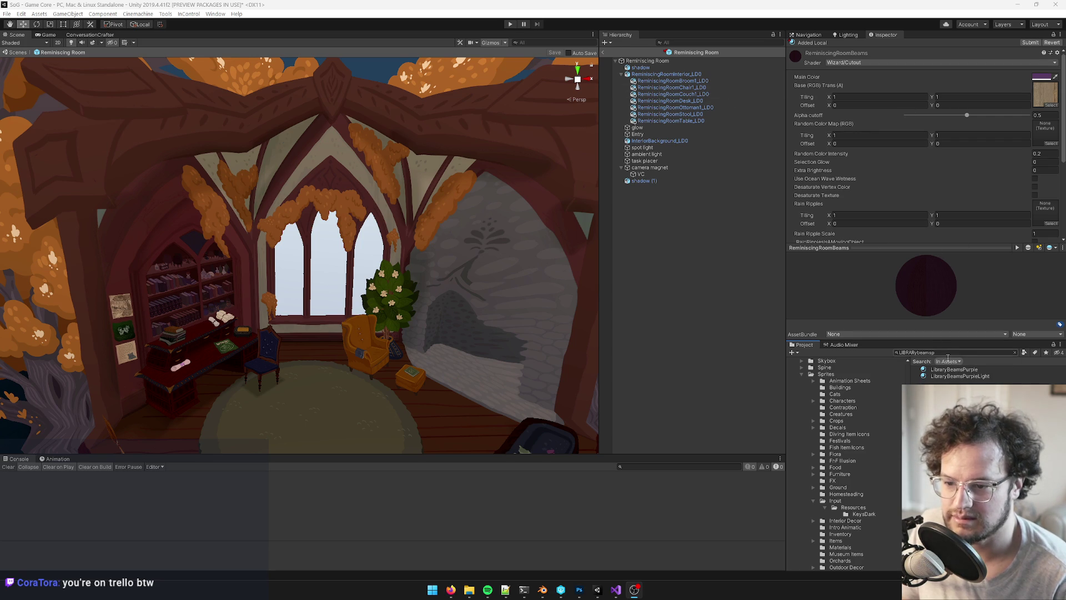
click(948, 352)
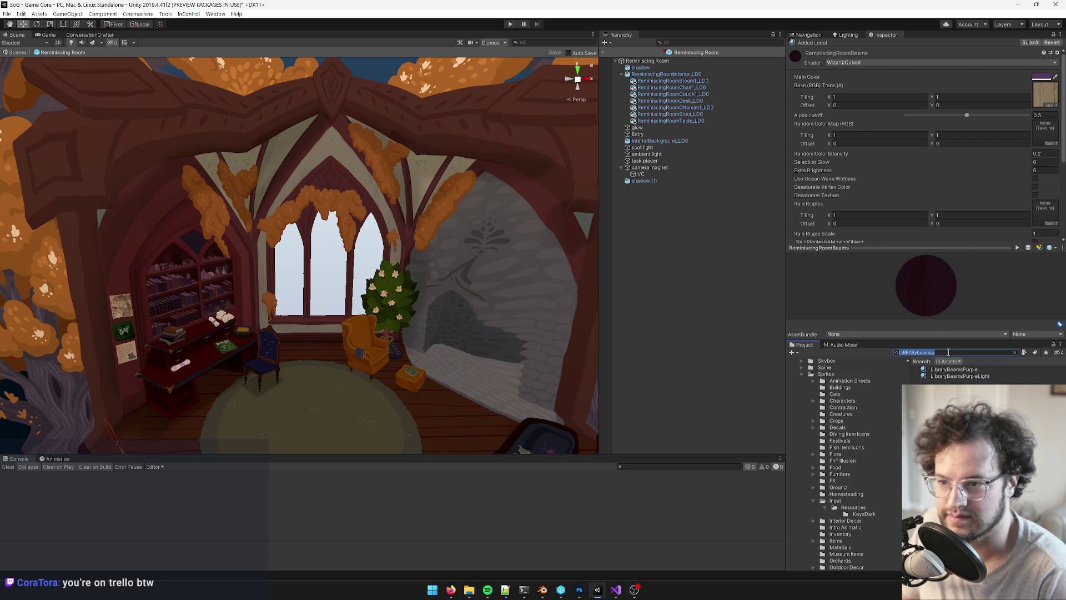
text(reminiscingr)
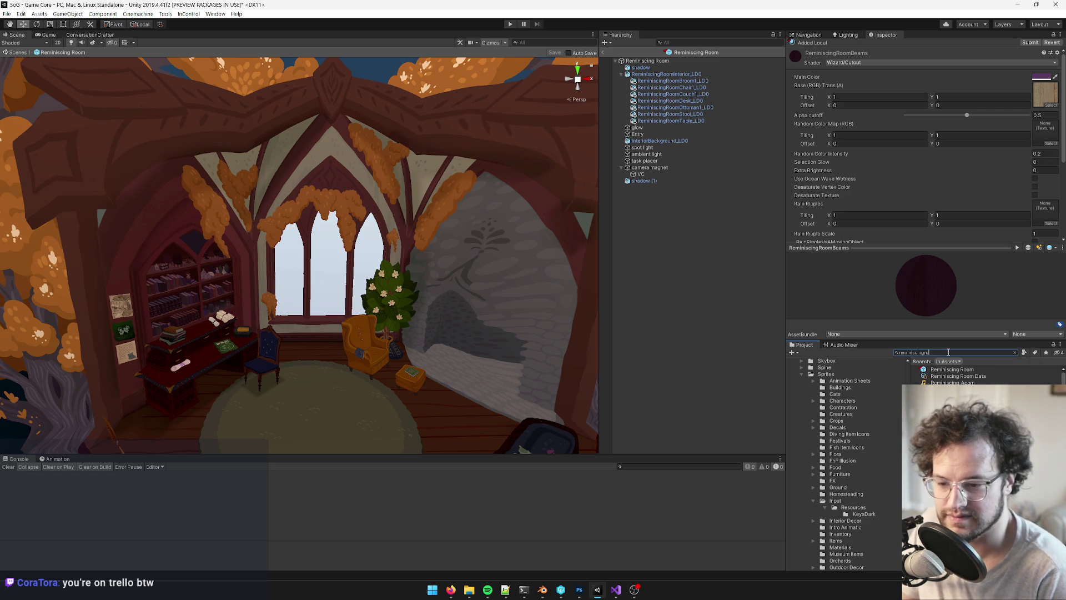
text(o)
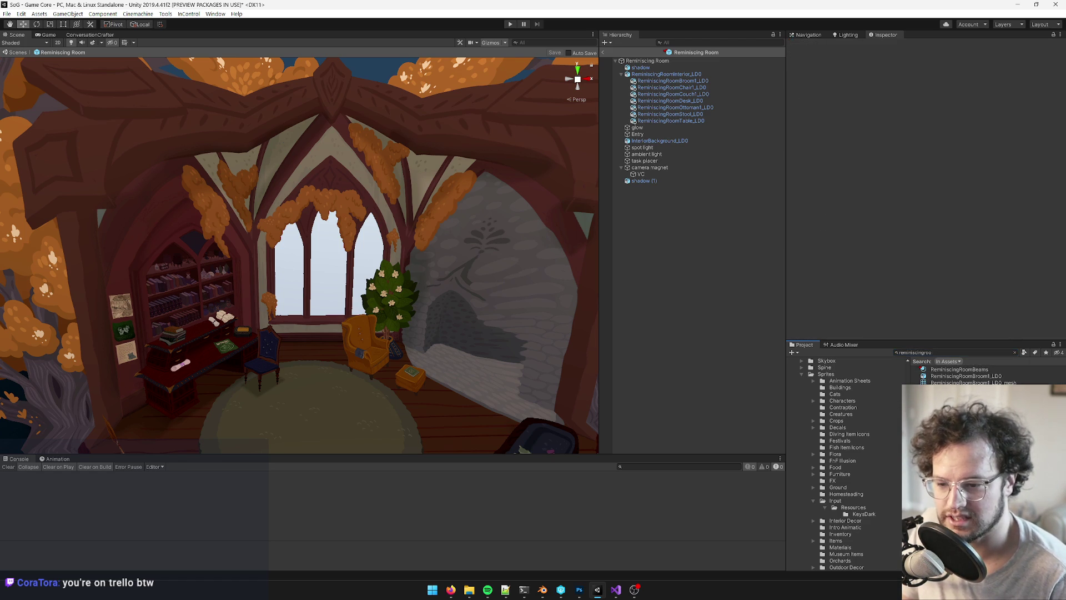
click(957, 369)
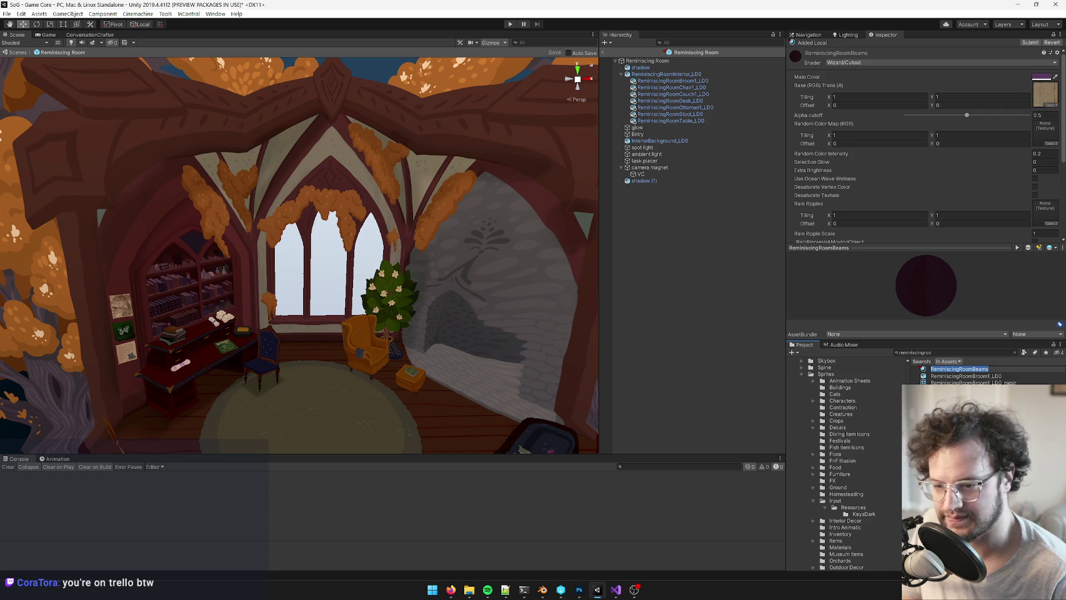
key(Return)
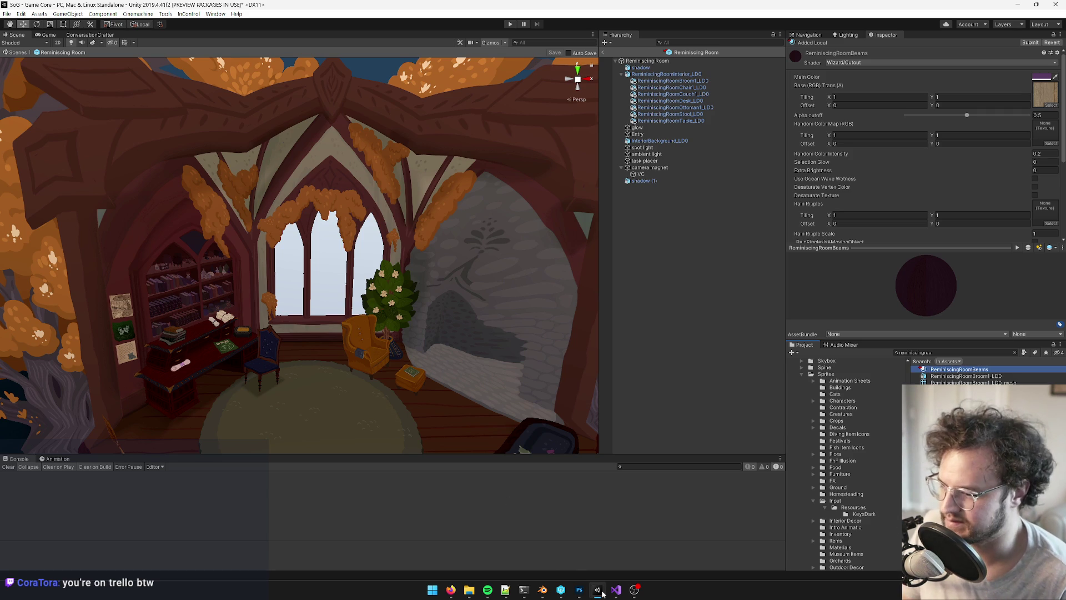
mouse_move(614, 591)
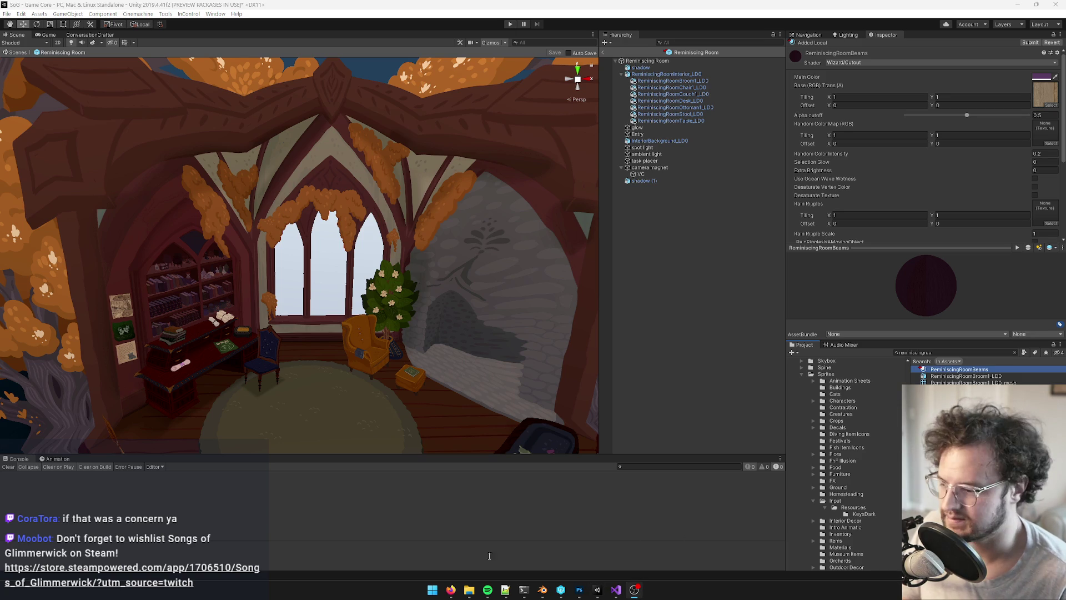
mouse_move(452, 593)
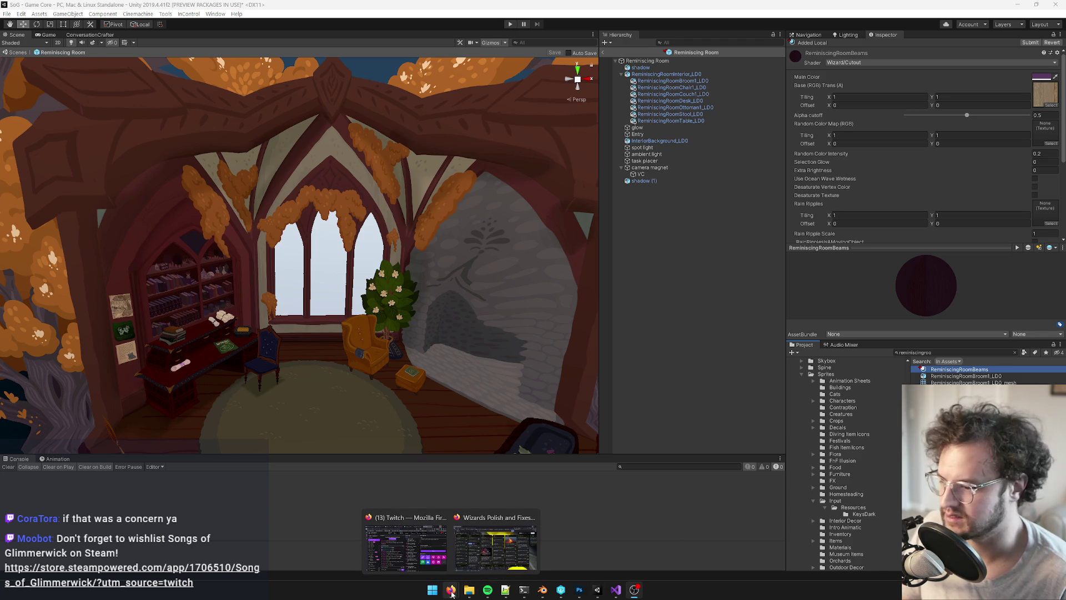
Rename the LibraryBeamsPurple material to ReminiscingRoomBeams
click(547, 593)
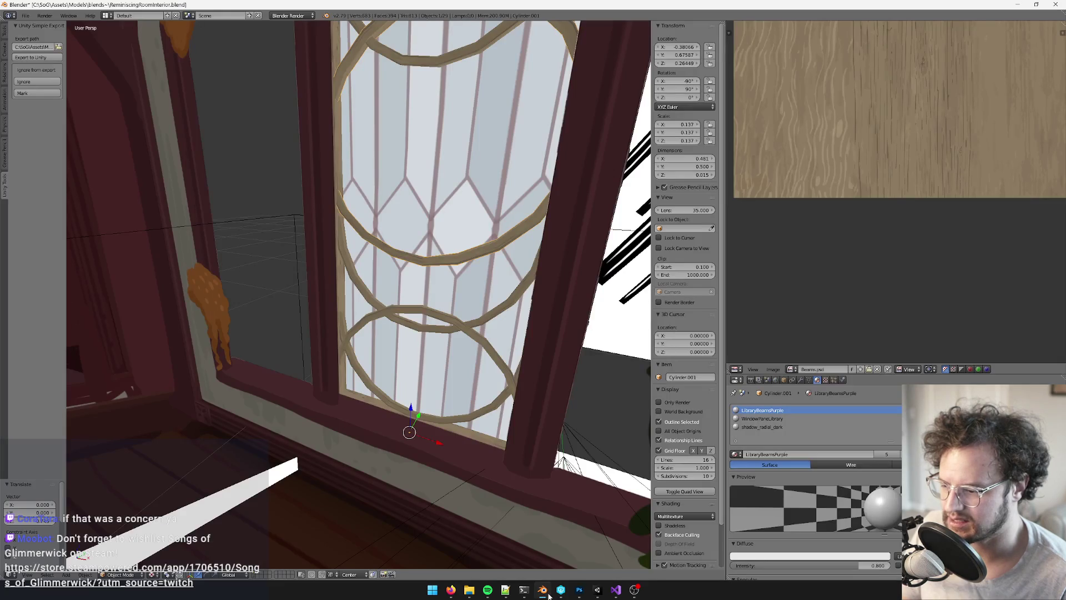
click(789, 453)
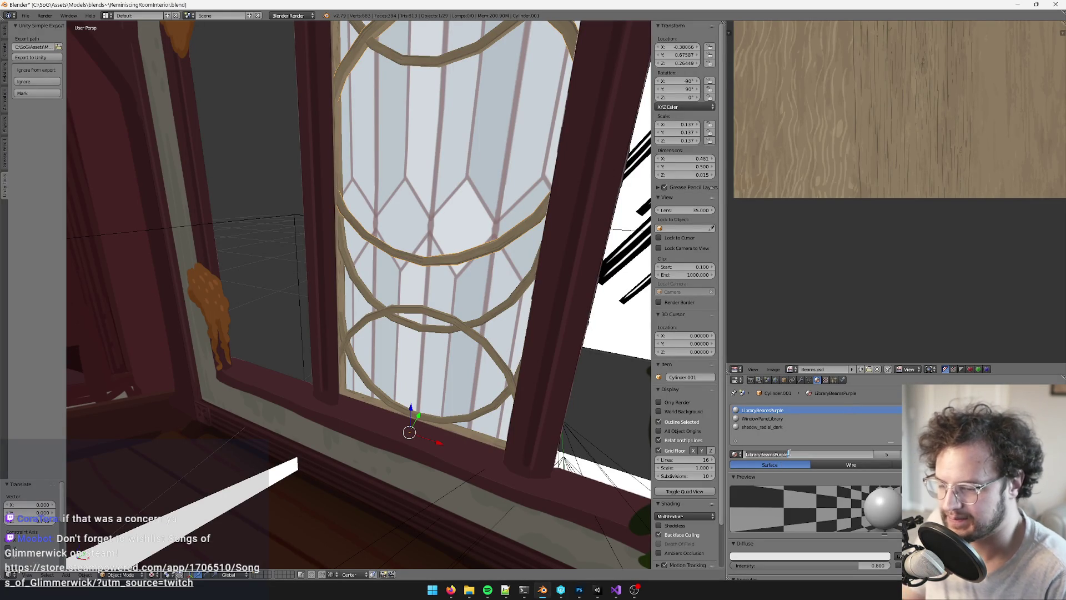
text(ReminiscingRoomBeams)
key(Return)
Select the window ring, radial-shadow piece and beam pieces and join them into one object
scroll(444, 294, down, 10)
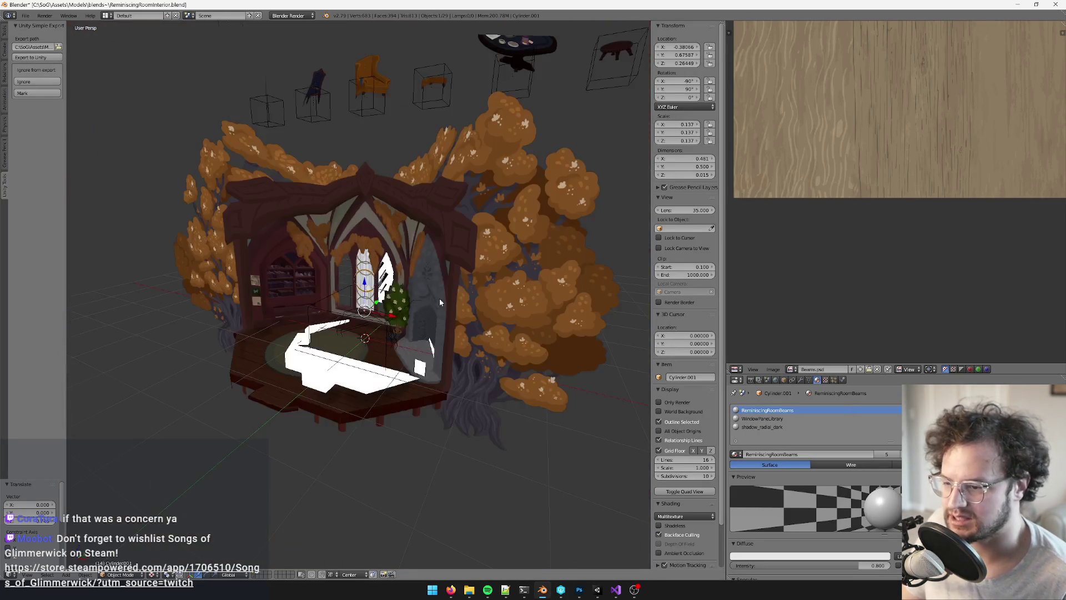
scroll(425, 299, up, 8)
middle_drag(459, 309, 558, 313)
mouse_move(446, 283)
middle_down()
mouse_move(386, 208)
mouse_move(393, 305)
mouse_move(409, 283)
mouse_move(428, 334)
middle_up()
scroll(386, 262, up, 3)
right_click(387, 257)
right_click(412, 311)
right_click(428, 334)
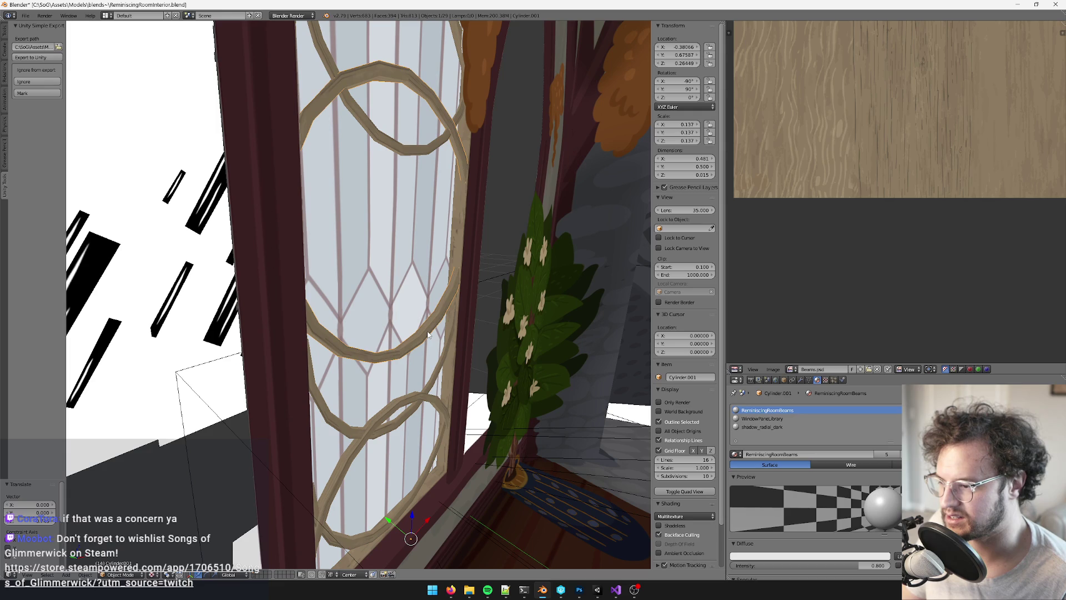
shift+right_click(437, 146)
middle_drag(438, 146, 432, 308)
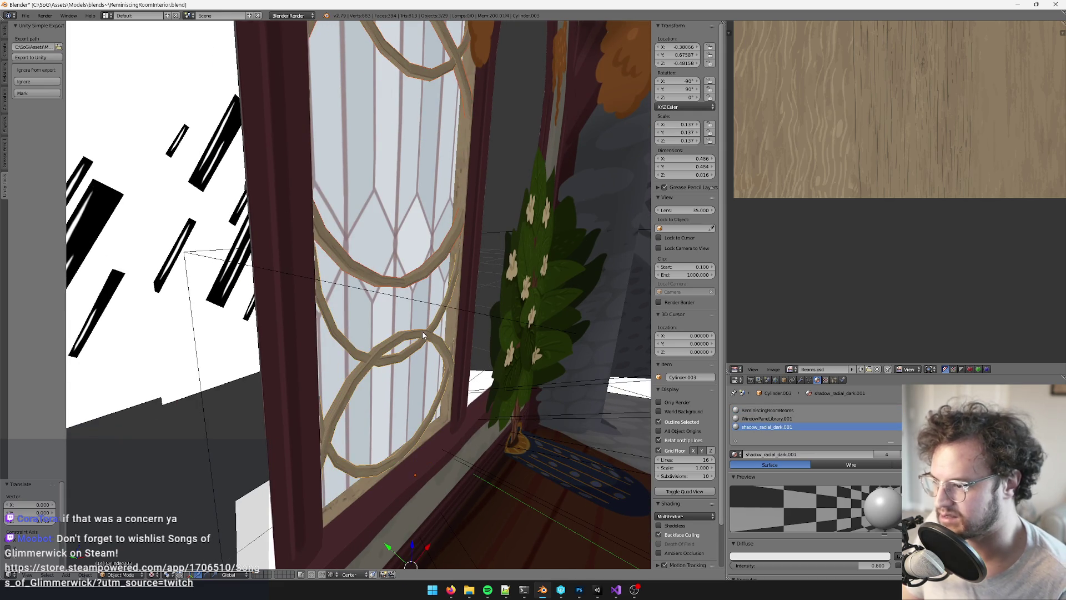
key(ctrl+j)
Select the window pane and beam piece, with the room as the active parent
scroll(433, 319, down, 6)
mouse_move(435, 322)
middle_down()
mouse_move(413, 293)
mouse_move(398, 312)
mouse_move(331, 223)
mouse_move(357, 273)
middle_up()
scroll(414, 293, up, 5)
shift+right_click(383, 289)
shift+right_click(329, 210)
scroll(356, 273, down, 6)
shift+right_click(334, 236)
Parent the window pieces to the room, keeping their transforms
key(ctrl+p)
click(334, 265)
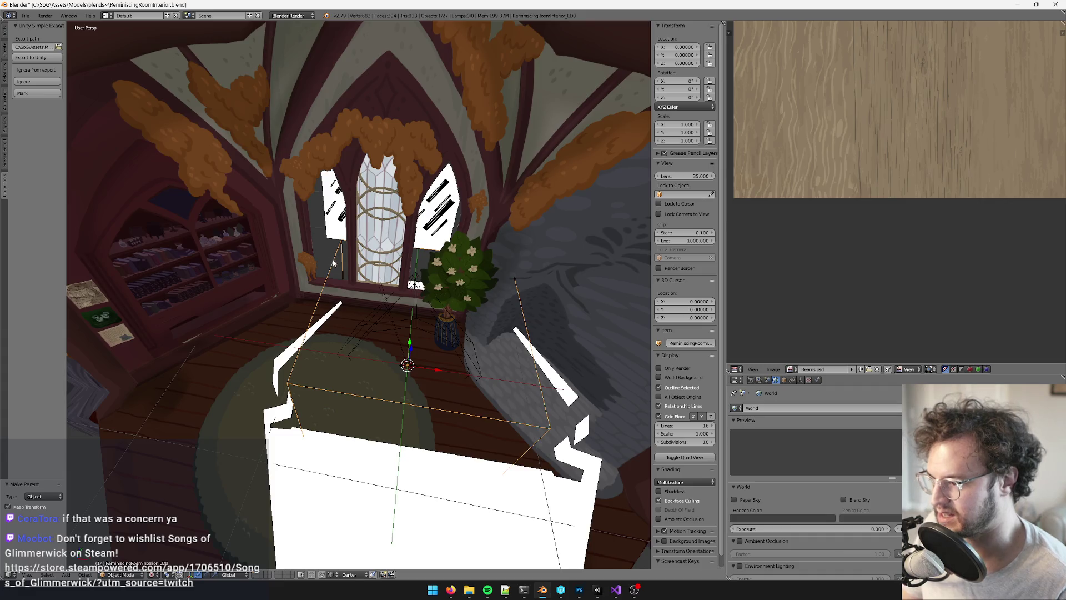
key(Home)
drag(382, 313, 223, 311)
scroll(451, 310, up, 5)
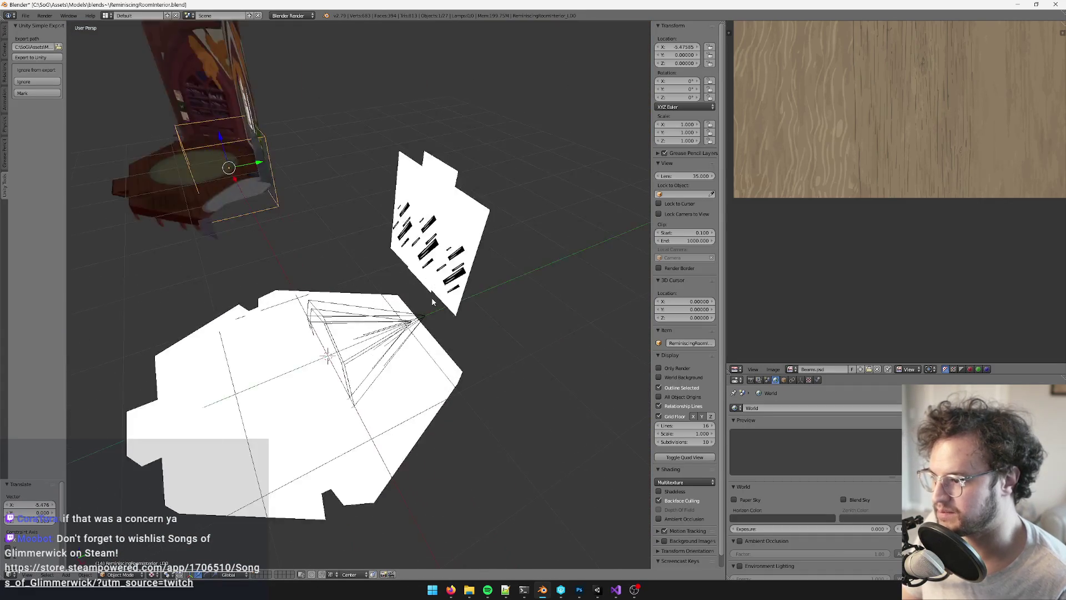
mouse_move(432, 299)
middle_down()
mouse_move(357, 289)
mouse_move(514, 307)
middle_up()
Attempt the Unity export, dismiss the overwrite error, and show the room's Object properties
key(ctrl+z)
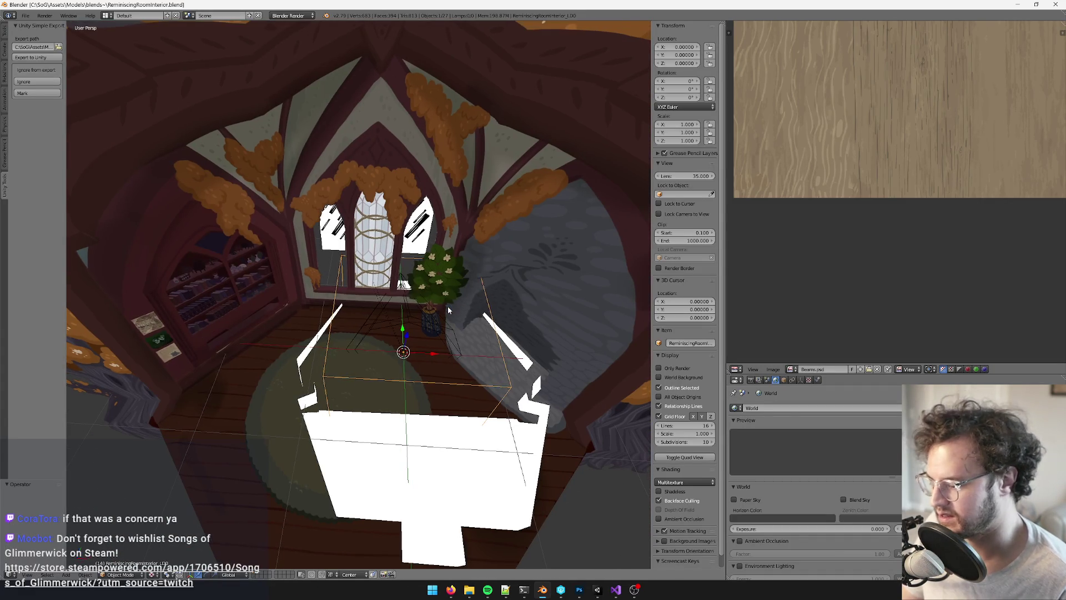
key(ctrl+z)
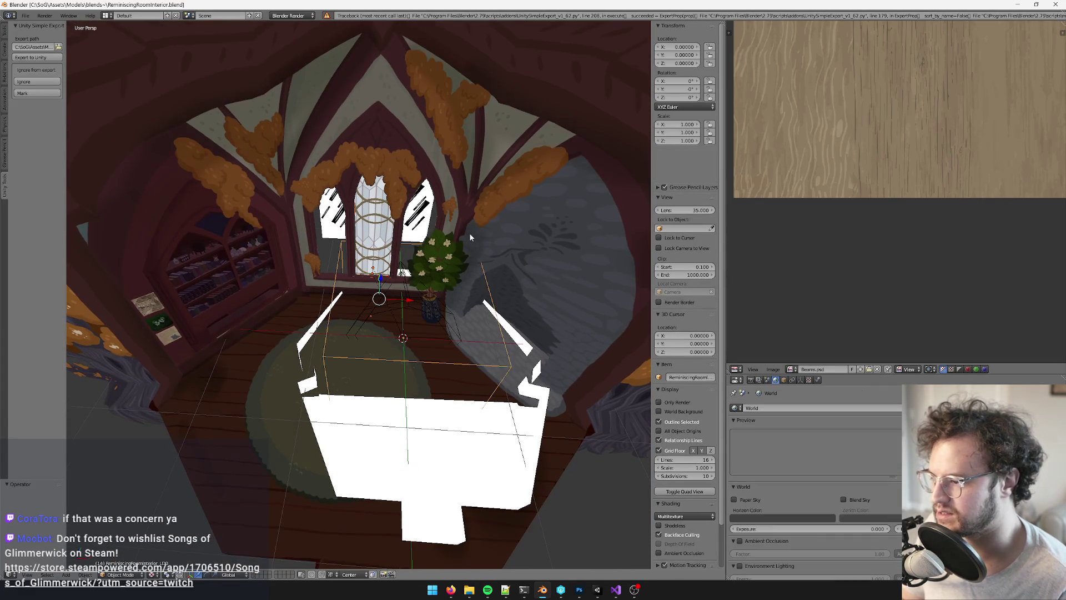
mouse_move(443, 252)
middle_down()
mouse_move(463, 246)
mouse_move(457, 274)
middle_up()
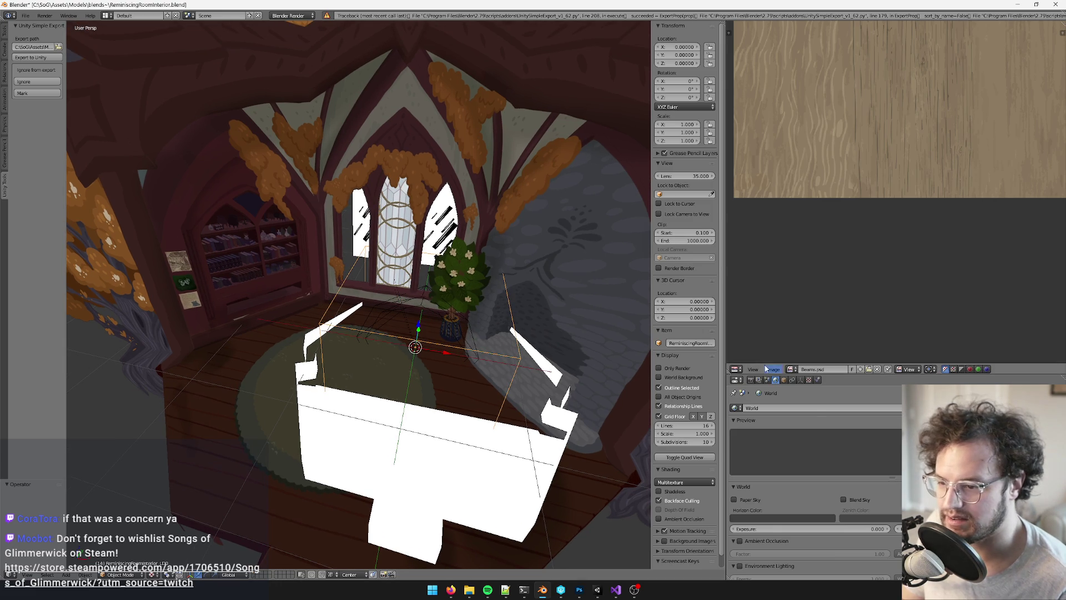
click(784, 379)
key(Home)
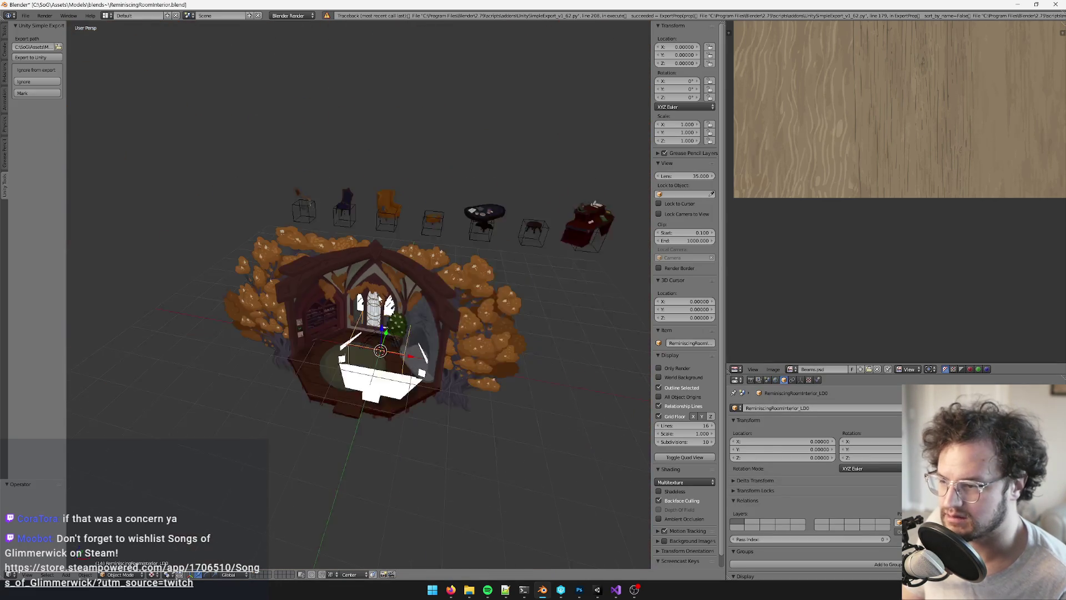
Search the Unity Project for 'remini' and select the room models and beam material
click(598, 594)
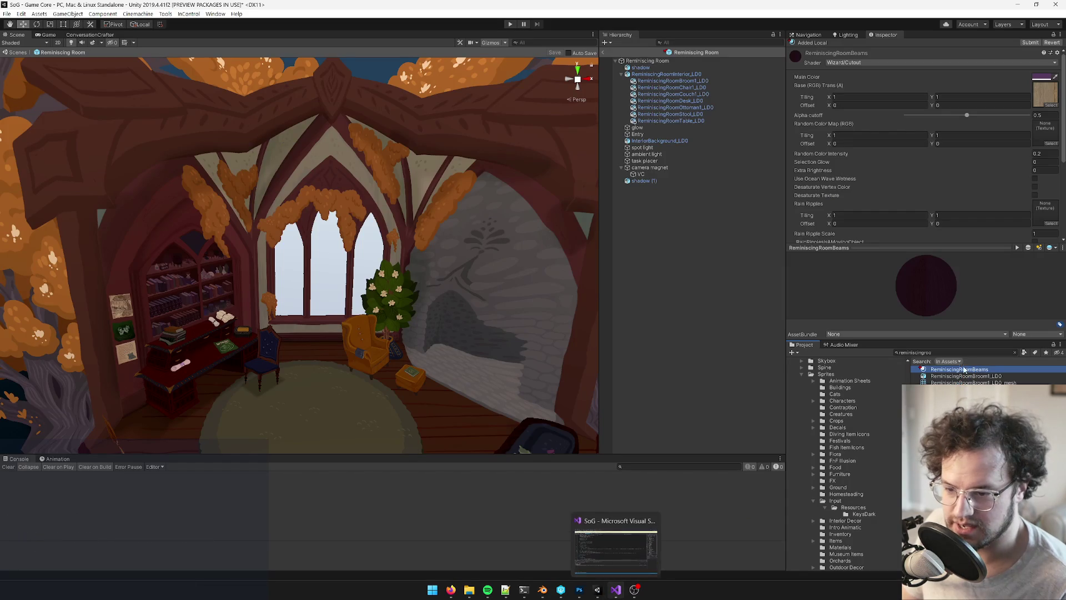
click(953, 354)
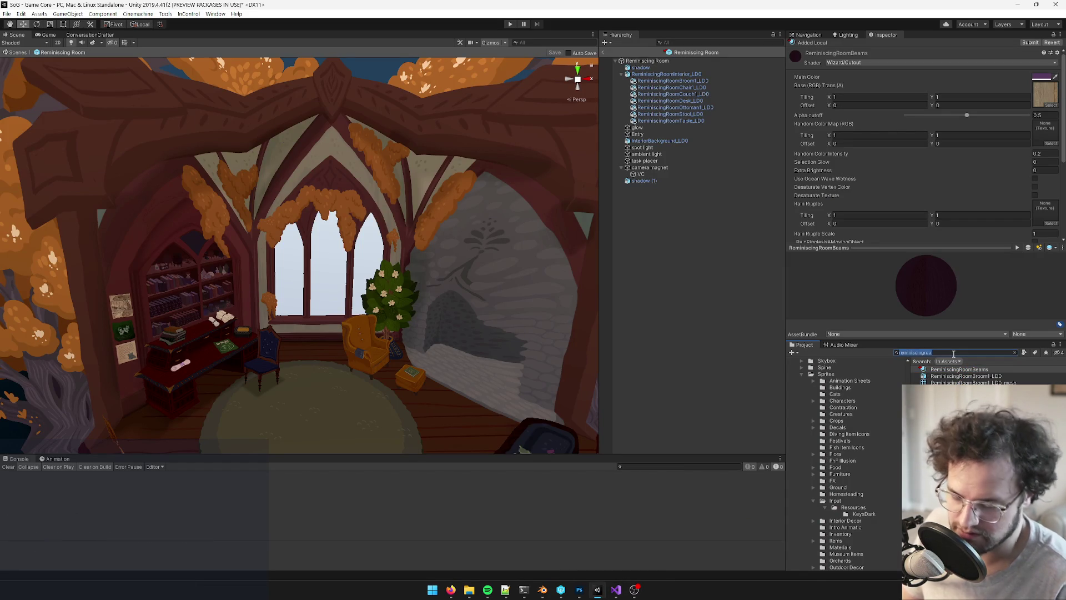
text(remini)
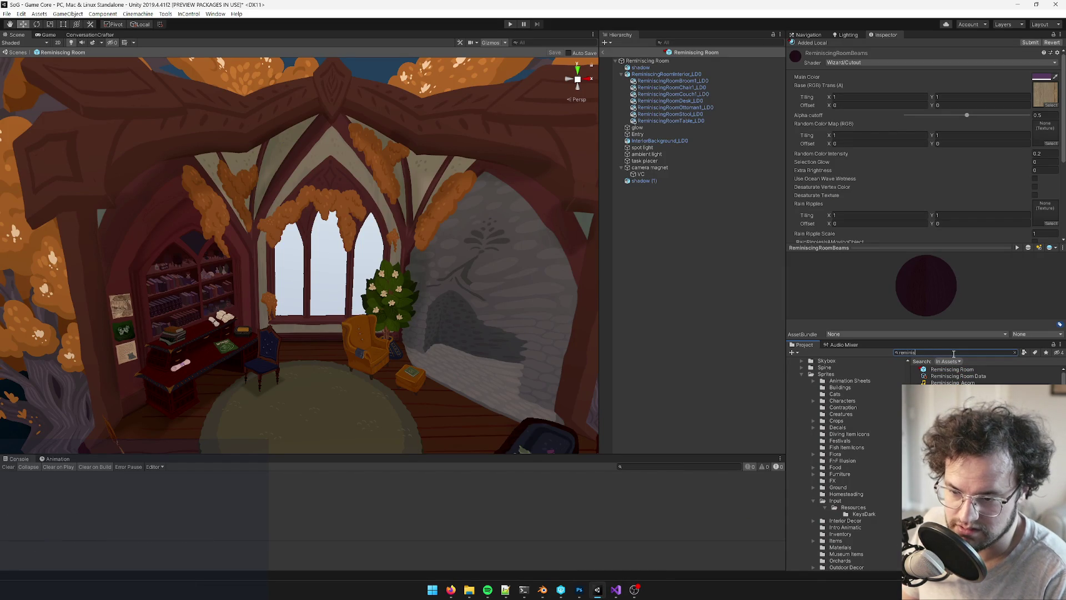
click(955, 422)
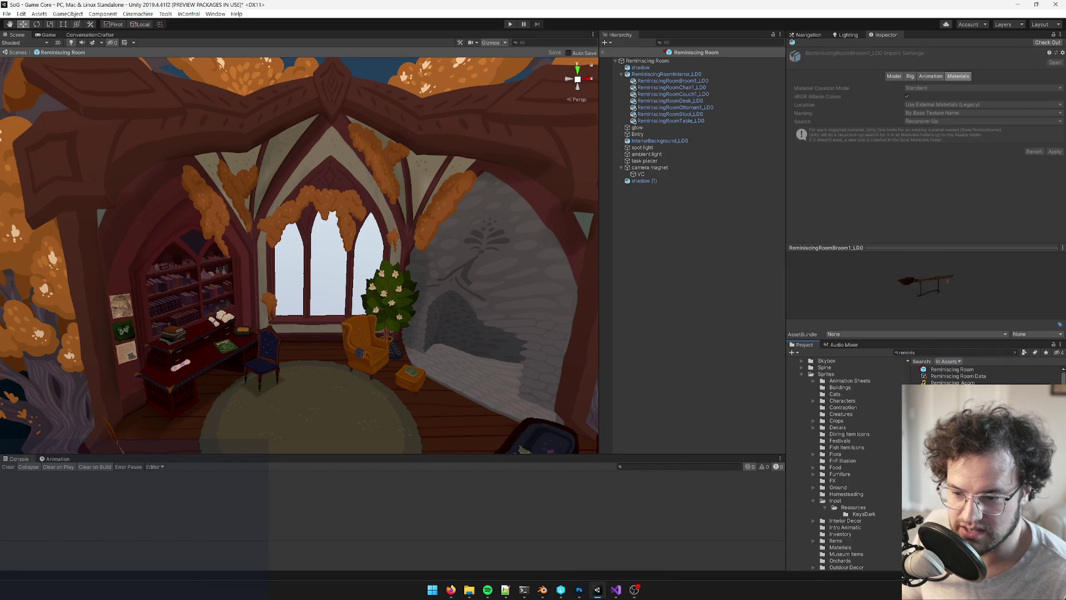
key(shift+Down)
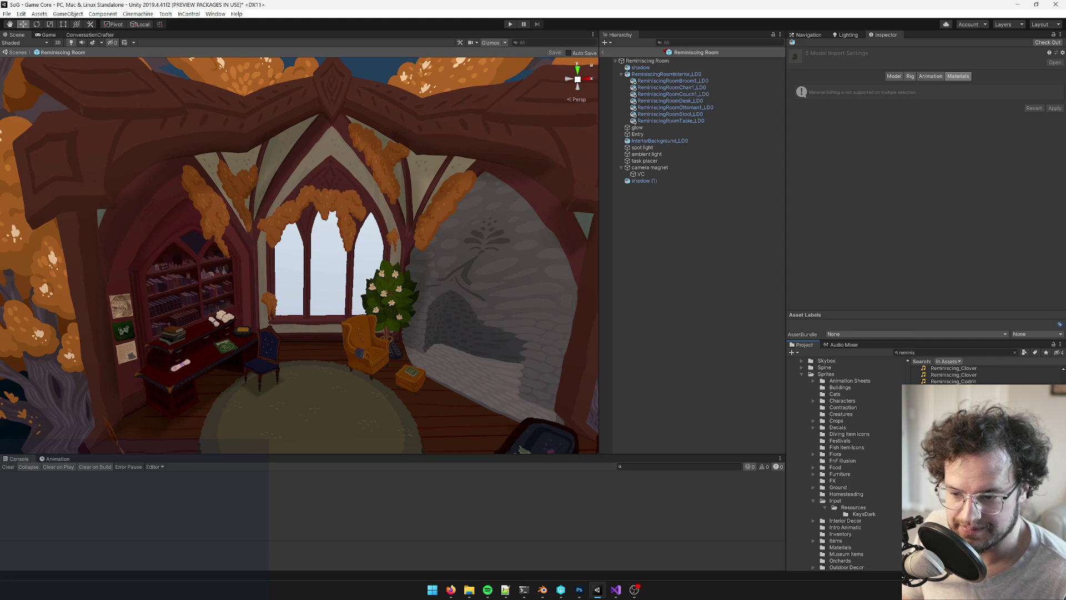
key(shift+Down)
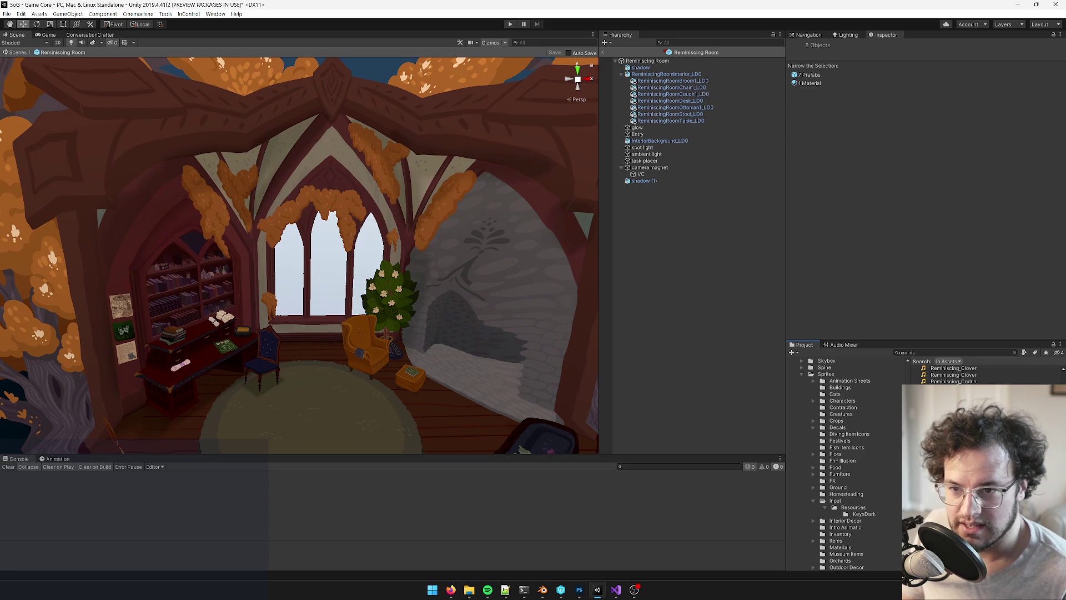
Check out the selected assets from version control and return to Blender
right_click(944, 389)
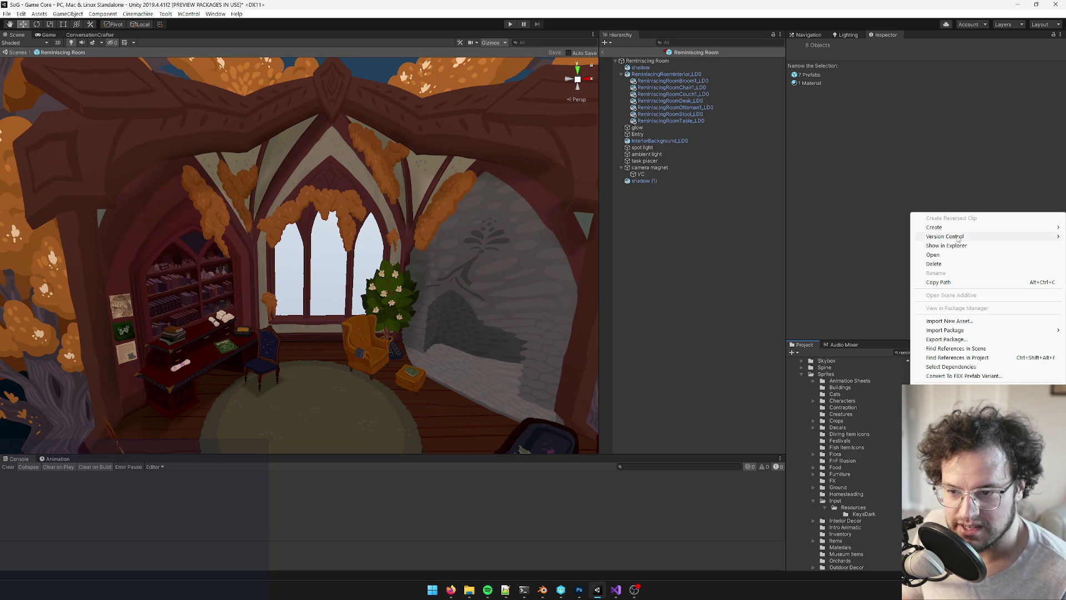
mouse_move(959, 237)
click(855, 254)
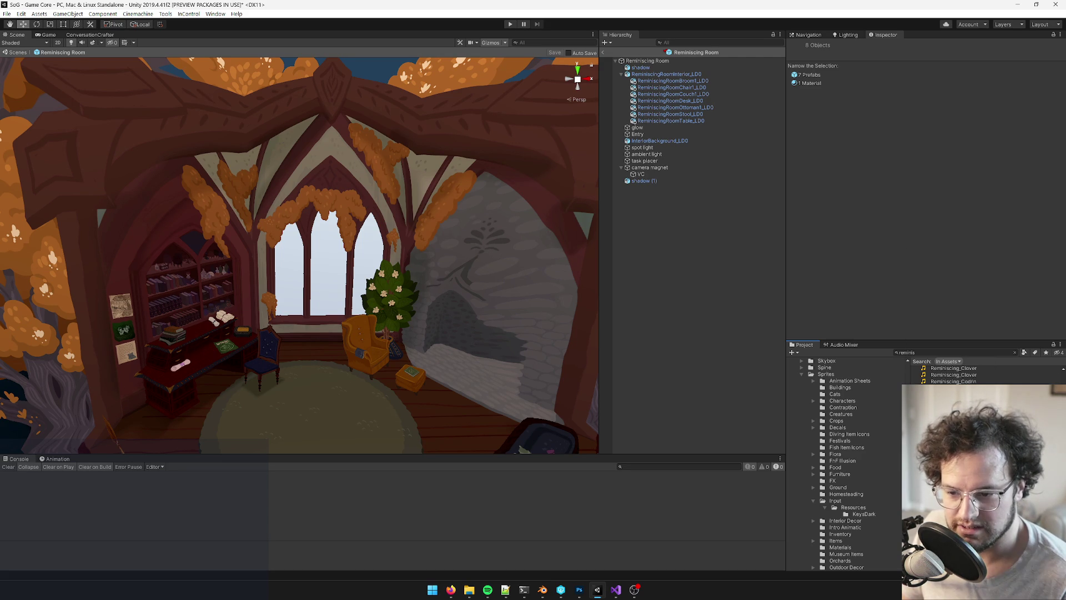
click(953, 382)
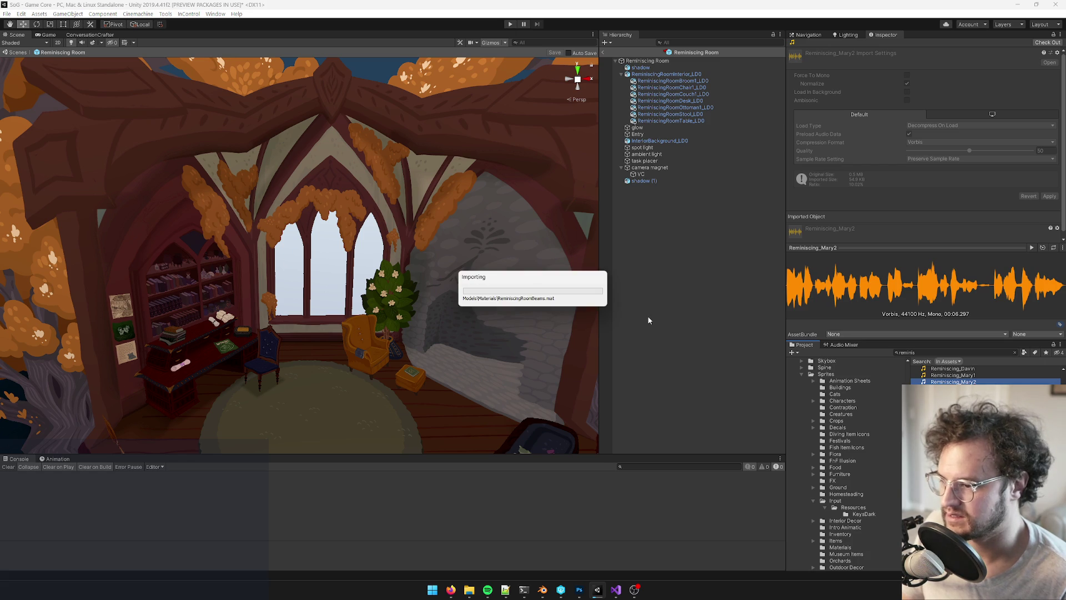
mouse_move(563, 595)
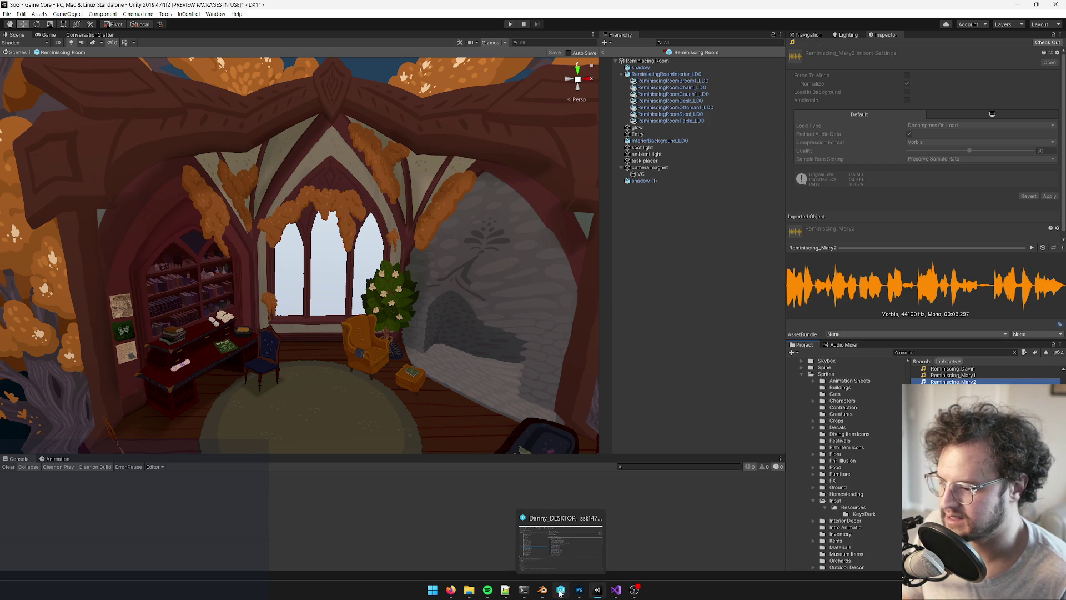
click(542, 589)
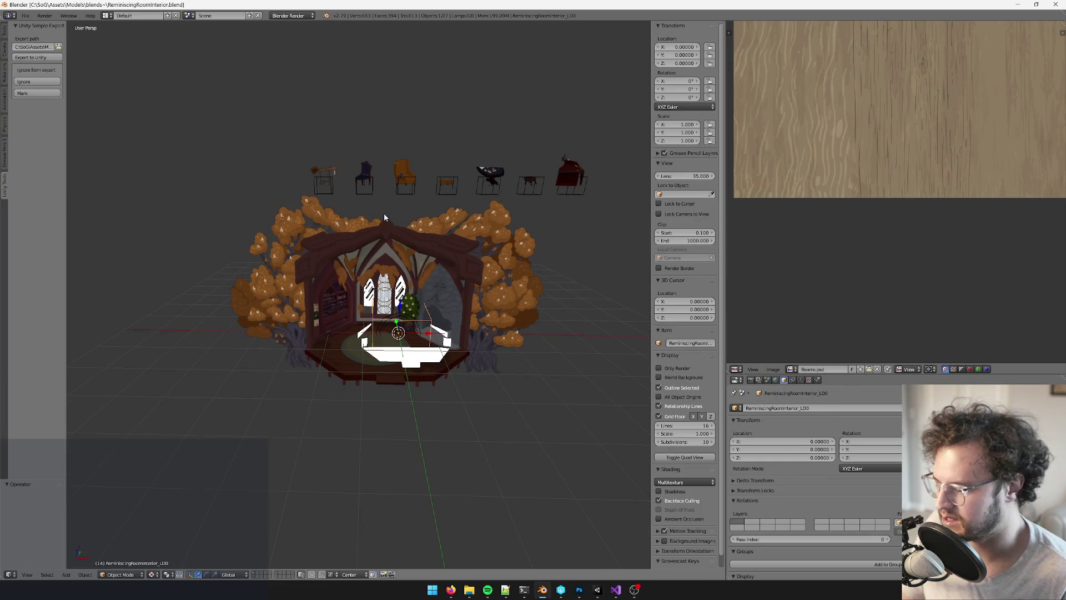
Save the room file and inspect the Broom1 model's import settings in Unity
key(ctrl+s)
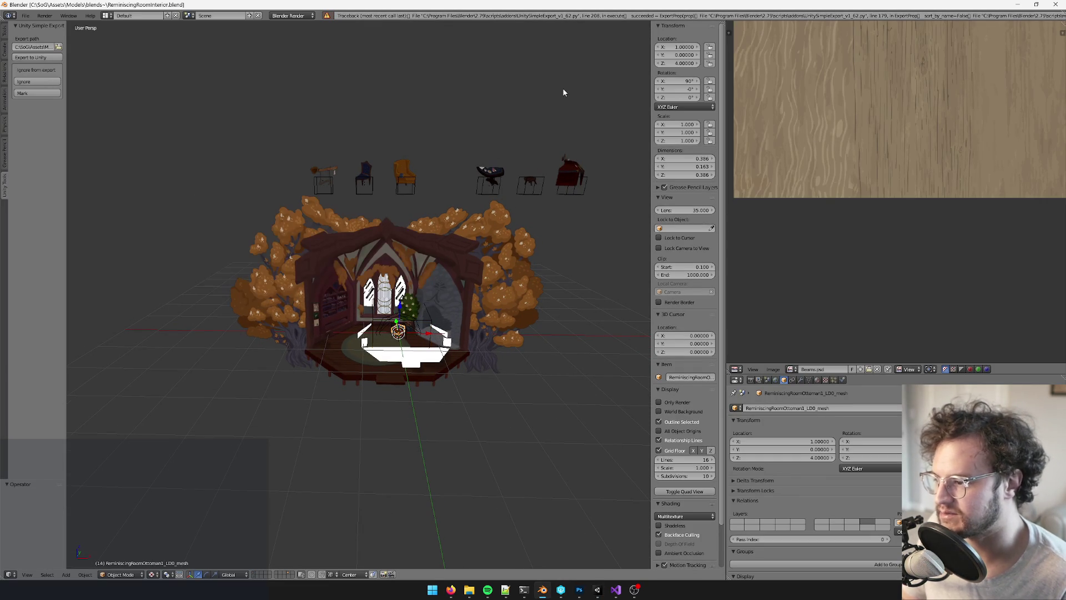
scroll(480, 200, up, 4)
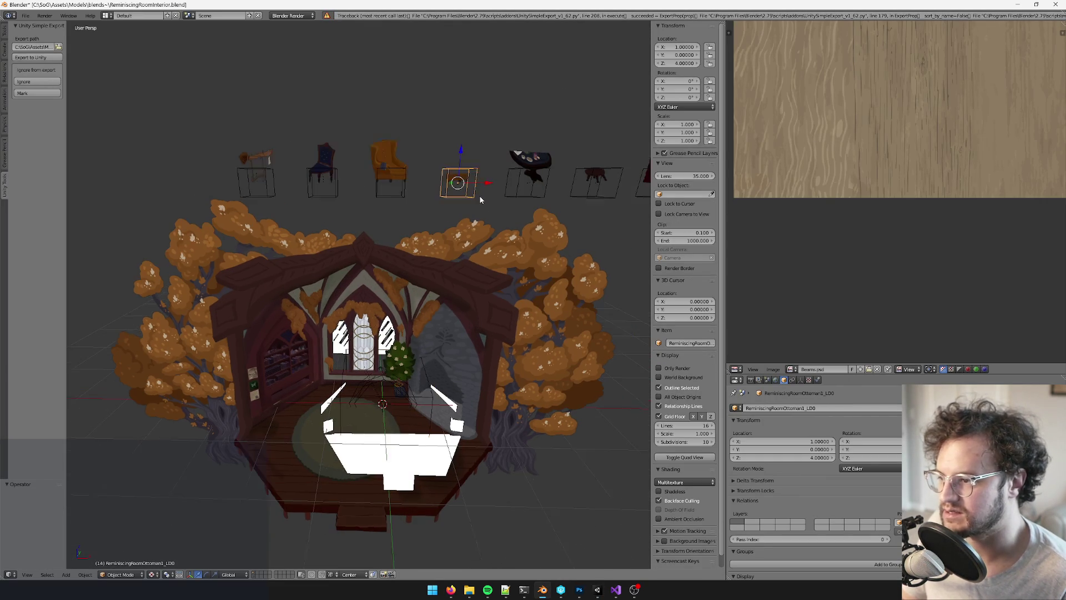
middle_drag(481, 200, 489, 362)
key(alt+Tab)
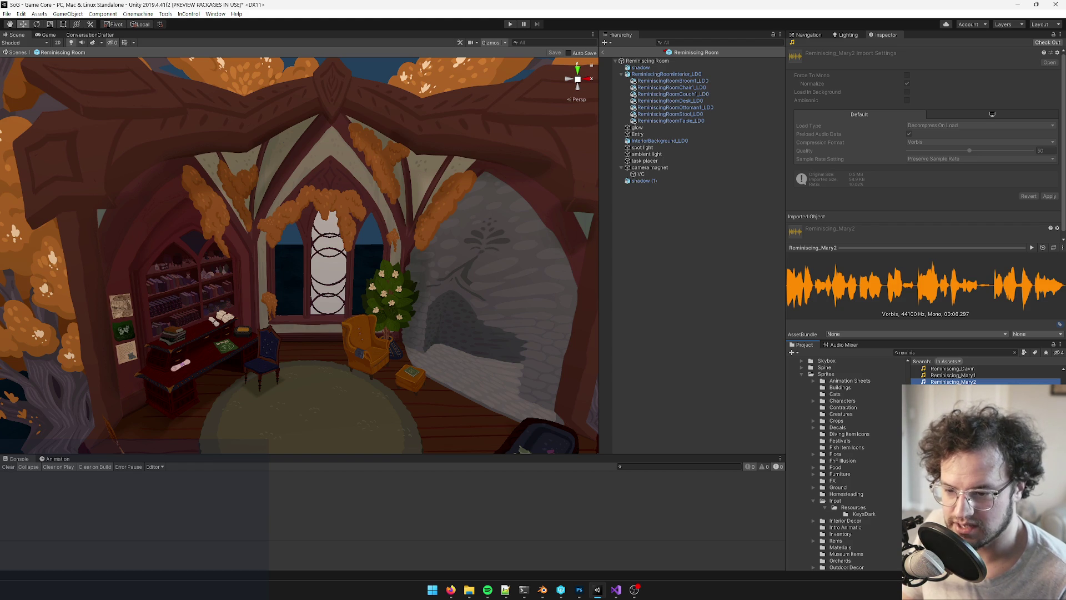
click(955, 423)
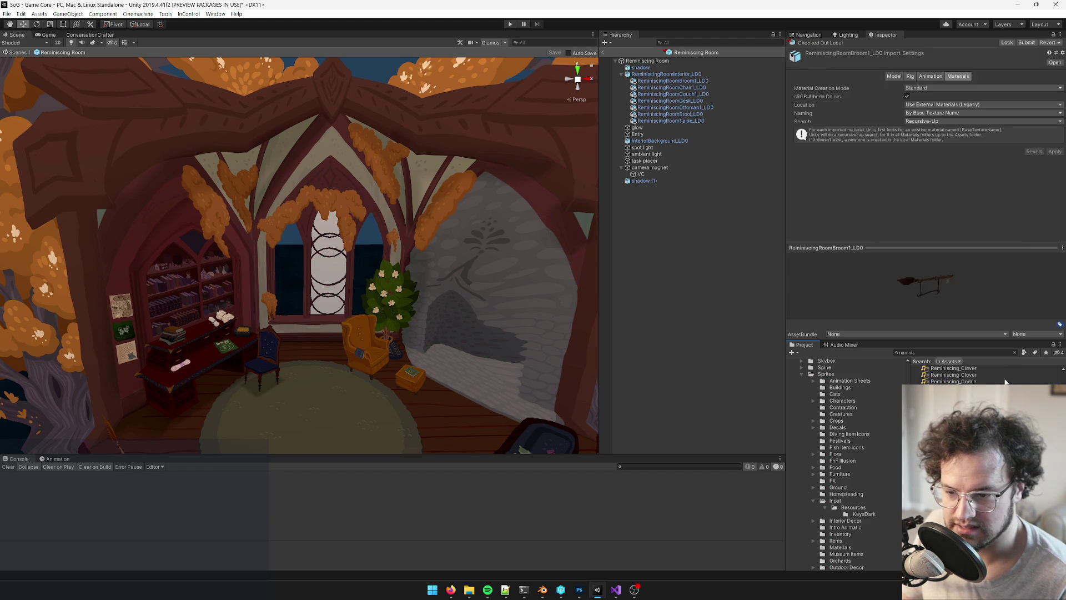
key(alt+Tab)
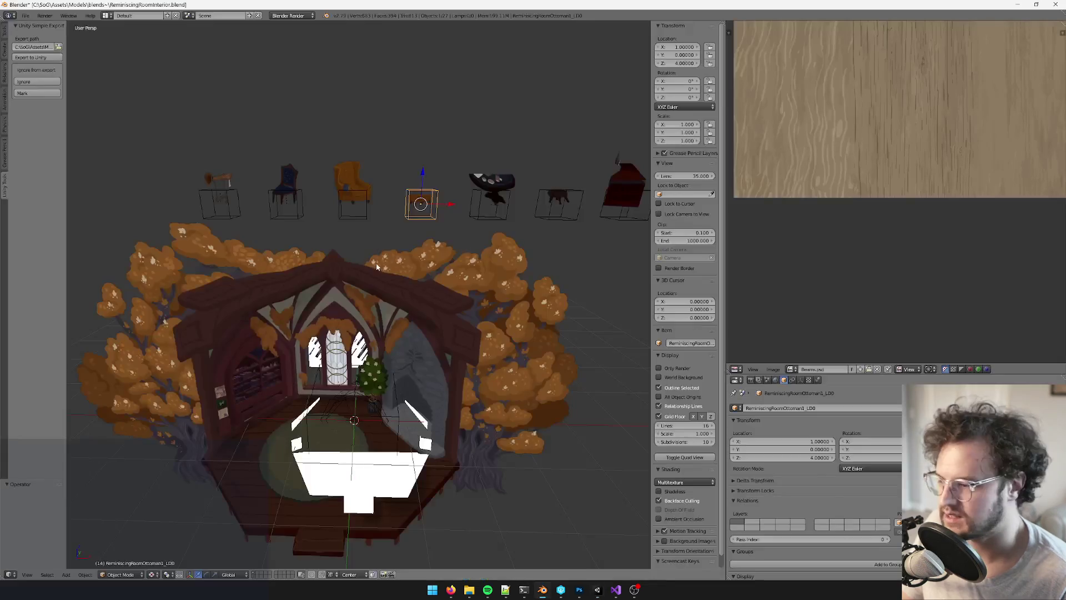
Select all objects and run Apply from the command search
scroll(392, 302, down, 5)
key(a)
middle_drag(393, 307, 382, 311)
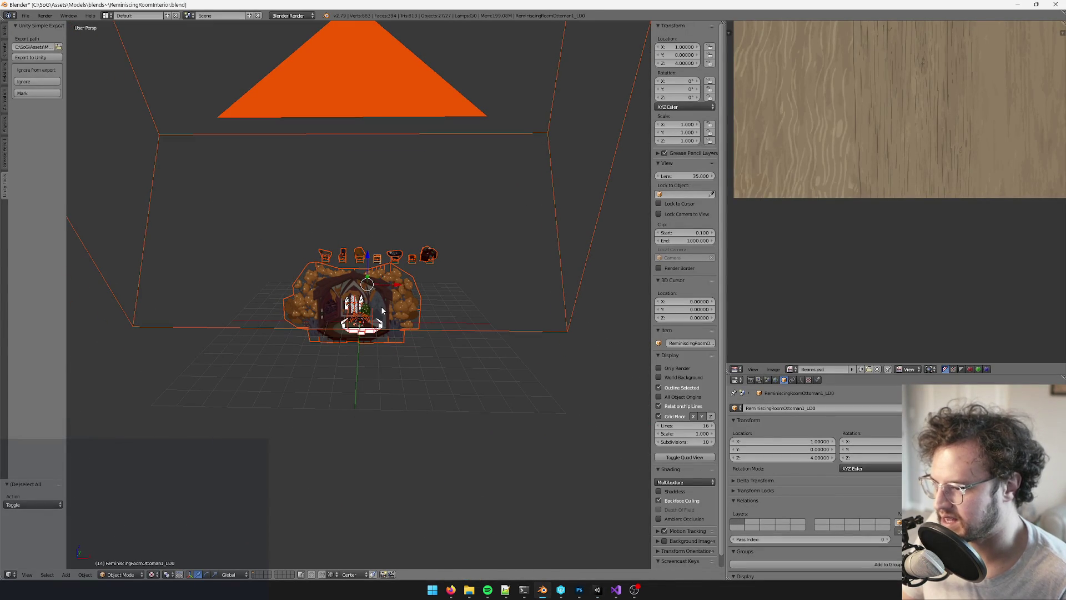
key(space)
text(apply)
key(Return)
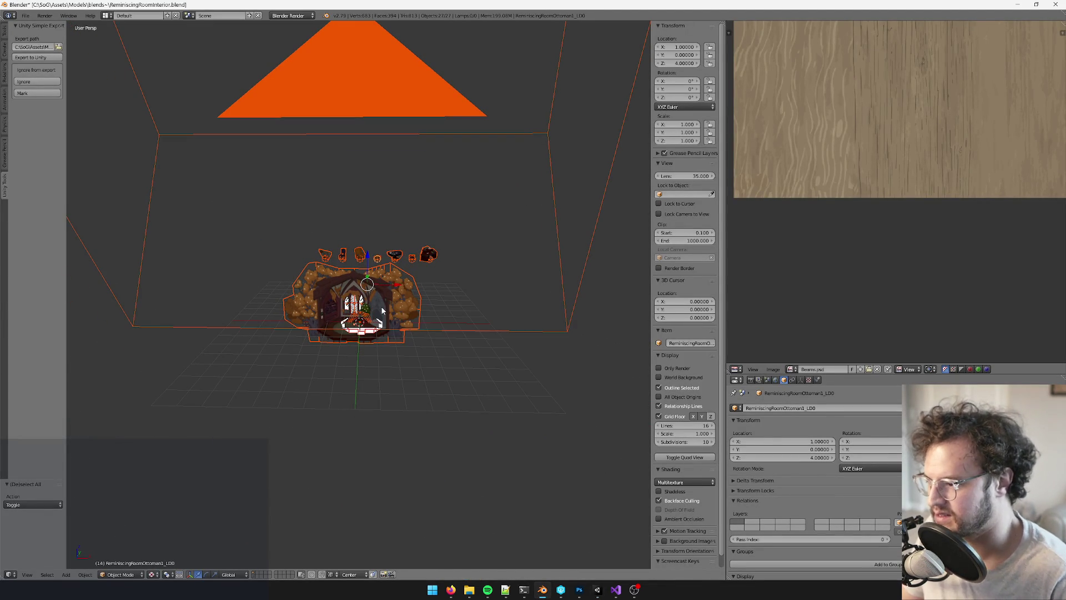
scroll(382, 311, up, 6)
scroll(479, 466, down, 6)
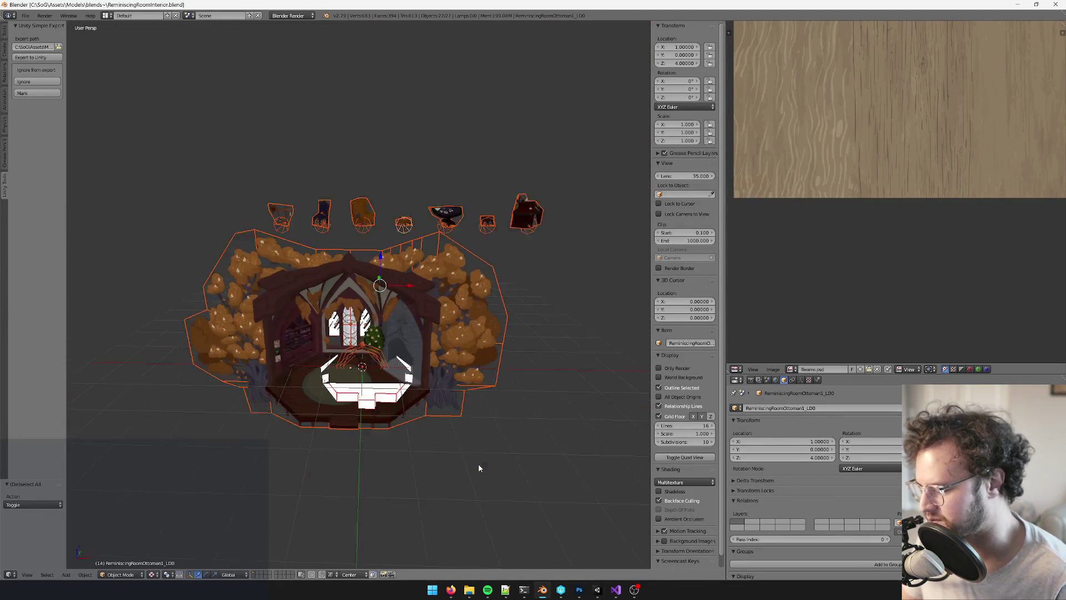
key(a)
Convert the wireframe dummy to cones, save over the blend file, and switch to Unity
scroll(412, 337, up, 5)
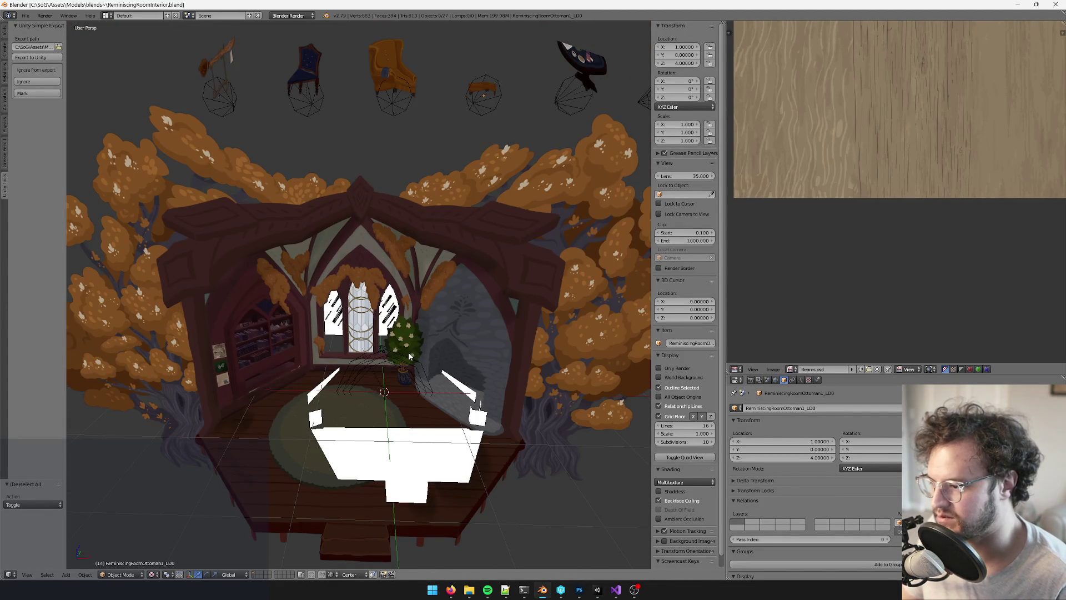
right_click(409, 356)
mouse_move(409, 355)
middle_down()
mouse_move(388, 356)
mouse_move(453, 358)
middle_up()
key(space)
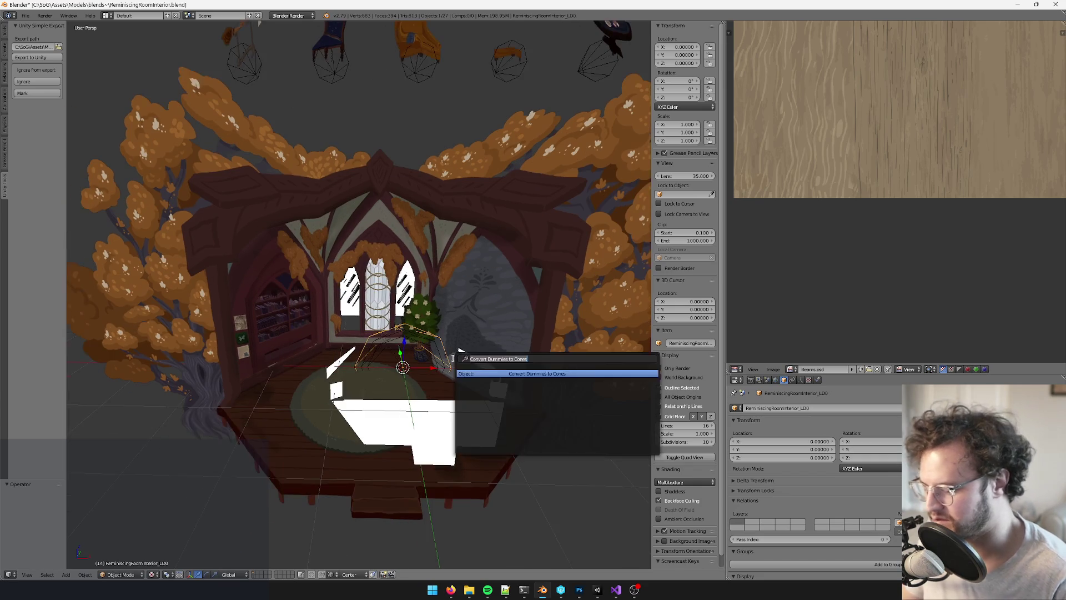
key(Return)
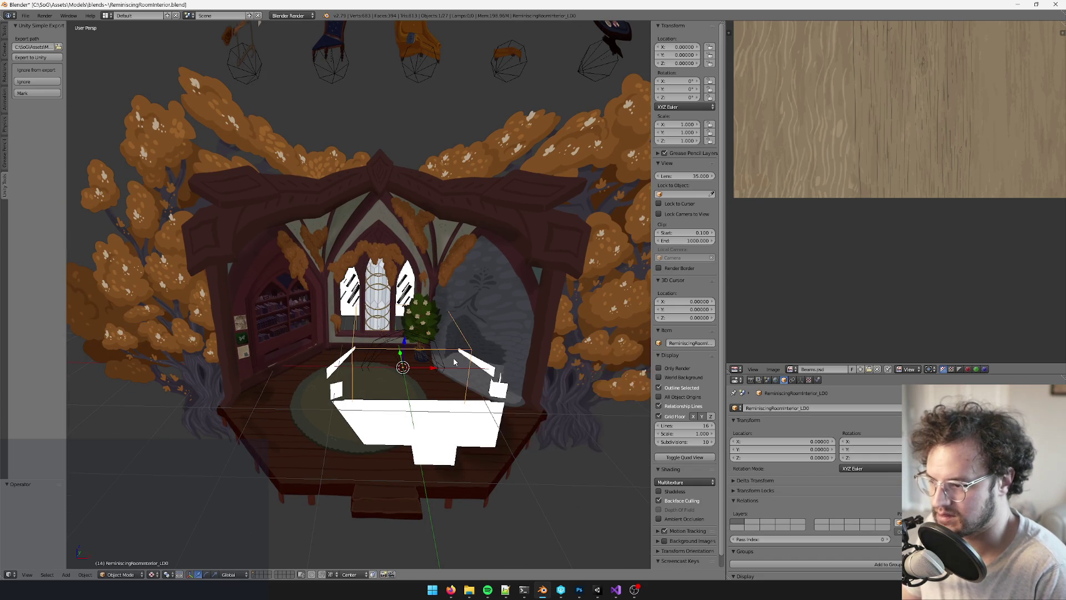
key(ctrl+s)
click(455, 362)
scroll(448, 395, down, 3)
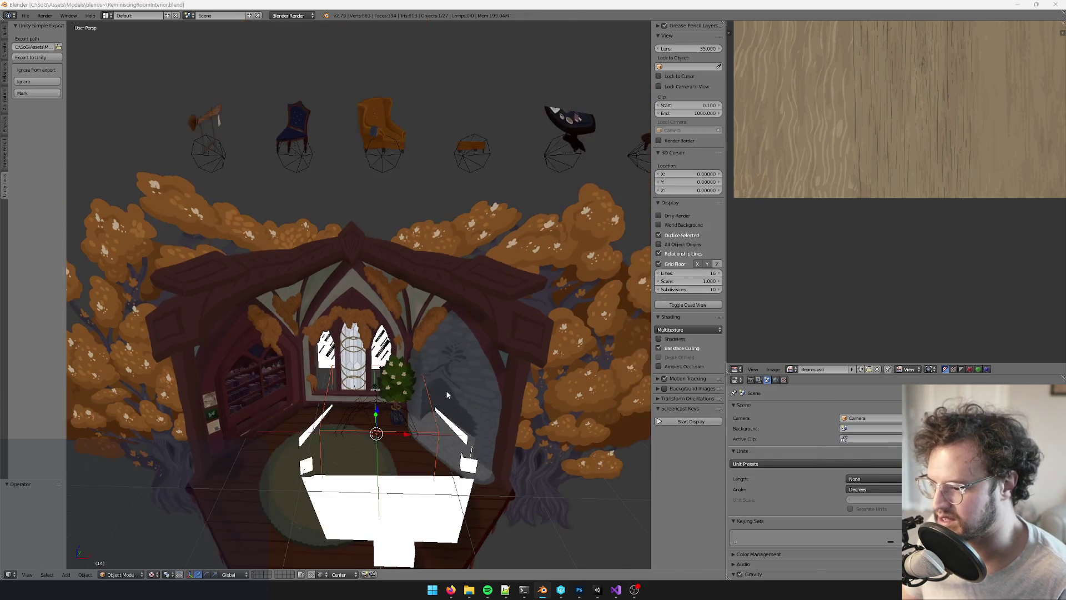
key(alt+Tab)
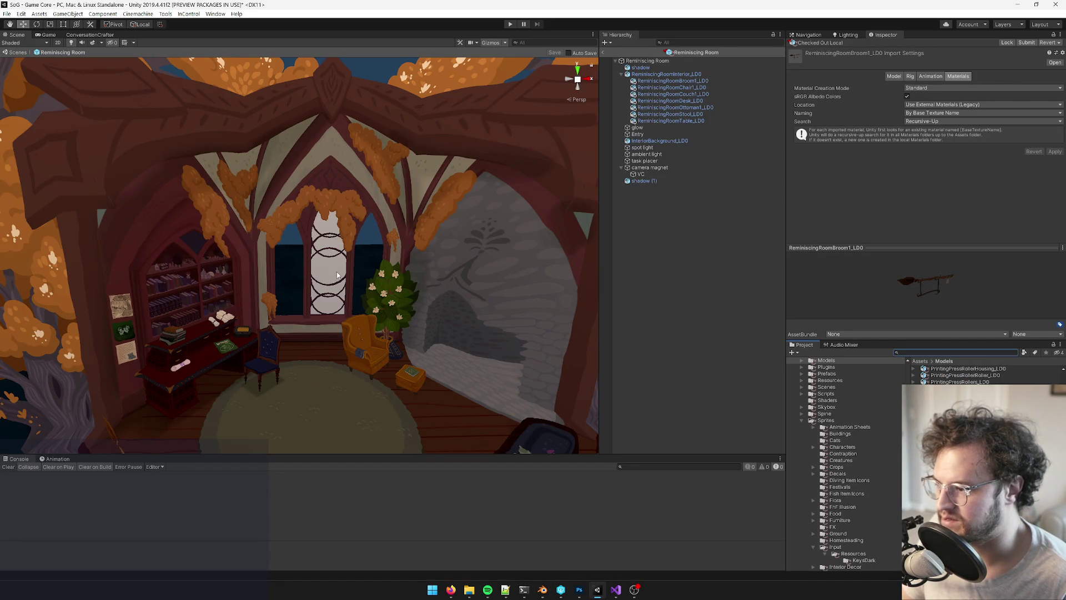
Inspect ReminiscingRoomInterior_LD0 at the window in Unity, then frame Cylinder.000 in Blender
right_drag(337, 274, 379, 272)
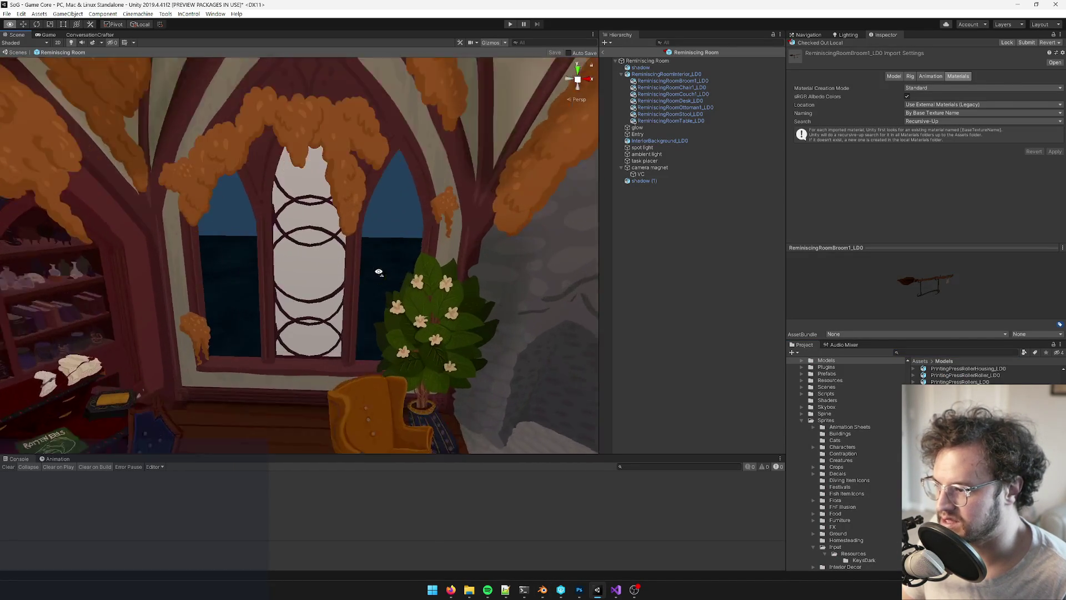
scroll(355, 270, up, 3)
click(304, 269)
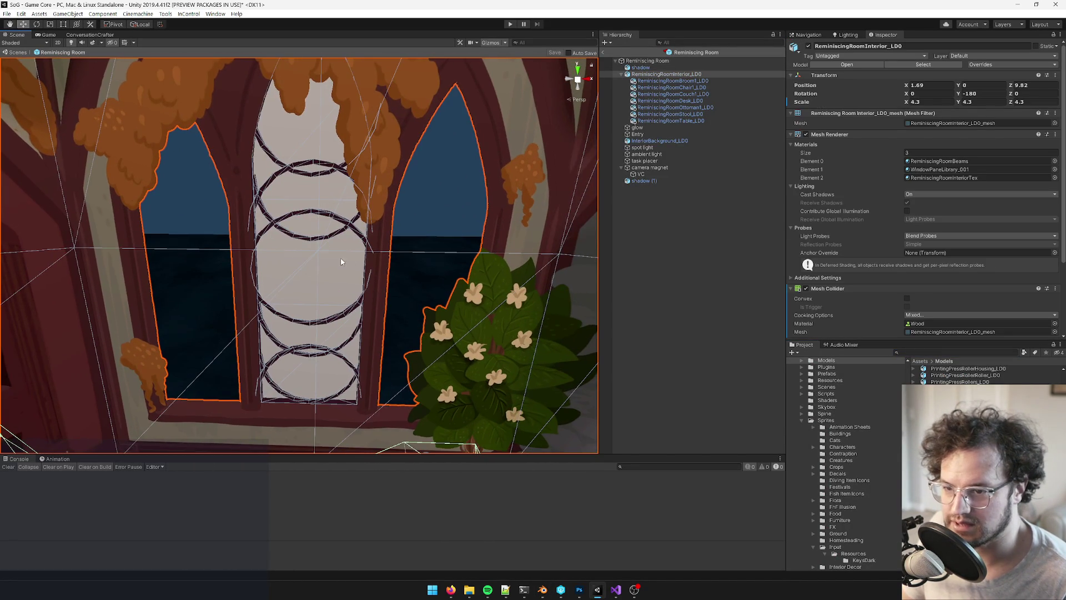
scroll(341, 261, down, 2)
key(alt+Tab)
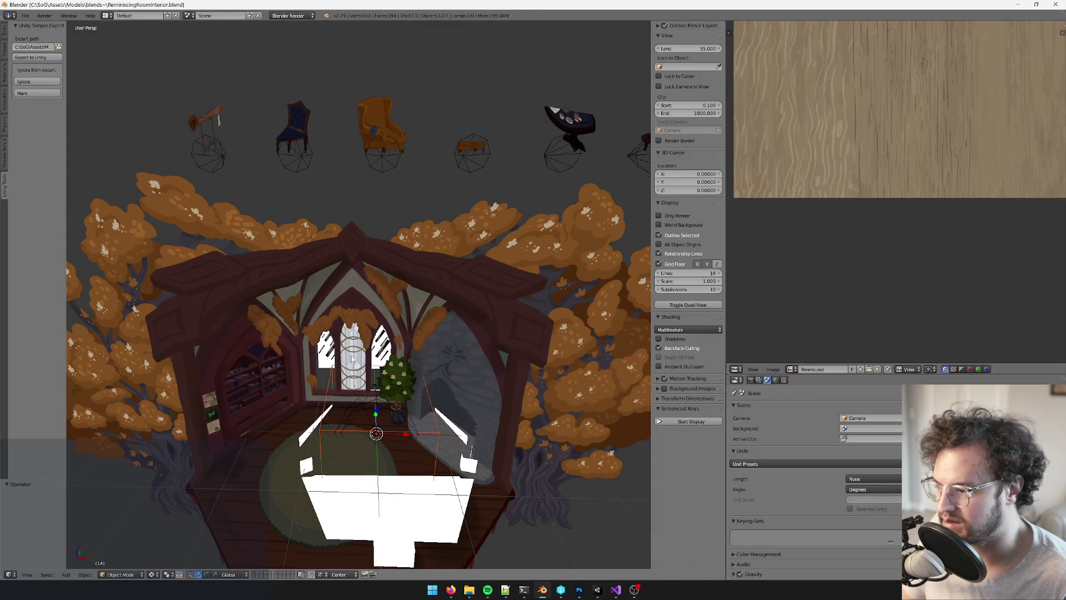
right_click(352, 360)
key(KP_Decimal)
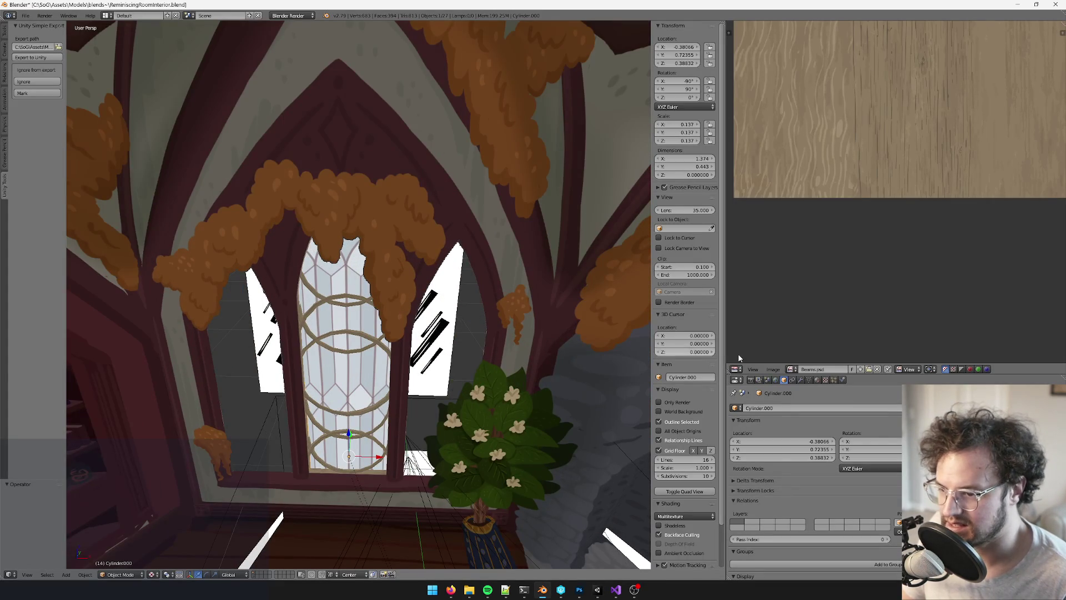
Relink Cylinder.000's slots to the shared WindowPaneLibrary and shadow_radial_dark materials
middle_drag(353, 373, 343, 311)
click(817, 380)
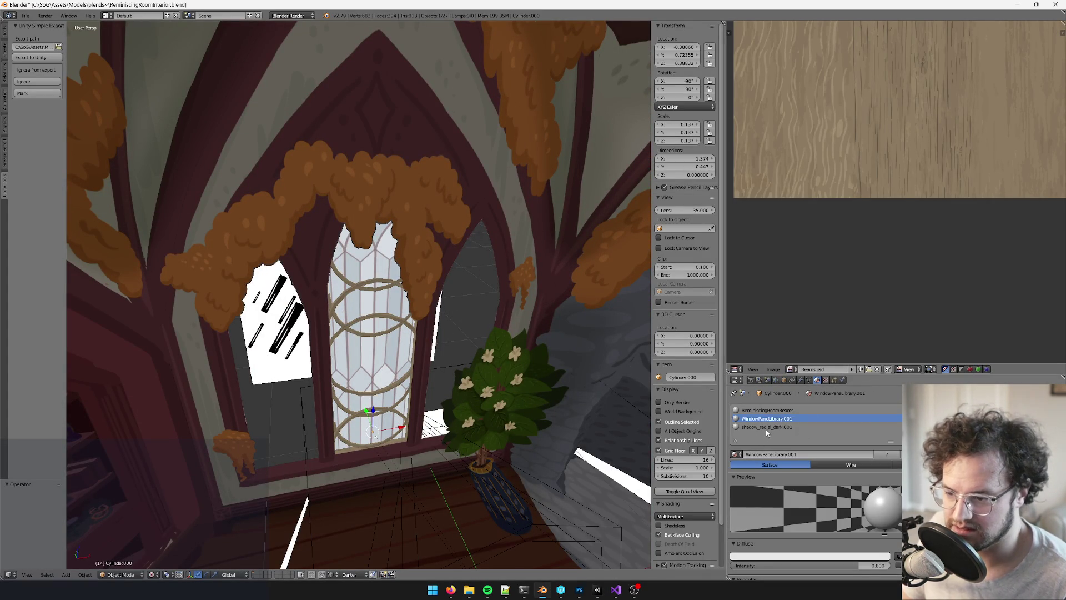
click(736, 454)
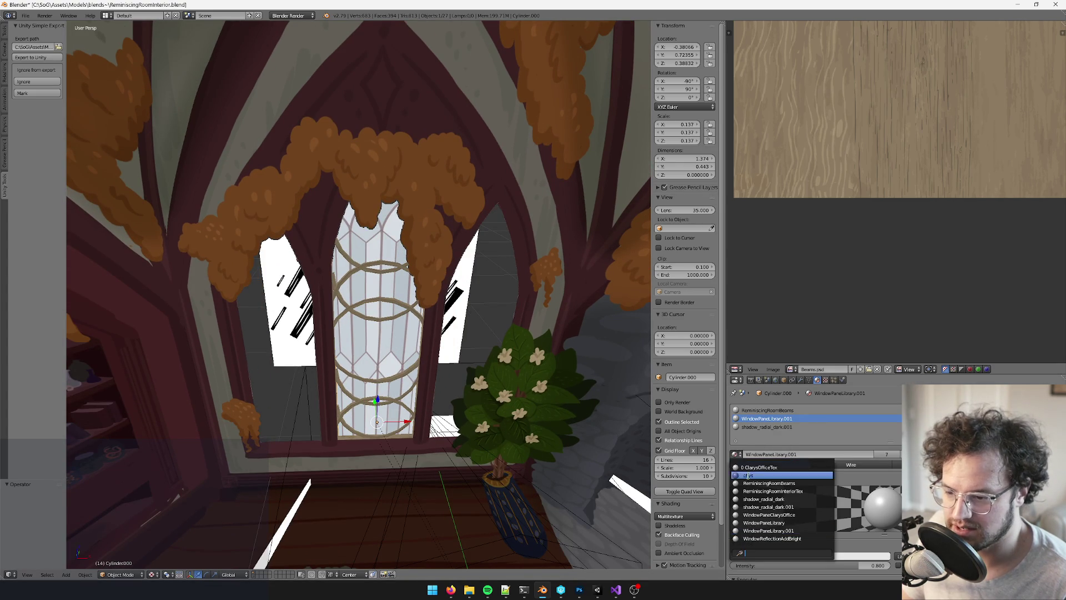
click(762, 522)
click(771, 427)
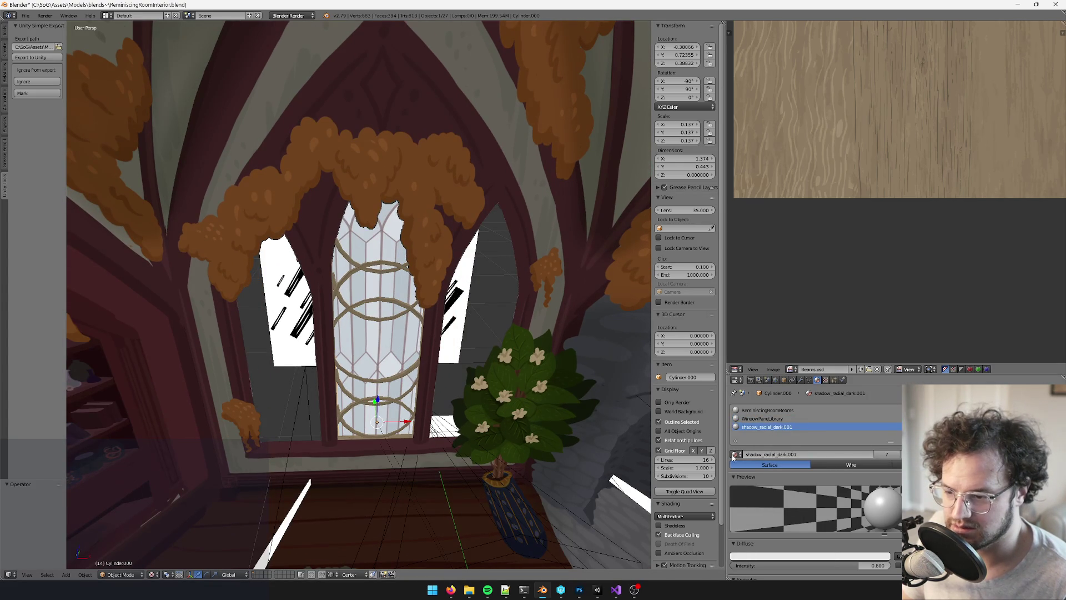
click(735, 453)
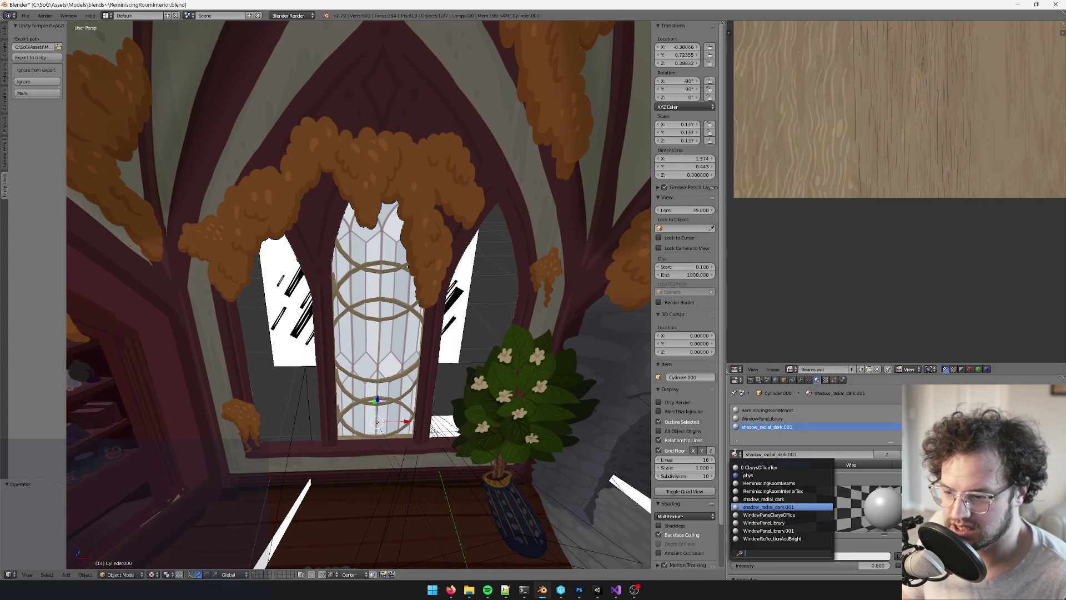
click(764, 499)
Remove three unneeded material slots from the window rings Cylinder.003
mouse_move(367, 319)
middle_down()
mouse_move(363, 300)
mouse_move(408, 303)
mouse_move(380, 323)
middle_up()
right_click(369, 289)
key(Tab)
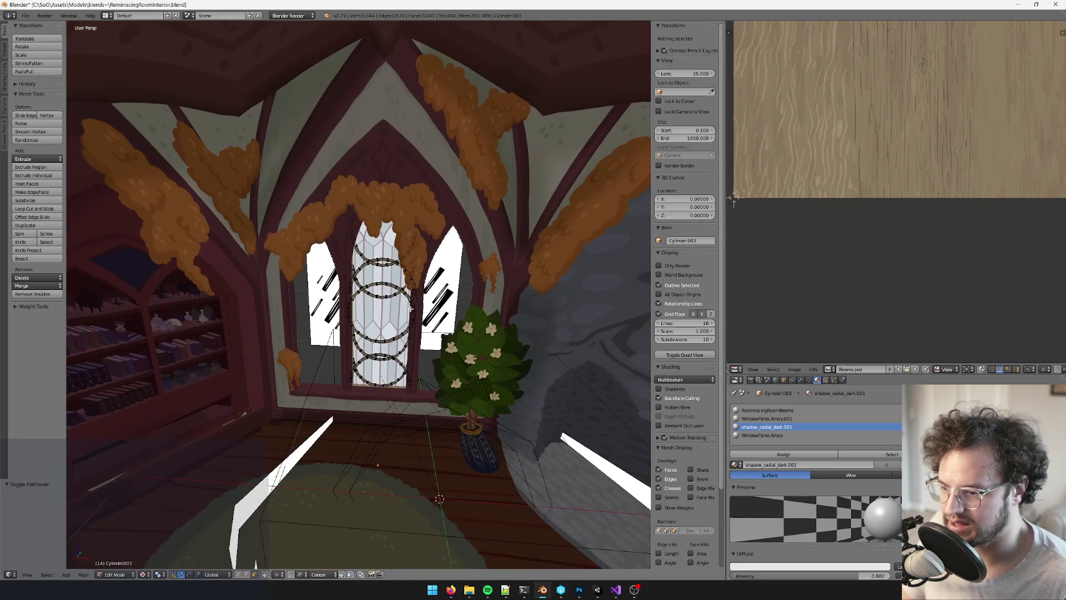
key(Tab)
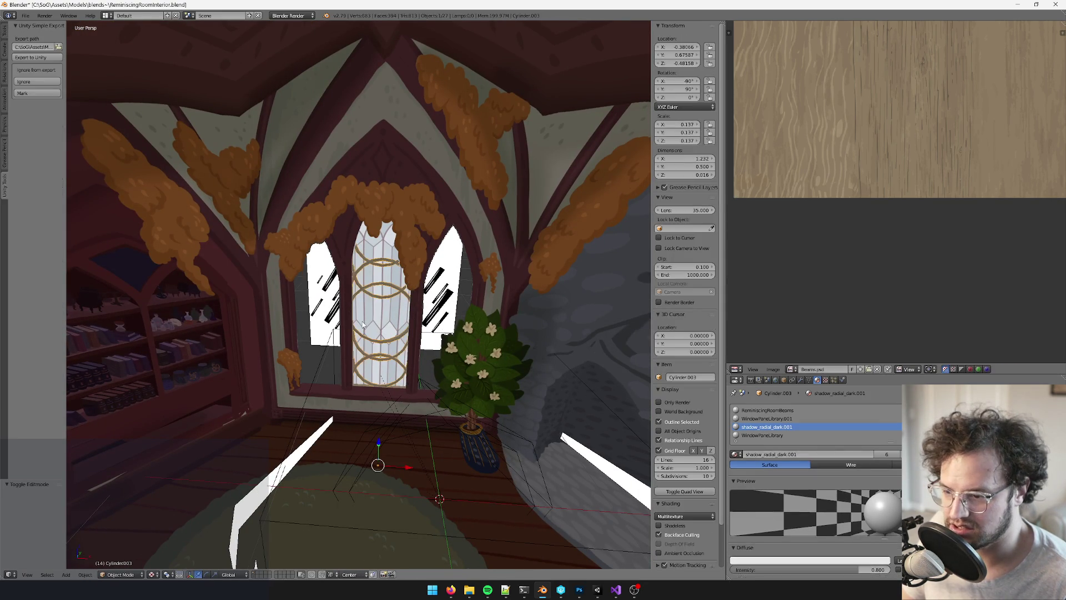
click(769, 419)
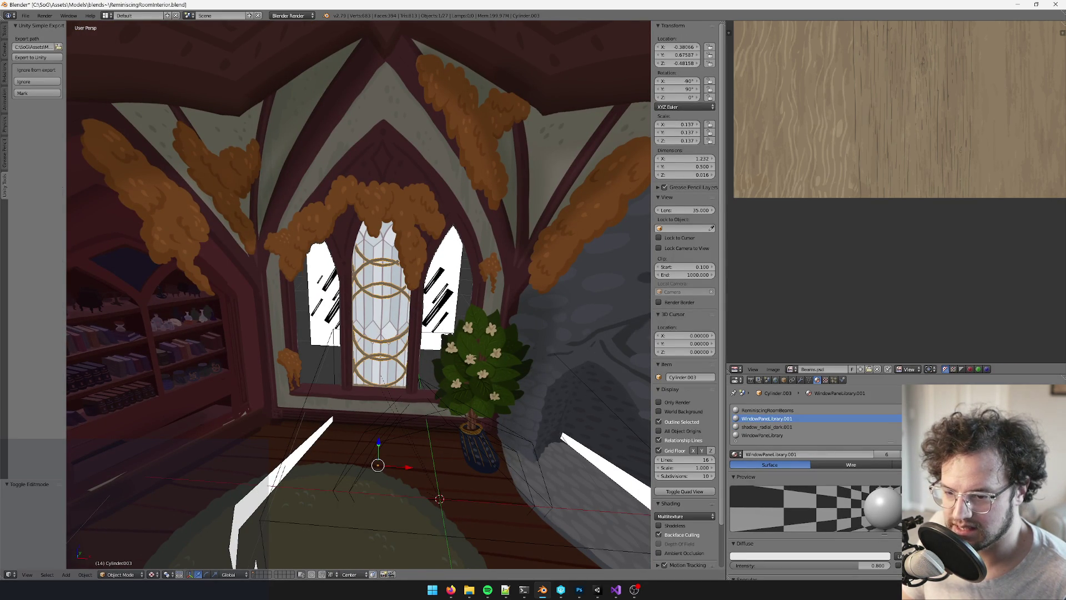
click(1059, 423)
click(1059, 424)
click(1059, 424)
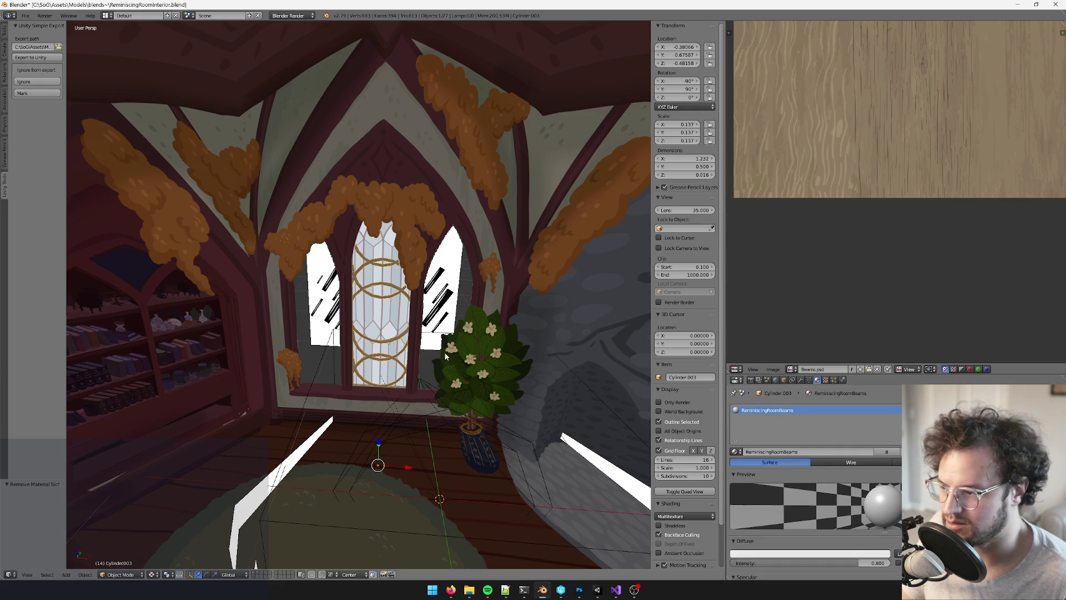
scroll(446, 356, up, 5)
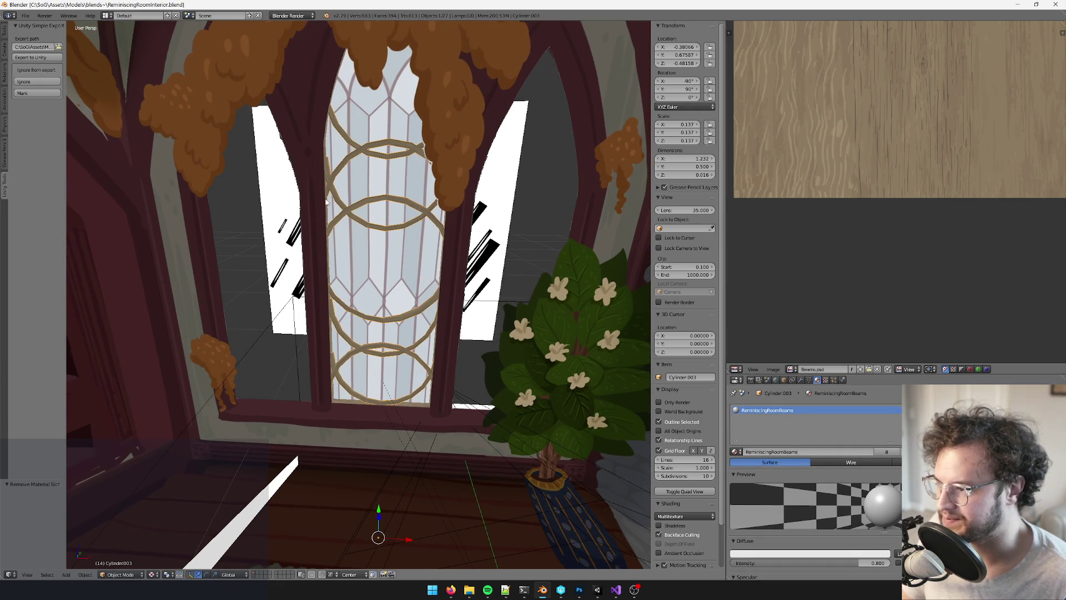
On Cylinder.002, remove the WindowPaneLibrary.001 slot and switch to the shared shadow_radial_dark
middle_drag(326, 201, 303, 214)
right_click(303, 214)
key(Tab)
scroll(360, 244, up, 2)
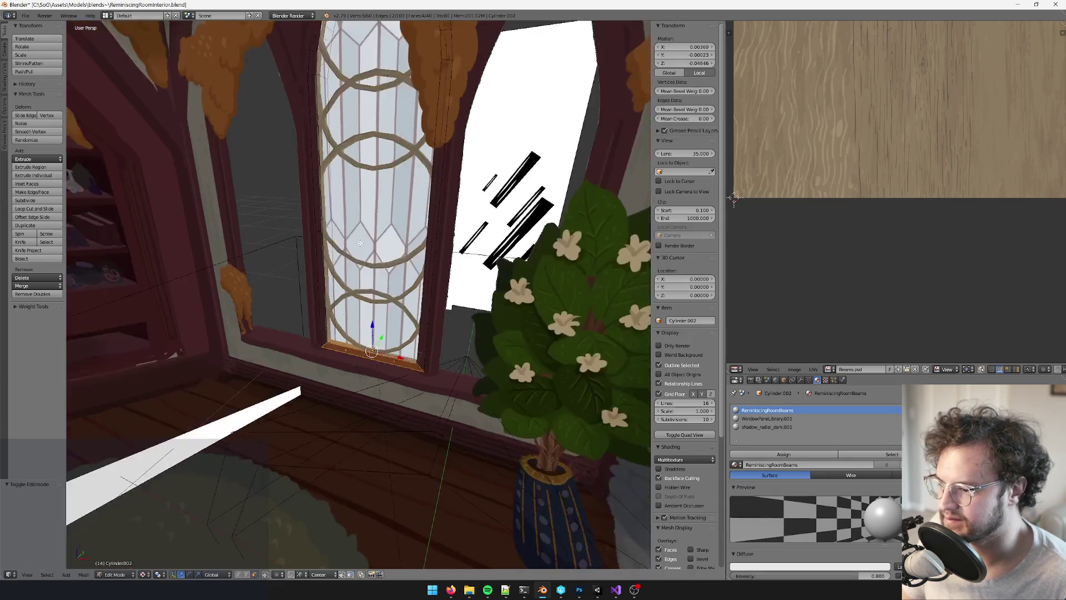
scroll(361, 243, up, 3)
click(766, 419)
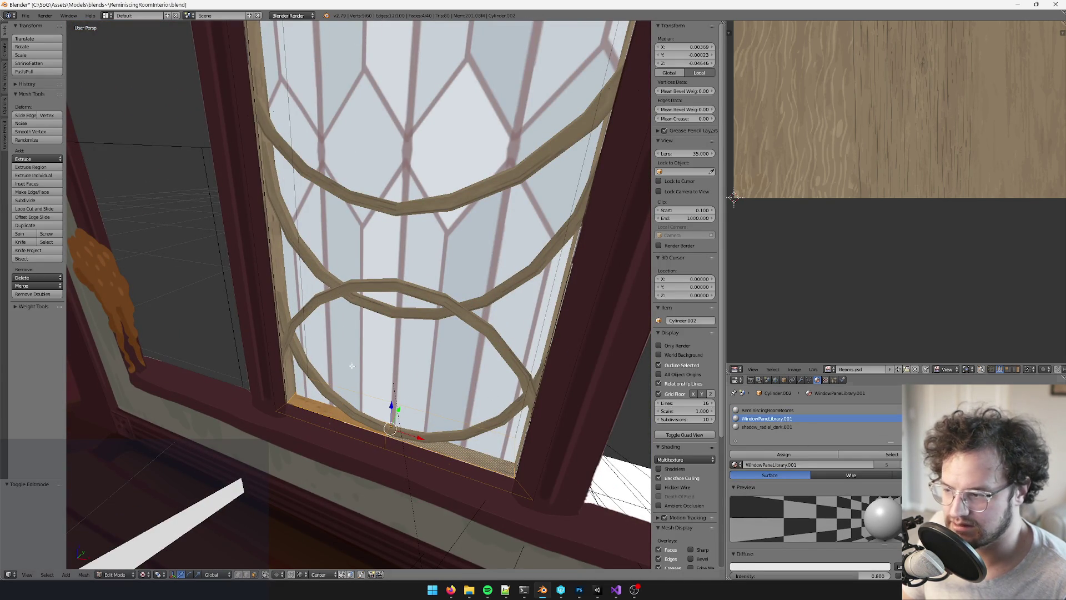
key(Tab)
click(1055, 422)
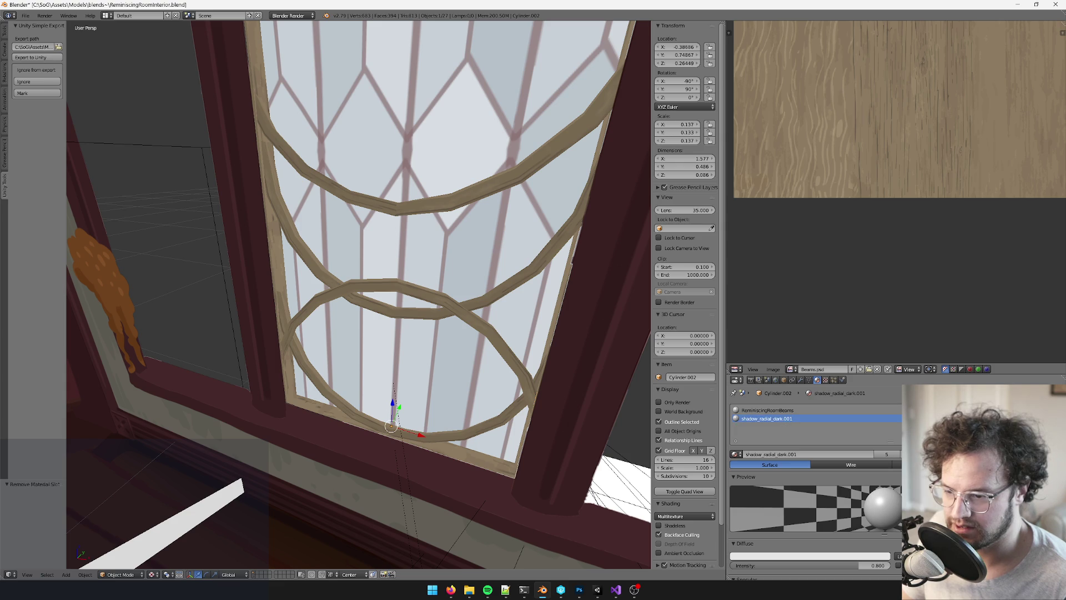
click(736, 454)
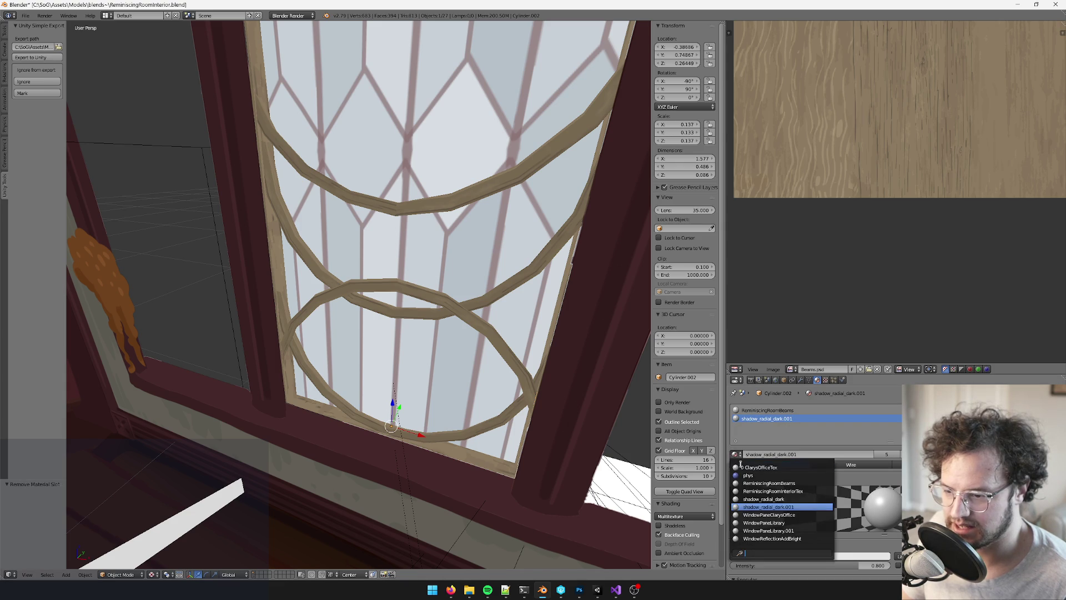
click(763, 499)
key(Tab)
mouse_move(388, 411)
middle_down()
mouse_move(399, 361)
mouse_move(376, 339)
mouse_move(435, 322)
mouse_move(390, 330)
mouse_move(420, 240)
mouse_move(461, 189)
mouse_move(493, 173)
mouse_move(470, 198)
middle_up()
key(a)
Duplicate an arch vertex loop, scale it down, and separate it into its own object
alt+right_click(393, 201)
key(shift+d)
right_click(493, 173)
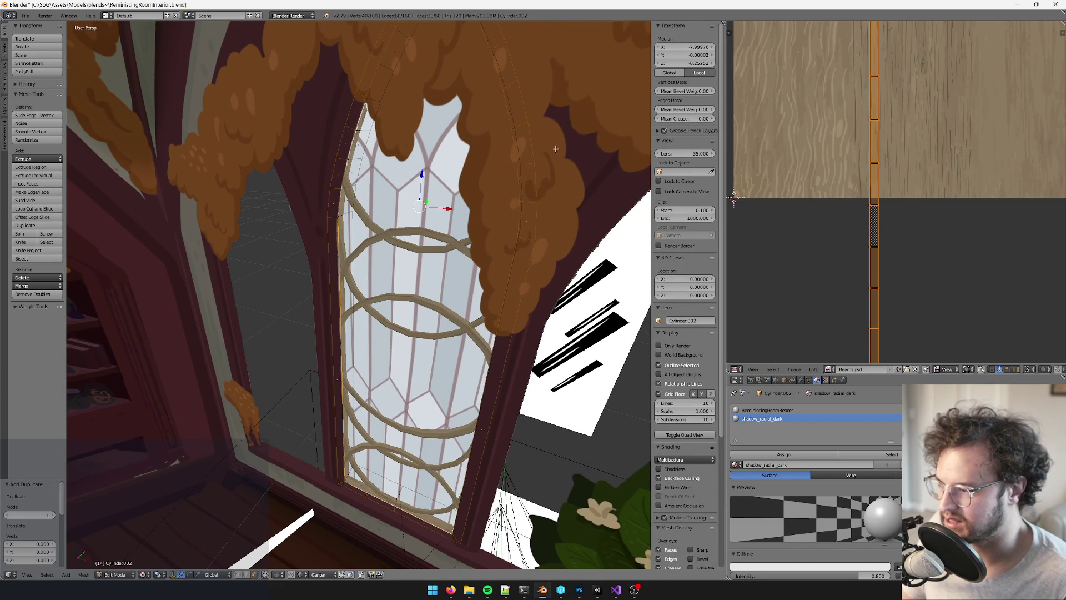
key(s)
click(477, 174)
middle_drag(476, 174, 609, 120)
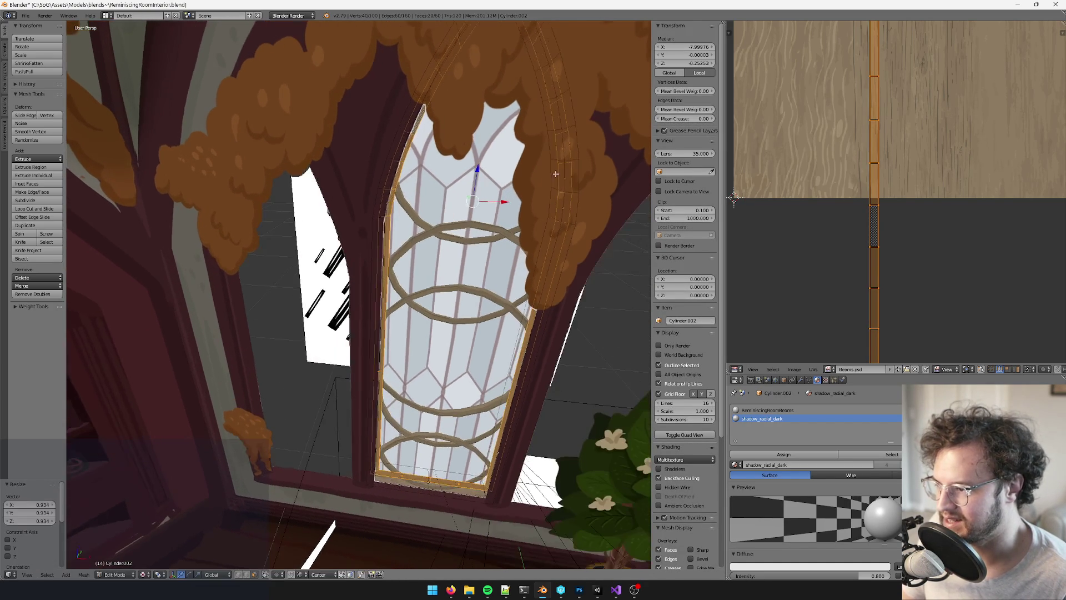
key(s)
click(603, 124)
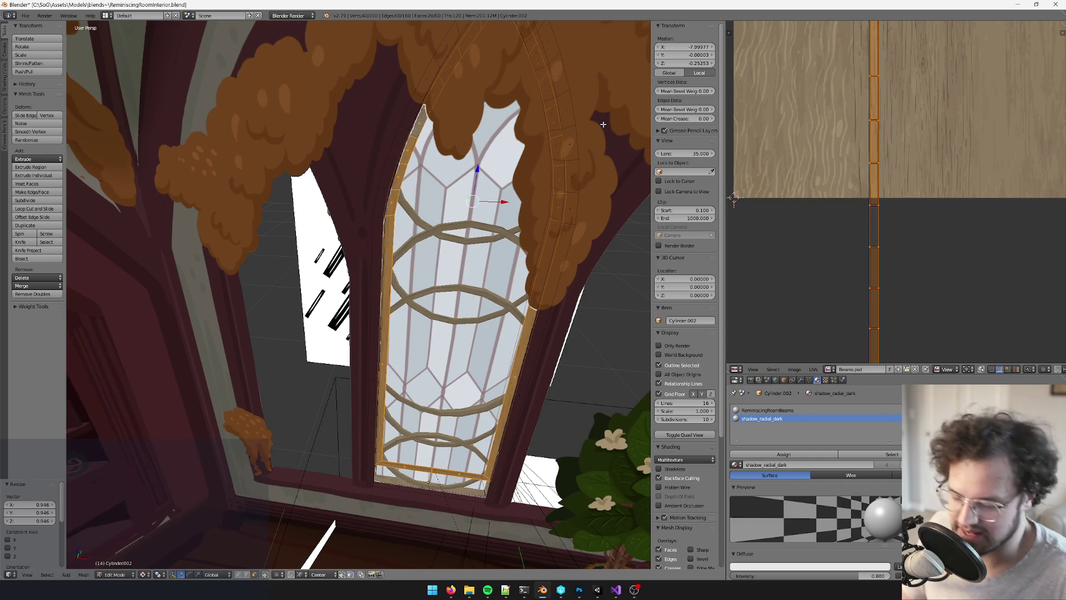
key(p)
click(604, 125)
key(Tab)
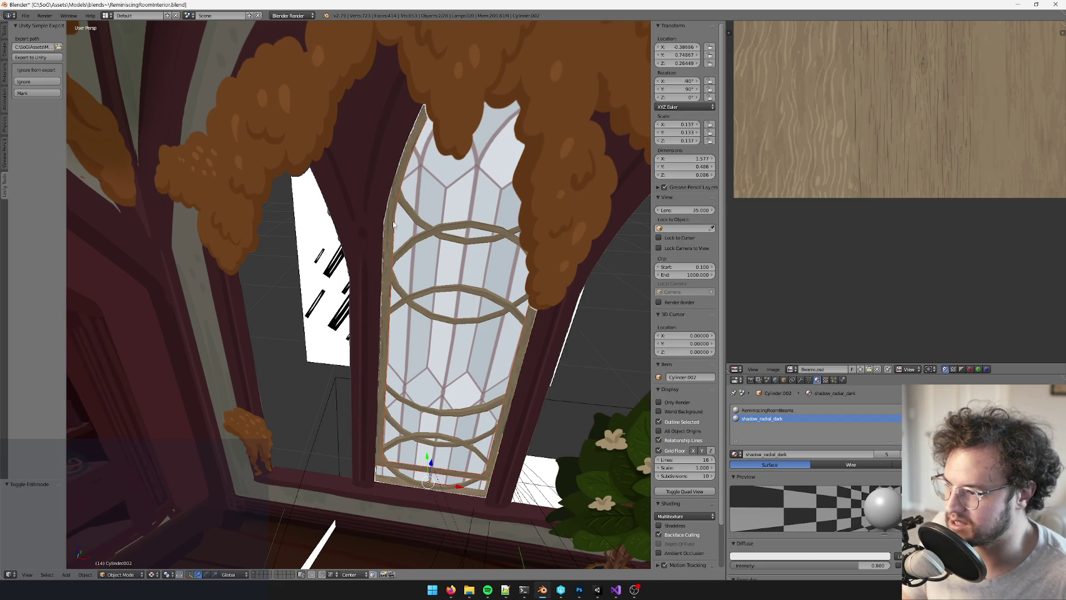
Assign the shadow_radial_dark material to the window frame Cylinder.001
right_click(393, 224)
key(Tab)
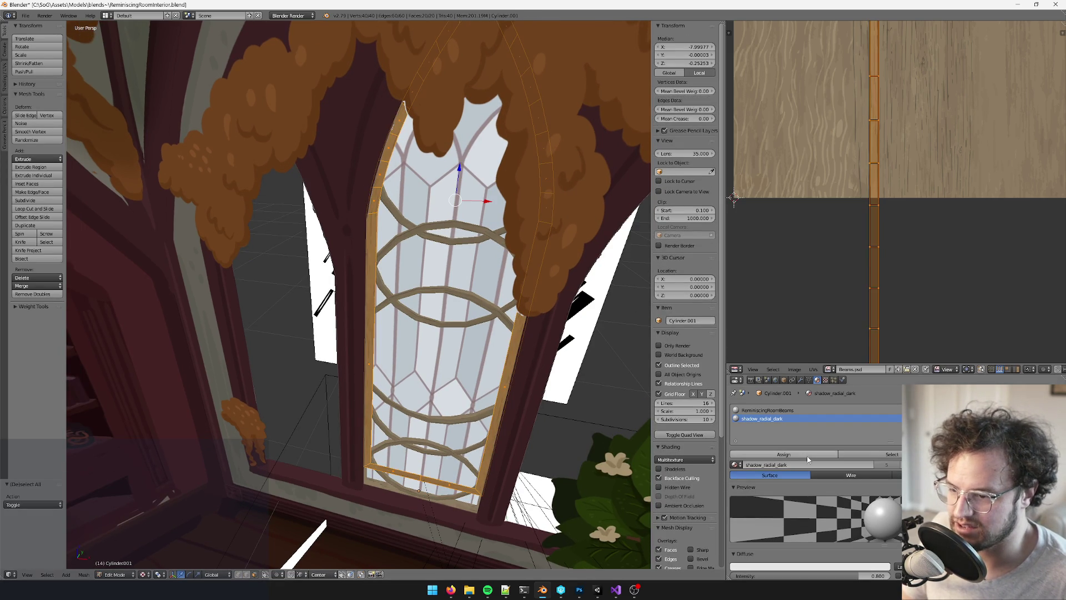
click(806, 455)
key(Tab)
Join the second beam into the frame and select the whole connected frame mesh
mouse_move(332, 326)
middle_down()
mouse_move(326, 241)
mouse_move(309, 243)
mouse_move(313, 309)
mouse_move(339, 305)
mouse_move(333, 350)
middle_up()
shift+click(338, 305)
key(ctrl+j)
key(Tab)
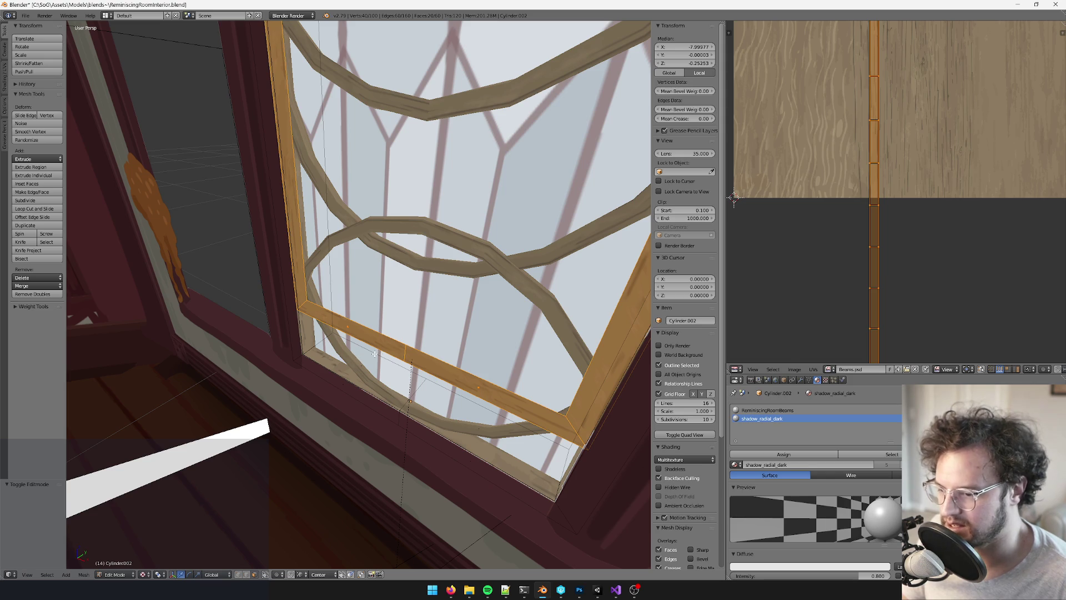
right_click(356, 332)
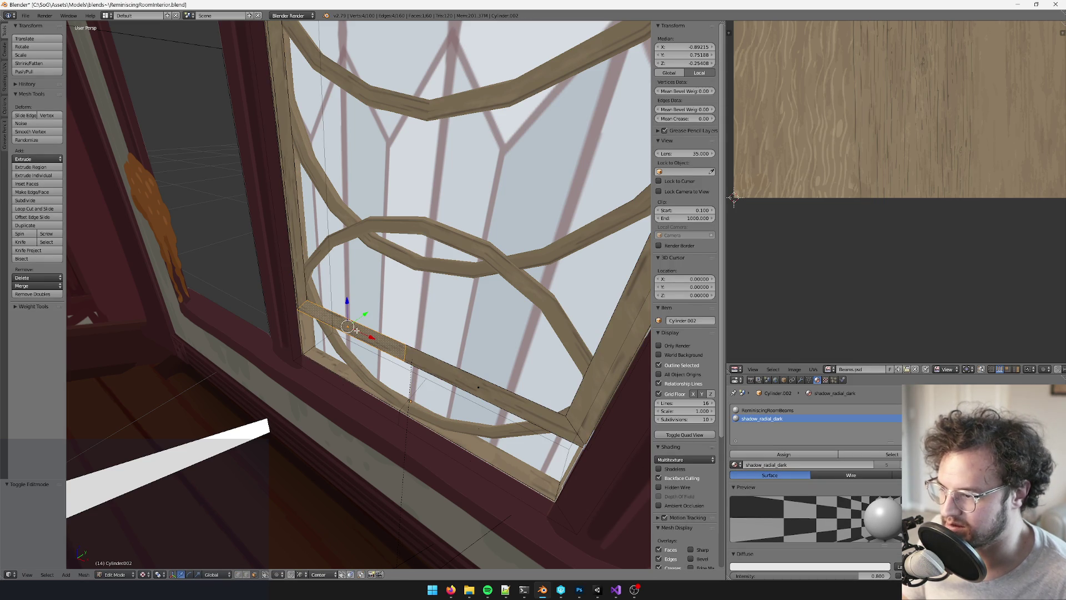
key(Tab)
scroll(355, 330, down, 3)
mouse_move(356, 330)
middle_down()
mouse_move(421, 220)
mouse_move(408, 211)
middle_up()
scroll(420, 220, up, 4)
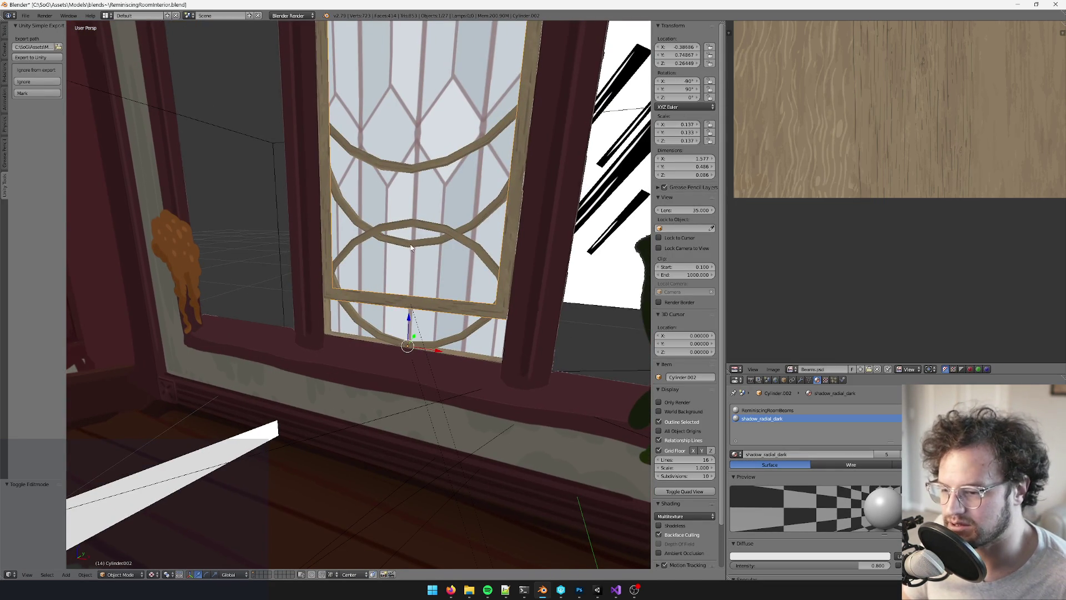
key(Tab)
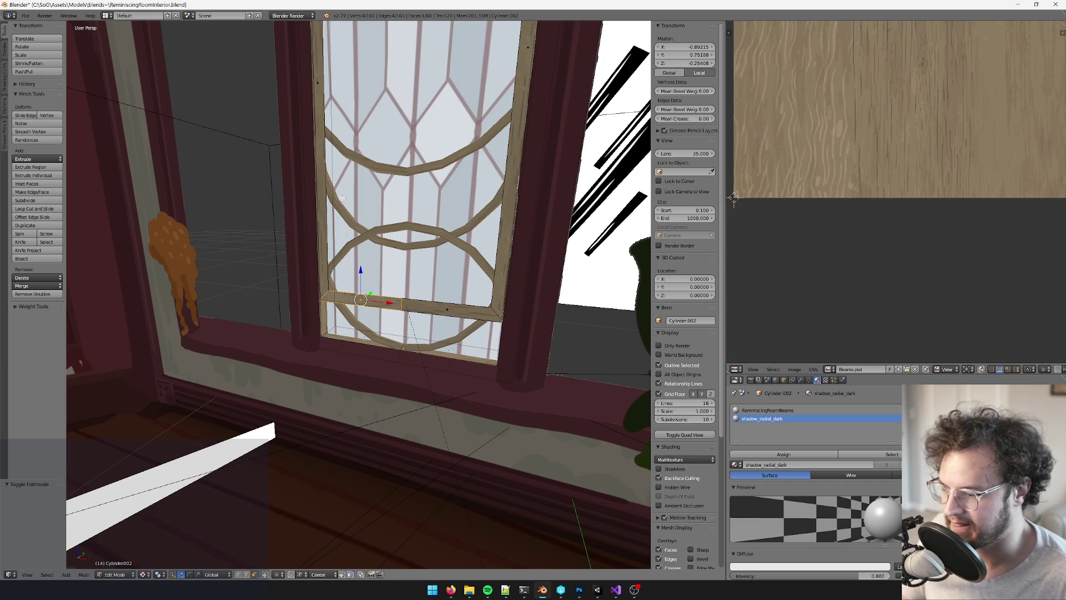
key(ctrl+l)
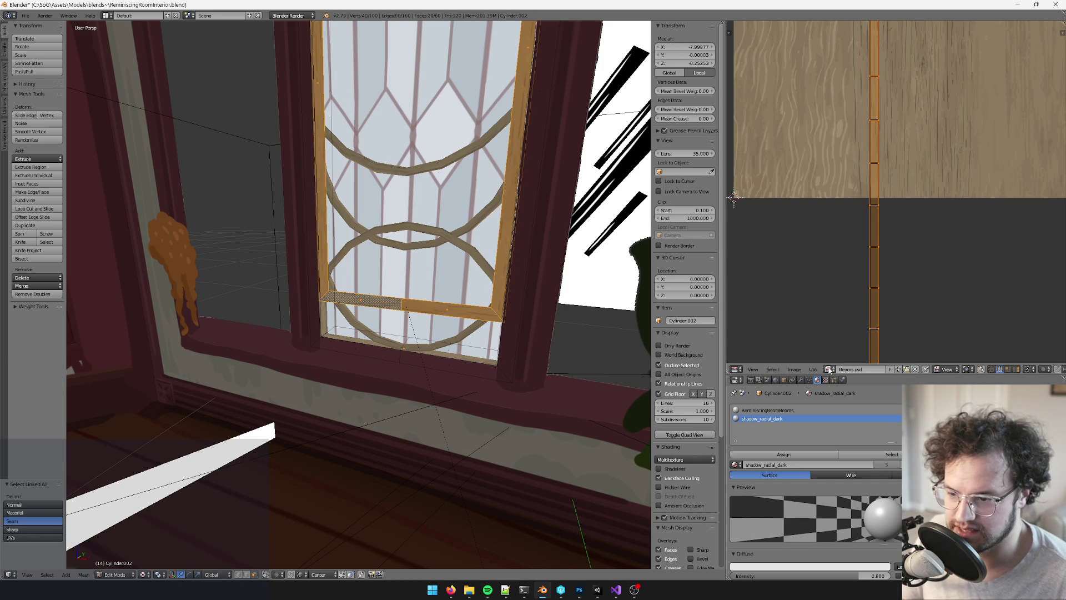
Show decal_radialshadow for the frame UVs and squash them vertically to 0.1 with S Y
click(829, 370)
click(861, 398)
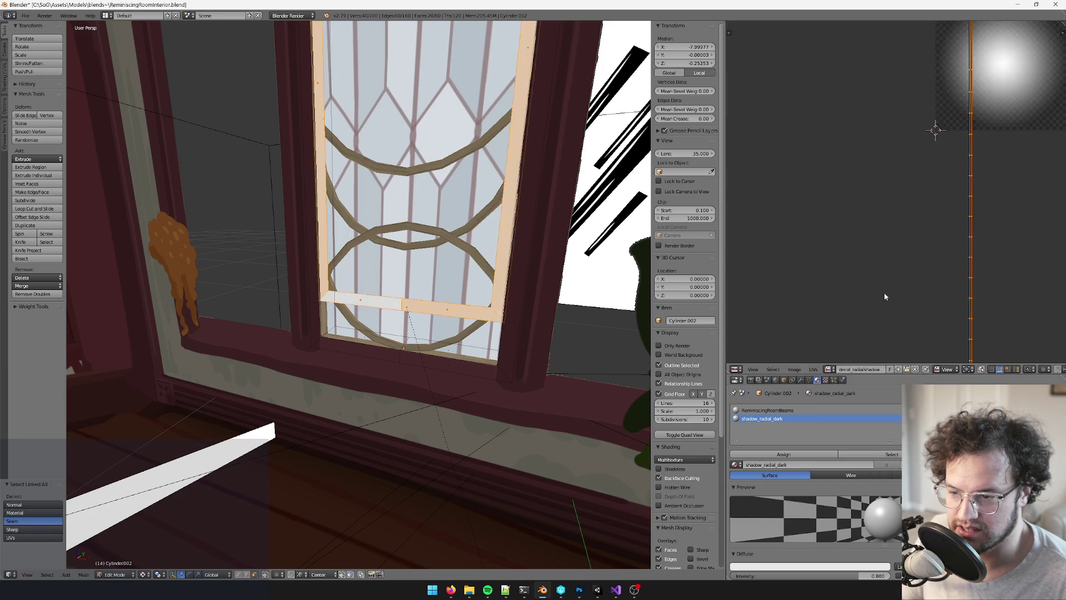
middle_drag(437, 224, 464, 214)
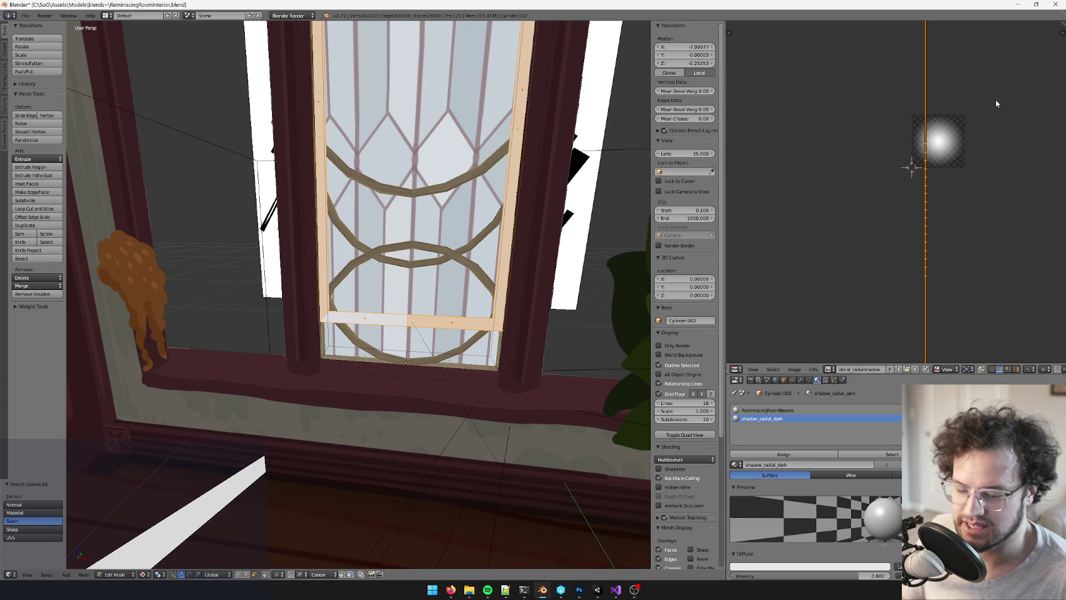
text(sy.1)
key(Return)
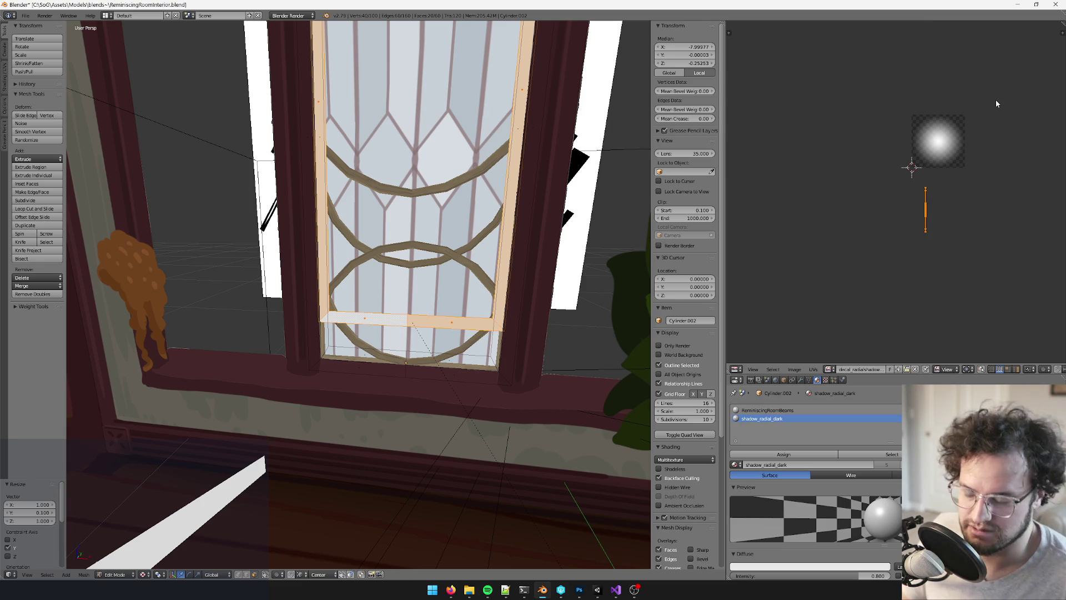
Move the squashed frame UVs onto the radial shadow's bright centre, nudging them into place
key(s)
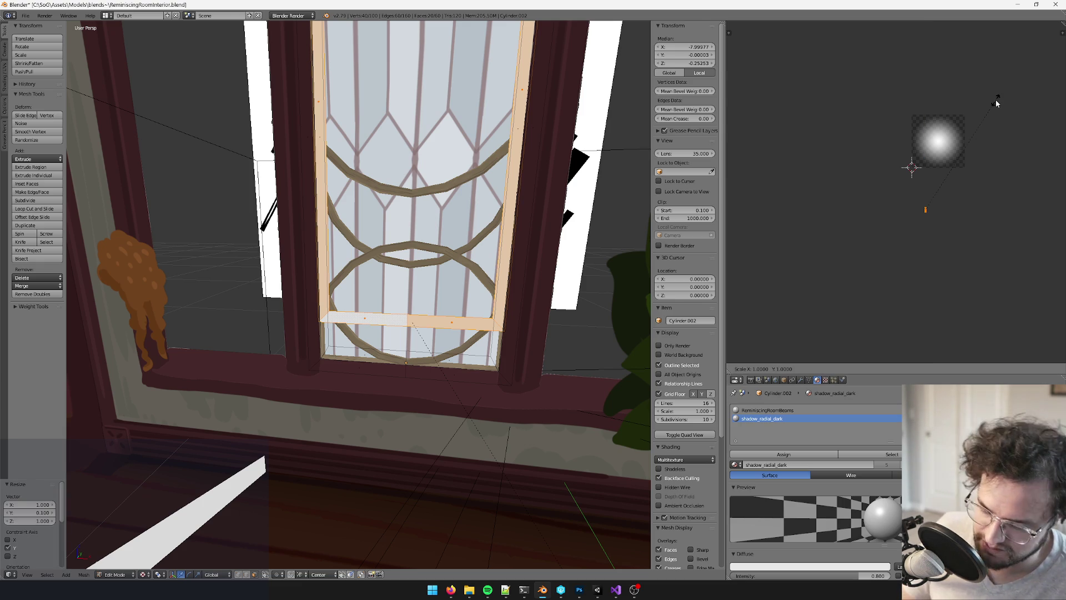
key(Escape)
key(g)
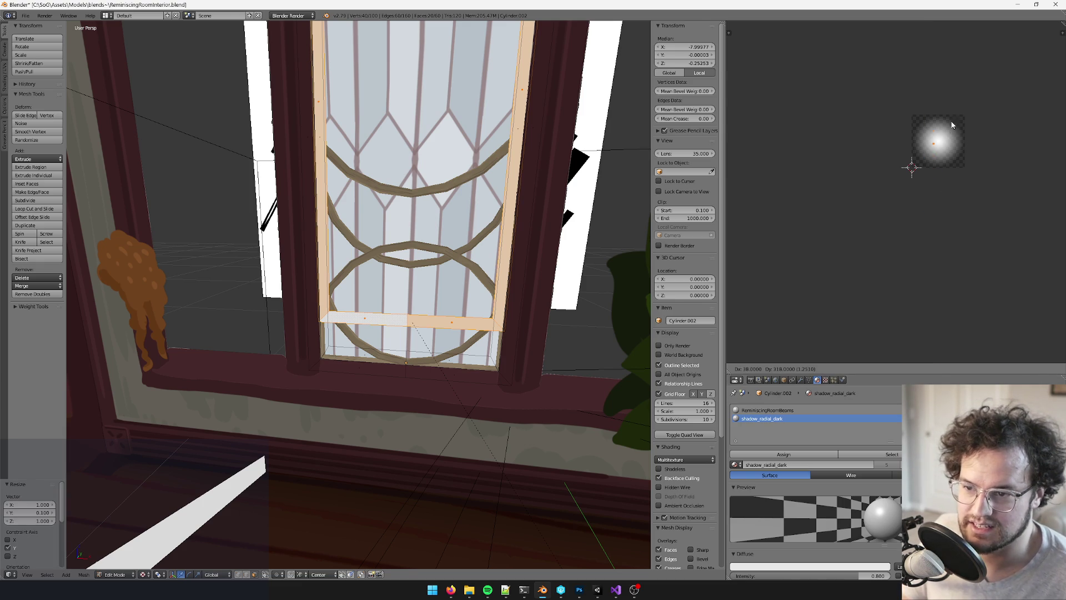
click(952, 115)
scroll(951, 114, up, 5)
middle_drag(952, 114, 823, 300)
scroll(922, 151, up, 2)
key(g)
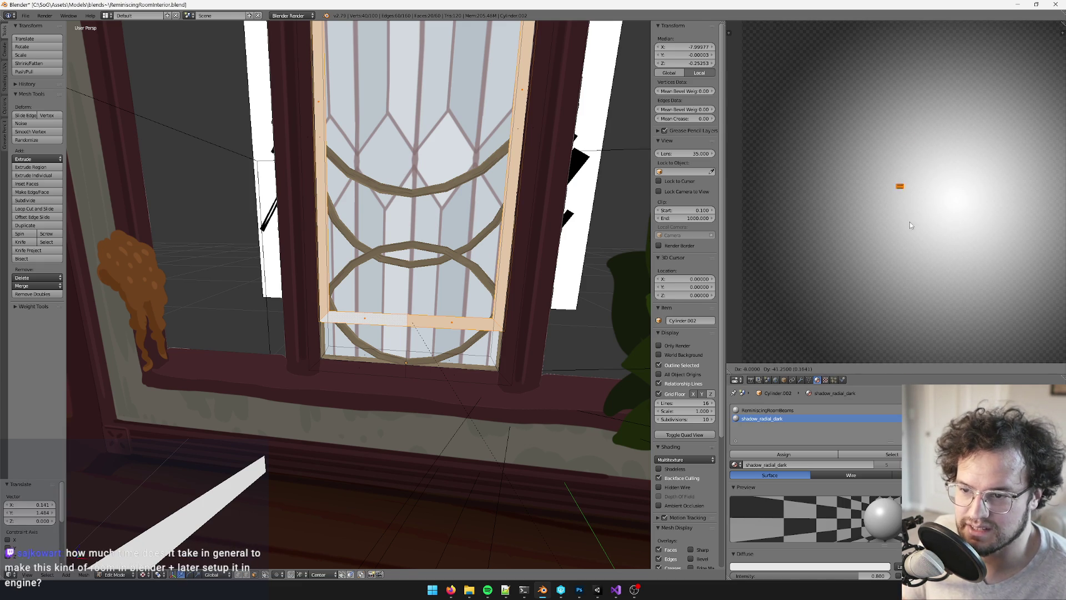
click(912, 240)
key(g)
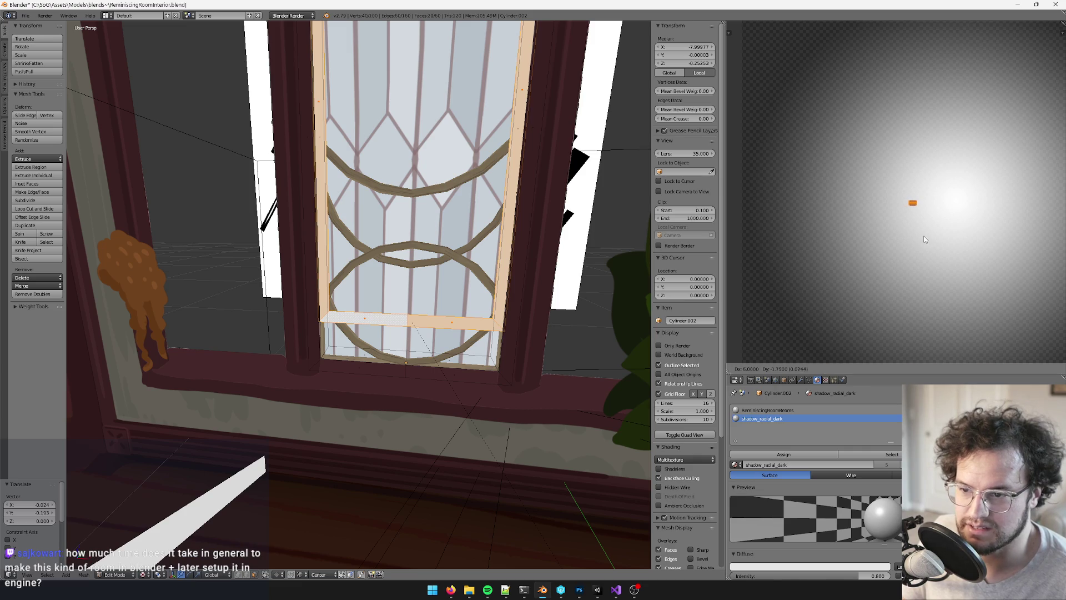
click(934, 234)
scroll(888, 233, down, 4)
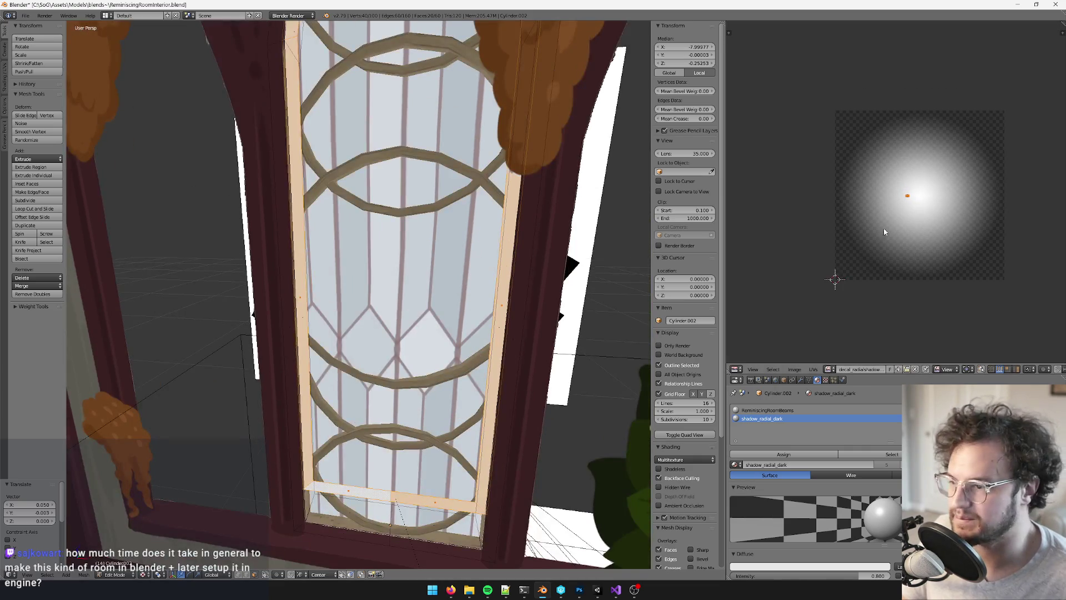
key(g)
click(931, 219)
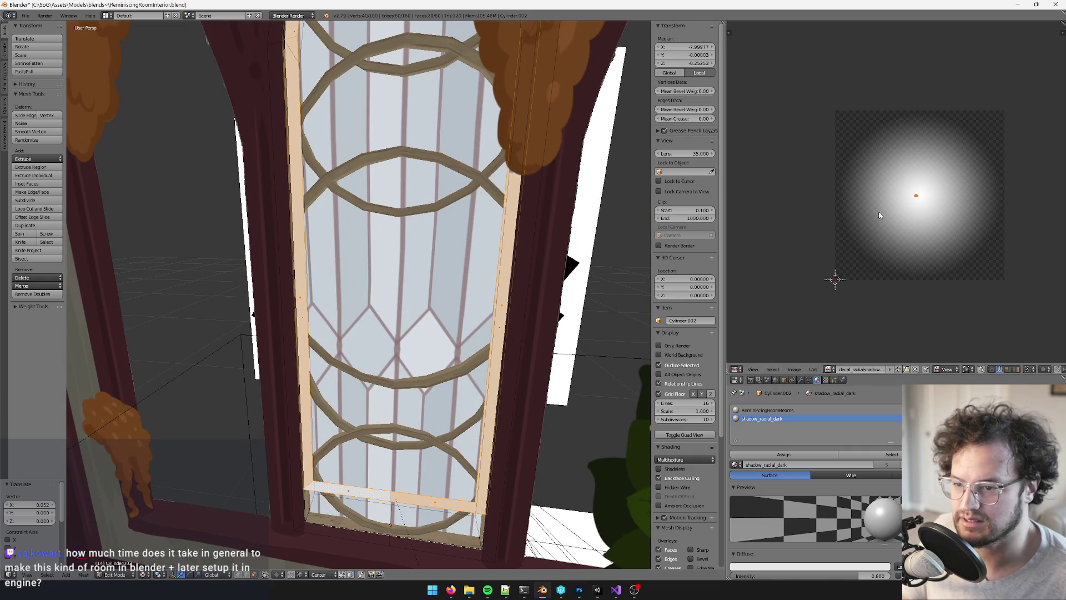
Move the selected frame vertices slightly along Z
scroll(450, 265, up, 3)
scroll(450, 266, down, 5)
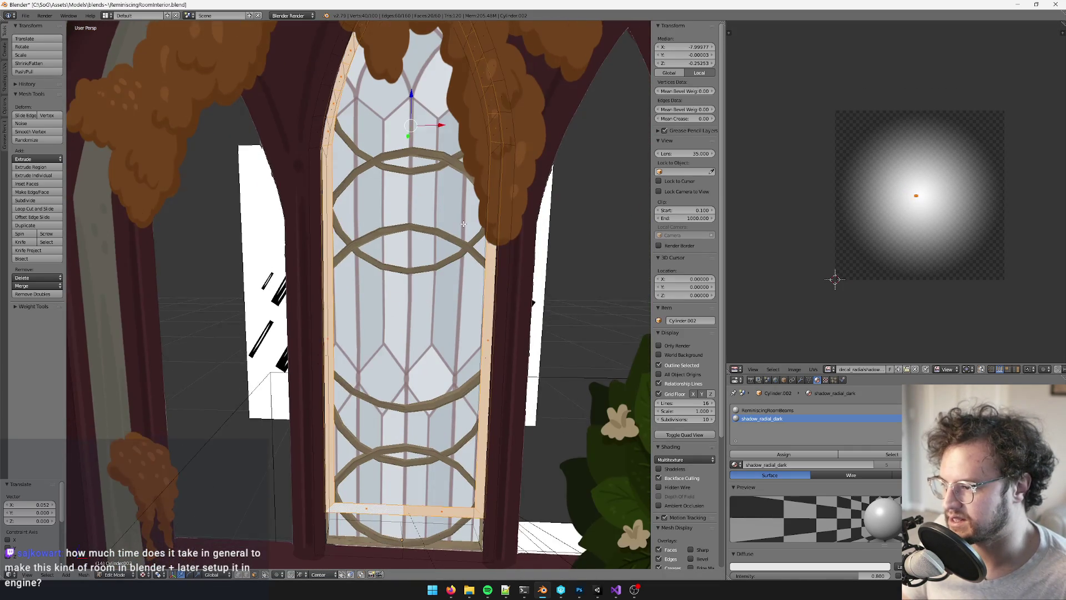
scroll(465, 248, up, 2)
mouse_move(465, 248)
middle_down()
mouse_move(434, 124)
mouse_move(489, 169)
mouse_move(428, 196)
mouse_move(403, 237)
middle_up()
key(g)
key(z)
click(427, 100)
Slide the selected tracery edge sideways along the Y axis
scroll(489, 169, up, 3)
scroll(472, 184, down, 2)
scroll(428, 196, up, 3)
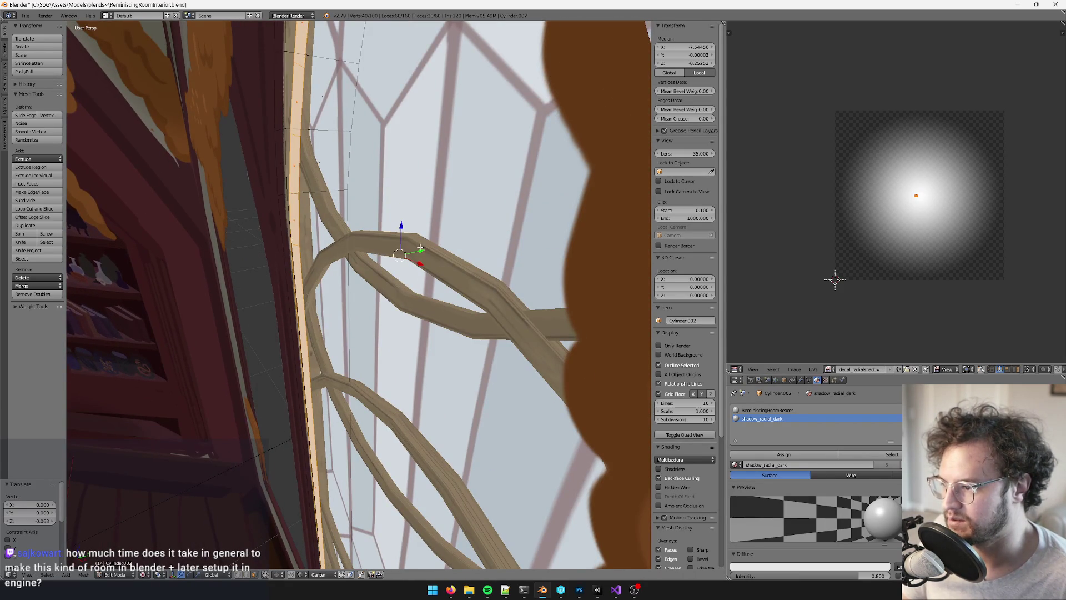
key(g)
key(y)
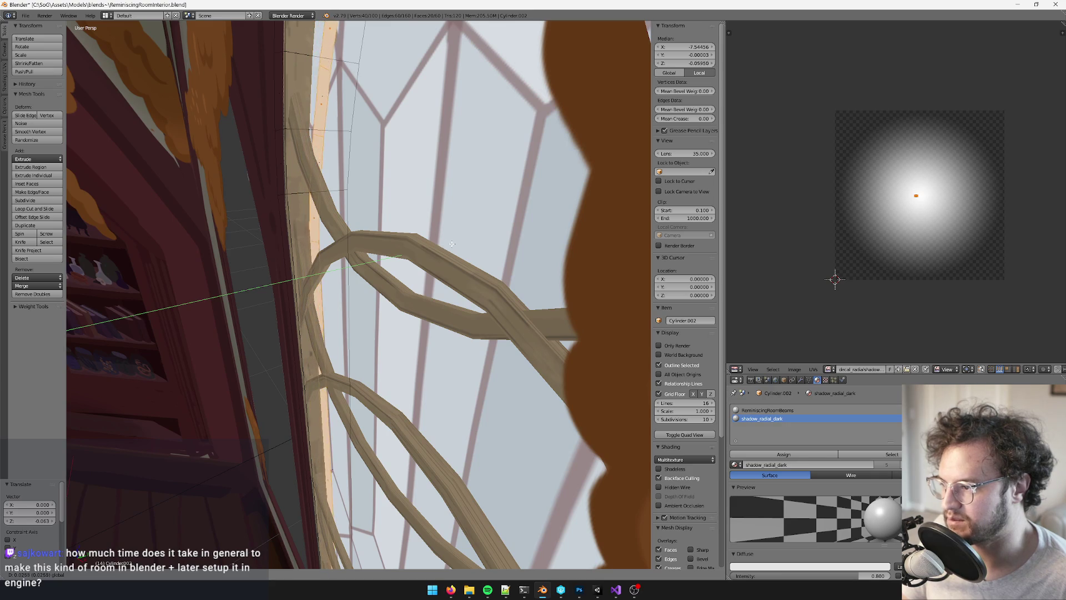
click(451, 244)
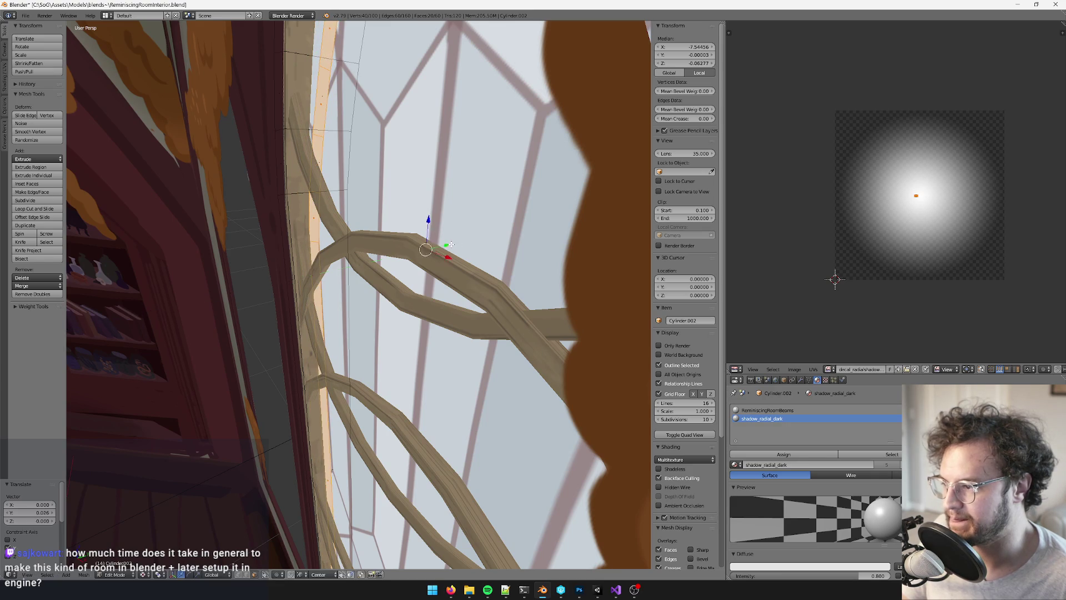
Select the two bottom strip faces of the frame and shift them slightly against the sill
mouse_move(451, 244)
middle_down()
mouse_move(447, 207)
mouse_move(447, 230)
middle_up()
scroll(447, 207, up, 5)
right_click(465, 226)
shift+right_click(540, 231)
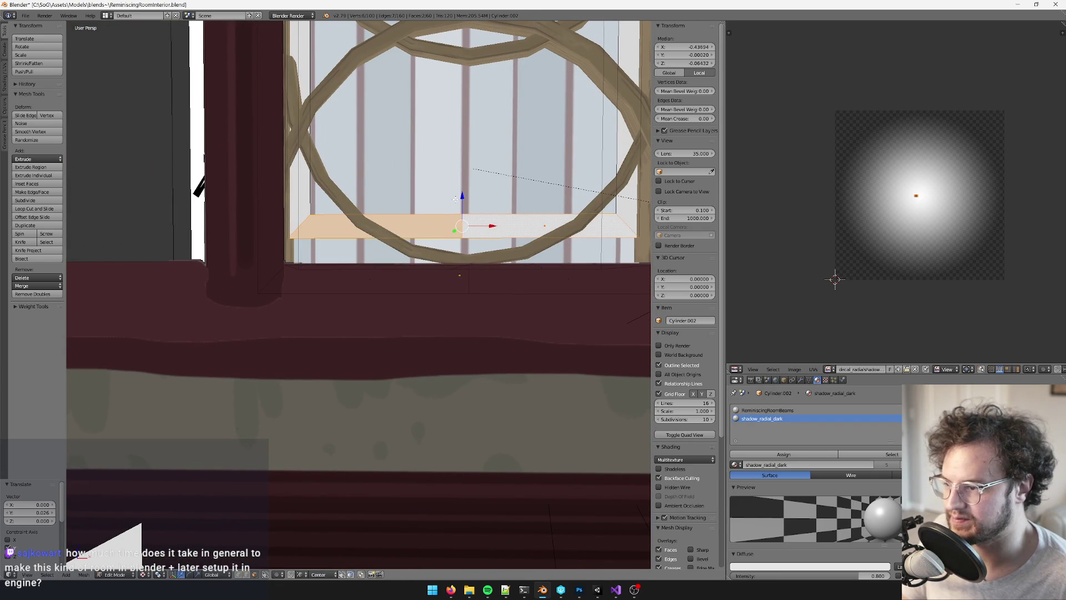
drag(462, 196, 462, 225)
middle_drag(462, 224, 406, 340)
middle_drag(387, 223, 380, 218)
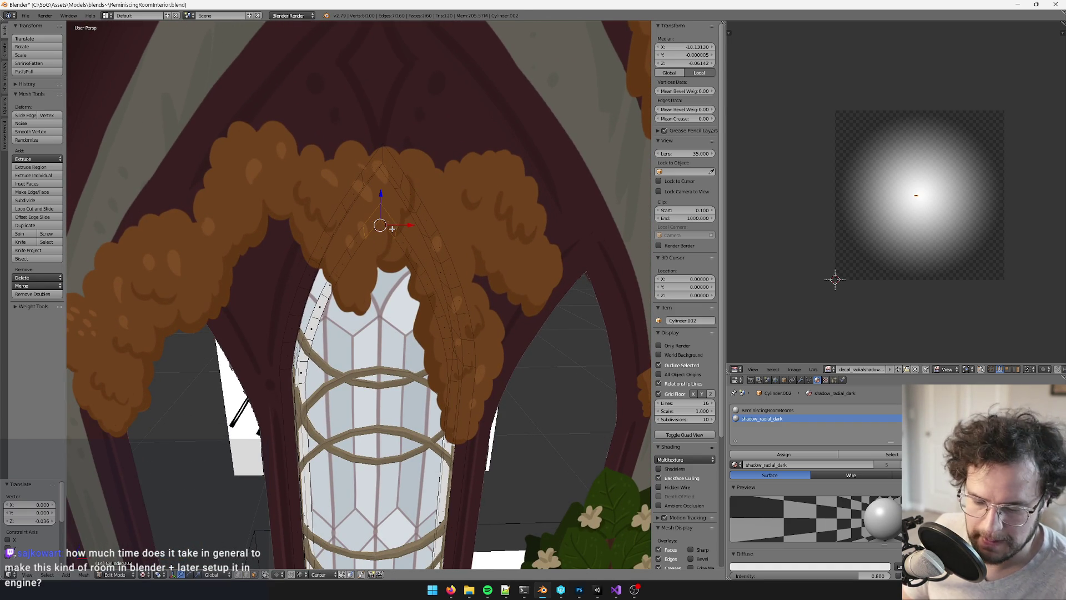
Grow the selection along the arch and adjust it vertically with G Z
key(ctrl+KP_Add)
key(ctrl+KP_Add)
key(ctrl+KP_Add)
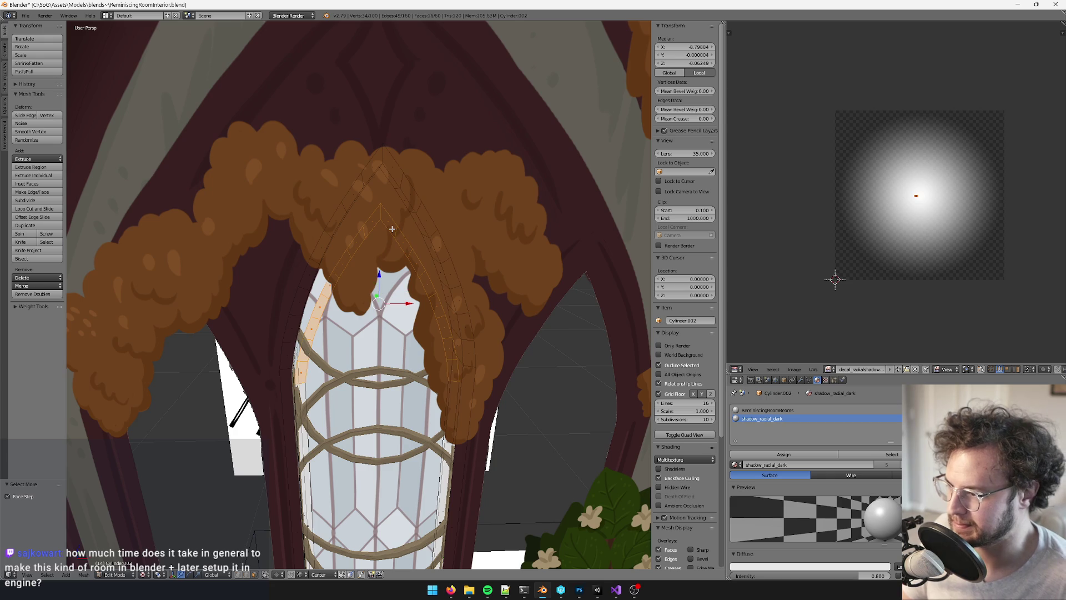
middle_drag(392, 228, 394, 260)
key(g)
key(z)
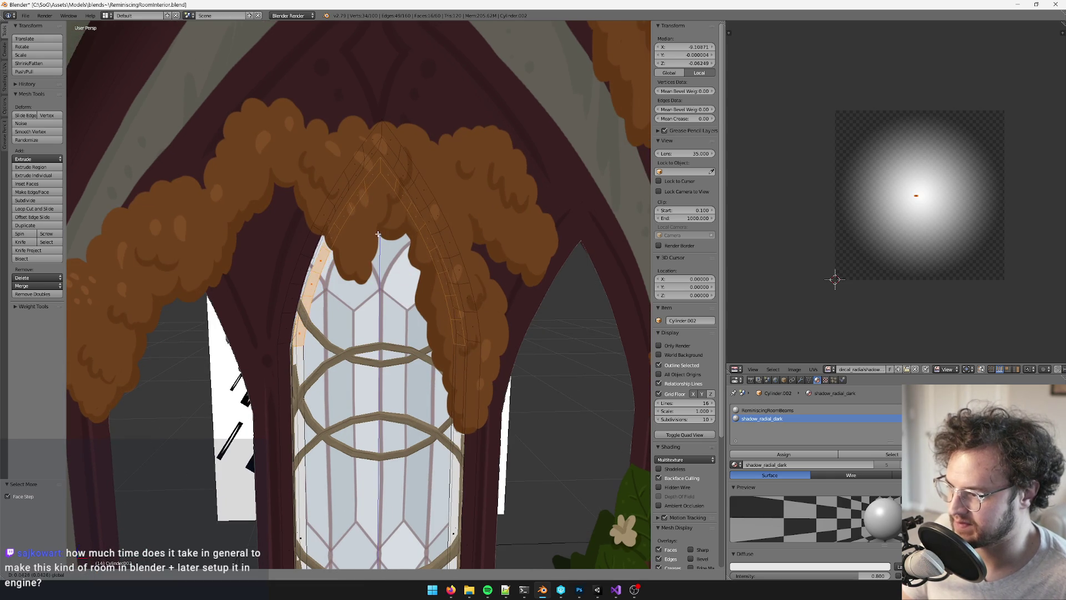
click(377, 232)
mouse_move(378, 232)
middle_down()
mouse_move(368, 230)
mouse_move(418, 218)
middle_up()
click(367, 229)
key(g)
key(z)
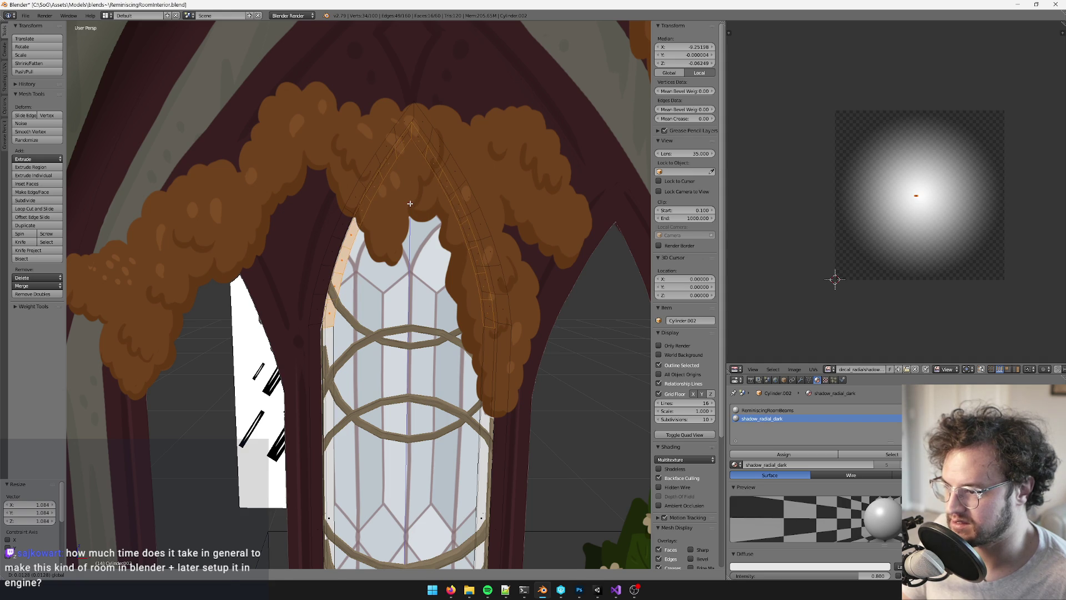
click(410, 203)
scroll(353, 256, up, 2)
scroll(353, 256, up, 1)
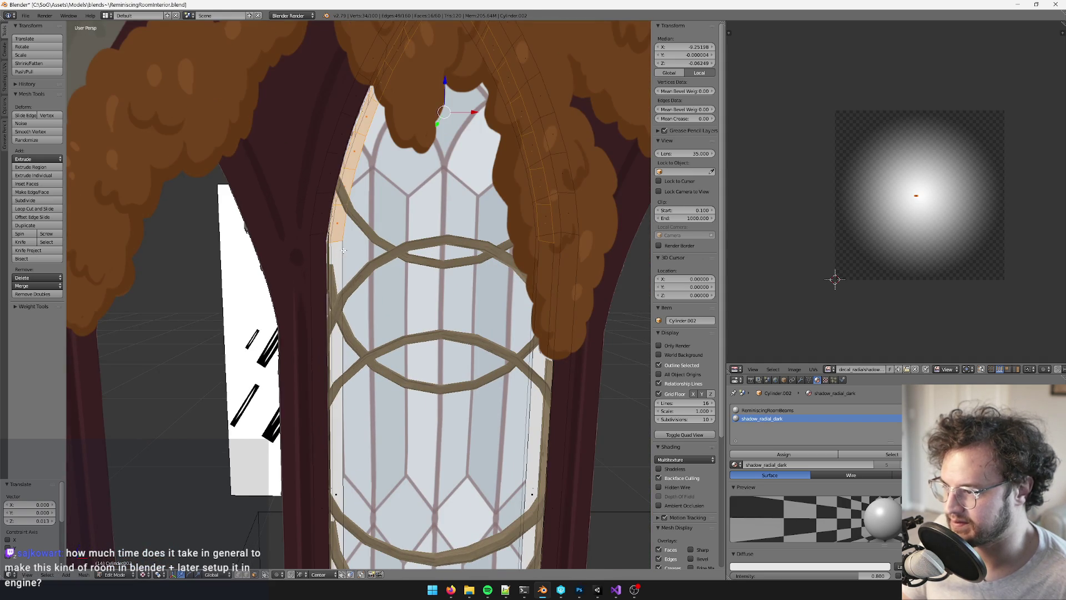
Select the edge loop on the window's left rim and extrude it twice
key(a)
middle_drag(343, 250, 372, 237)
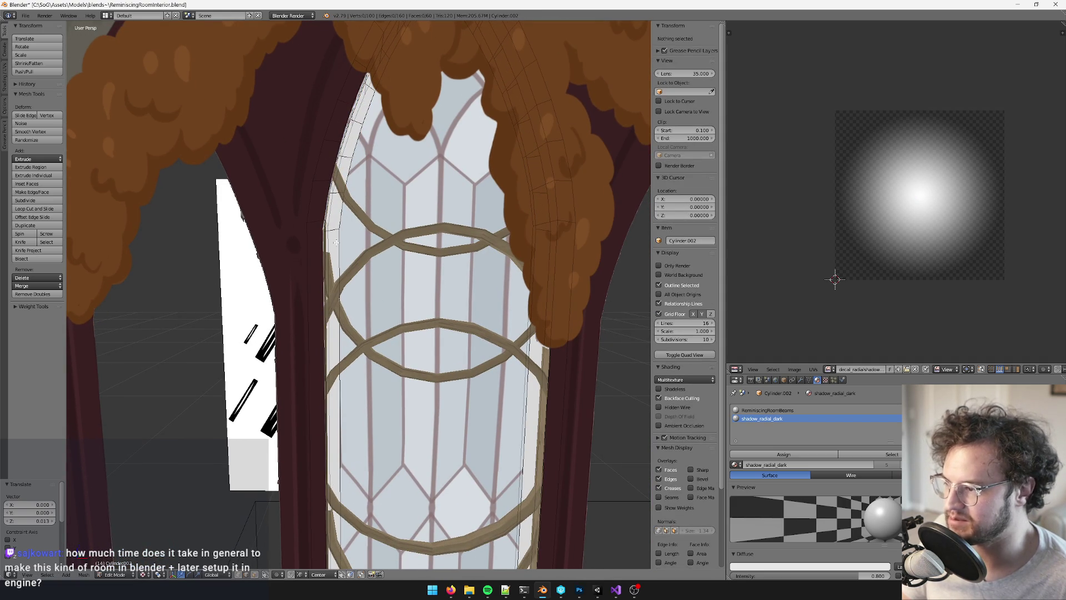
alt+right_click(336, 242)
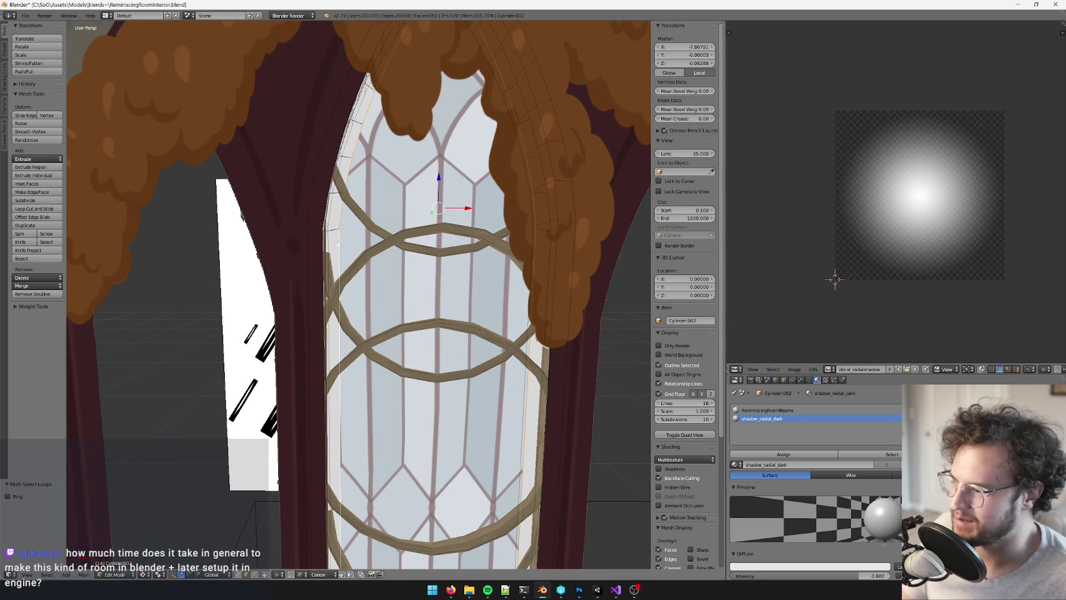
middle_drag(338, 245, 355, 236)
key(e)
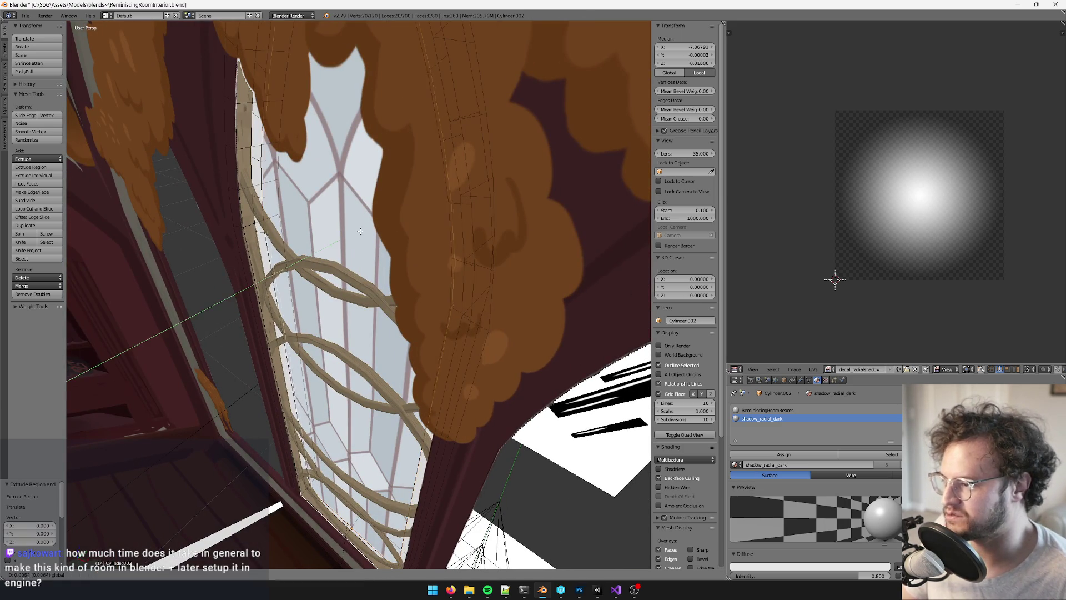
click(360, 231)
mouse_move(361, 231)
middle_down()
mouse_move(389, 166)
mouse_move(411, 155)
middle_up()
key(e)
click(393, 153)
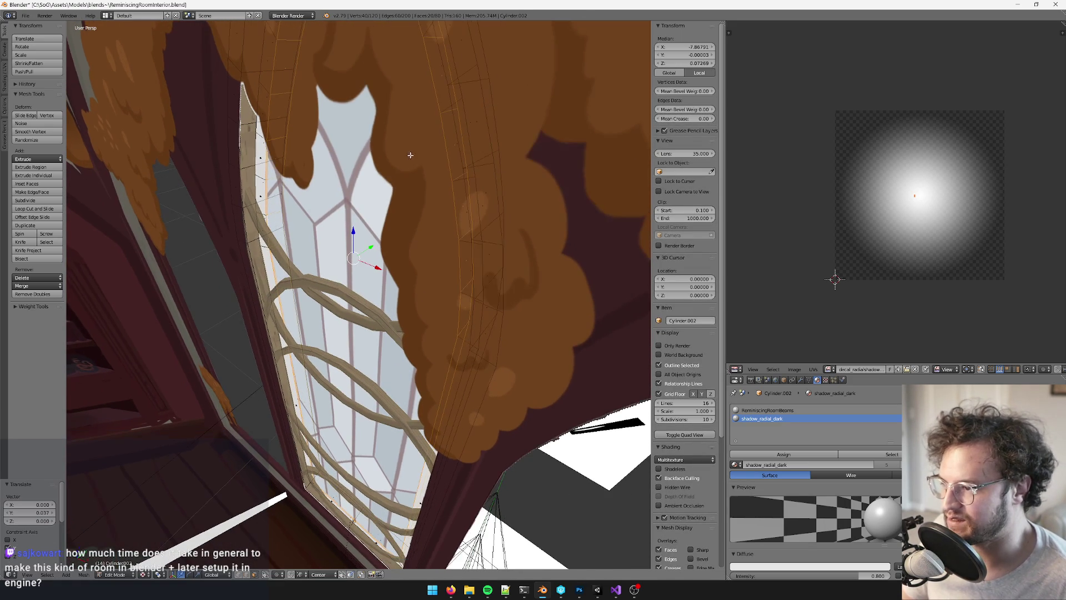
Adjust the frame thickness with Alt+S Shrink/Fatten, finishing at 0.083
key(alt+s)
click(477, 133)
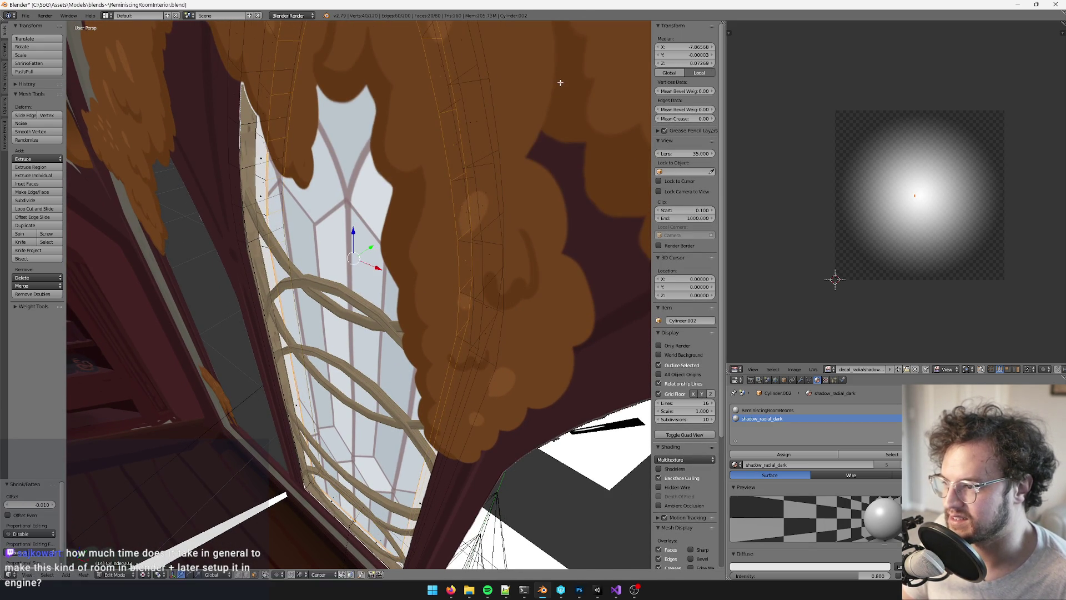
key(alt+s)
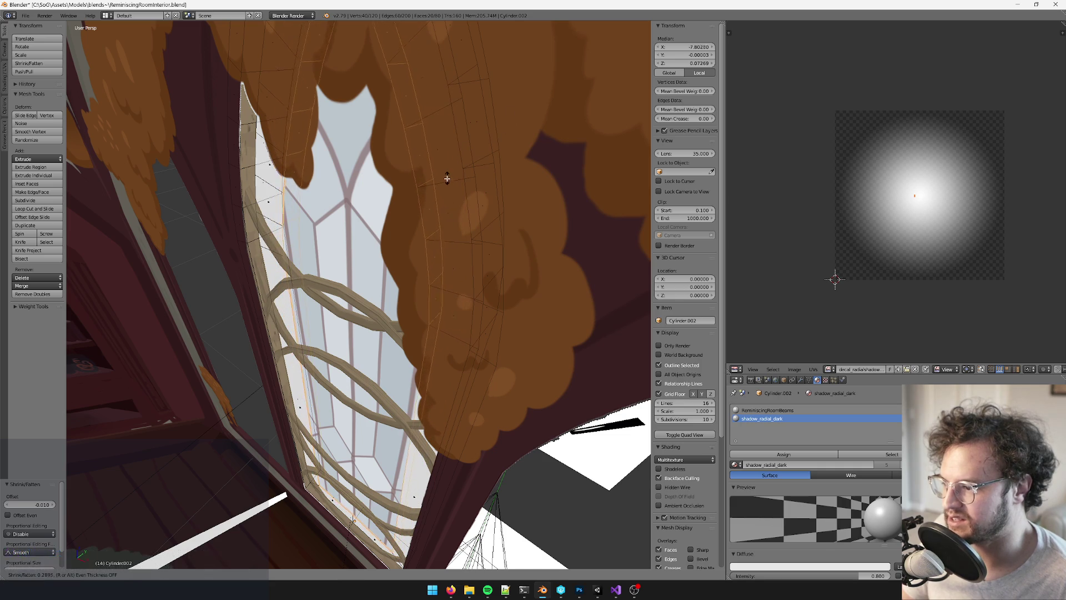
click(472, 194)
key(KP_Decimal)
middle_drag(471, 194, 511, 141)
key(alt+s)
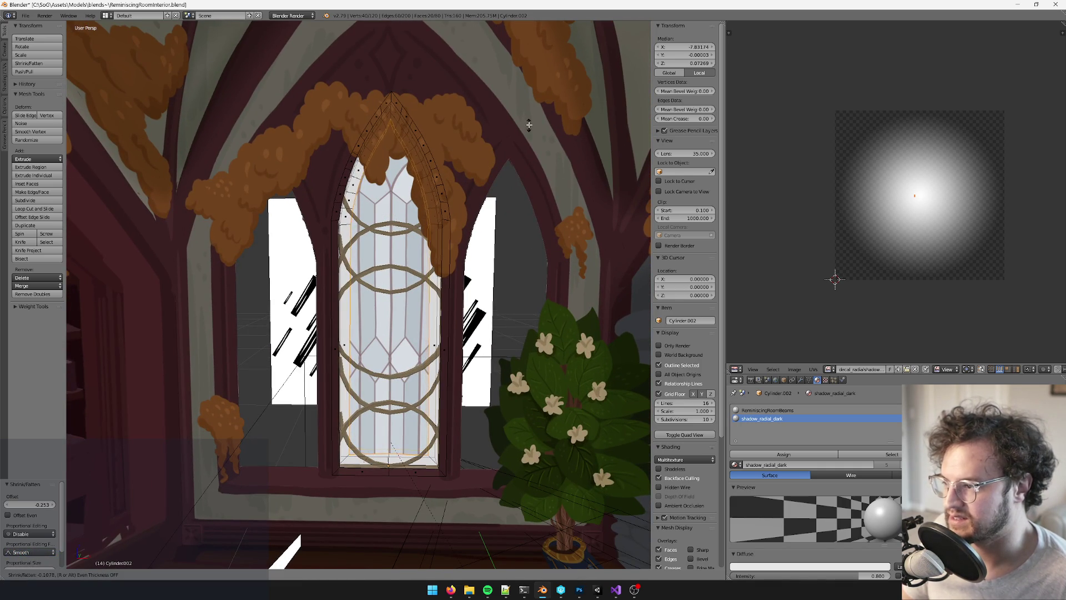
click(524, 128)
scroll(389, 189, up, 6)
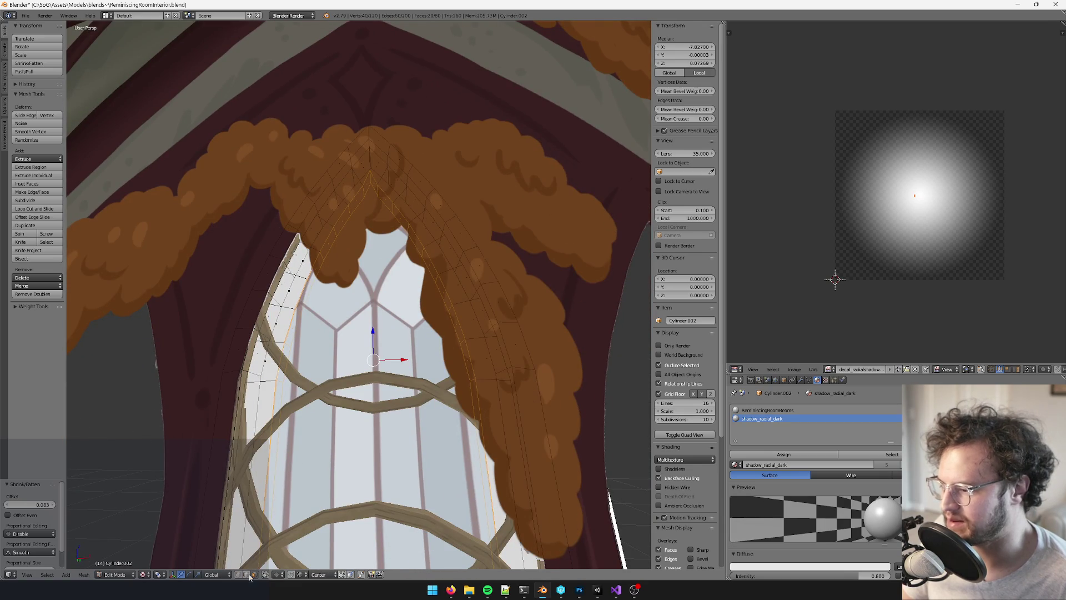
scroll(325, 283, up, 2)
Select the edge at the arch top and lower it slightly
right_click(374, 143)
middle_drag(373, 143, 402, 164)
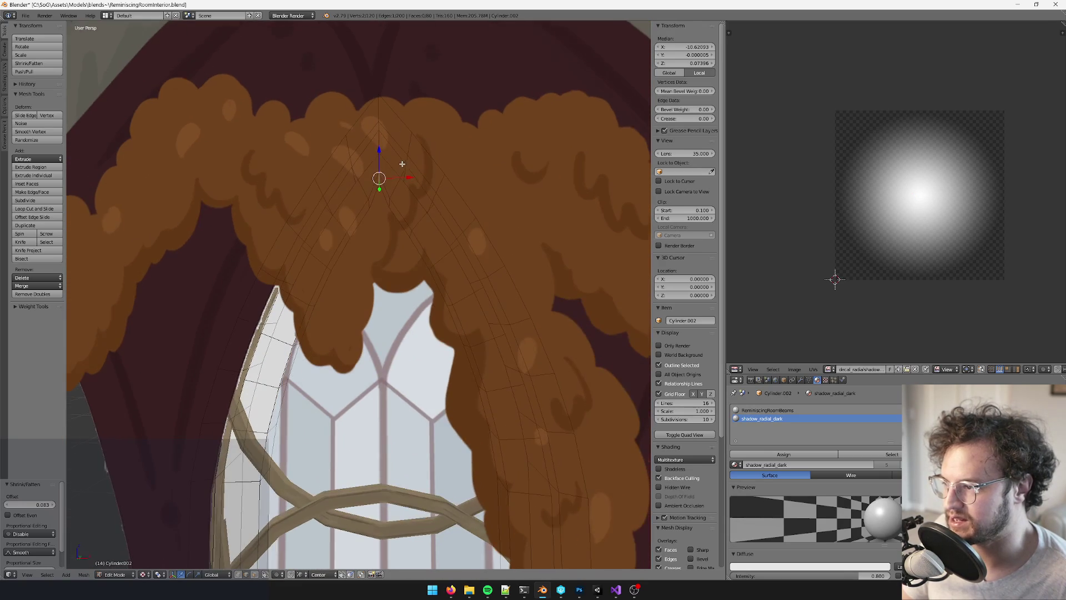
drag(380, 147, 376, 166)
middle_drag(376, 166, 278, 511)
mouse_move(267, 455)
middle_down()
mouse_move(255, 359)
mouse_move(398, 239)
middle_up()
Select the inner arch edge loop and delete its faces
alt+right_click(255, 358)
key(x)
click(256, 361)
scroll(398, 239, up, 3)
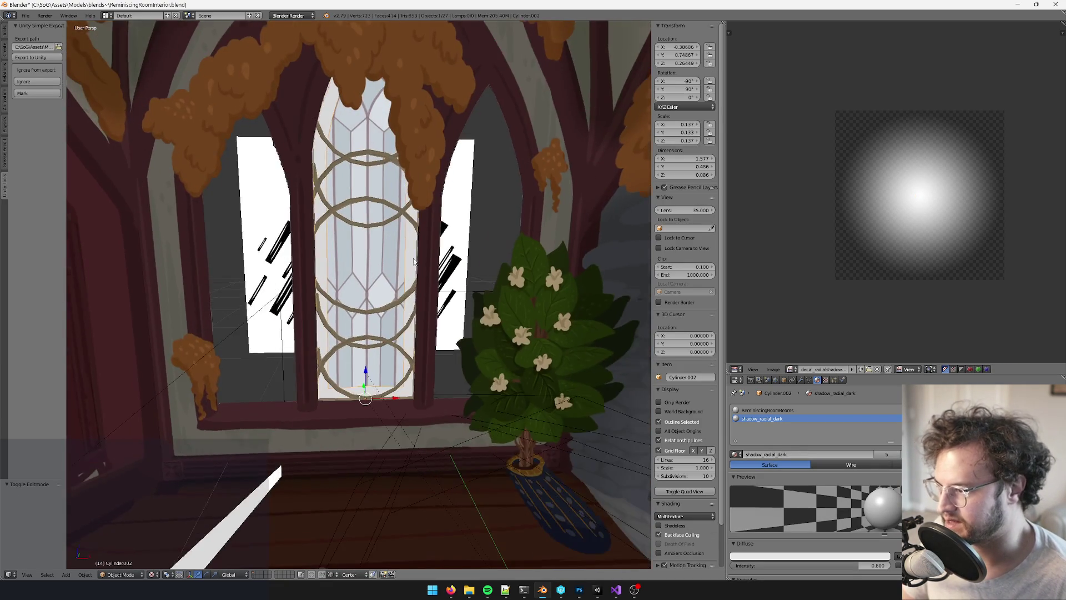
Leave Edit Mode, then re-enter and select the frame mesh to check its faces
key(Tab)
scroll(412, 332, up, 2)
scroll(412, 332, up, 4)
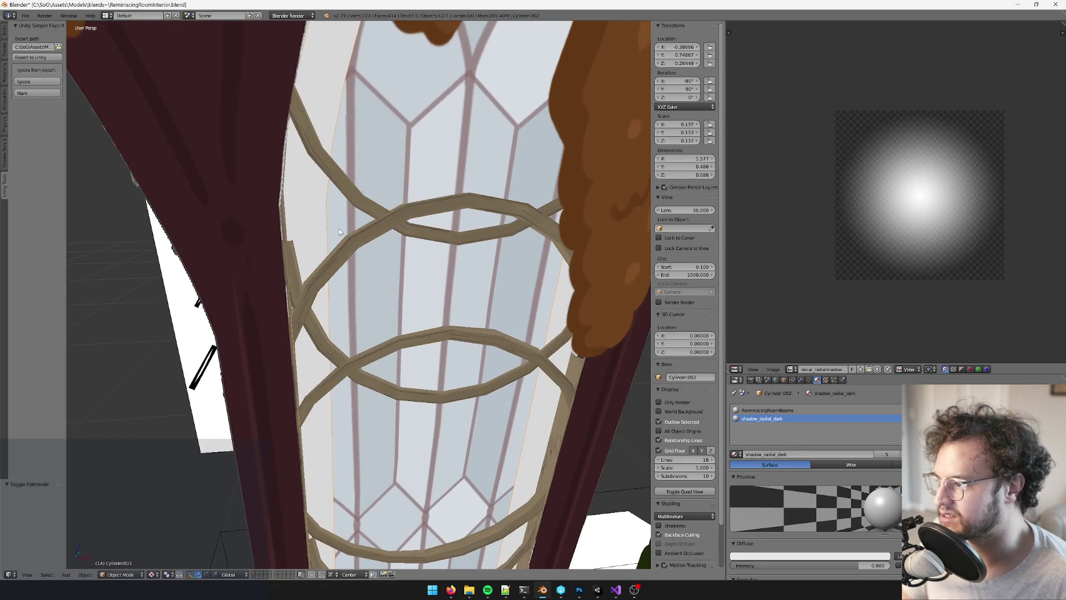
scroll(400, 218, down, 6)
key(Tab)
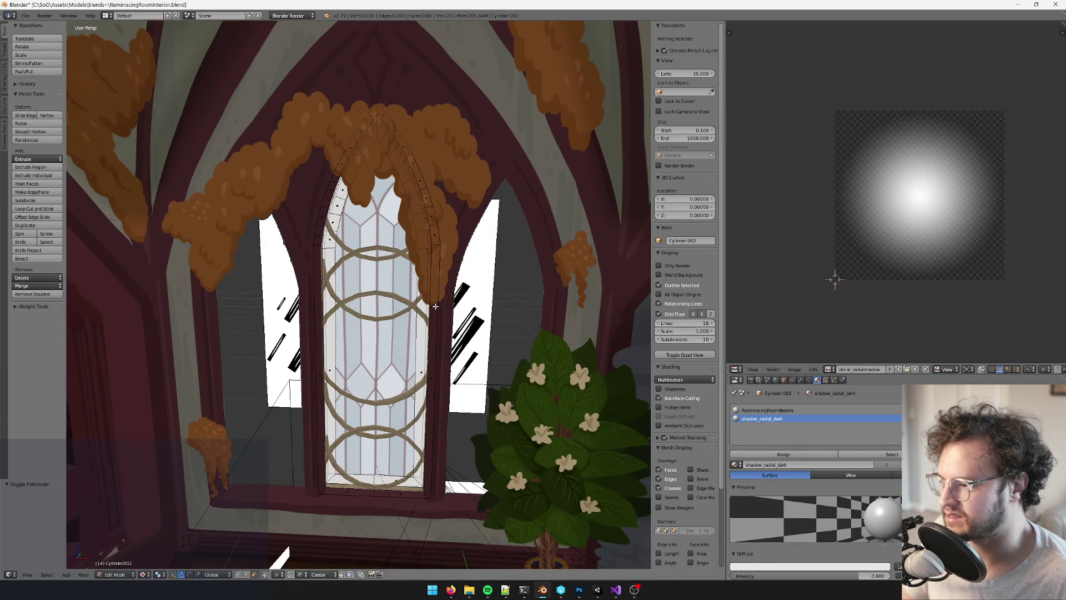
key(a)
scroll(354, 268, up, 3)
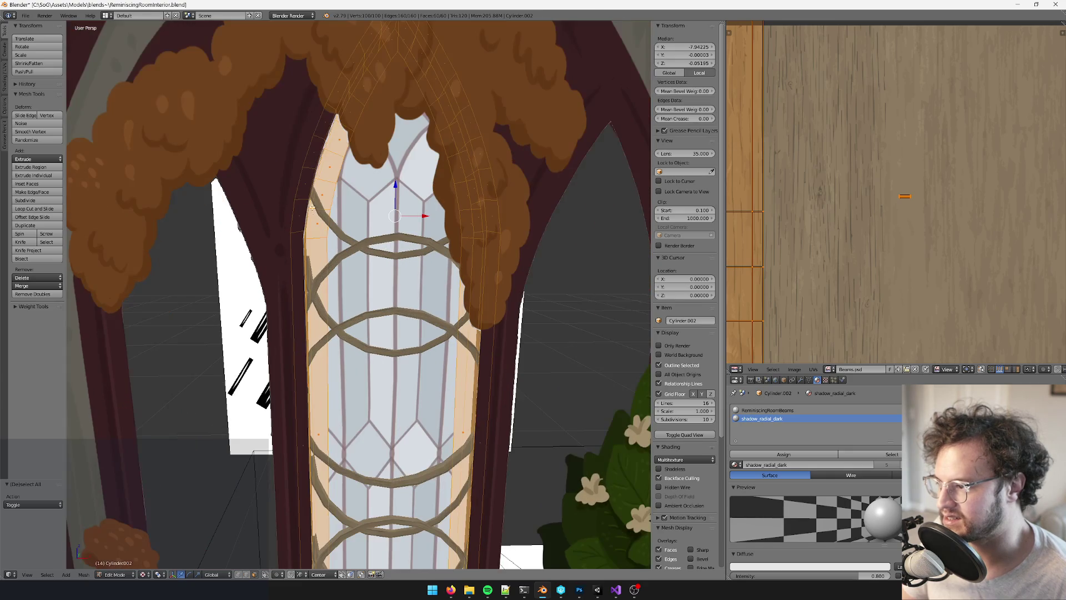
right_click(325, 193)
Return the window frame to Object Mode, deselect it, and switch to Unity
key(Tab)
scroll(361, 223, down, 4)
scroll(385, 213, up, 2)
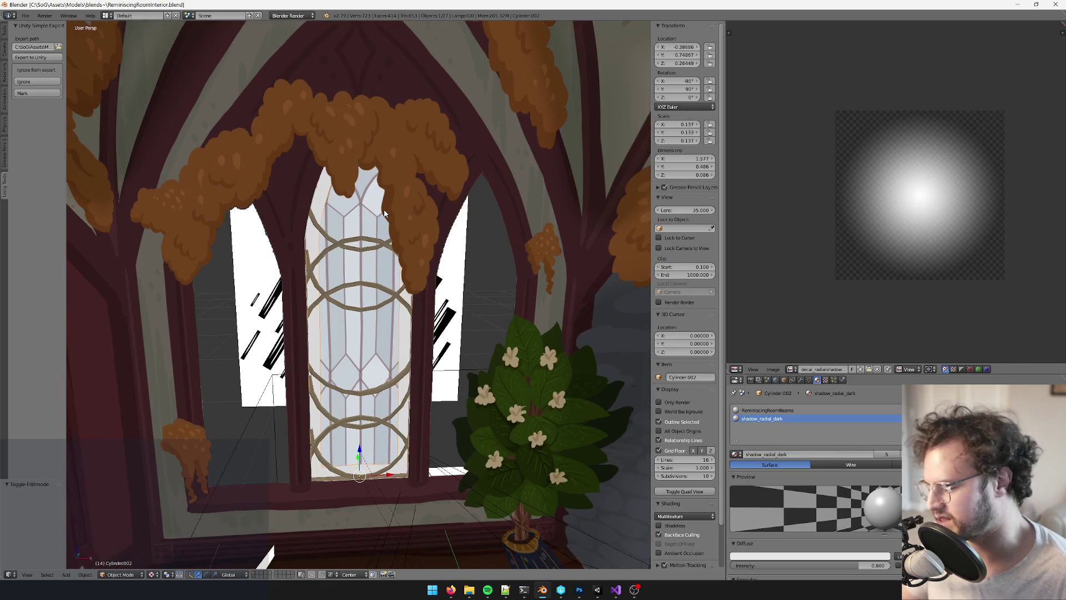
key(a)
middle_drag(444, 356, 447, 334)
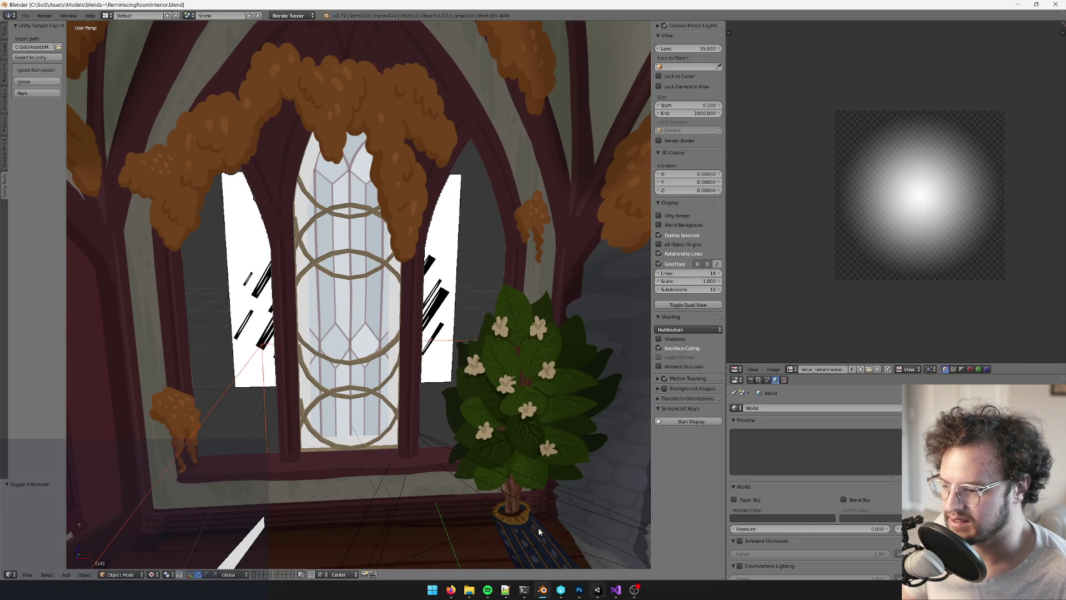
click(596, 589)
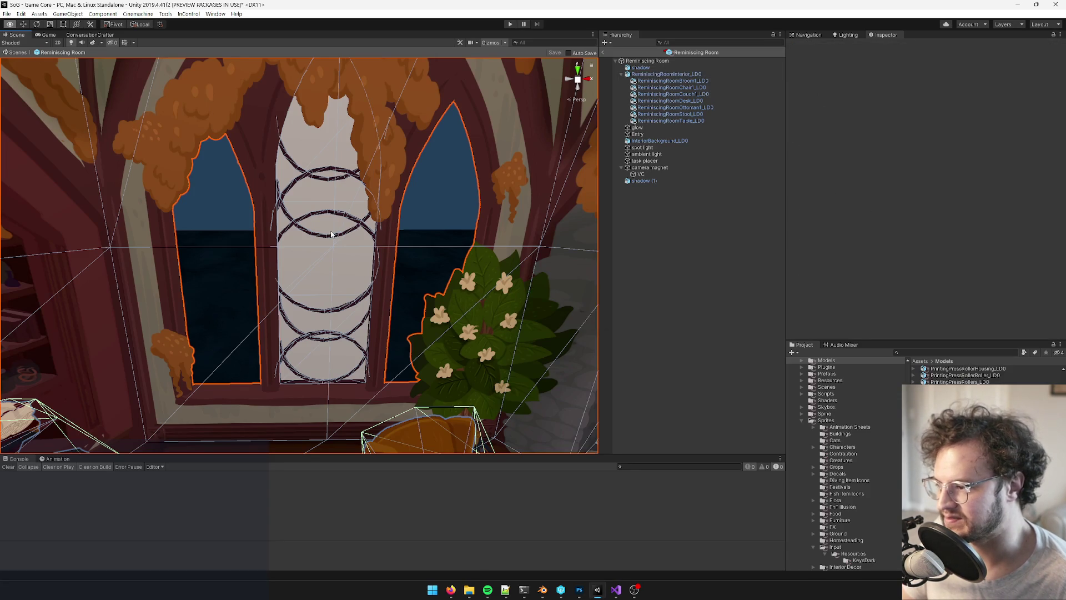
Zoom the Unity Scene view onto the reimported window, then go back to Blender
scroll(377, 287, down, 5)
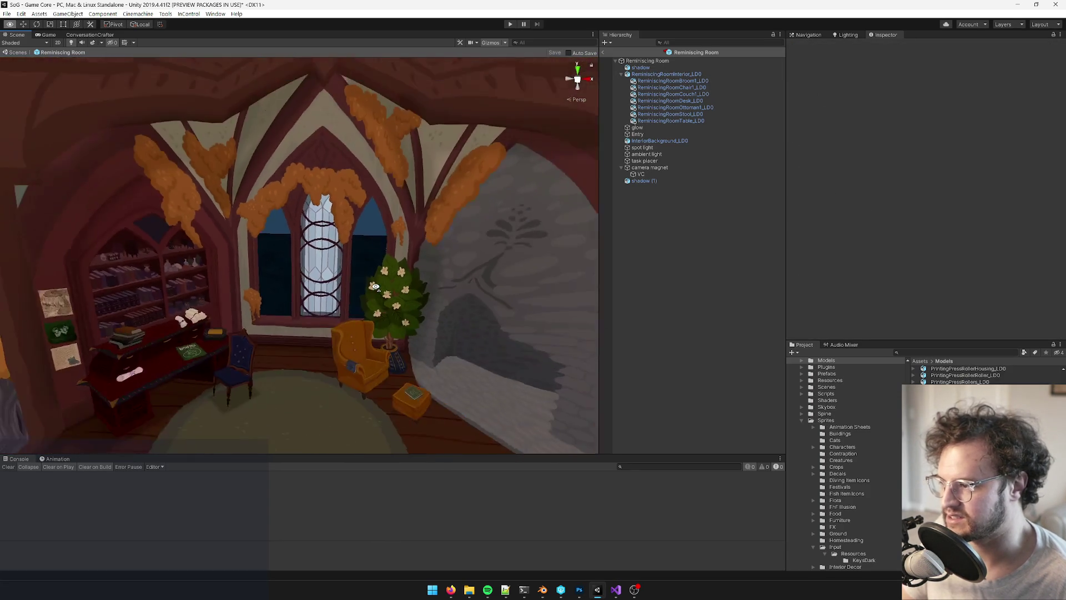
scroll(377, 277, up, 8)
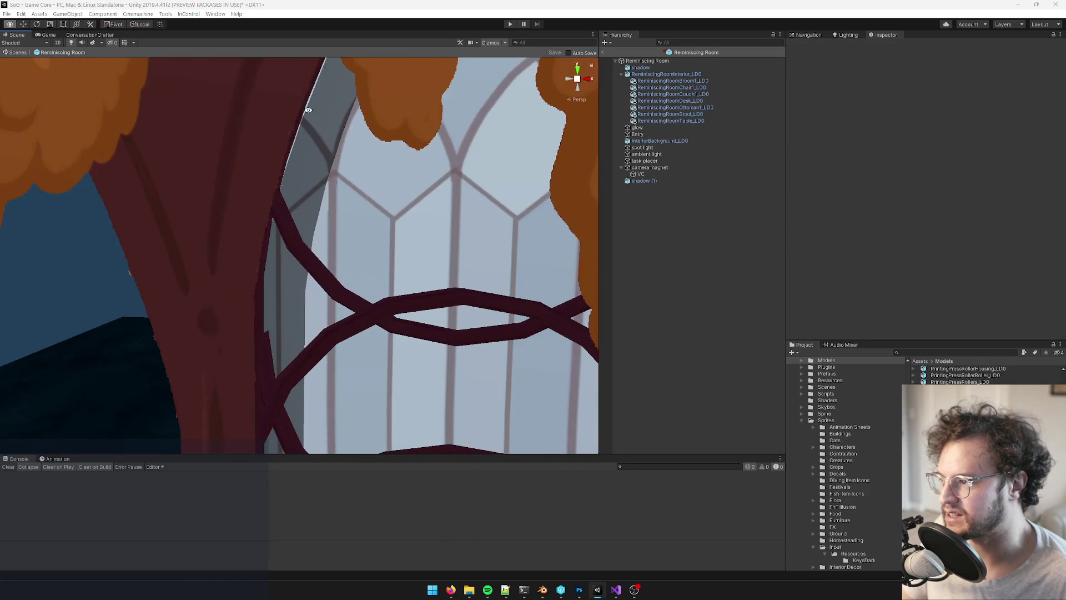
key(alt+Tab)
middle_drag(323, 167, 314, 166)
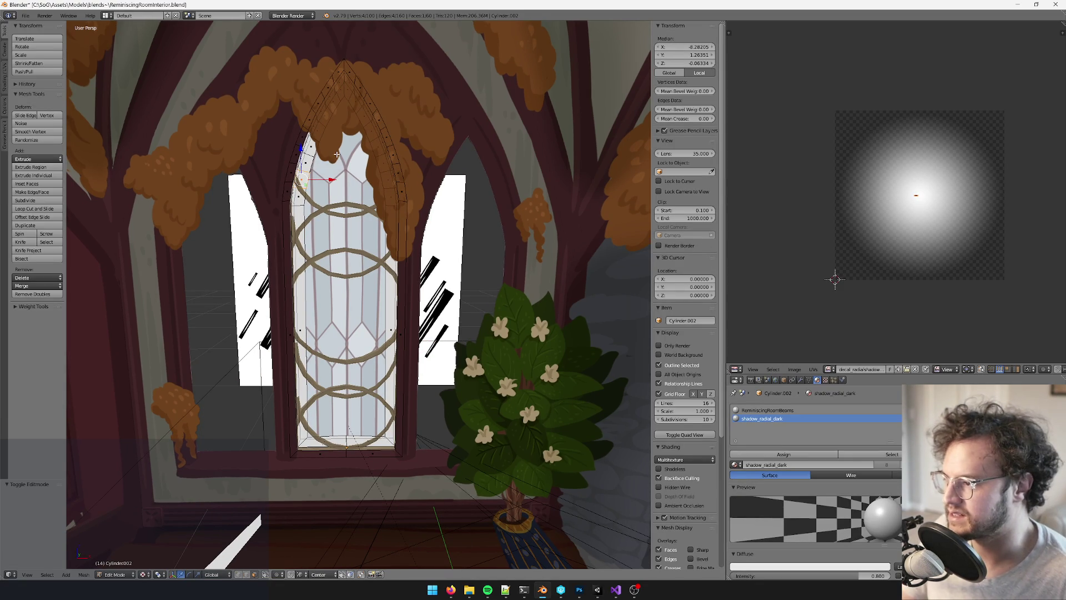
Select the linked frame mesh, scale it so X grows from 1.577 to 1.581, and save
key(ctrl+l)
key(s)
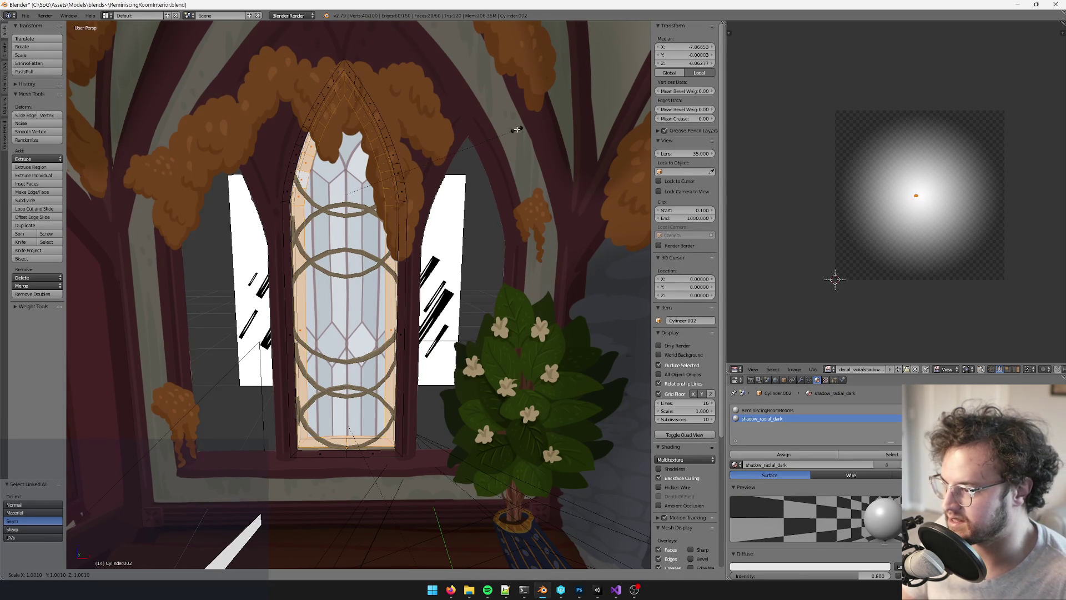
click(563, 81)
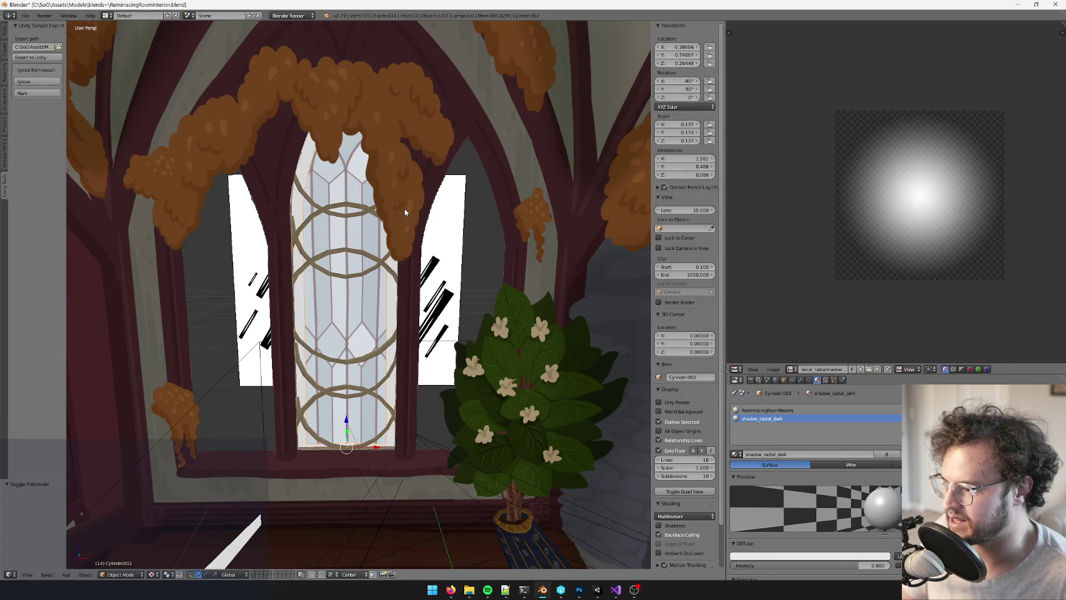
key(ctrl+s)
key(alt+Tab)
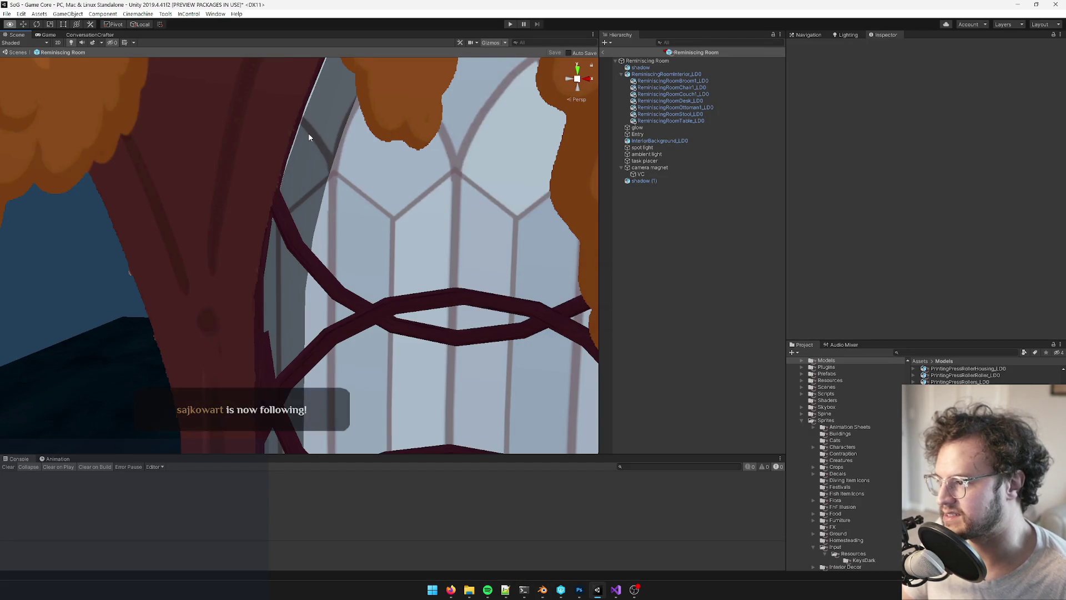
Zoom the Unity Scene view out to the whole room and back down to the window sill
scroll(331, 227, down, 10)
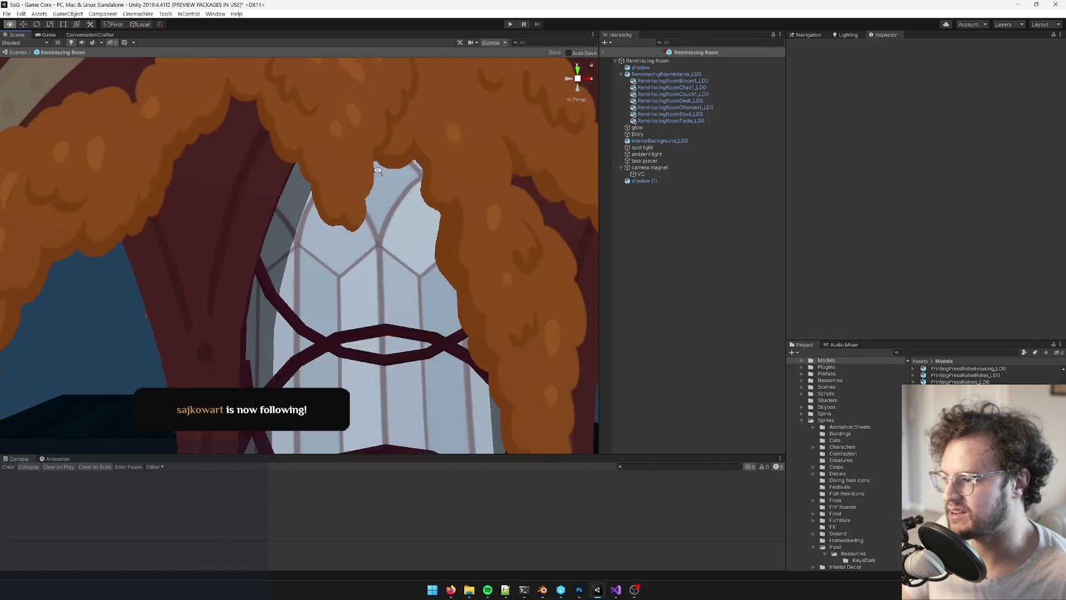
scroll(382, 234, up, 10)
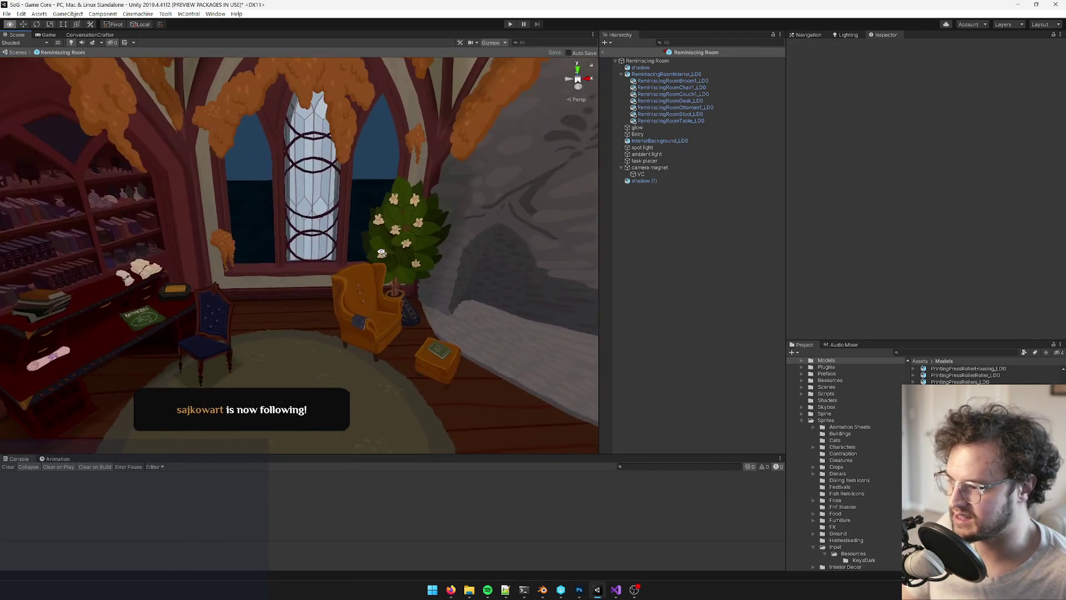
scroll(381, 254, down, 10)
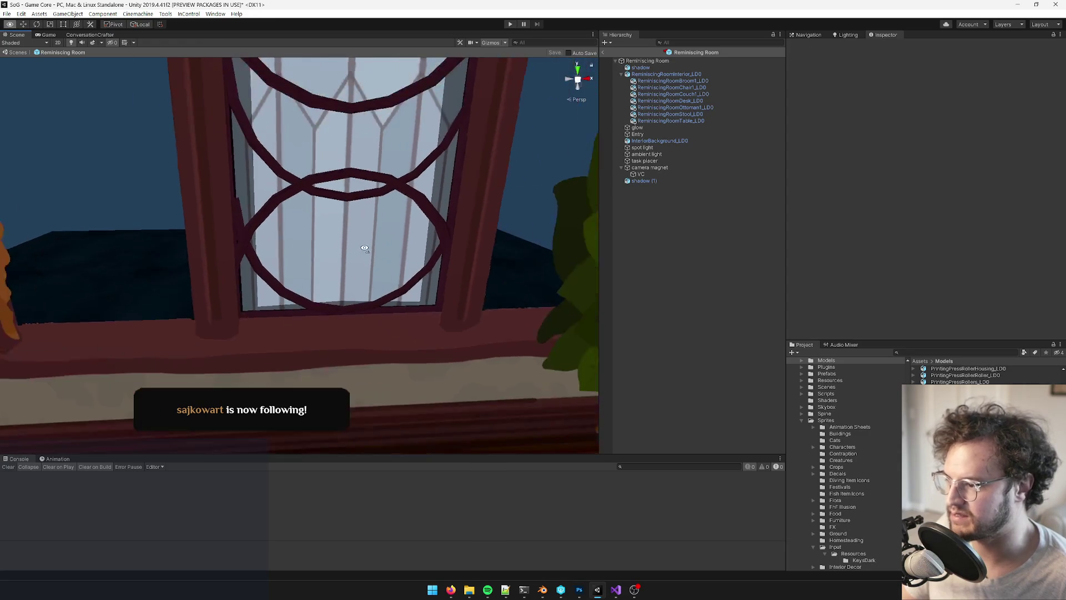
scroll(309, 231, down, 3)
Select Cylinder.002 in Blender and enter Edit Mode on the window frame
key(alt+Tab)
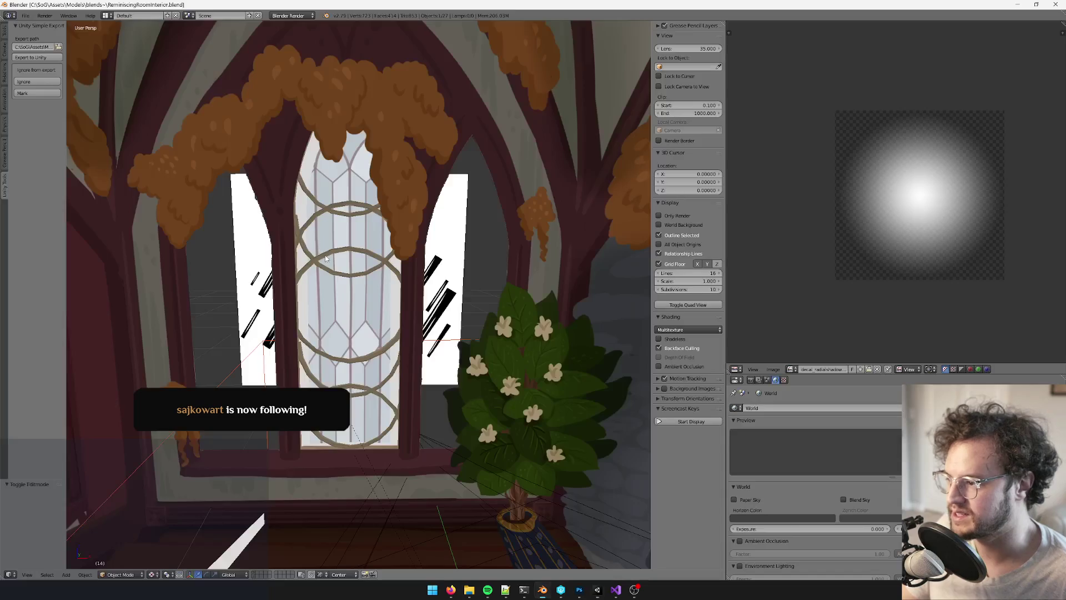
scroll(373, 224, up, 3)
scroll(291, 261, up, 3)
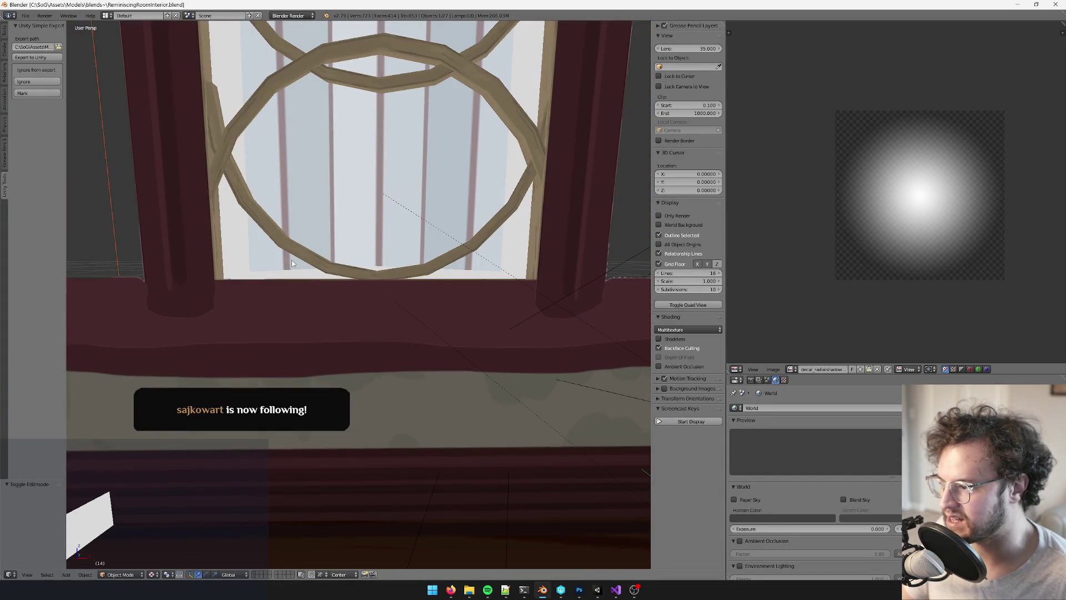
right_click(238, 252)
key(Tab)
mouse_move(451, 587)
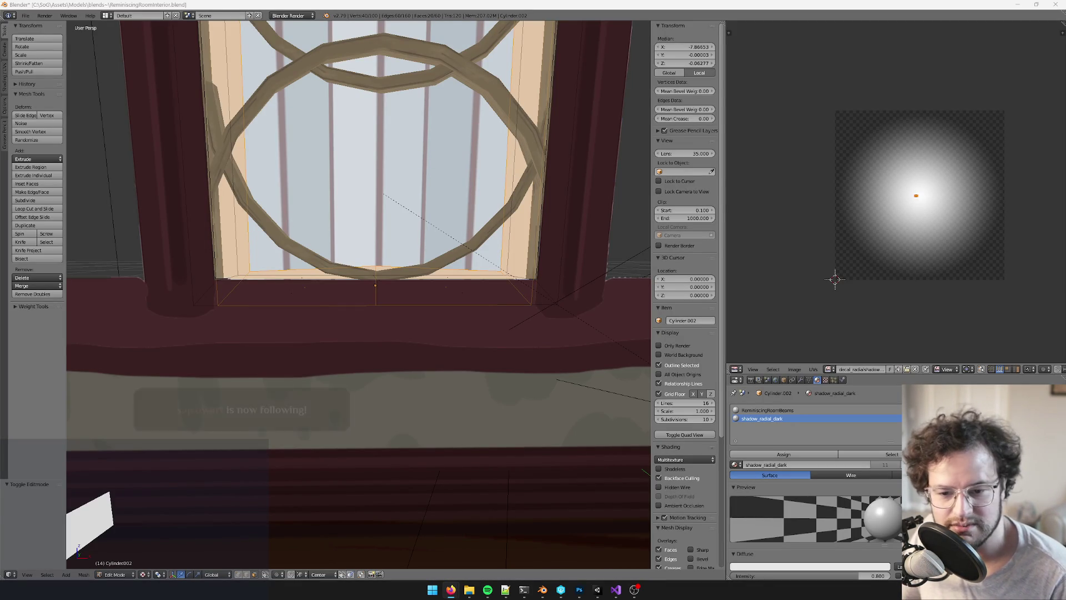
key(alt+Tab)
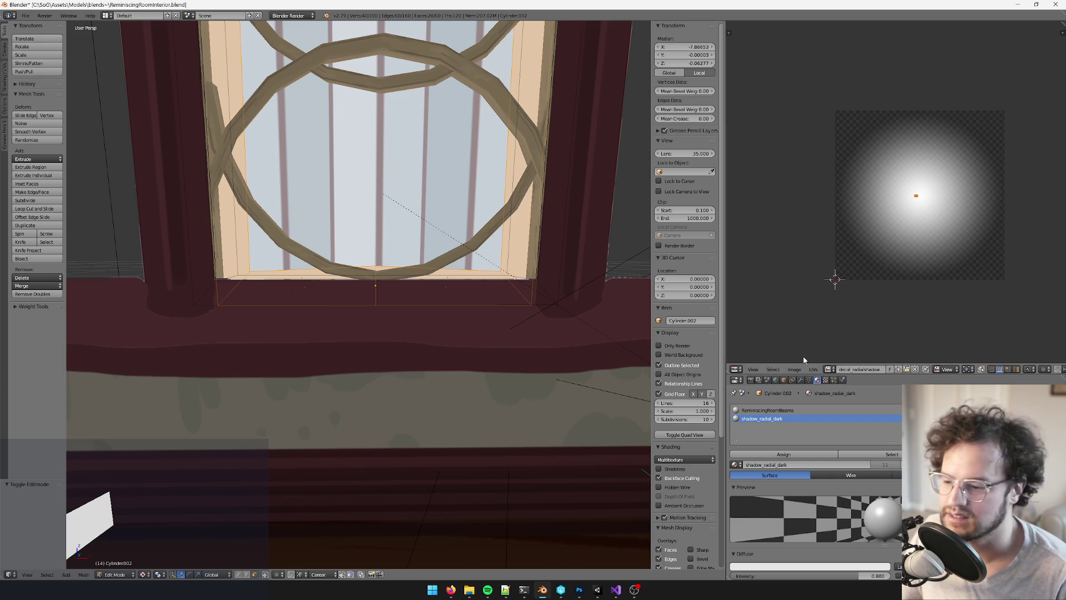
Orbit out to see more of the window, then bring up Photoshop
mouse_move(583, 435)
middle_down()
mouse_move(490, 348)
mouse_move(483, 382)
middle_up()
scroll(595, 529, down, 4)
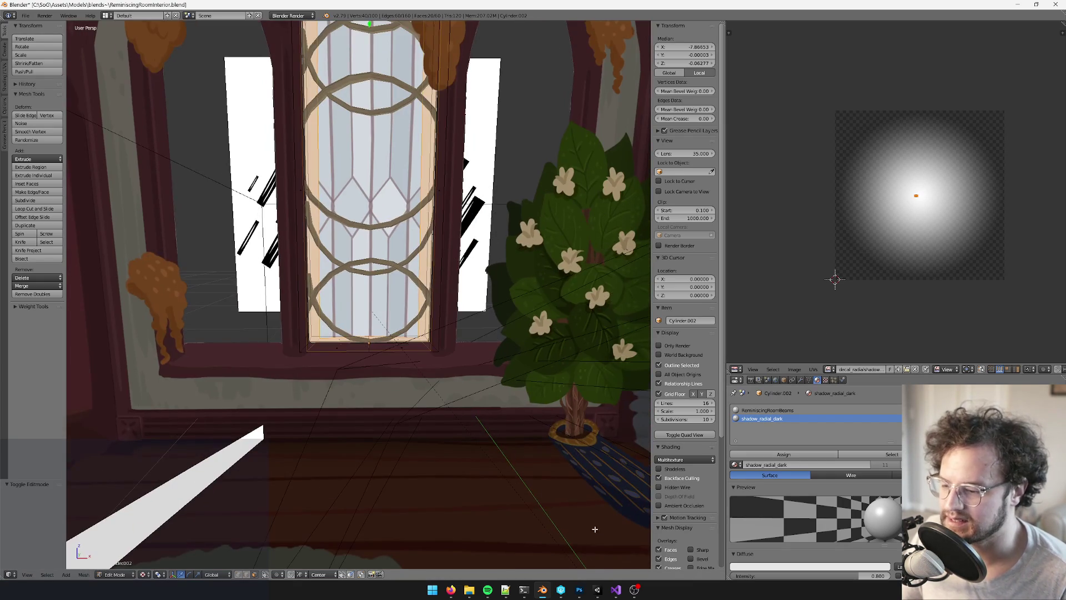
click(579, 594)
Reopen ReminiscingRoomTex.psd from Photoshop's recent files list
scroll(575, 292, up, 3)
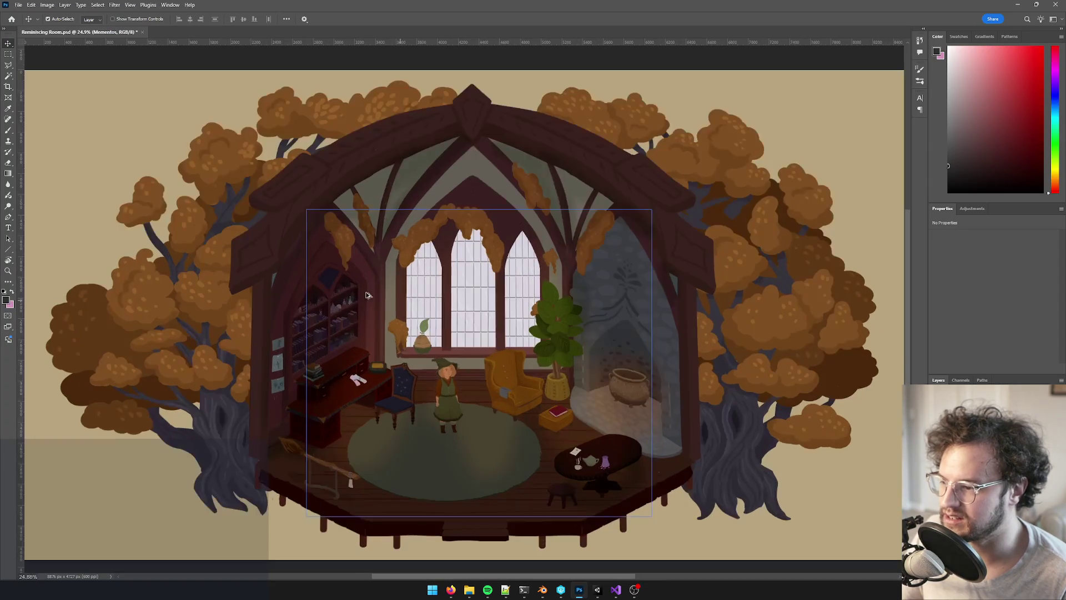
scroll(576, 292, down, 1)
scroll(483, 333, up, 1)
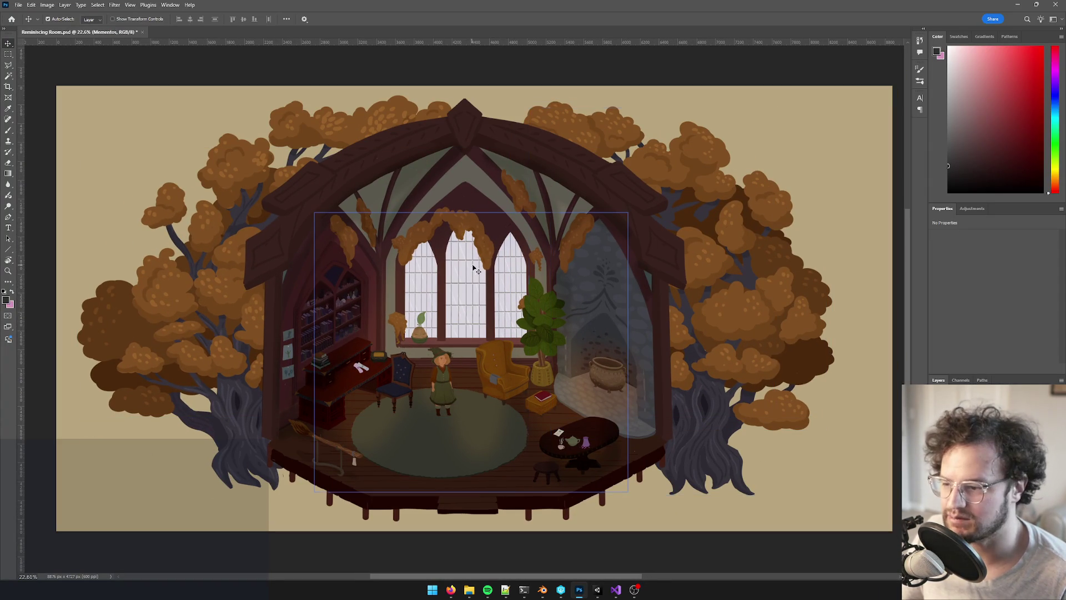
click(17, 6)
mouse_move(67, 59)
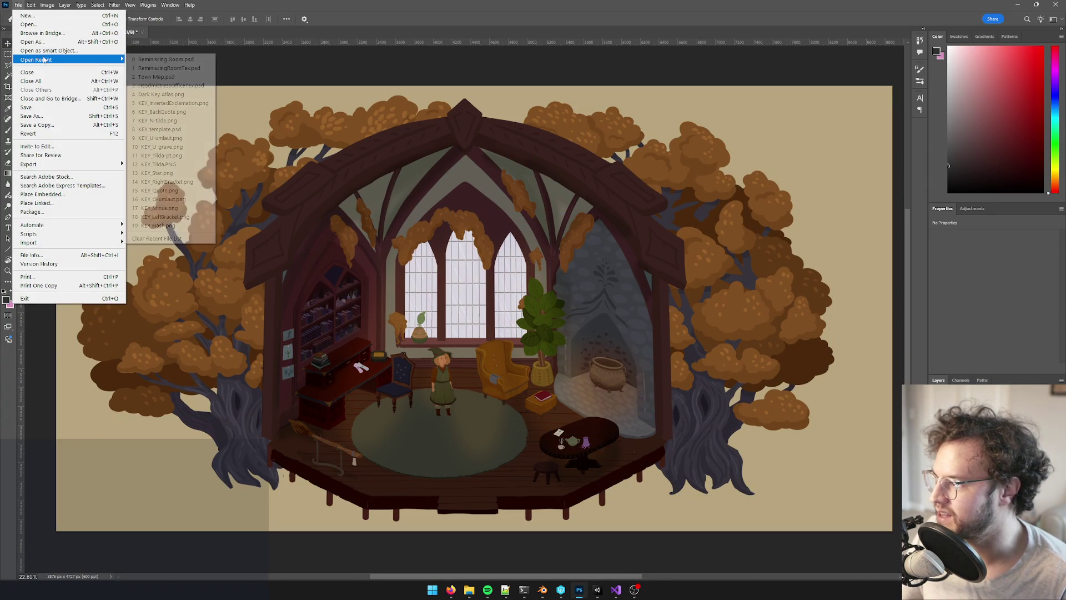
click(157, 61)
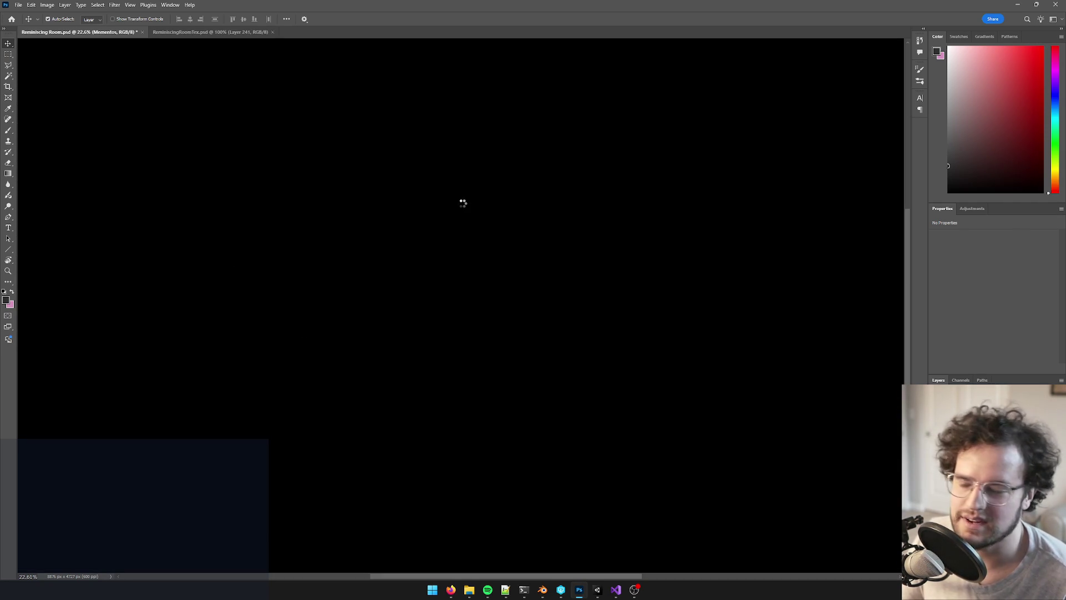
Zoom and pan across ReminiscingRoomTex.psd around the arched window, then return to Blender
alt+scroll(355, 238, up, 3)
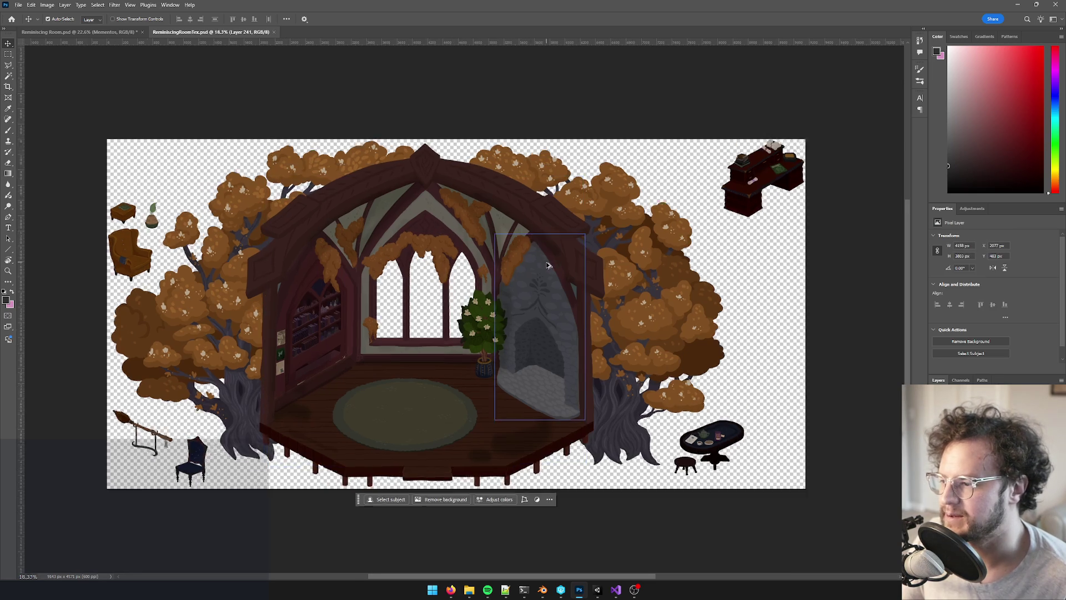
alt+scroll(356, 239, up, 2)
alt+scroll(356, 239, down, 2)
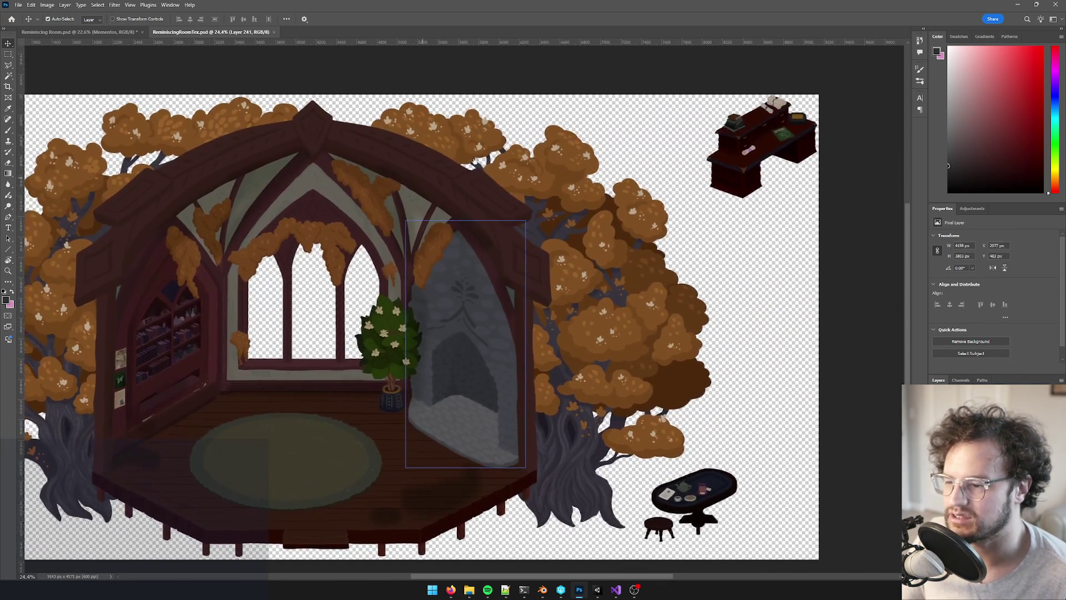
mouse_move(355, 239)
mouse_down()
mouse_move(699, 55)
mouse_move(782, 150)
mouse_move(515, 107)
mouse_move(507, 139)
mouse_up()
drag(199, 245, 192, 294)
alt+scroll(520, 219, down, 3)
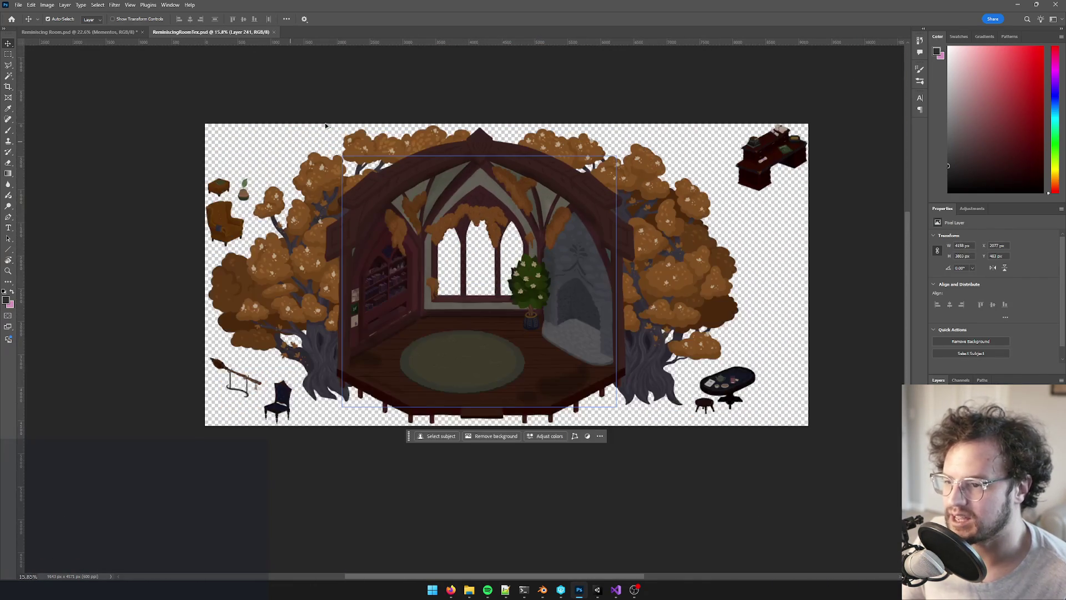
alt+scroll(521, 218, up, 2)
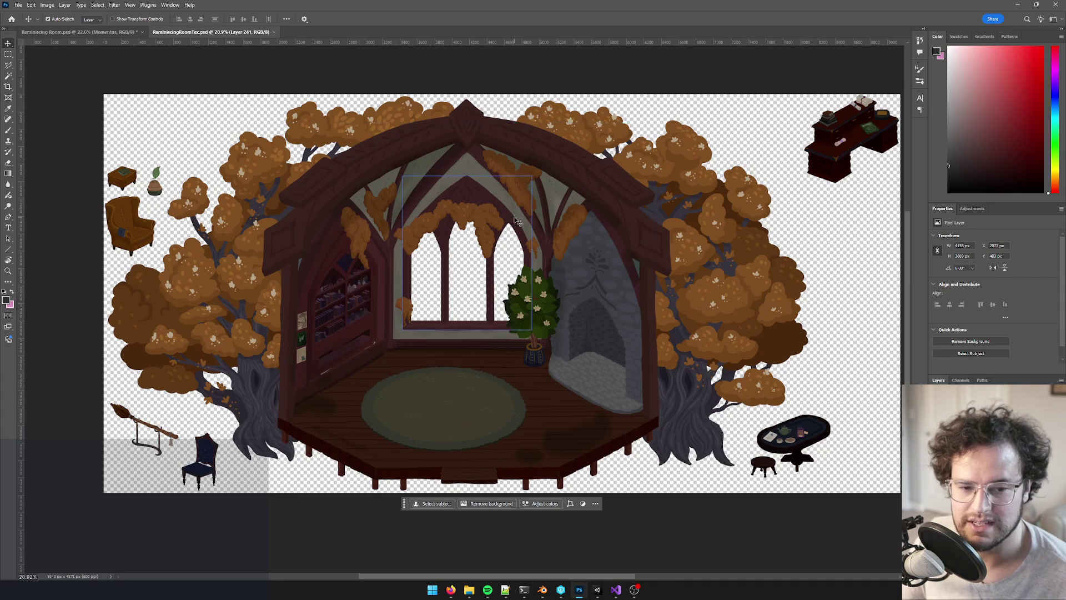
alt+scroll(516, 215, up, 2)
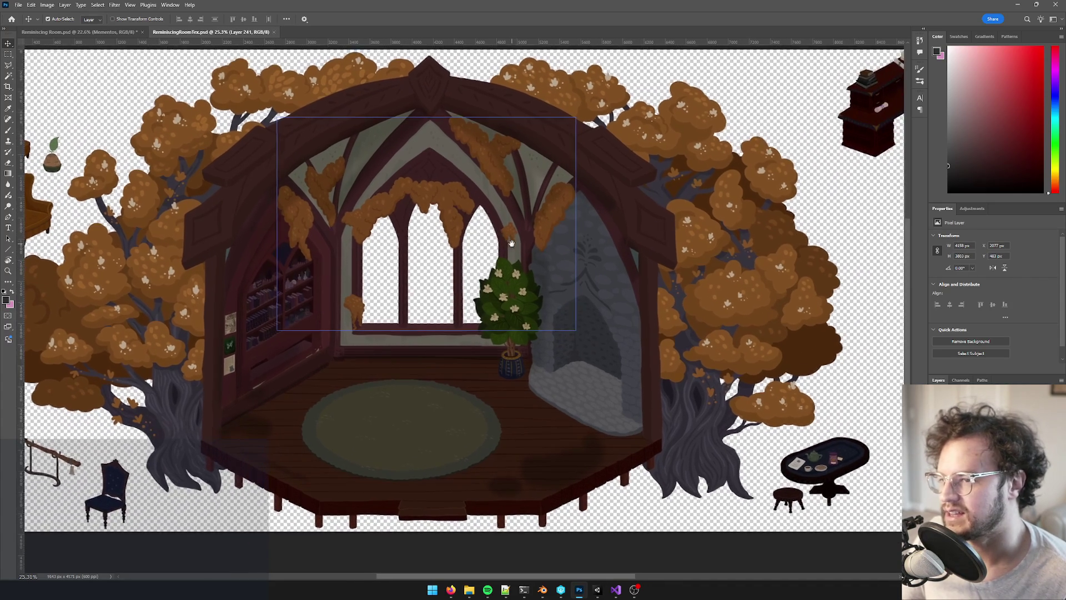
alt+scroll(580, 233, down, 2)
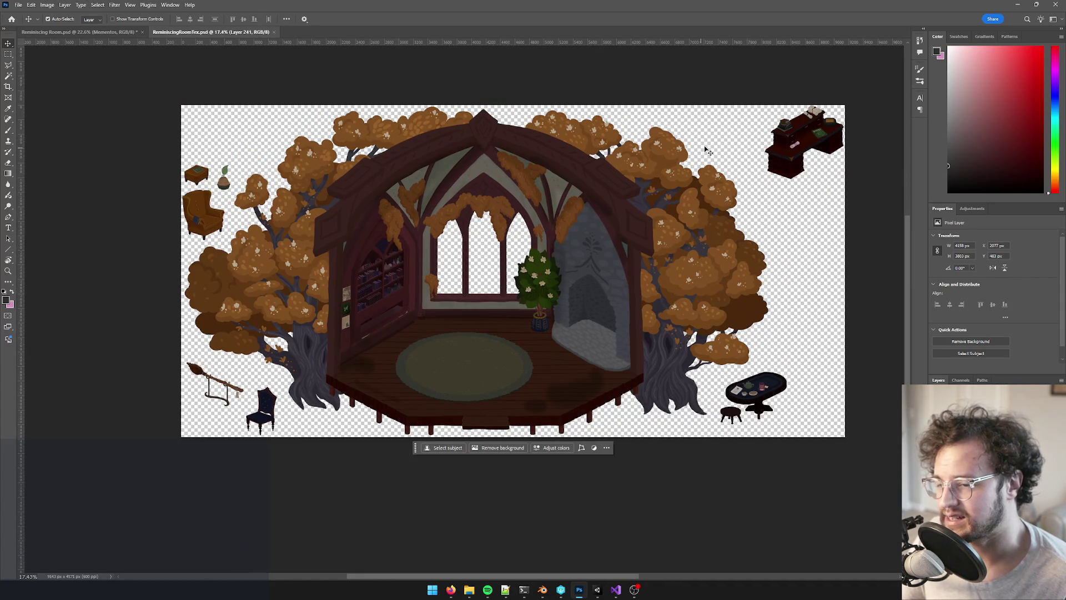
alt+scroll(461, 325, up, 2)
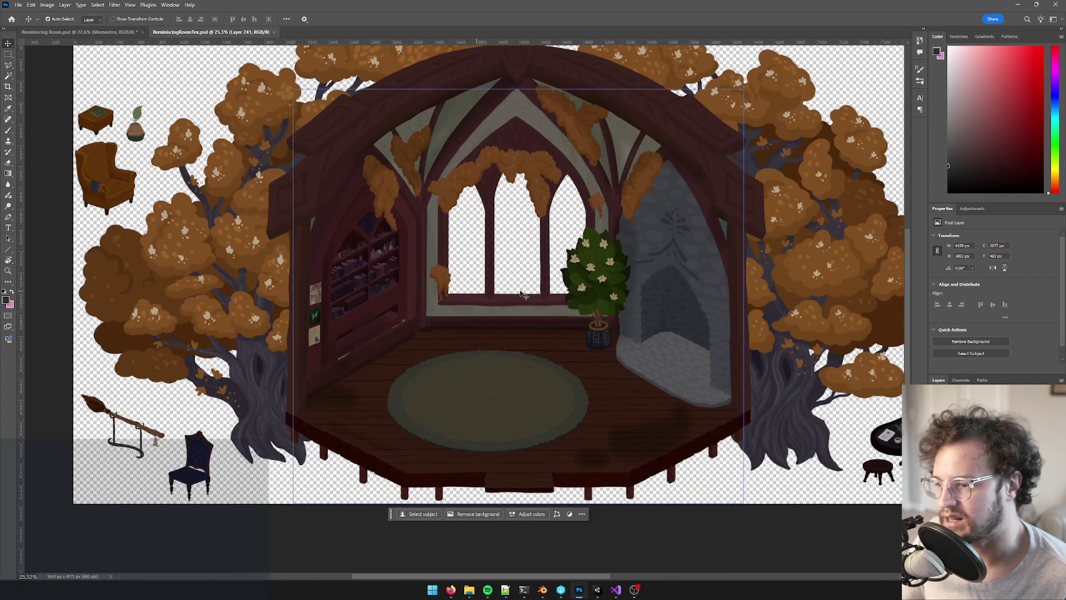
alt+scroll(470, 290, down, 1)
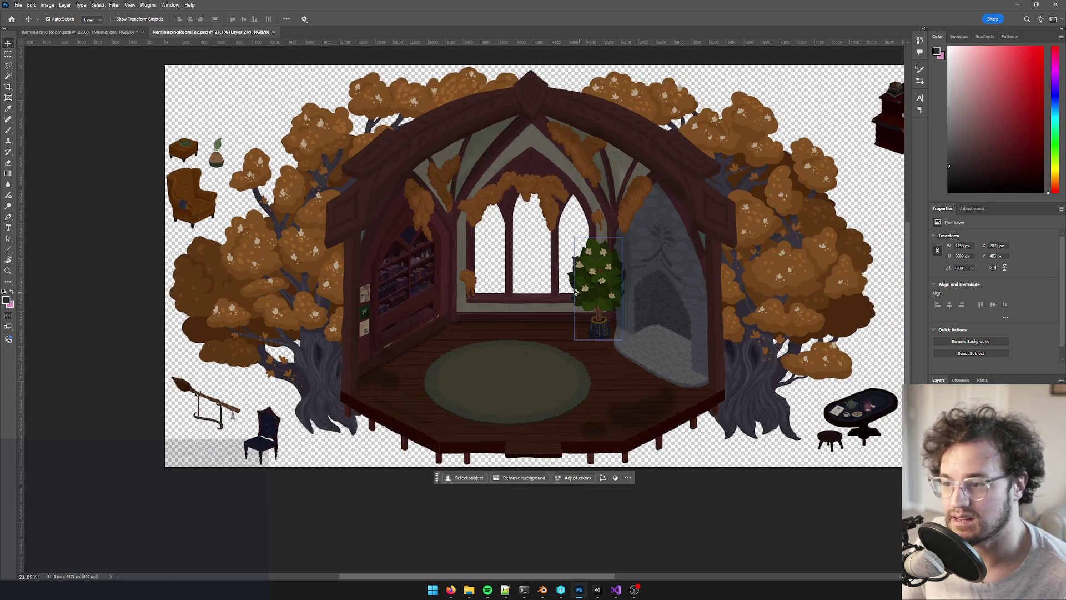
alt+scroll(487, 275, up, 1)
alt+scroll(487, 274, down, 1)
mouse_move(600, 221)
mouse_down()
mouse_move(553, 225)
mouse_move(578, 227)
mouse_up()
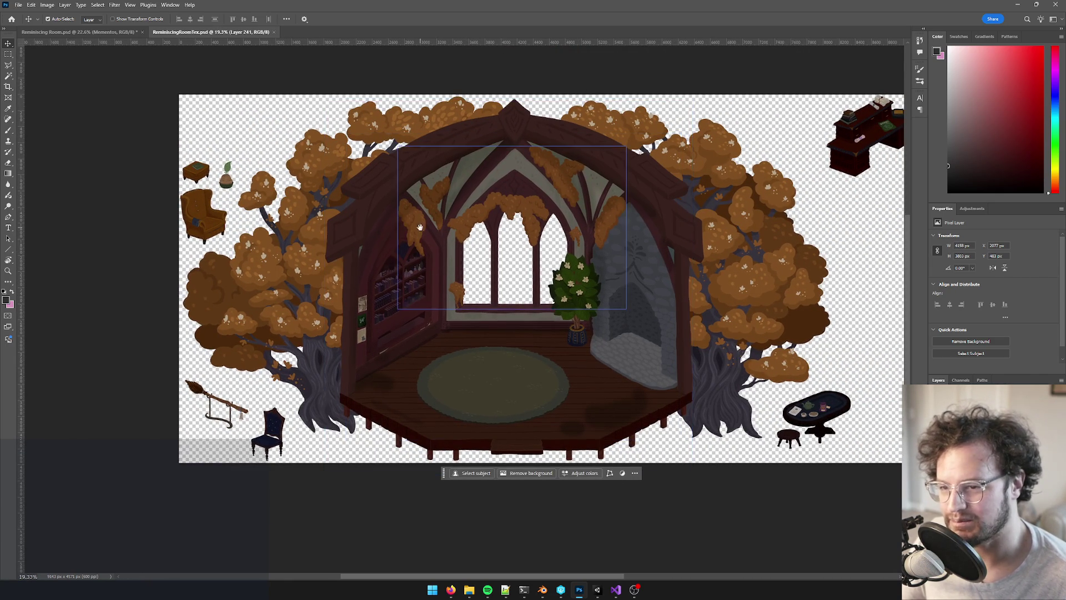
scroll(383, 247, up, 1)
scroll(383, 247, right, 1)
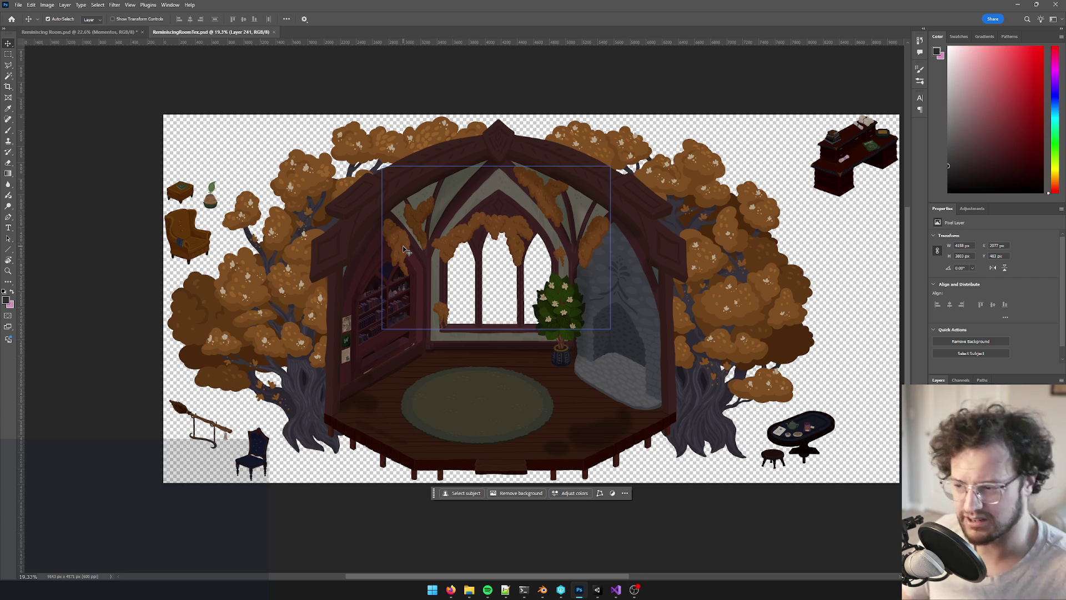
click(543, 590)
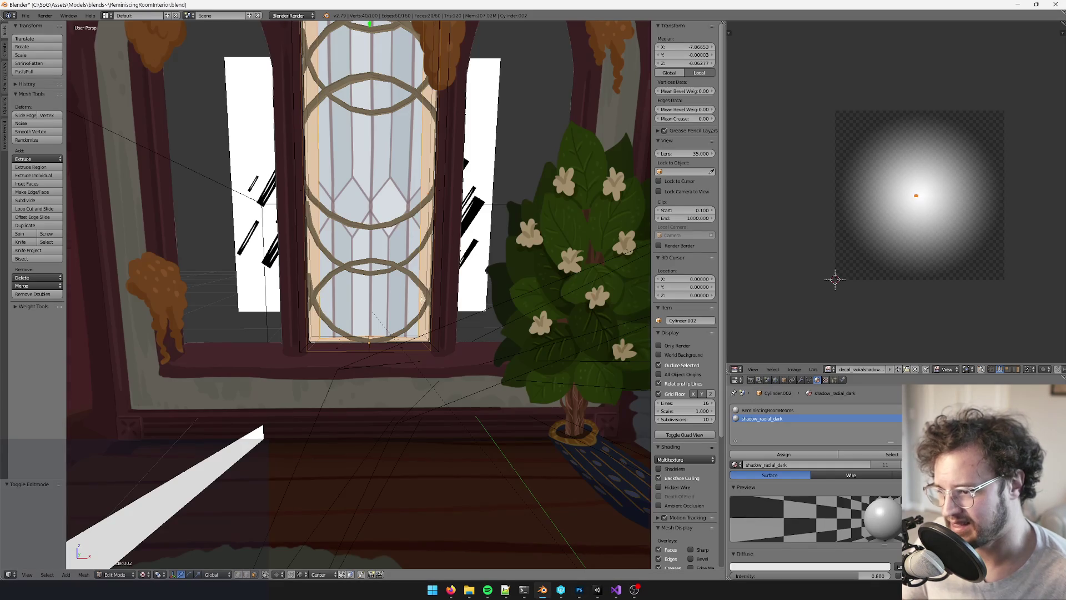
scroll(489, 307, down, 3)
scroll(489, 307, down, 5)
scroll(202, 249, up, 4)
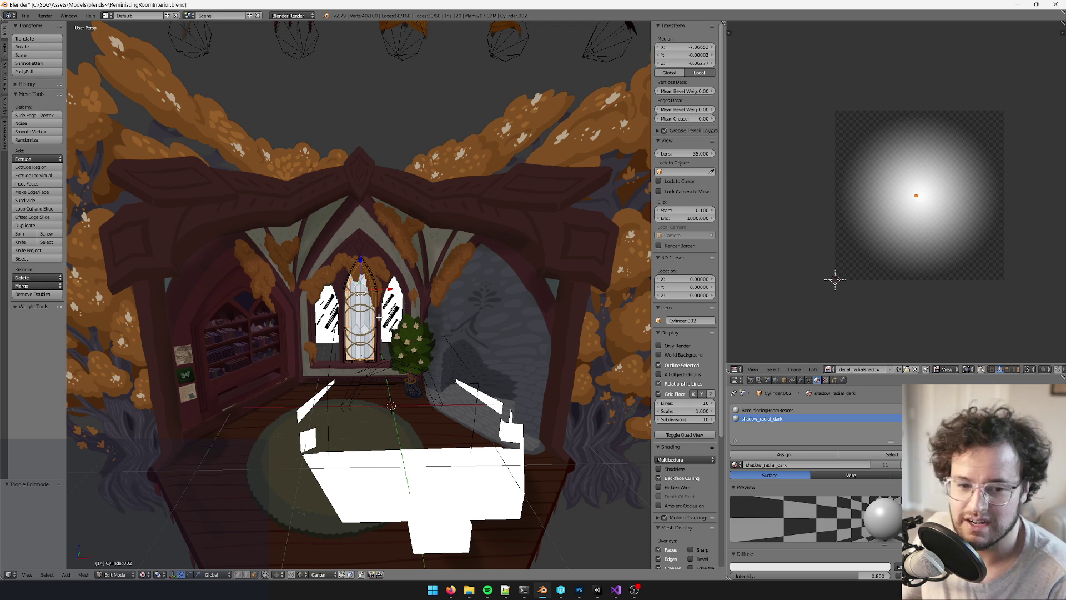
scroll(379, 317, down, 3)
scroll(361, 312, up, 3)
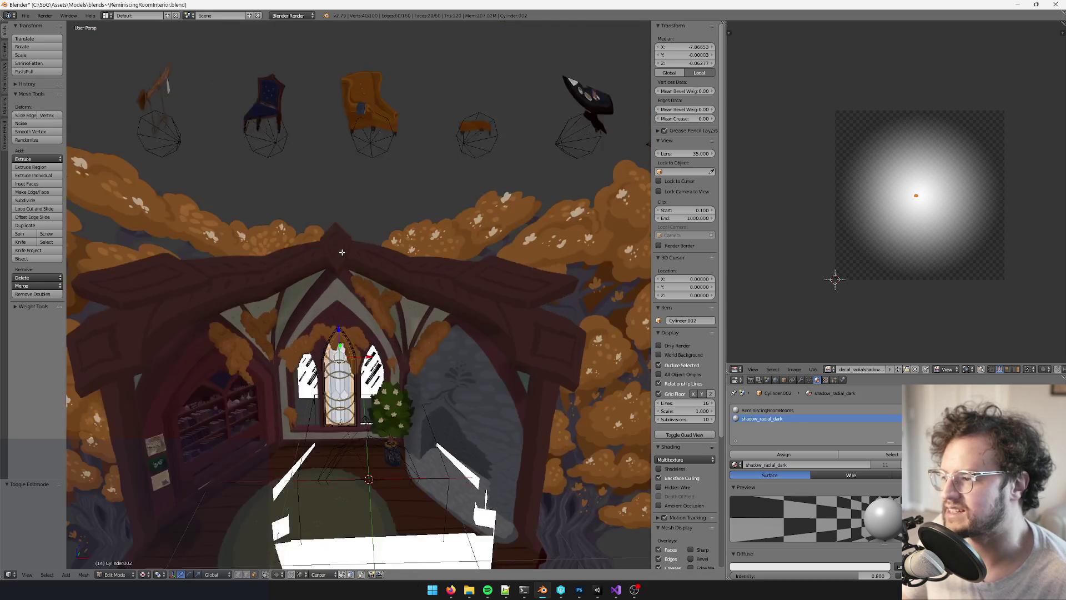
ctrl+scroll(361, 313, down, 10)
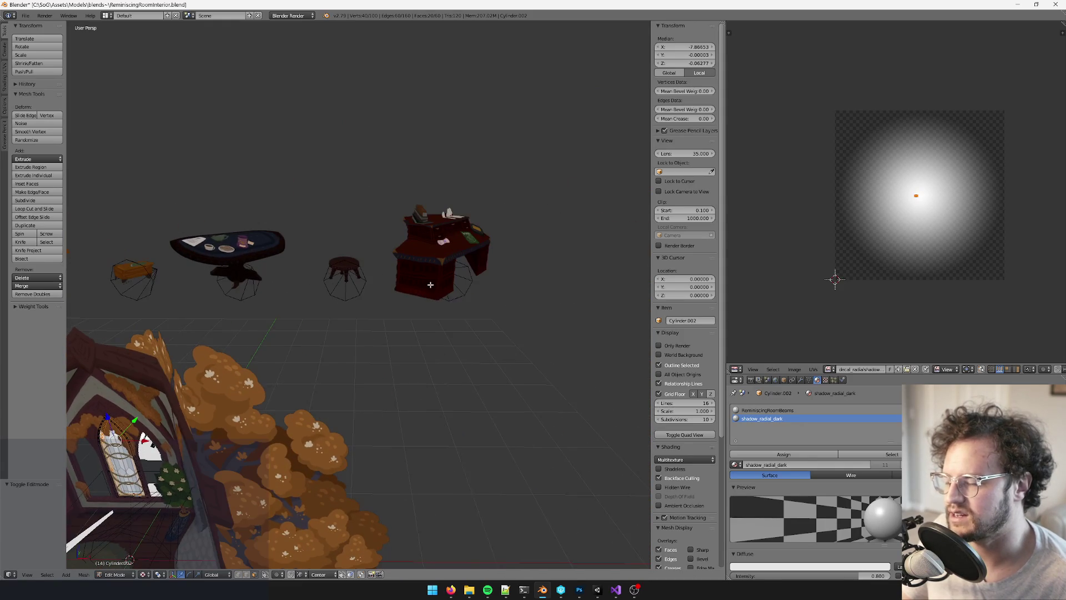
key(KP_Decimal)
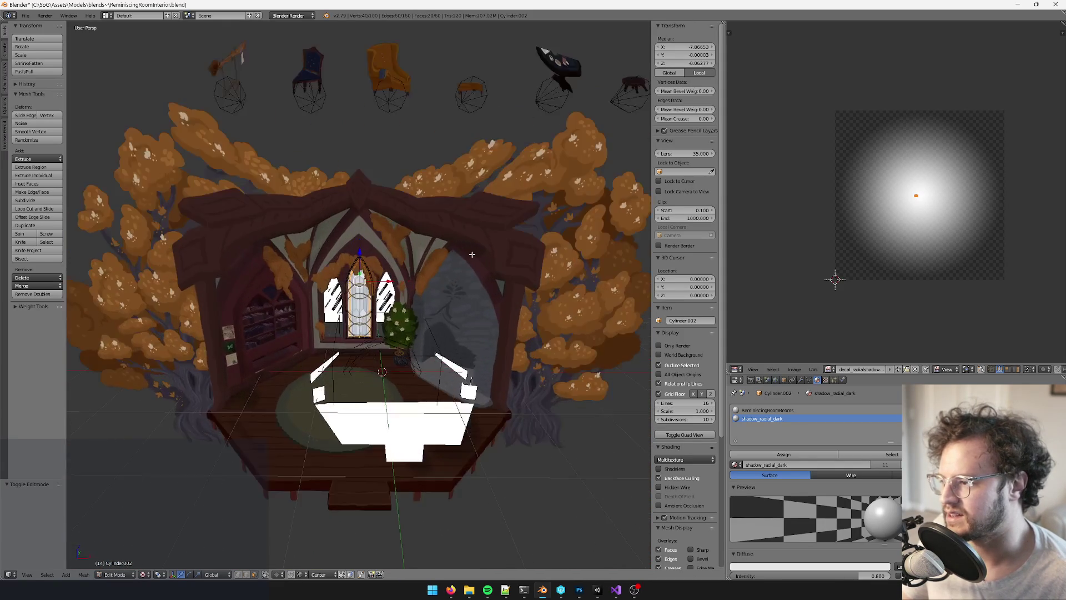
mouse_move(456, 323)
middle_down()
mouse_move(455, 263)
mouse_move(464, 351)
middle_up()
scroll(455, 262, up, 2)
scroll(455, 262, up, 2)
scroll(459, 353, down, 5)
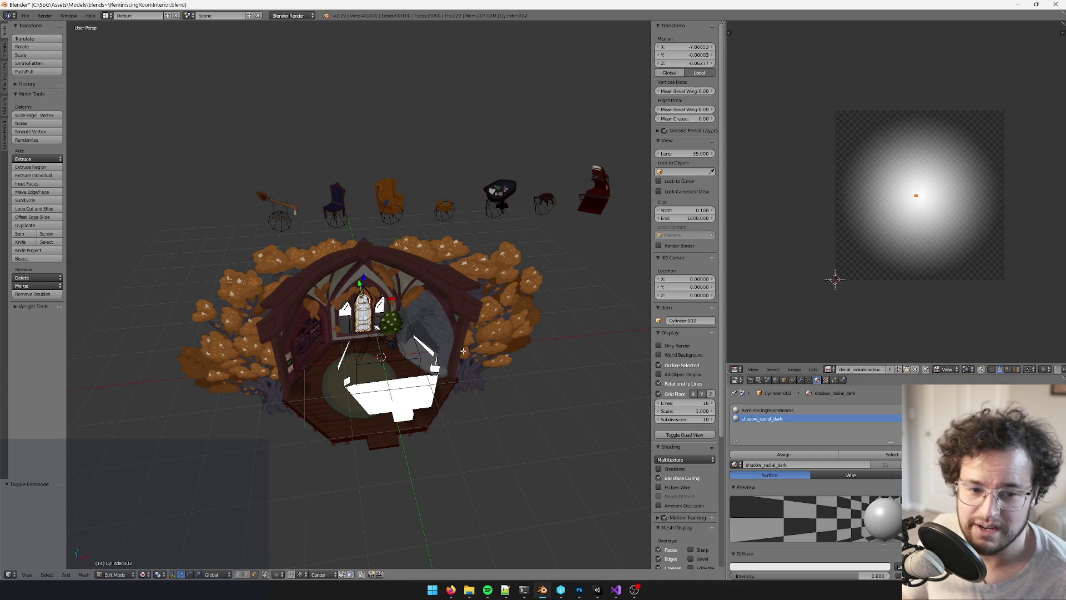
scroll(464, 351, up, 10)
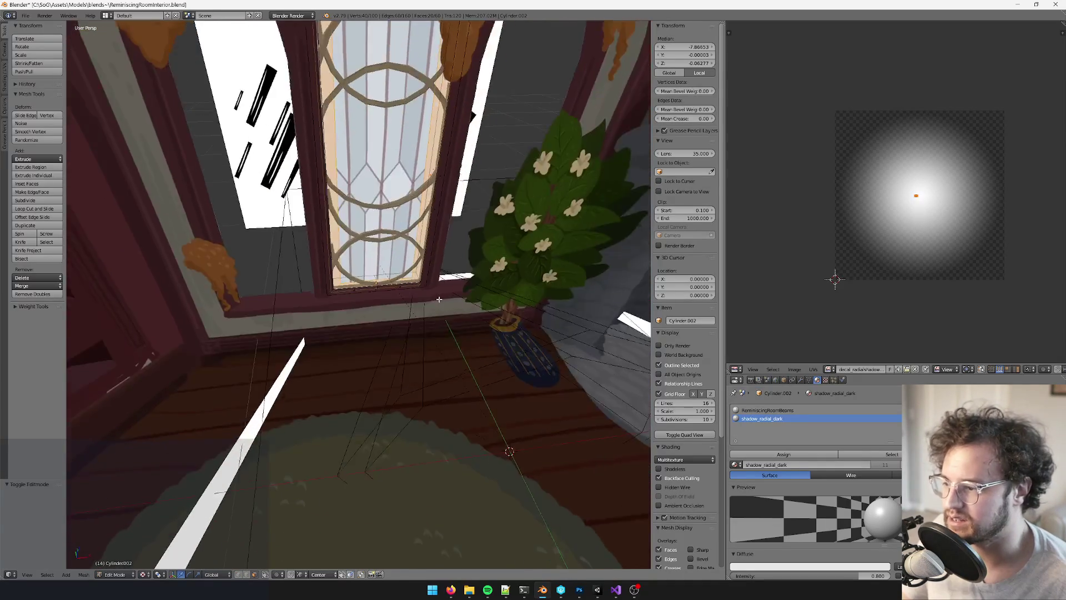
scroll(438, 299, up, 3)
Select the face at the bottom of the window and centre the view on it
right_click(353, 274)
key(KP_Decimal)
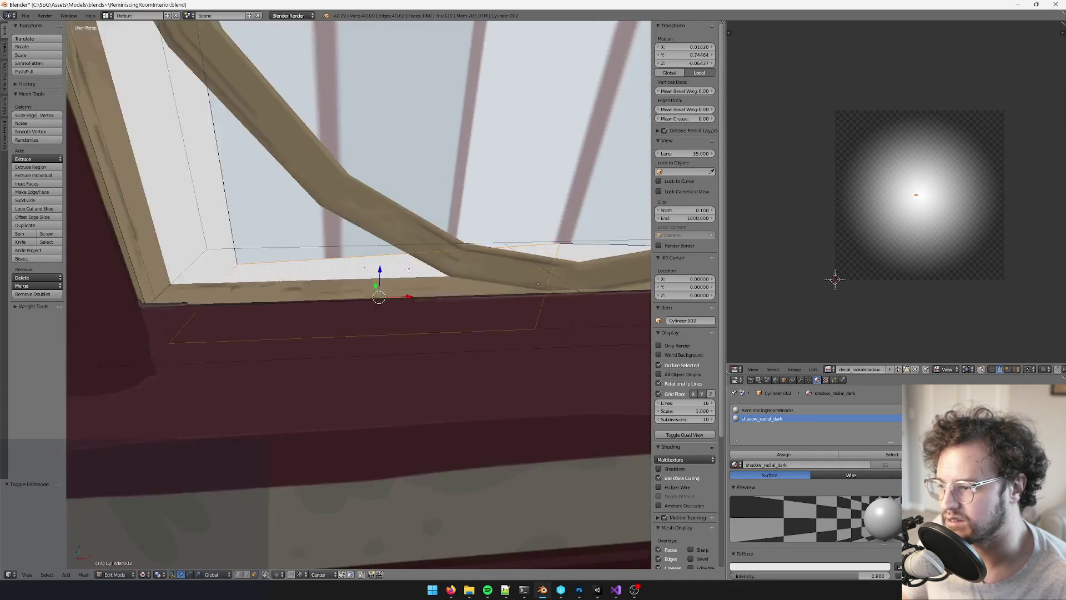
scroll(369, 311, down, 2)
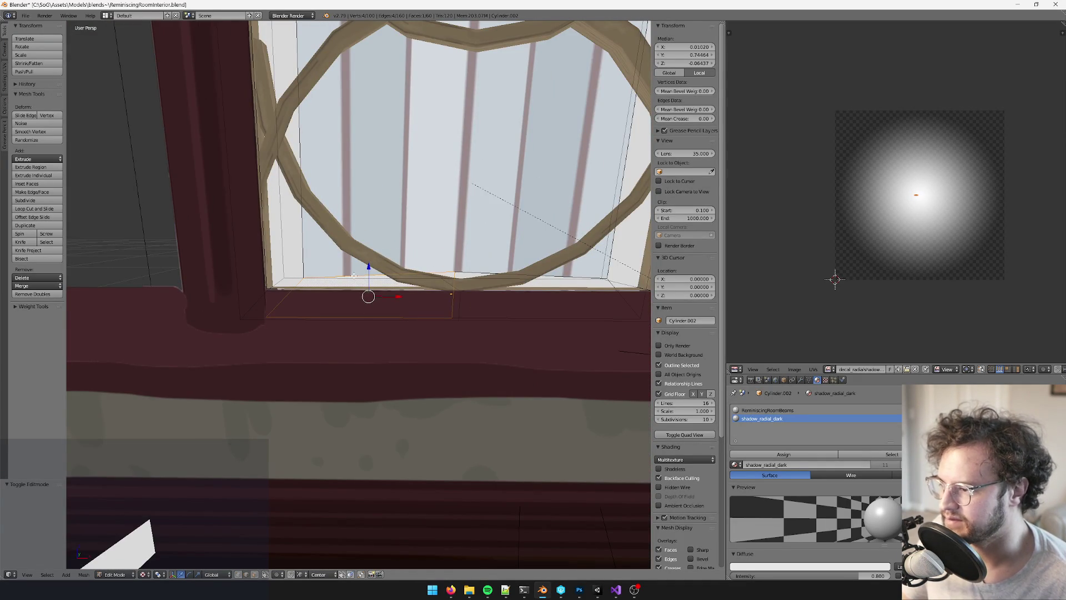
middle_drag(354, 276, 389, 280)
Flatten the window sill vertices to zero height on Z and move them into place
alt+right_click(548, 285)
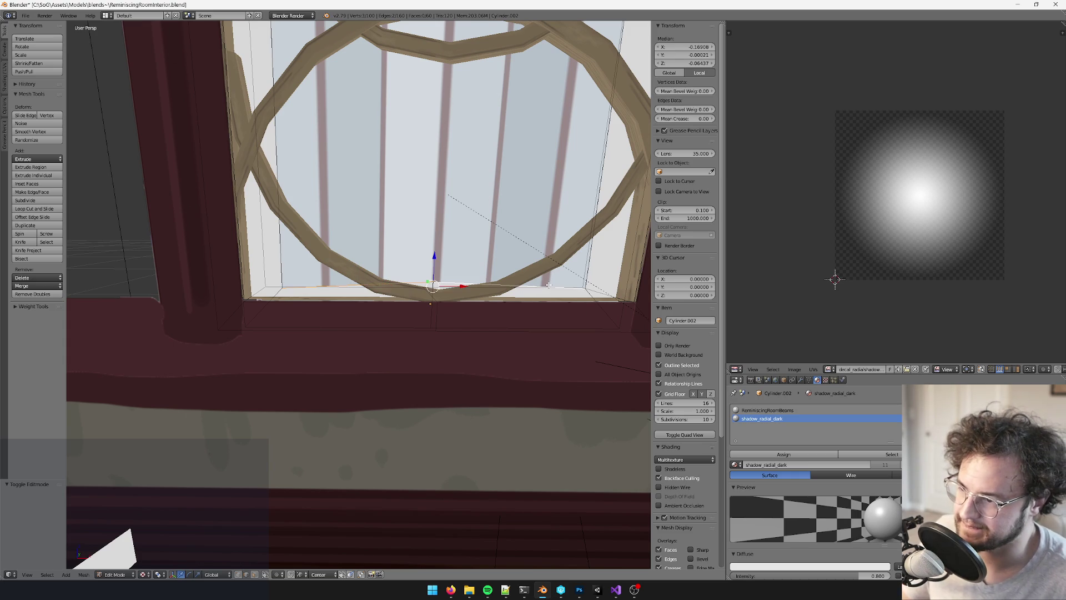
key(s)
key(z)
key(0)
key(Return)
scroll(435, 258, up, 1)
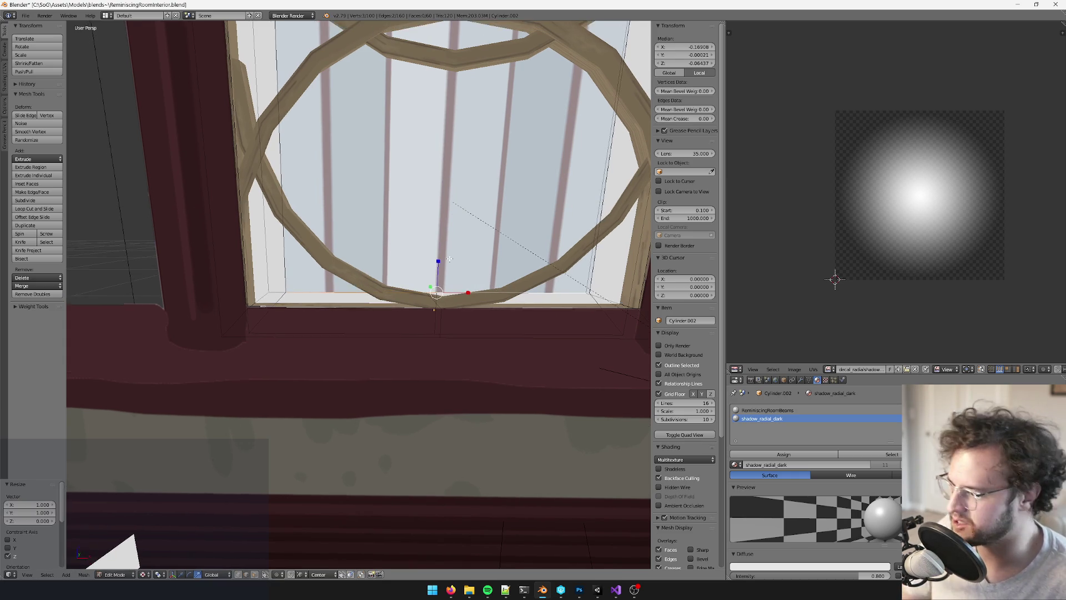
key(g)
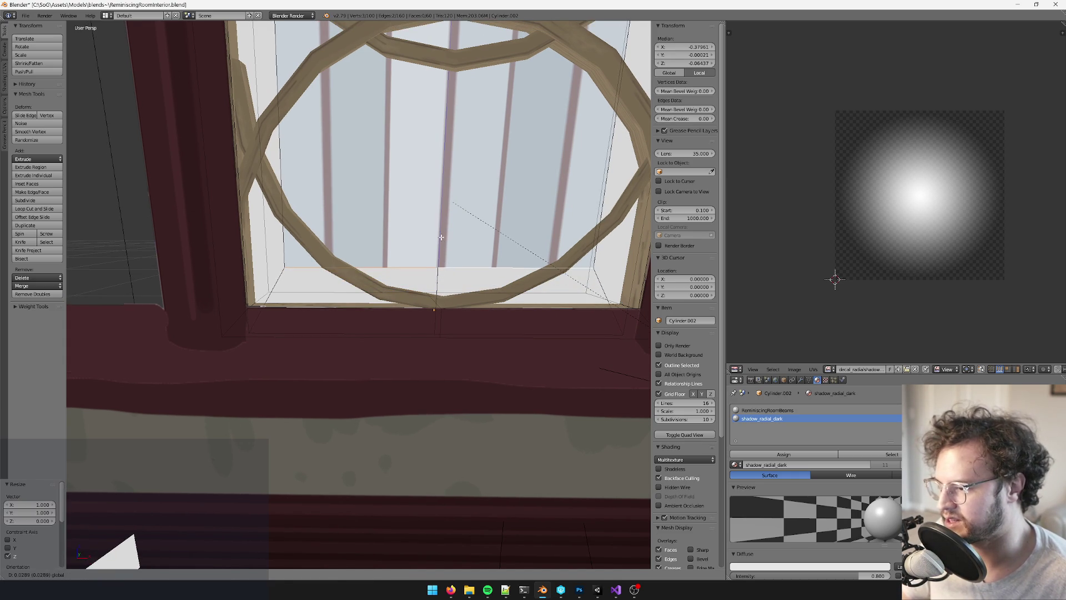
click(441, 237)
Select the whole linked window frame mesh and widen it along X
middle_drag(441, 237, 428, 289)
key(ctrl+l)
scroll(422, 293, down, 3)
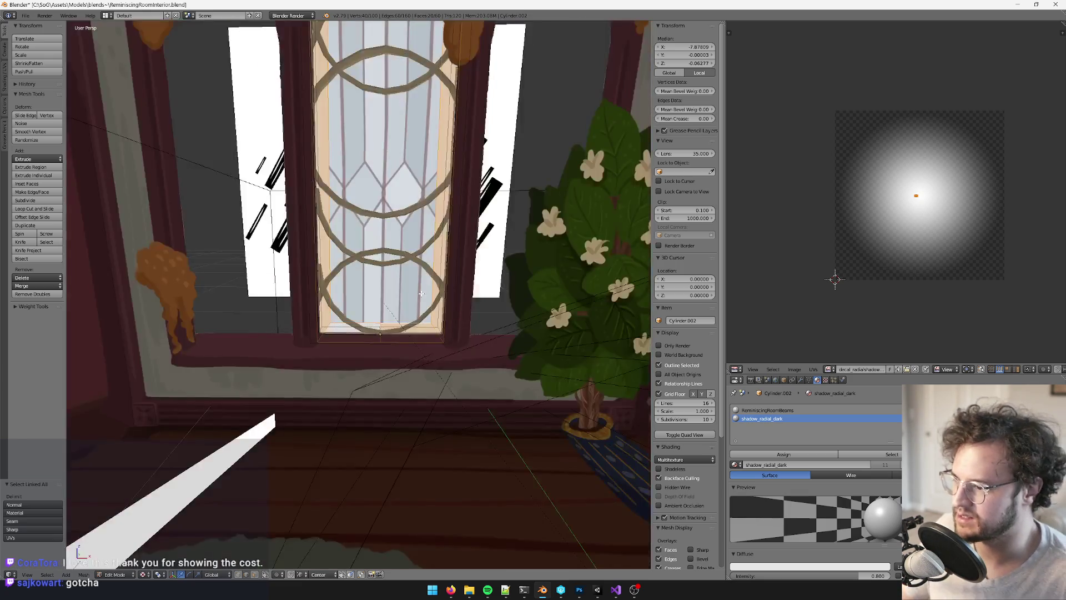
scroll(421, 294, down, 5)
scroll(398, 234, up, 8)
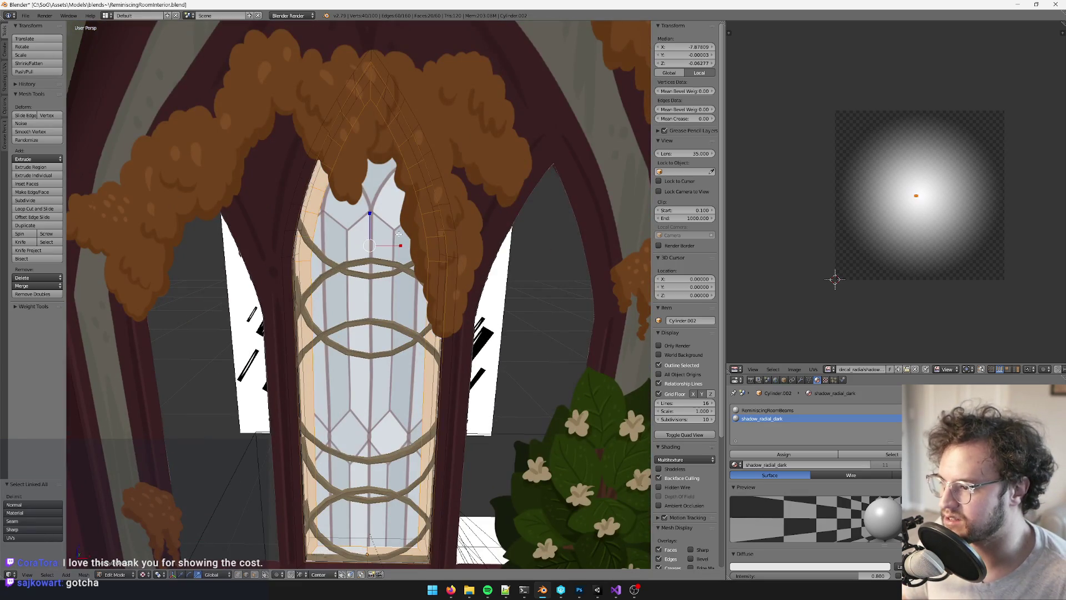
key(s)
key(x)
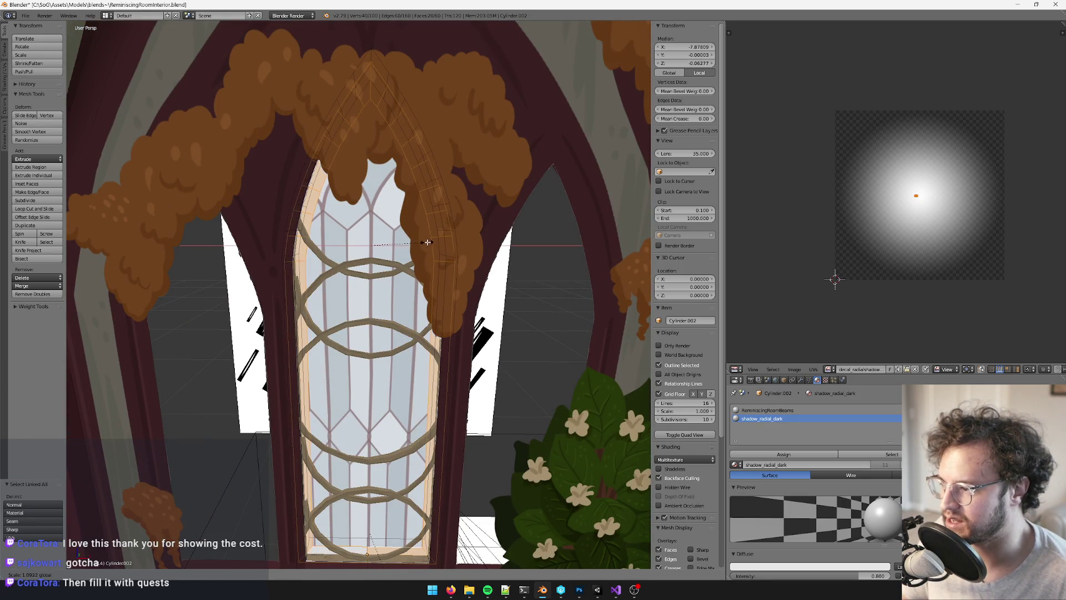
click(400, 242)
Leave Edit Mode and return to the ReminiscingRoomTex.psd texture in Photoshop
key(Tab)
scroll(401, 283, down, 5)
scroll(399, 268, up, 3)
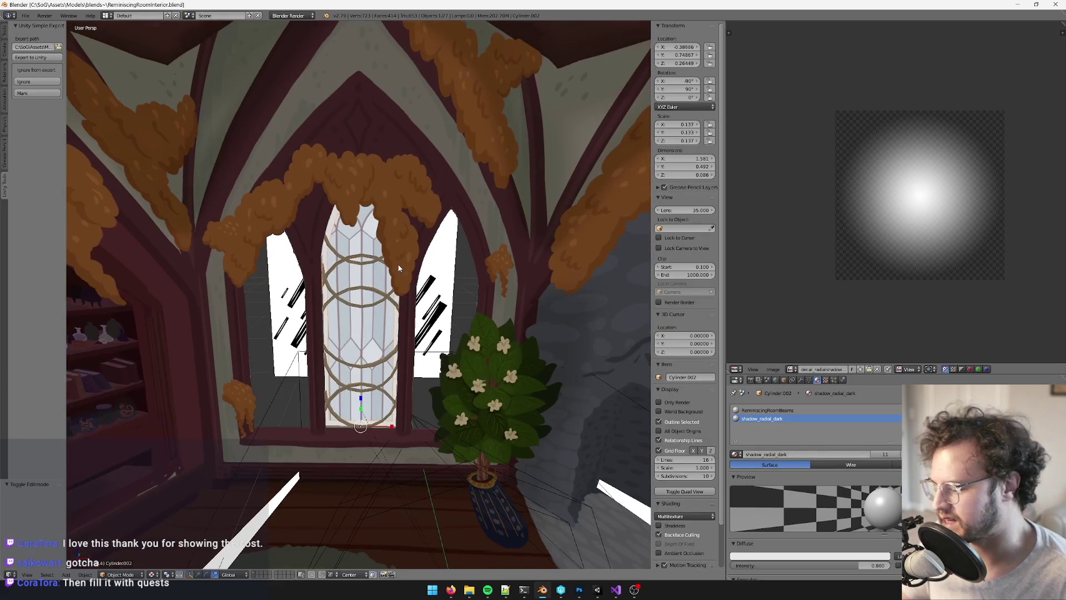
scroll(399, 261, down, 2)
key(alt+Tab)
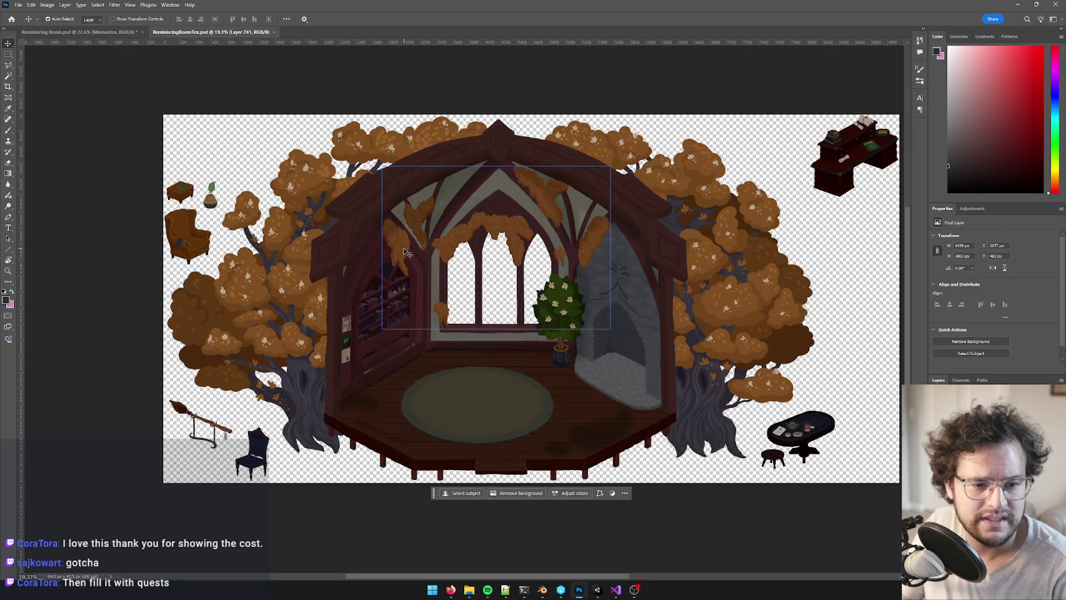
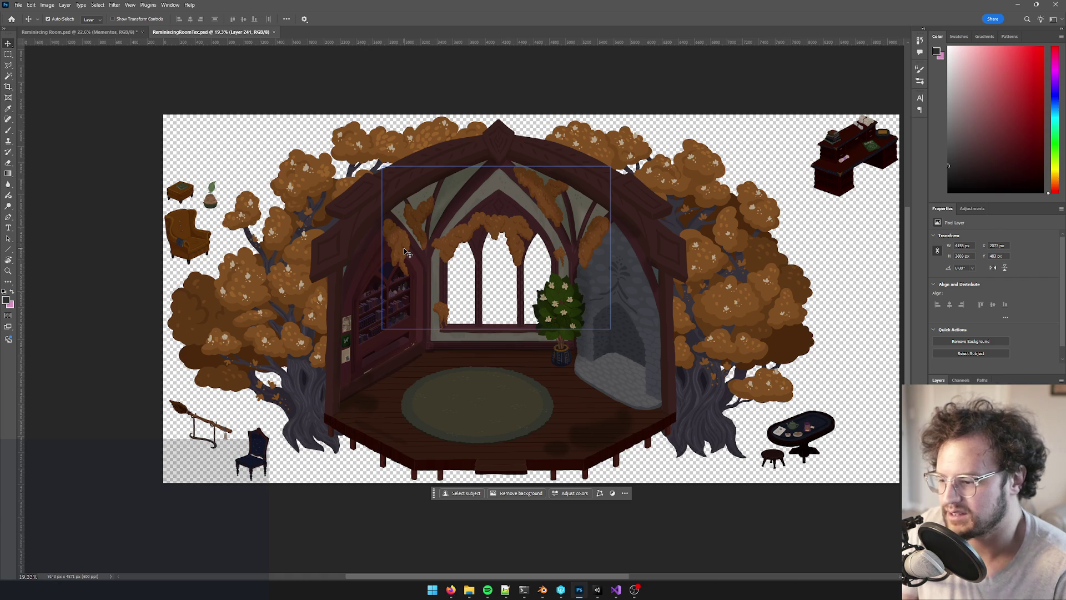
Leave the Photoshop room texture and bring up the Unity editor with the Reminiscing Room scene
mouse_move(451, 590)
mouse_move(430, 551)
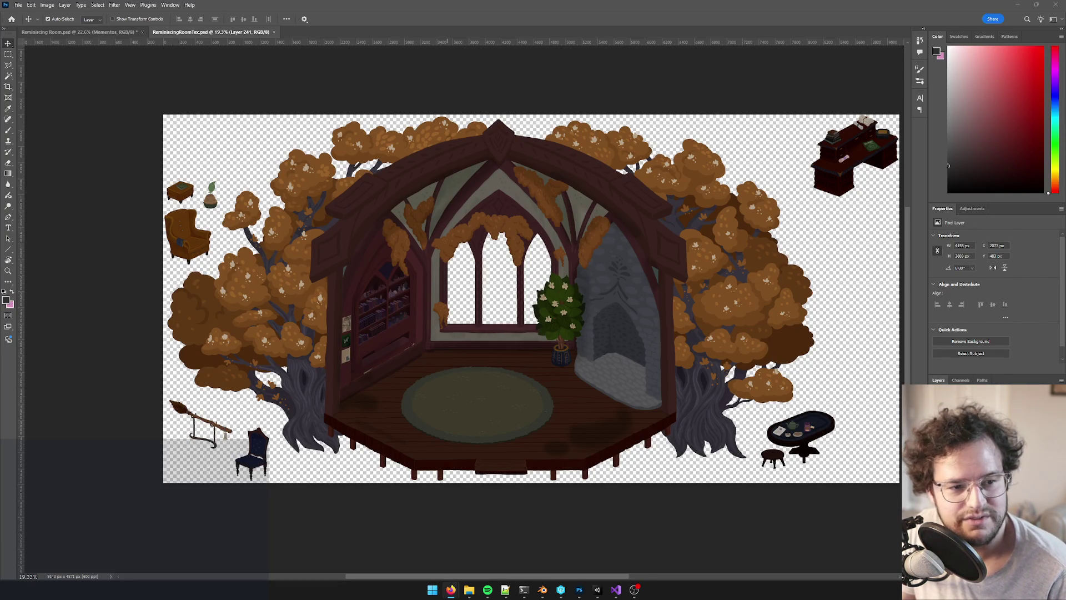
key(alt+Tab)
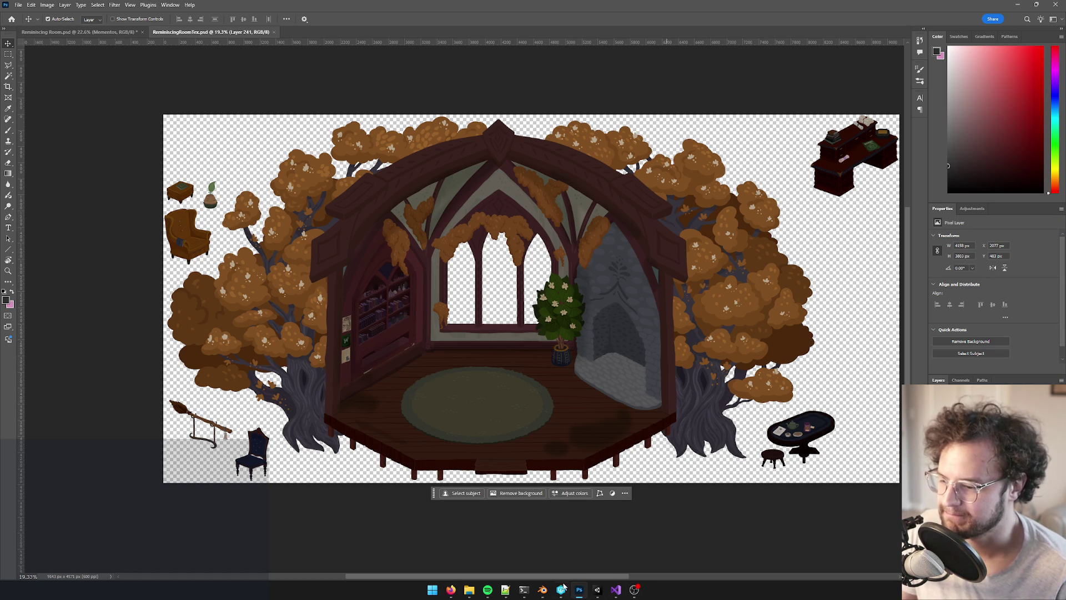
mouse_move(598, 590)
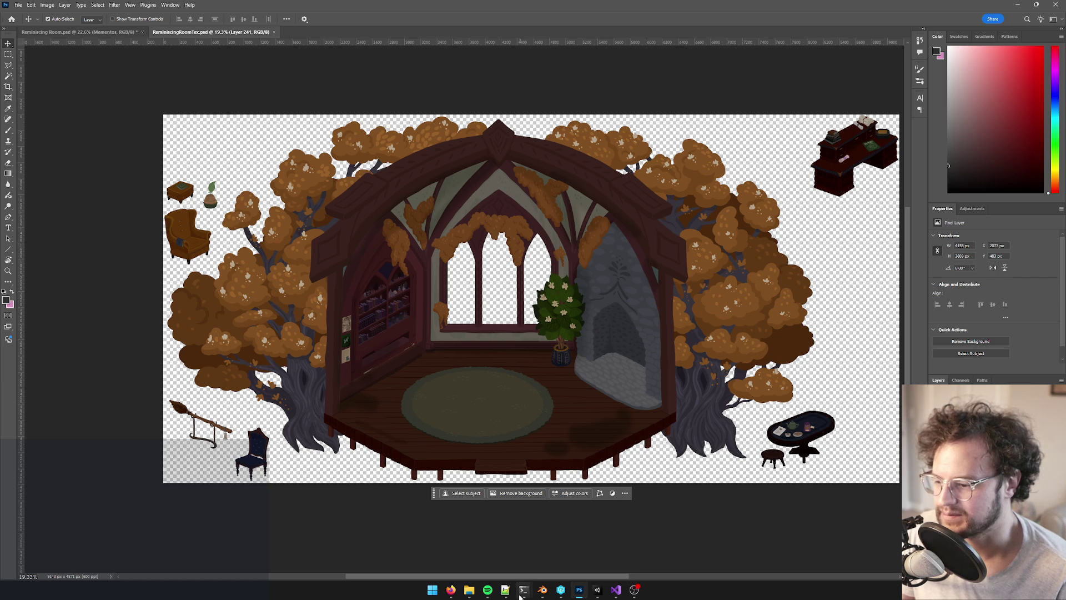
click(597, 590)
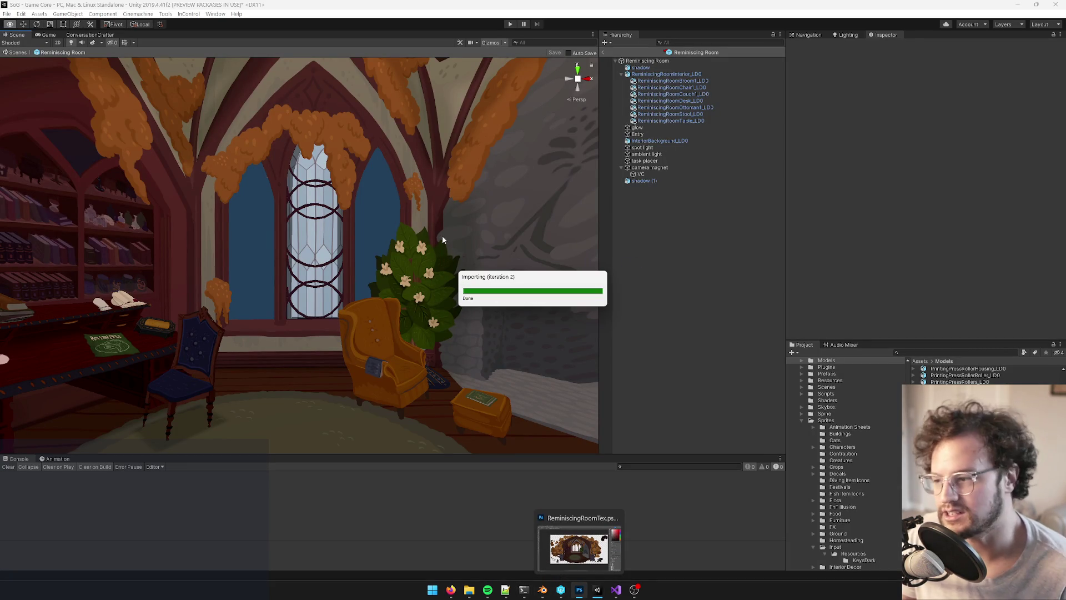
mouse_move(435, 295)
right_down()
mouse_move(425, 266)
mouse_move(445, 268)
mouse_move(450, 351)
mouse_move(433, 364)
right_up()
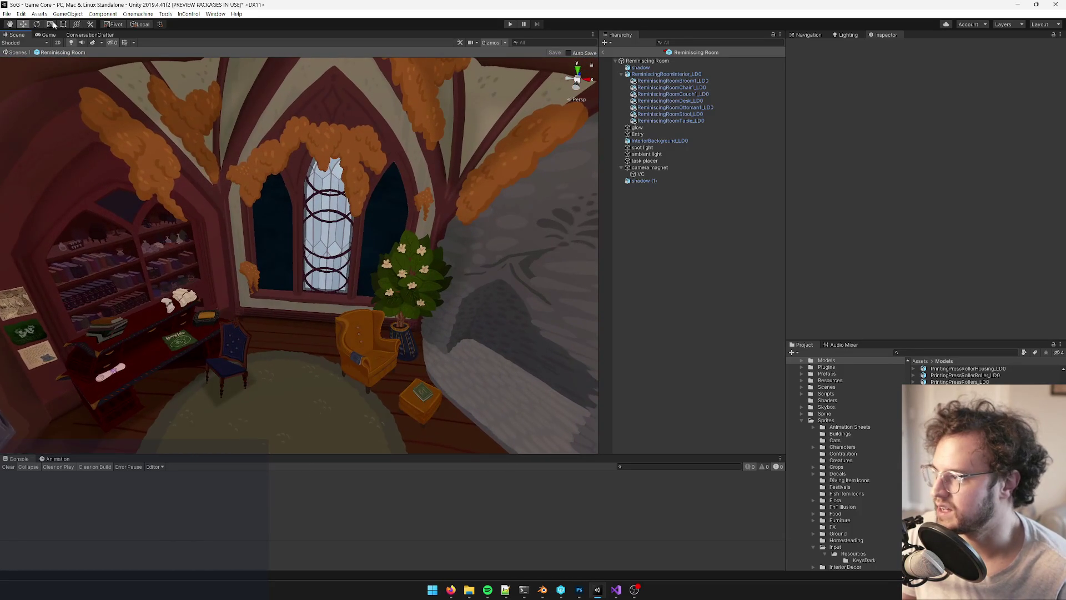
click(47, 35)
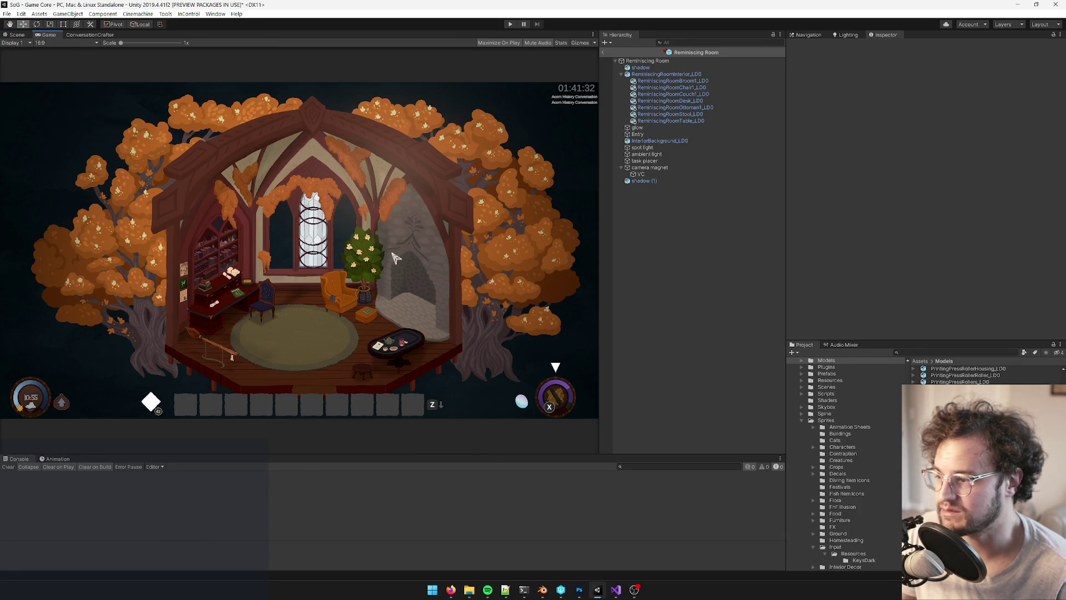
click(16, 35)
mouse_move(278, 186)
right_down()
mouse_move(286, 195)
mouse_move(258, 238)
mouse_move(250, 234)
mouse_move(254, 273)
right_up()
key(w)
key(s)
key(w)
key(s)
key(w)
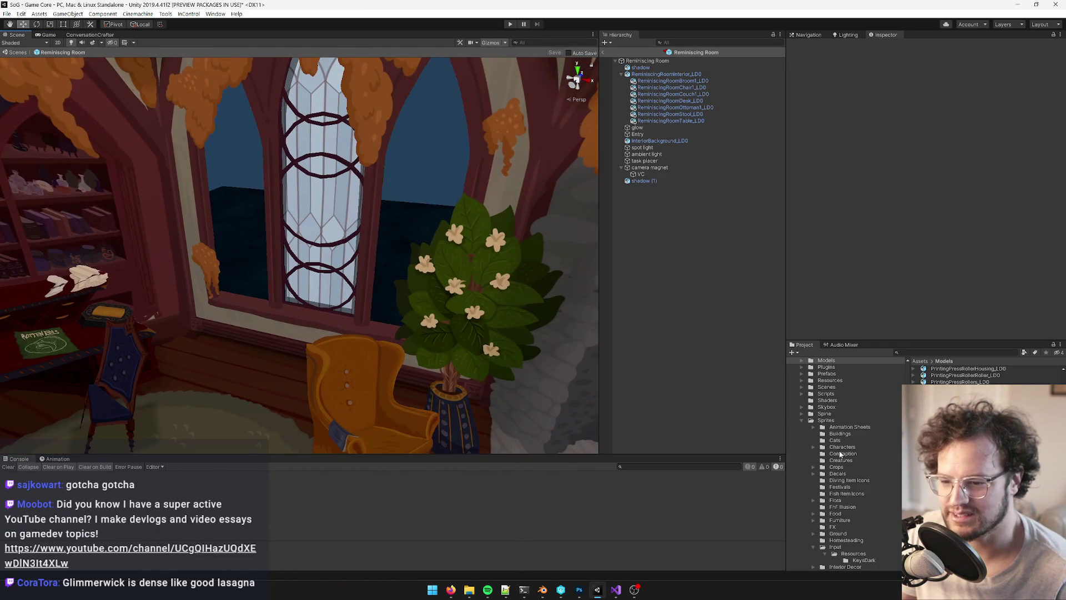
Shift the ReminiscingRoomBeams material's Main Color hue toward red
click(666, 74)
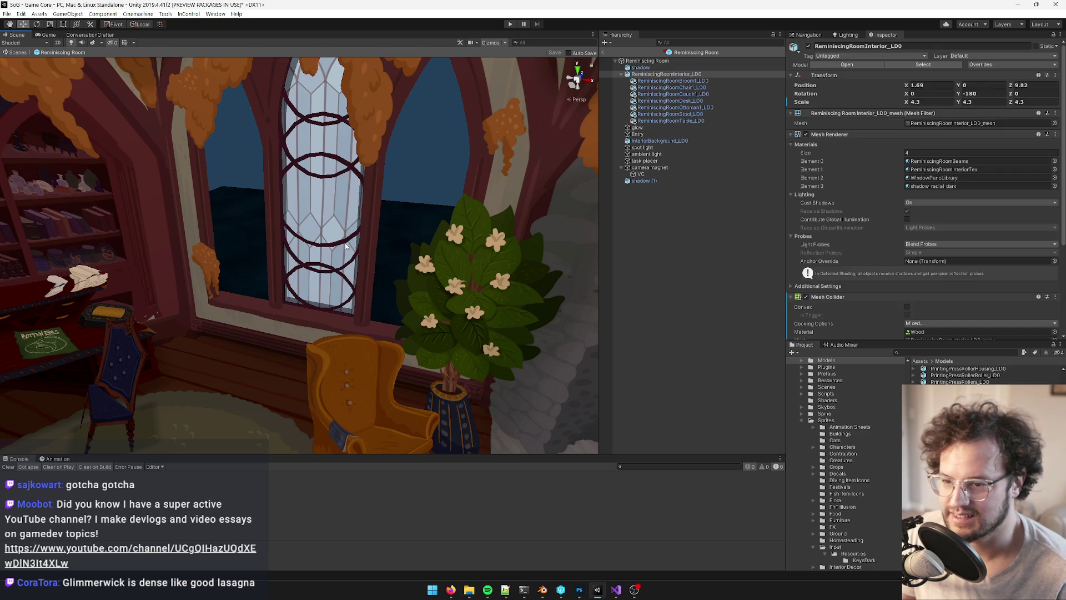
scroll(343, 243, up, 5)
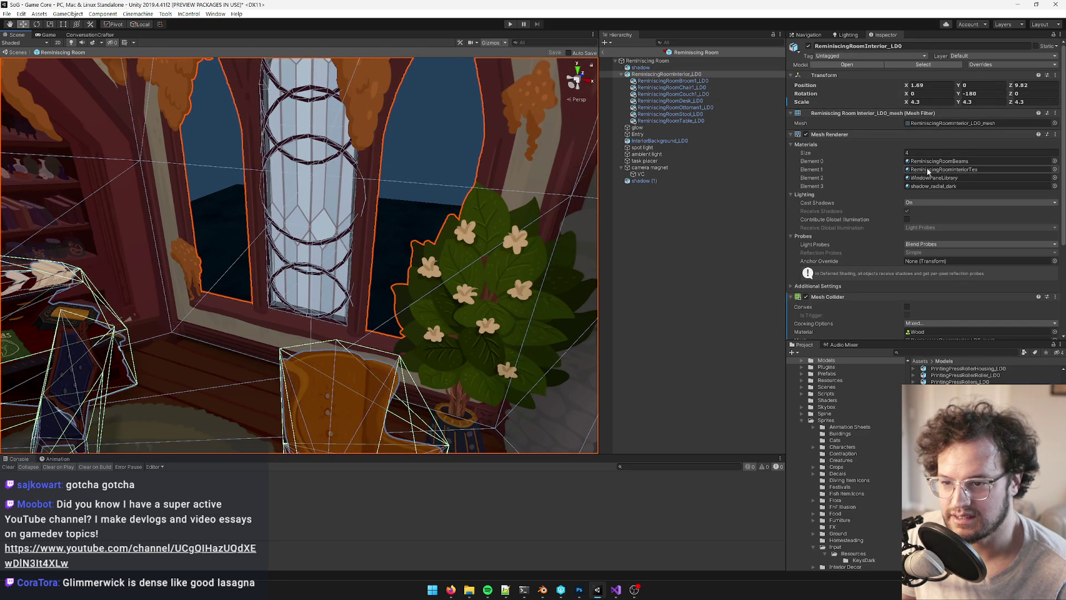
click(938, 161)
double_click(939, 161)
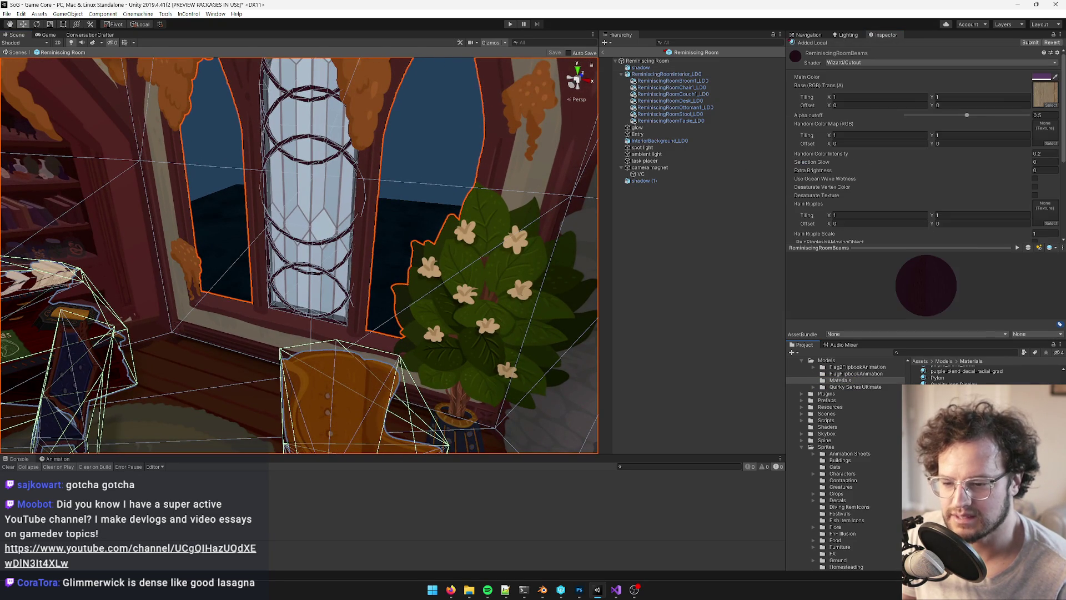
click(1042, 76)
mouse_move(596, 248)
mouse_down()
mouse_move(604, 240)
mouse_move(555, 229)
mouse_up()
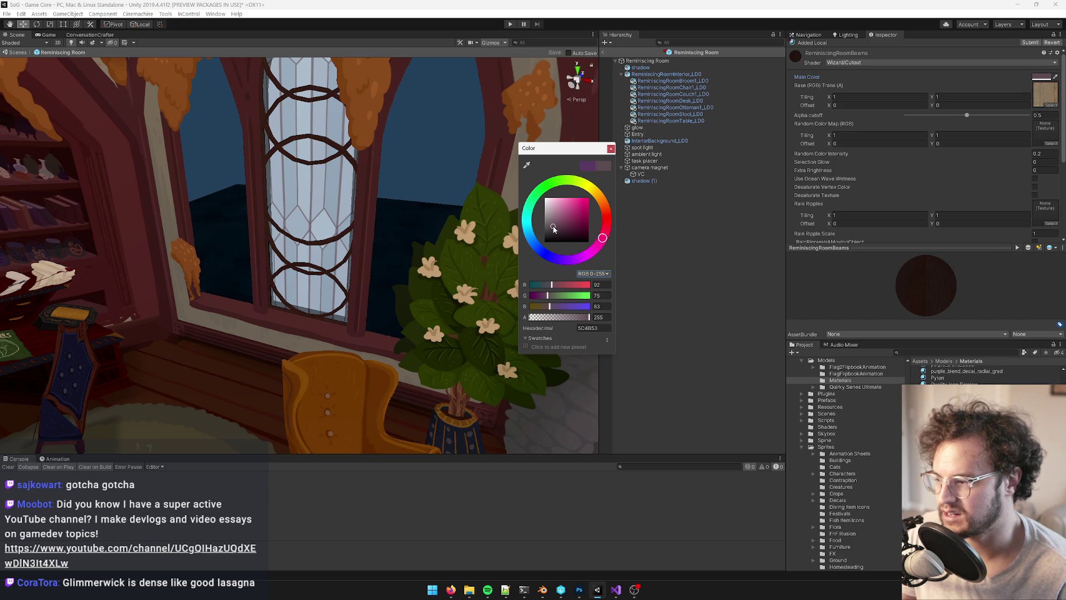
click(610, 149)
View the recoloured room from higher up, then switch to Blender with the room model
scroll(374, 188, down, 5)
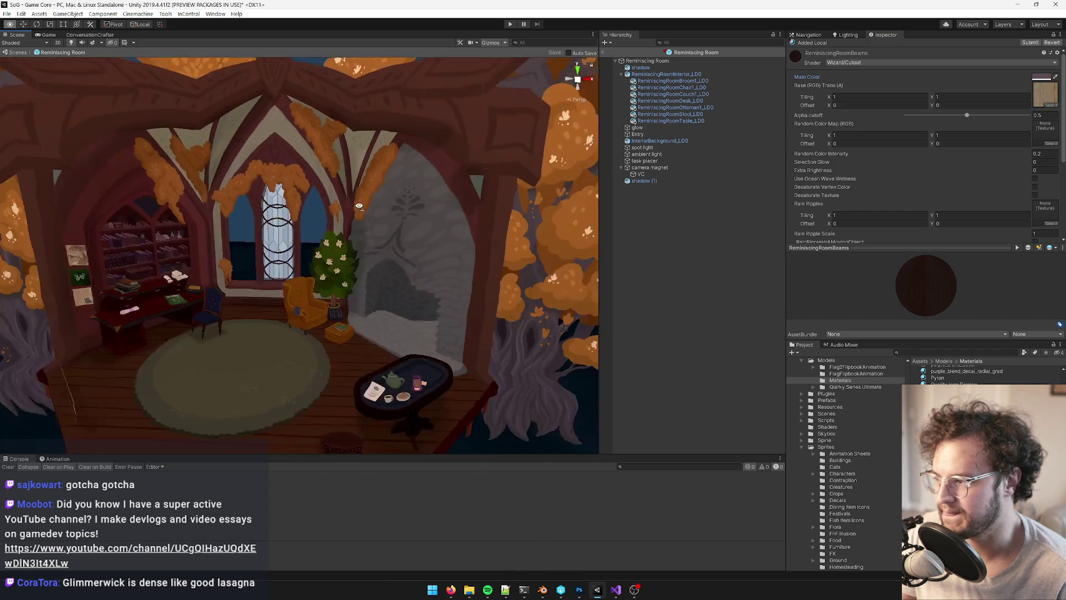
scroll(358, 191, up, 8)
scroll(358, 191, down, 10)
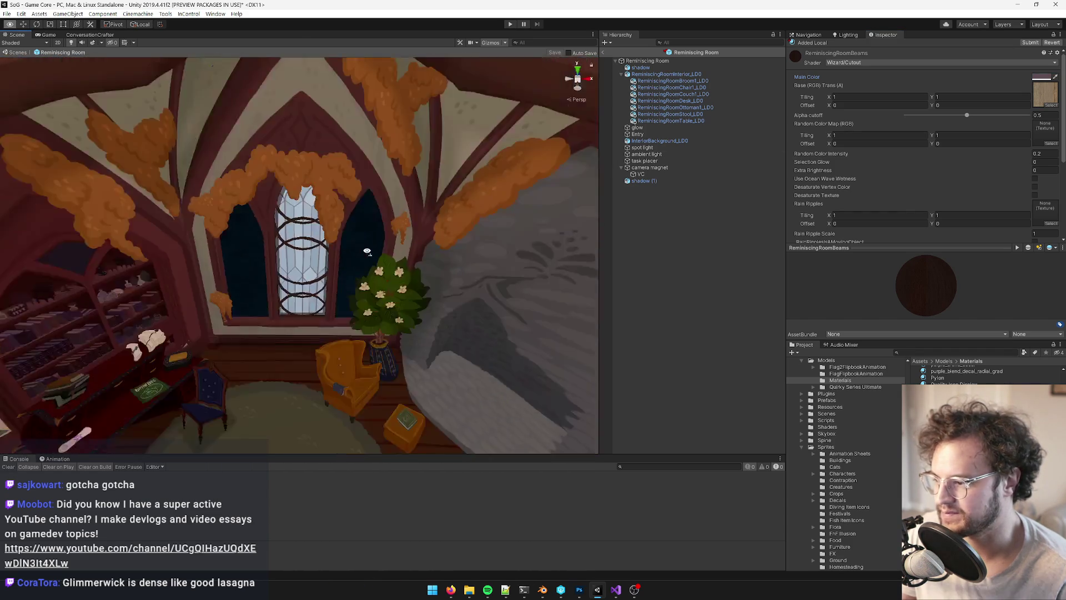
scroll(367, 255, down, 5)
mouse_move(366, 255)
alt+mouse_down()
mouse_move(345, 247)
mouse_move(372, 250)
mouse_move(353, 242)
alt+mouse_up()
scroll(354, 230, up, 6)
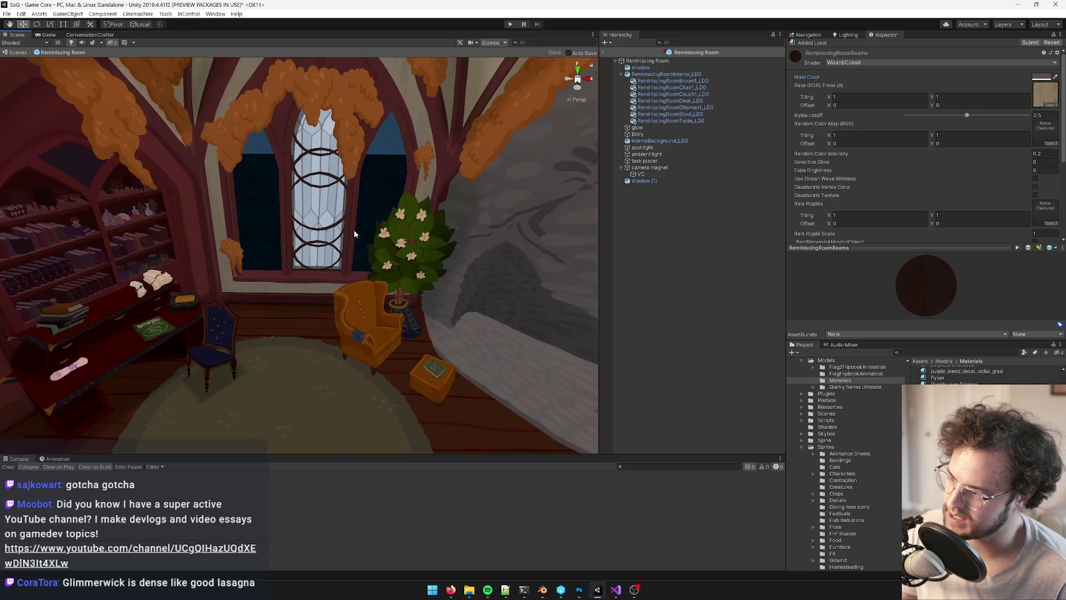
key(alt+Tab)
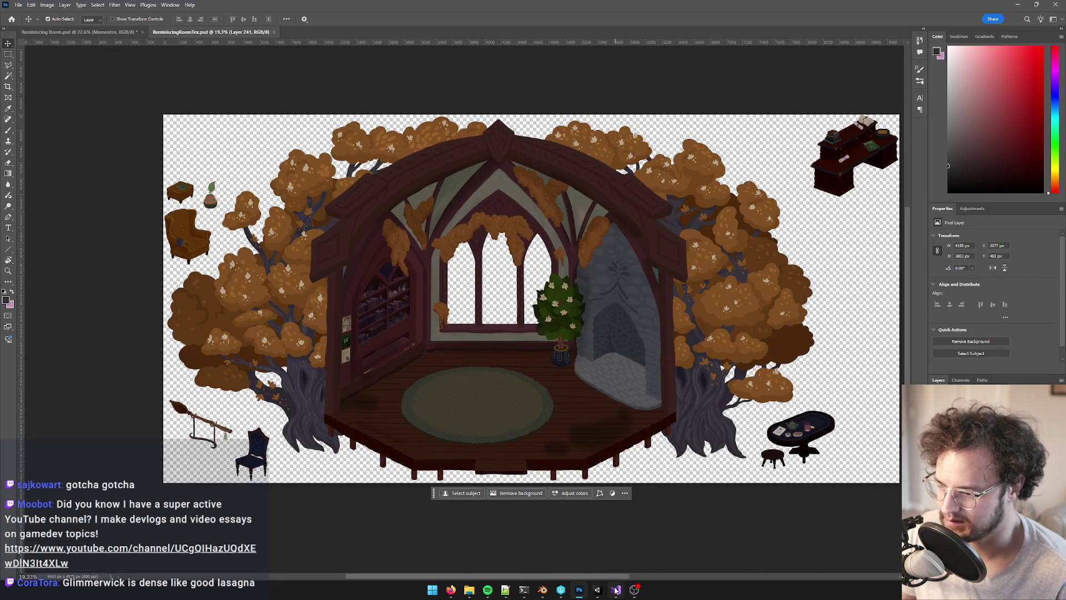
click(597, 589)
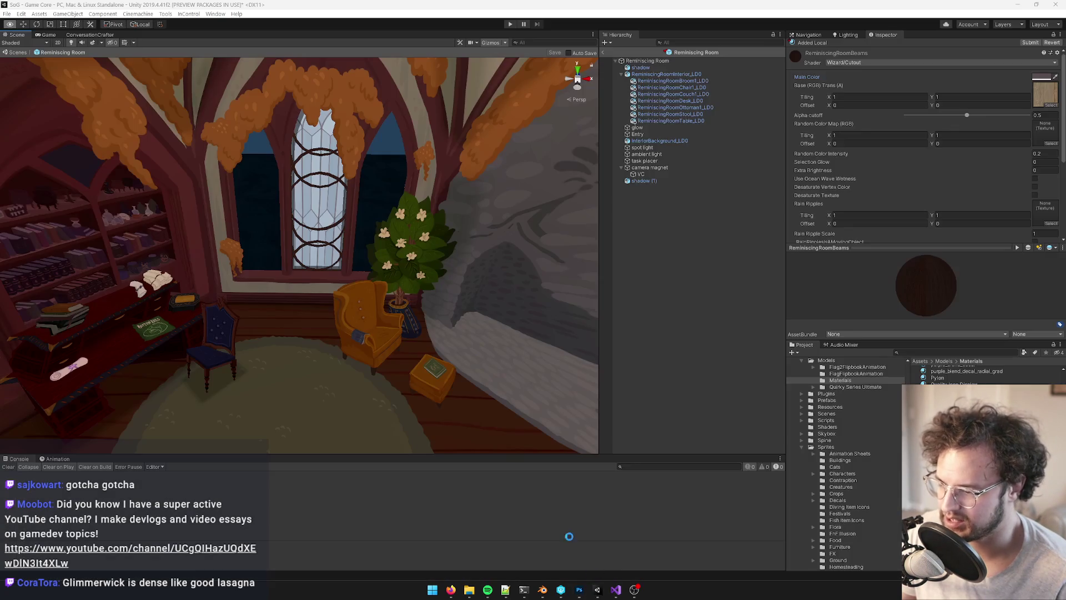
click(543, 590)
Select the Cylinder.003 ring beam object and move its lower arc up the window
key(KP_Decimal)
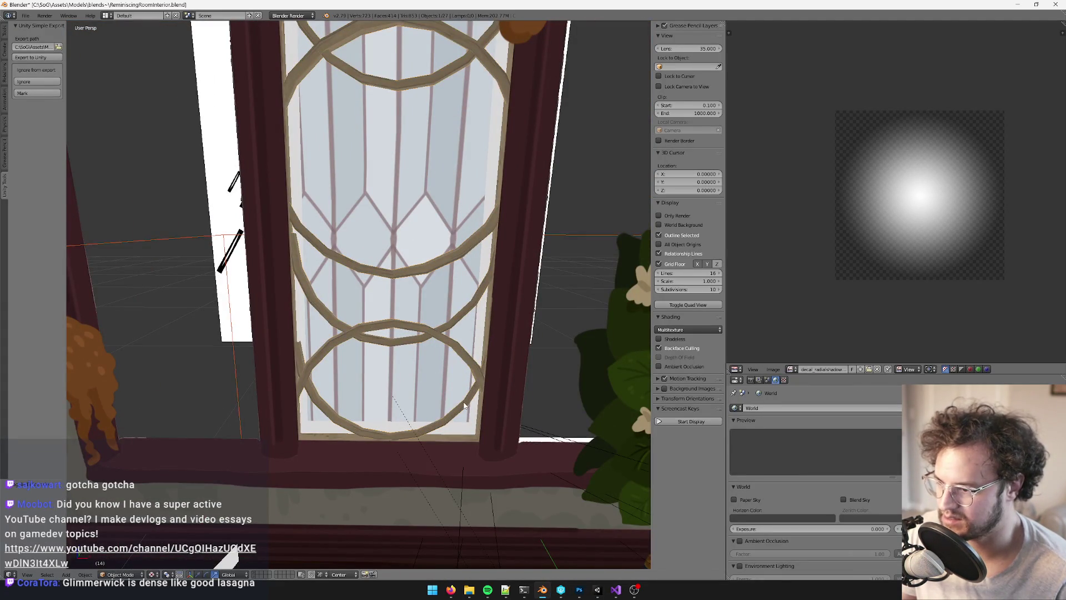
right_click(464, 404)
key(Tab)
key(l)
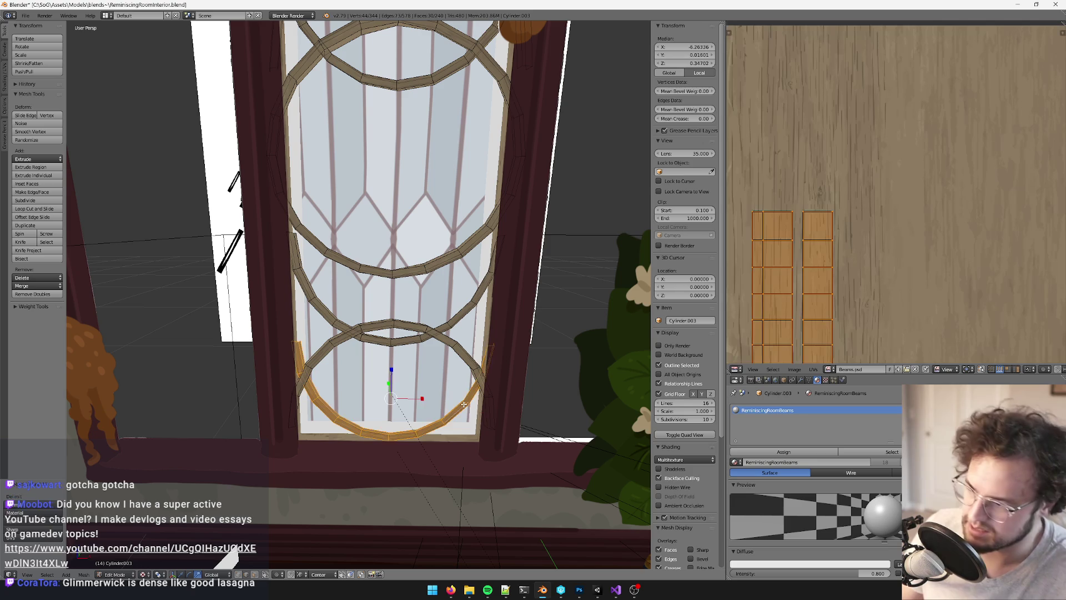
drag(390, 367, 395, 151)
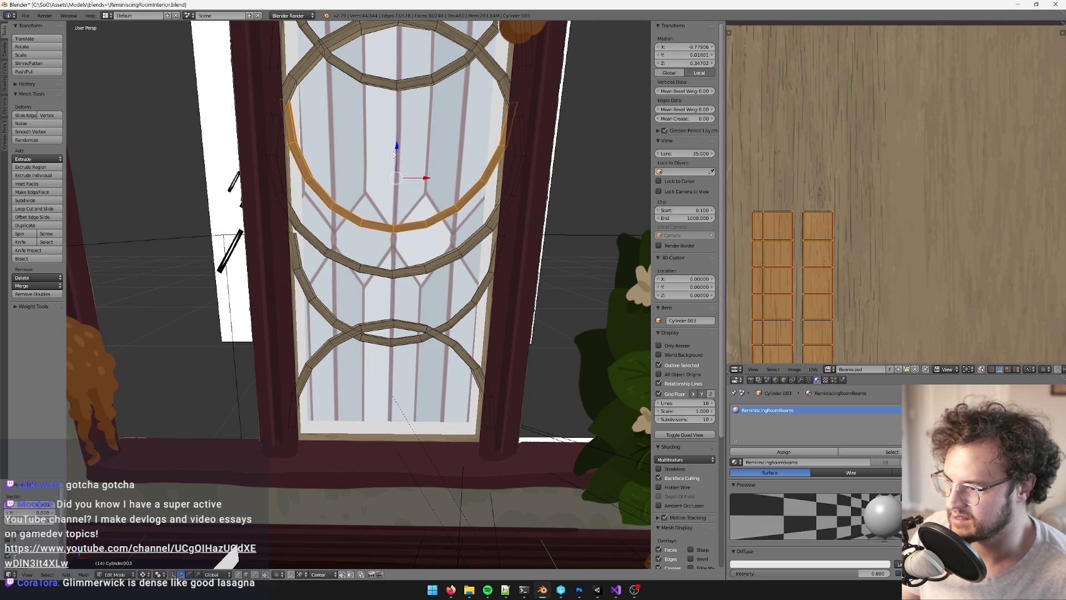
Delete the selected arc from the beam mesh
scroll(395, 154, down, 8)
scroll(358, 294, down, 8)
middle_drag(358, 295, 400, 294)
scroll(399, 294, up, 10)
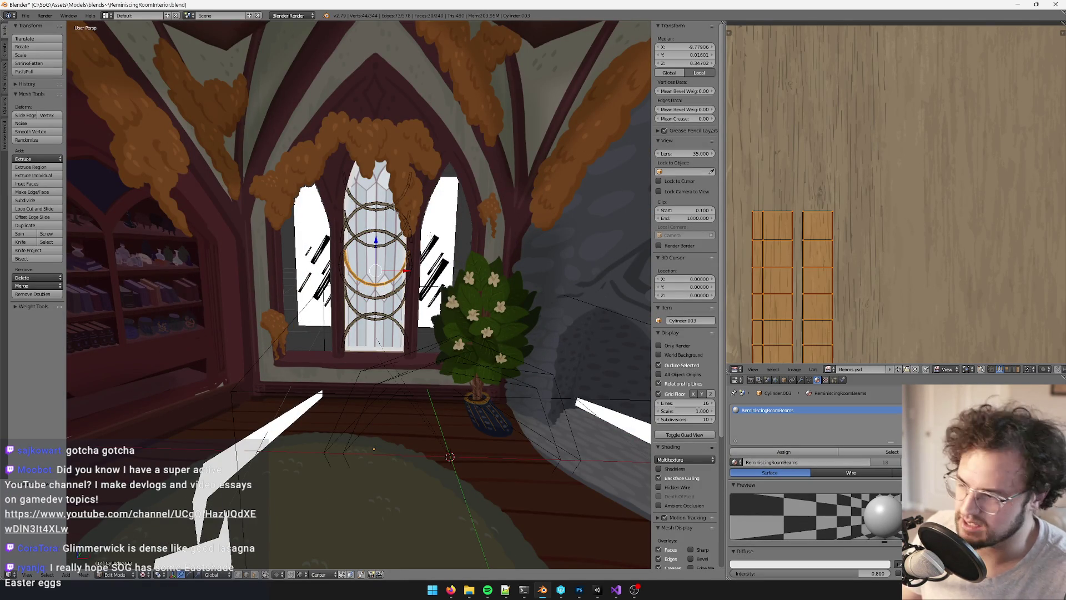
key(x)
click(433, 238)
Select the upper and lower remaining arcs and move both down the window
scroll(429, 242, down, 8)
middle_drag(425, 239, 456, 245)
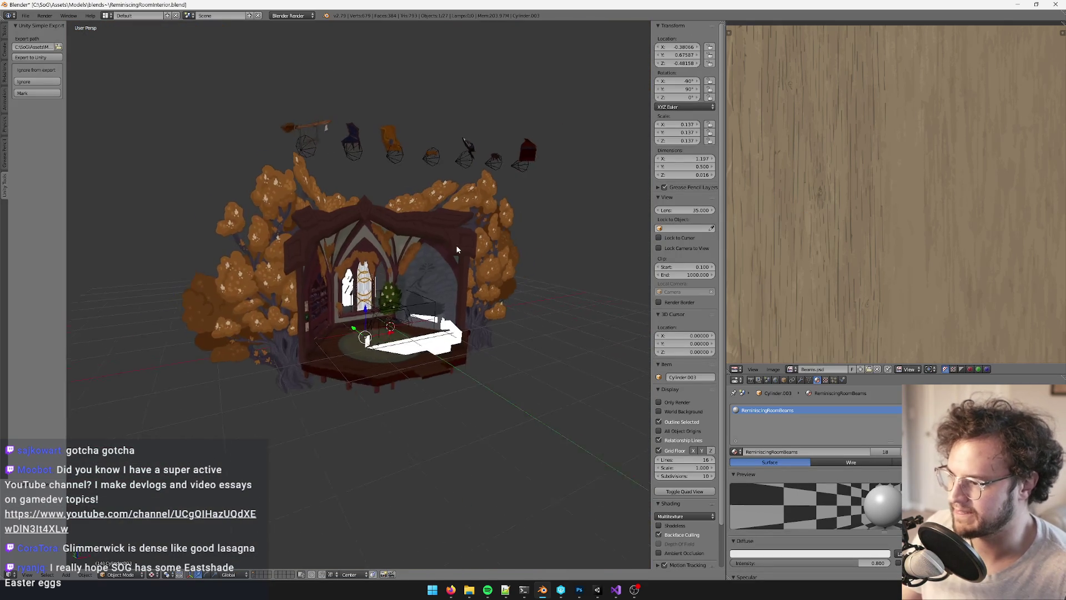
scroll(455, 245, up, 10)
scroll(432, 467, up, 5)
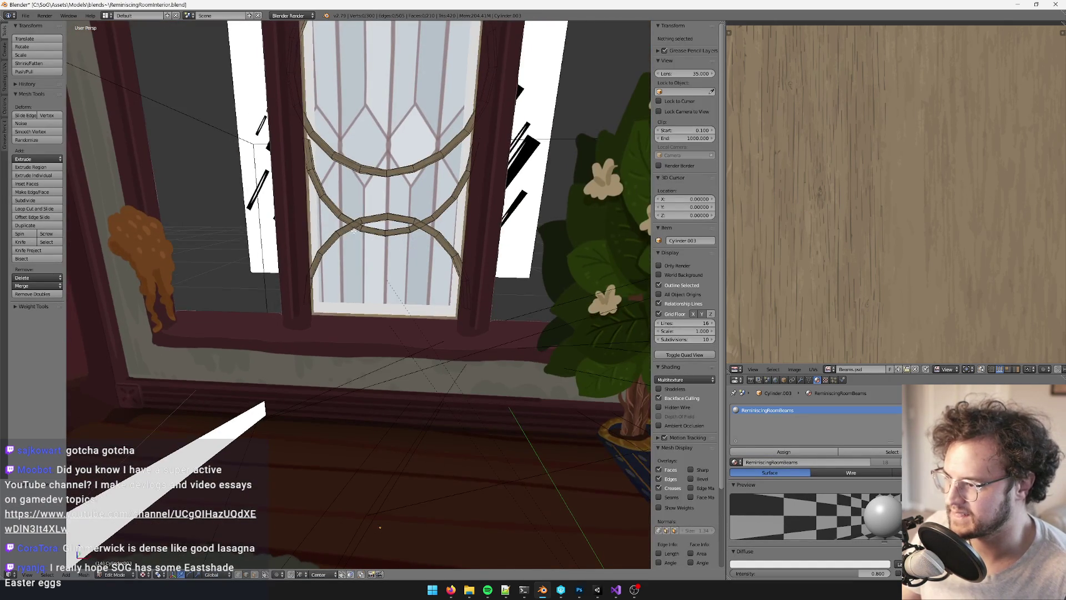
right_click(348, 223)
key(ctrl+l)
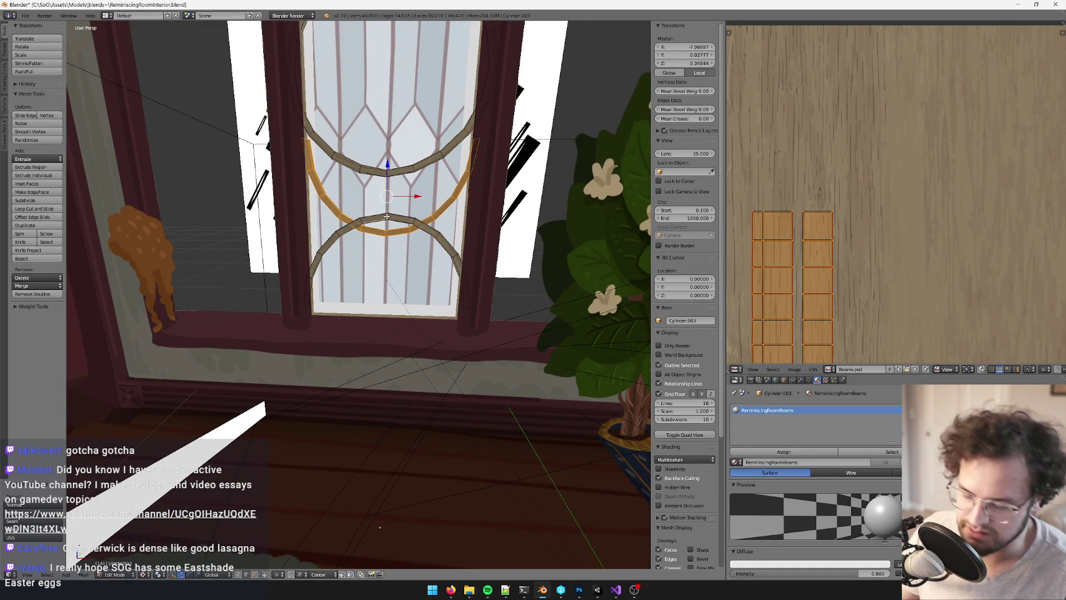
key(l)
drag(387, 195, 384, 253)
Leave Edit Mode, save the updated room model and switch to Unity
key(Tab)
scroll(385, 252, down, 8)
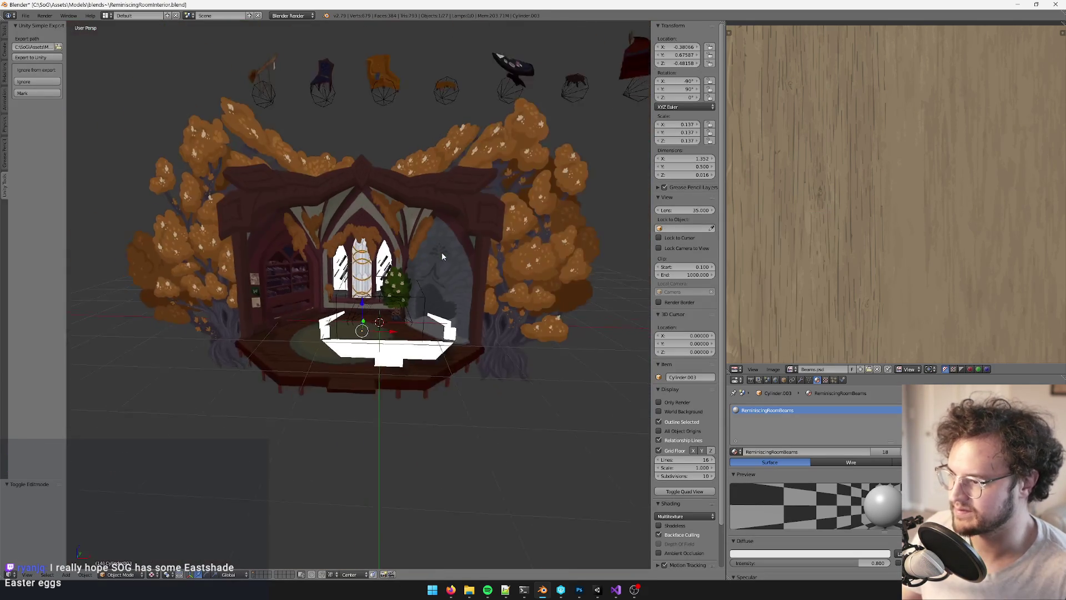
scroll(385, 253, up, 8)
scroll(431, 256, up, 6)
key(Tab)
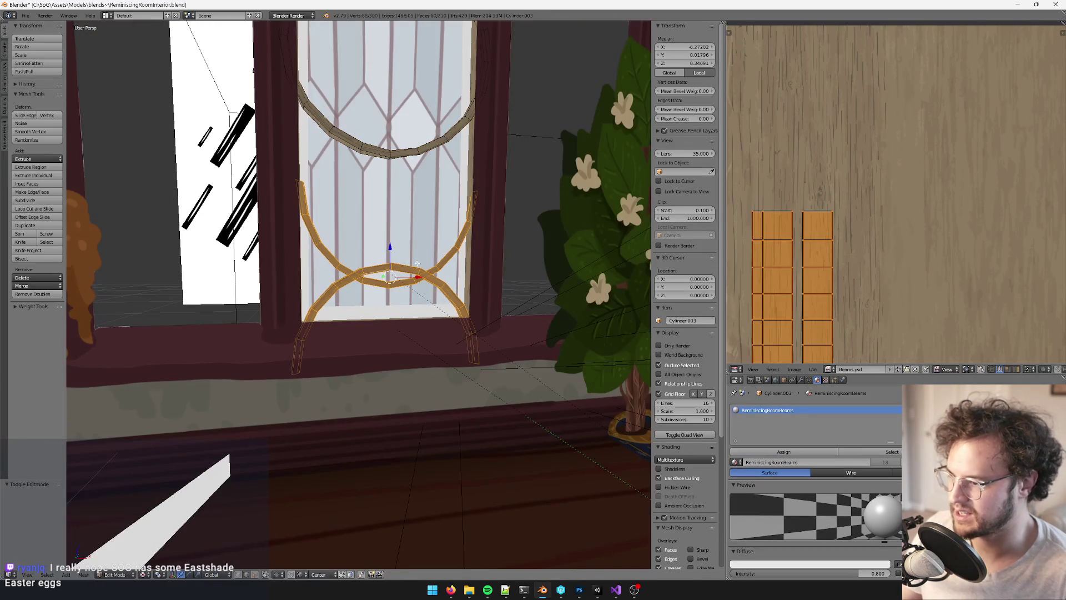
key(Tab)
scroll(388, 263, down, 8)
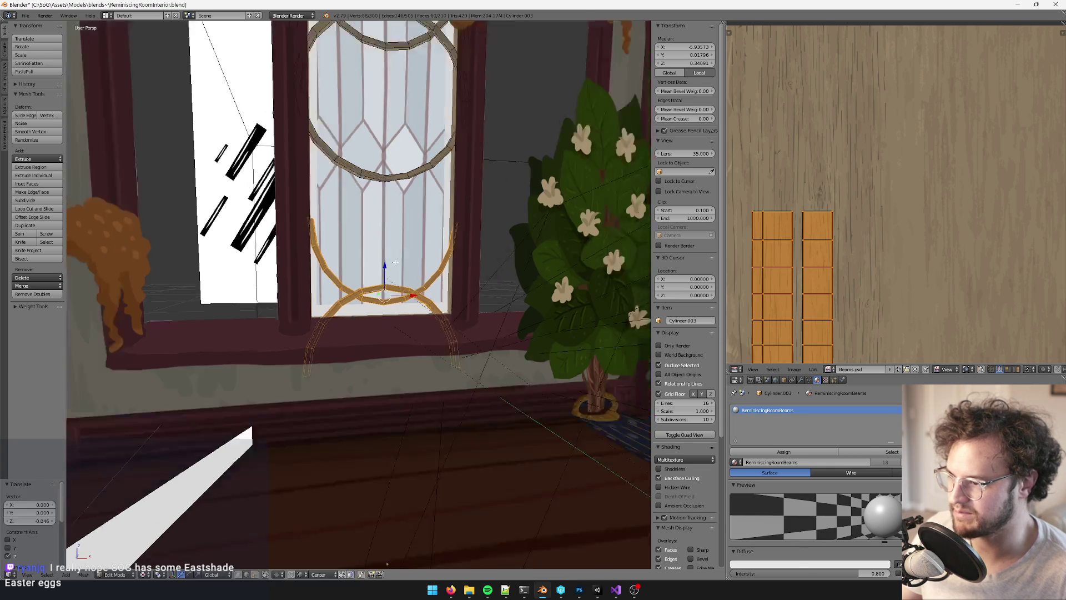
scroll(432, 315, down, 6)
scroll(422, 308, up, 10)
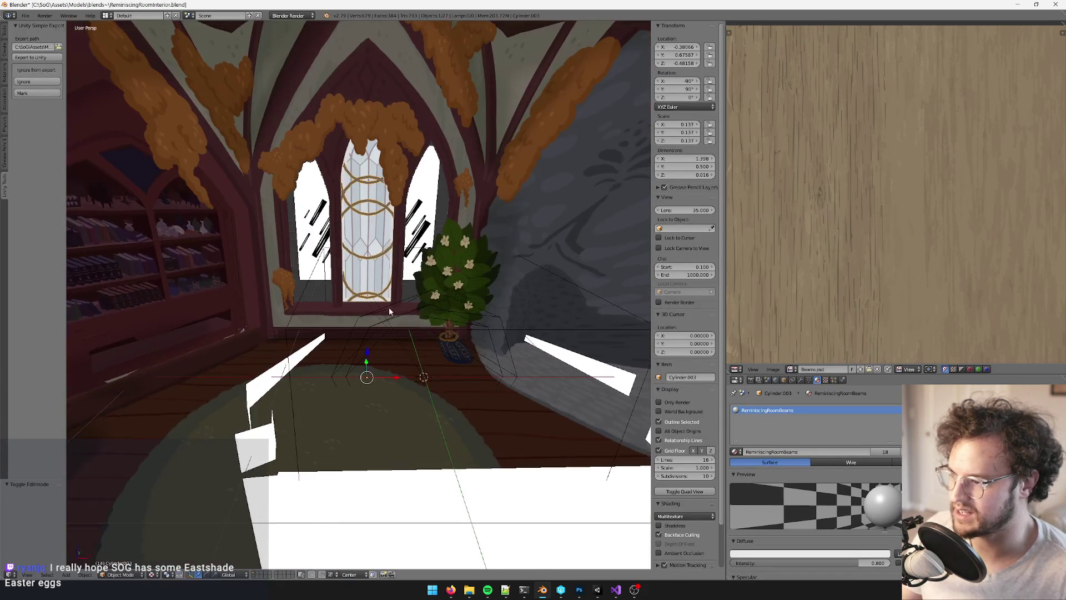
scroll(410, 302, down, 3)
scroll(409, 302, up, 4)
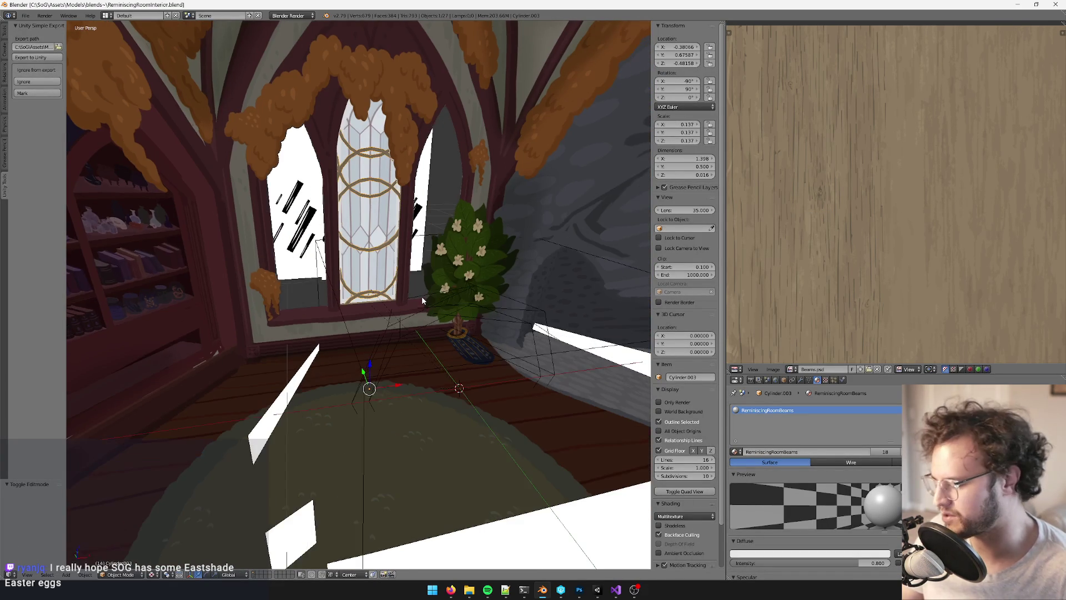
key(Tab)
key(alt+Tab)
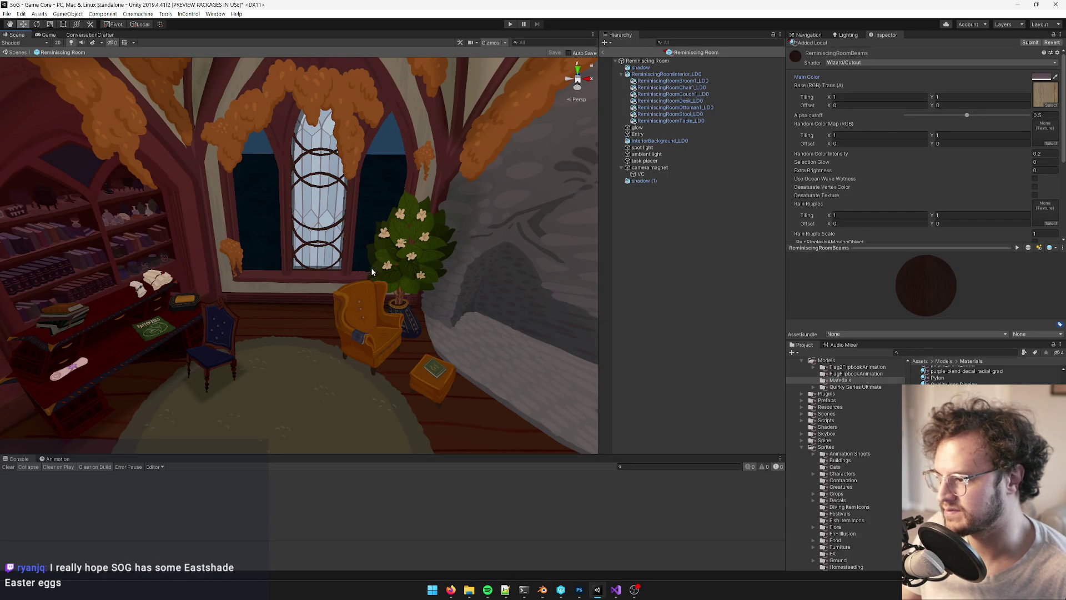
Orbit and zoom the Unity Scene view to inspect the new ring-beamed window pane
key(alt)
alt+drag(373, 251, 389, 265)
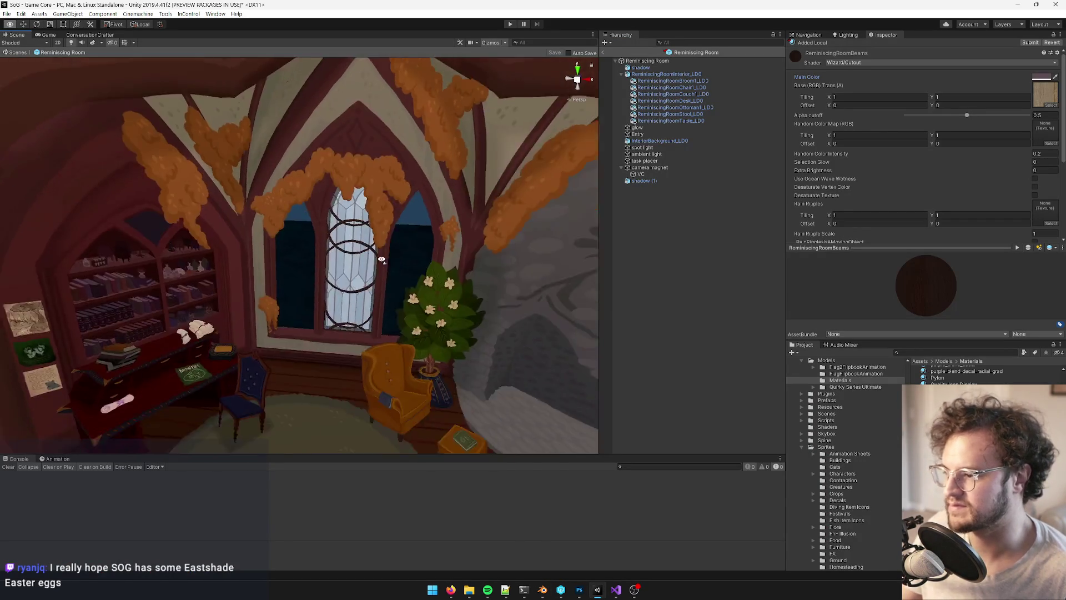
scroll(391, 268, down, 5)
scroll(393, 271, up, 3)
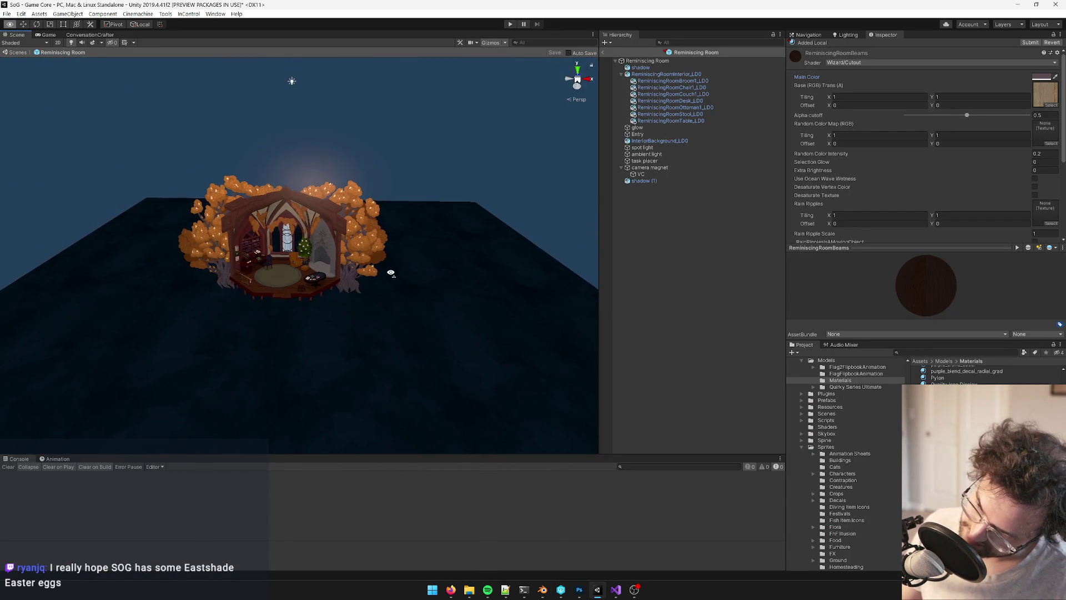
scroll(392, 266, up, 10)
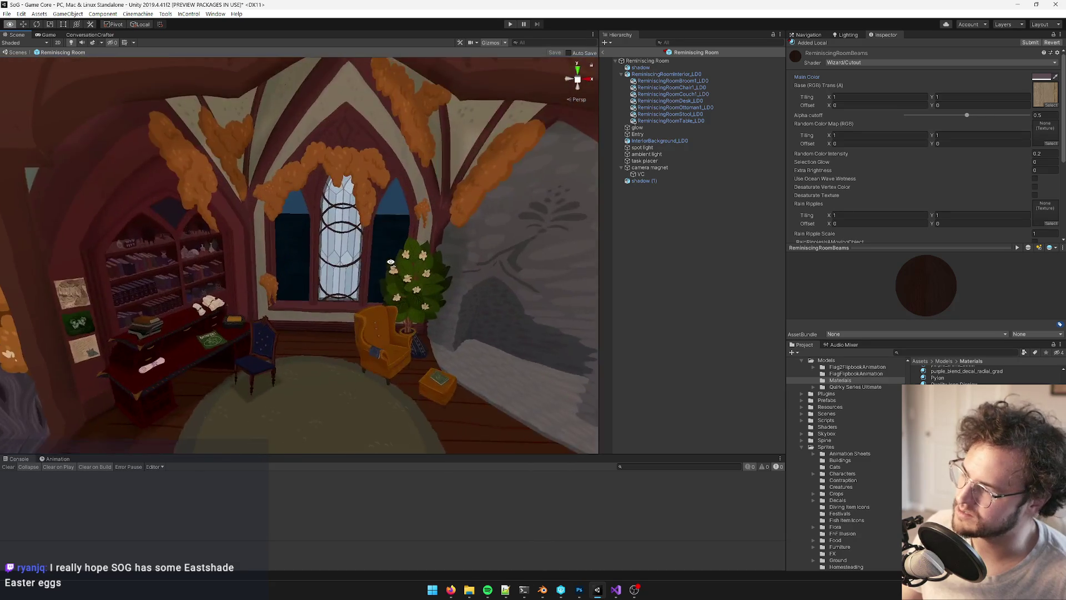
scroll(394, 247, up, 2)
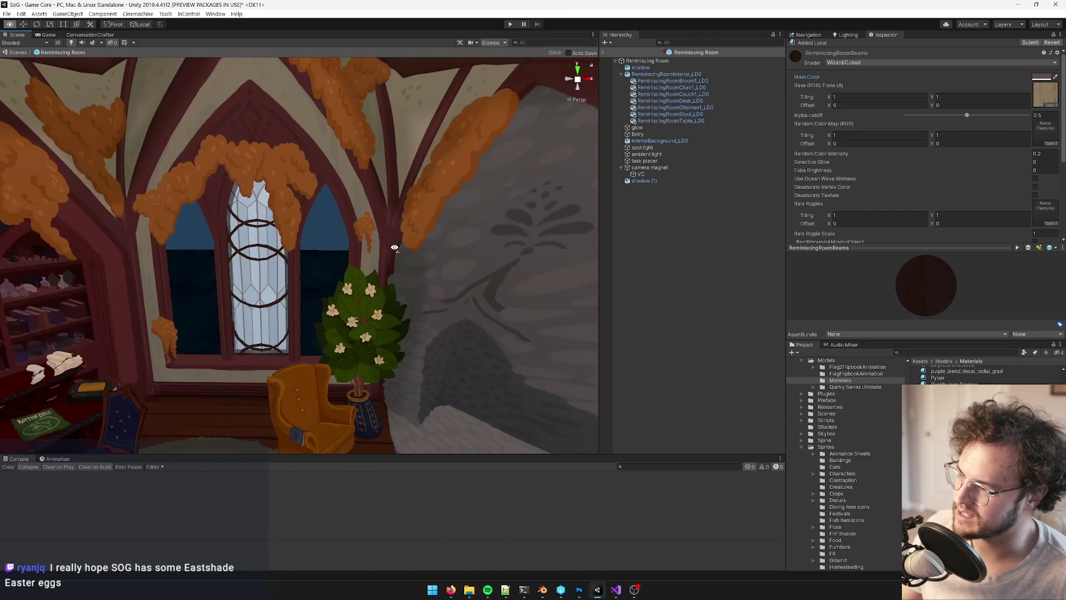
scroll(395, 248, down, 3)
scroll(394, 248, up, 5)
scroll(394, 247, down, 8)
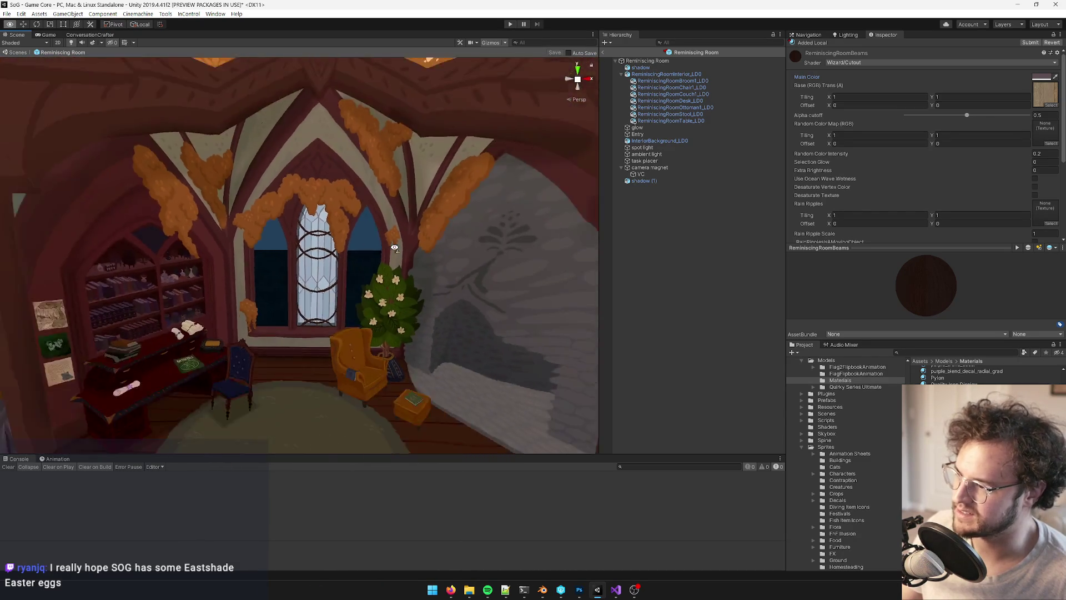
scroll(394, 248, up, 6)
scroll(394, 247, up, 4)
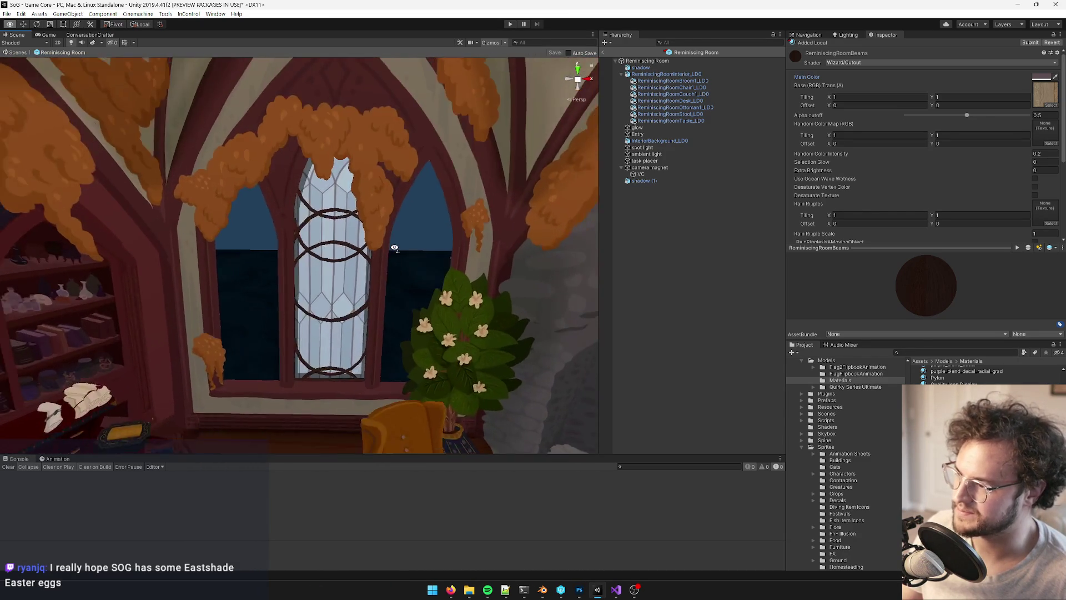
Return to Blender and select the window pane object
key(alt+Tab)
right_click(371, 223)
middle_drag(371, 223, 466, 339)
Box-select and delete the stray white planes beside the window
mouse_move(317, 150)
mouse_down()
mouse_move(385, 275)
mouse_move(383, 290)
mouse_up()
key(x)
click(381, 288)
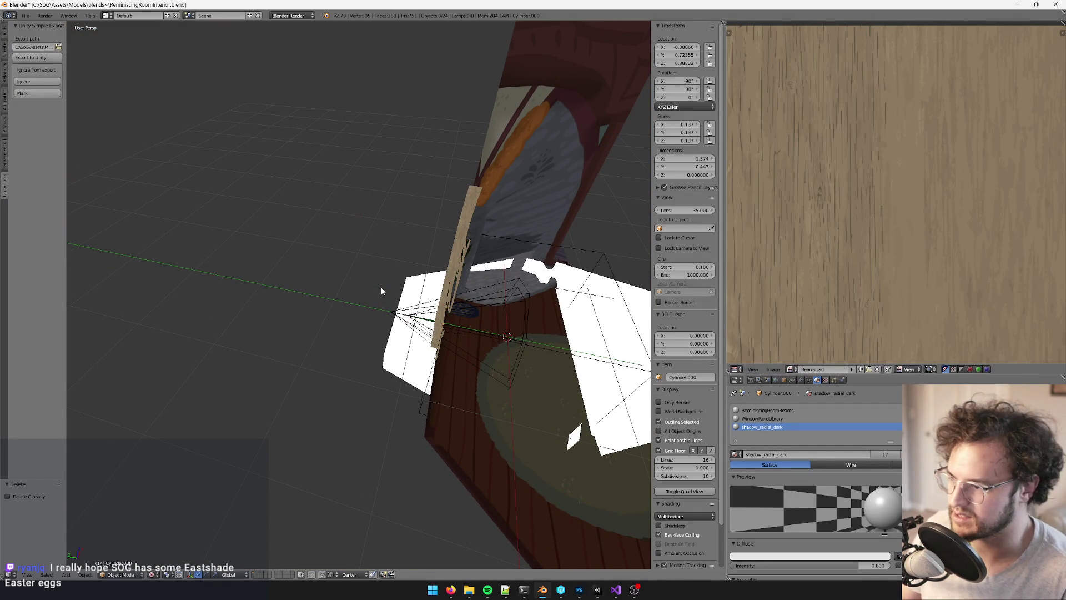
mouse_move(381, 288)
middle_down()
mouse_move(499, 328)
mouse_move(466, 261)
mouse_move(480, 250)
mouse_move(422, 251)
middle_up()
Select the ring beam, window pane and shadow piece and join them with Ctrl+J
key(Tab)
key(Tab)
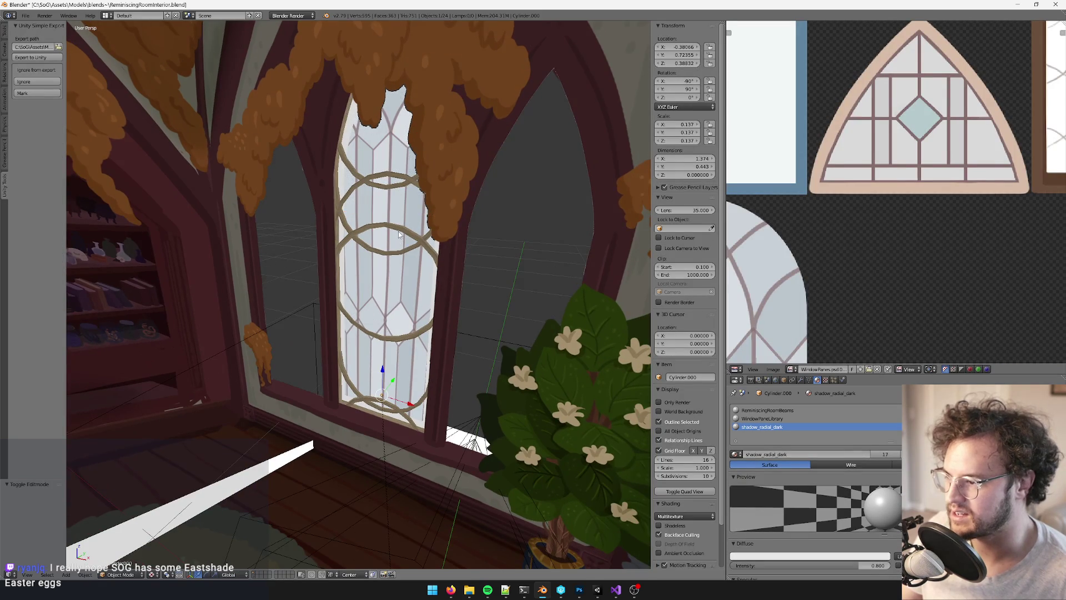
right_click(398, 234)
scroll(398, 235, up, 8)
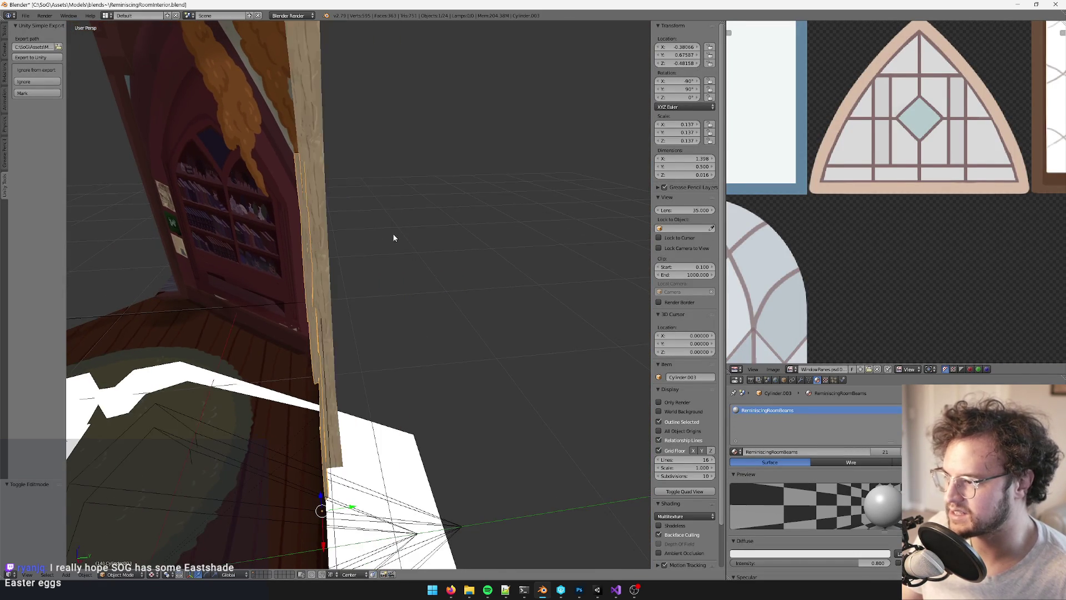
right_click(327, 202)
scroll(326, 203, down, 8)
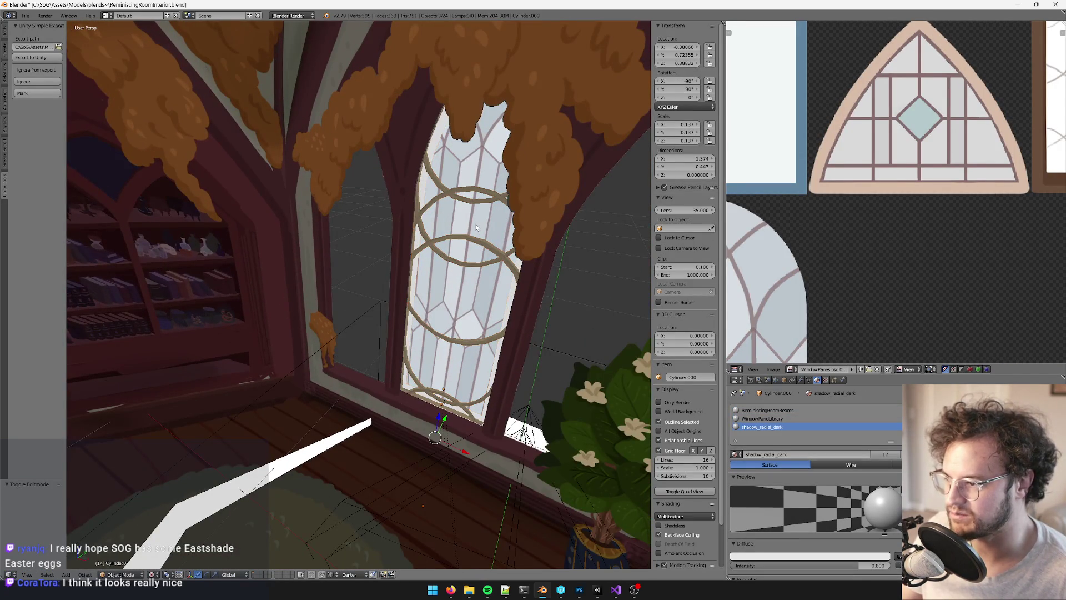
mouse_move(459, 269)
middle_down()
mouse_move(417, 299)
mouse_move(472, 297)
mouse_move(495, 309)
mouse_move(489, 272)
middle_up()
key(ctrl+j)
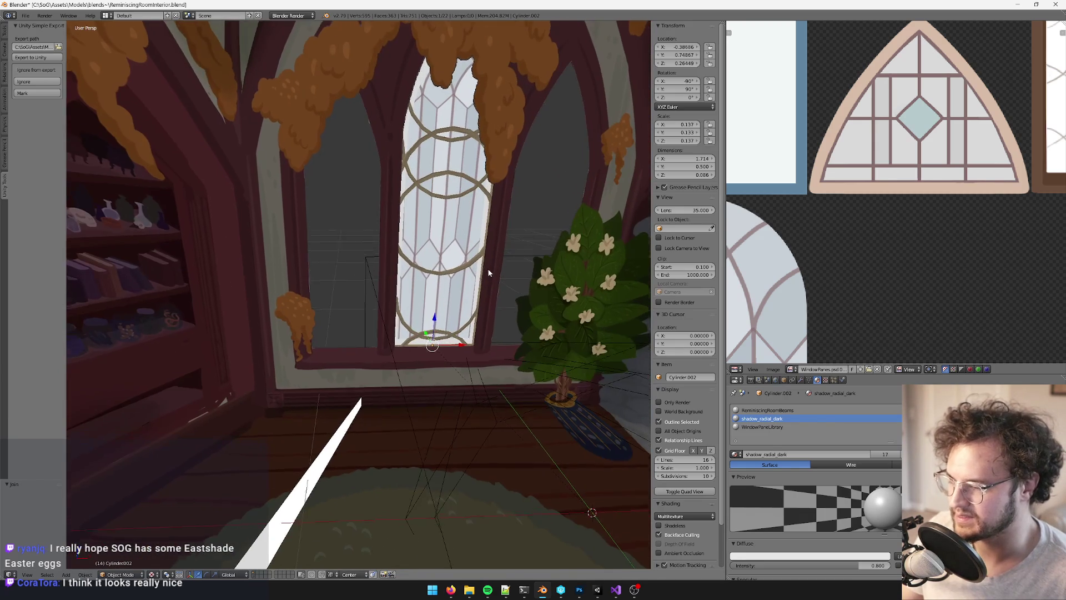
scroll(486, 267, up, 5)
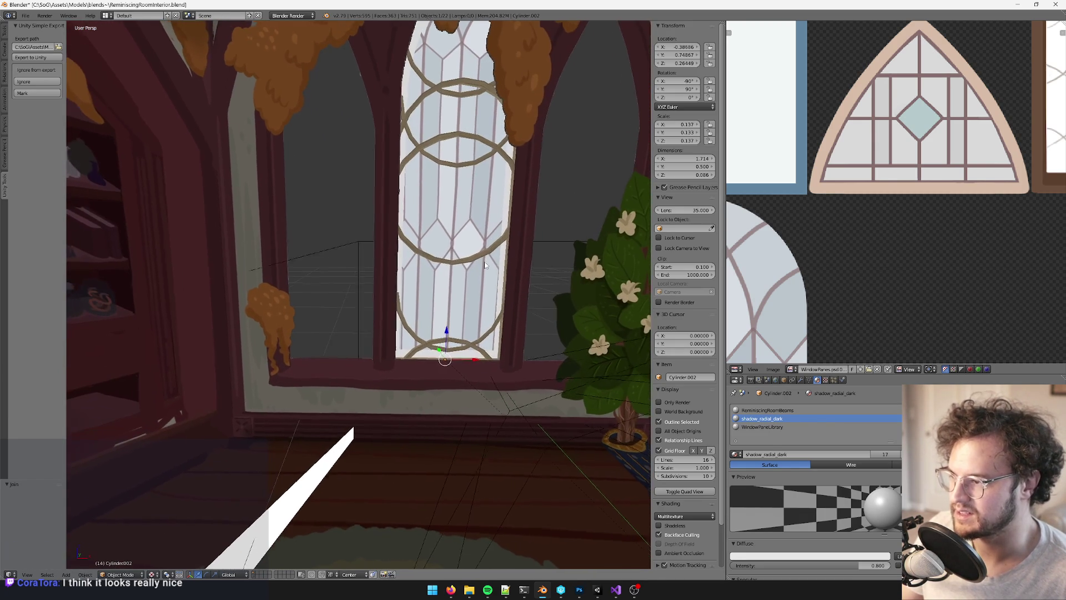
Duplicate the merged window pane and slide the copy along X into the left arch
scroll(486, 269, down, 5)
scroll(491, 275, up, 2)
key(shift+d)
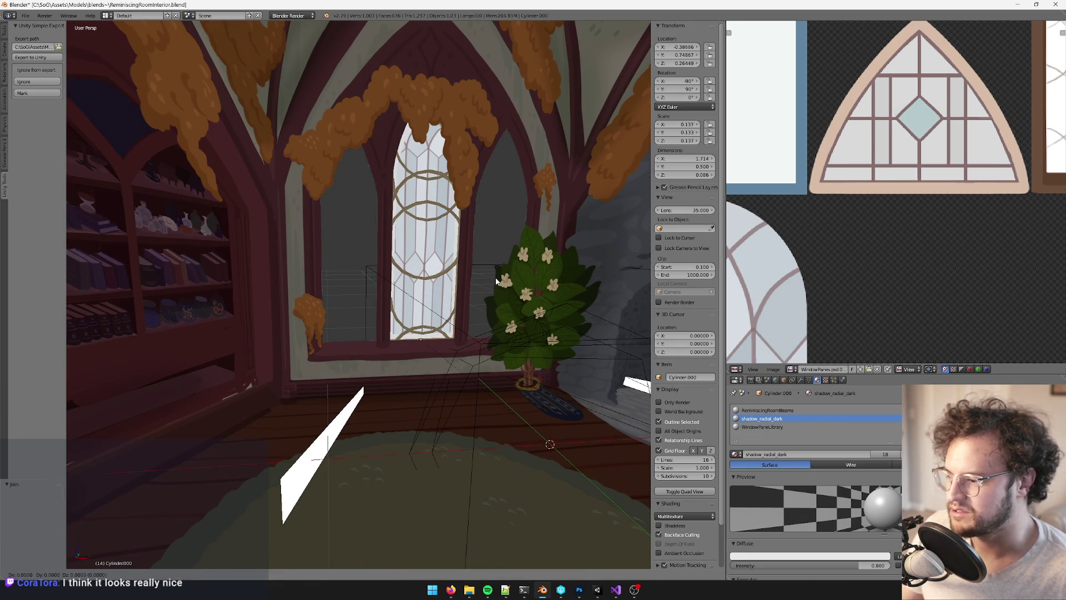
key(x)
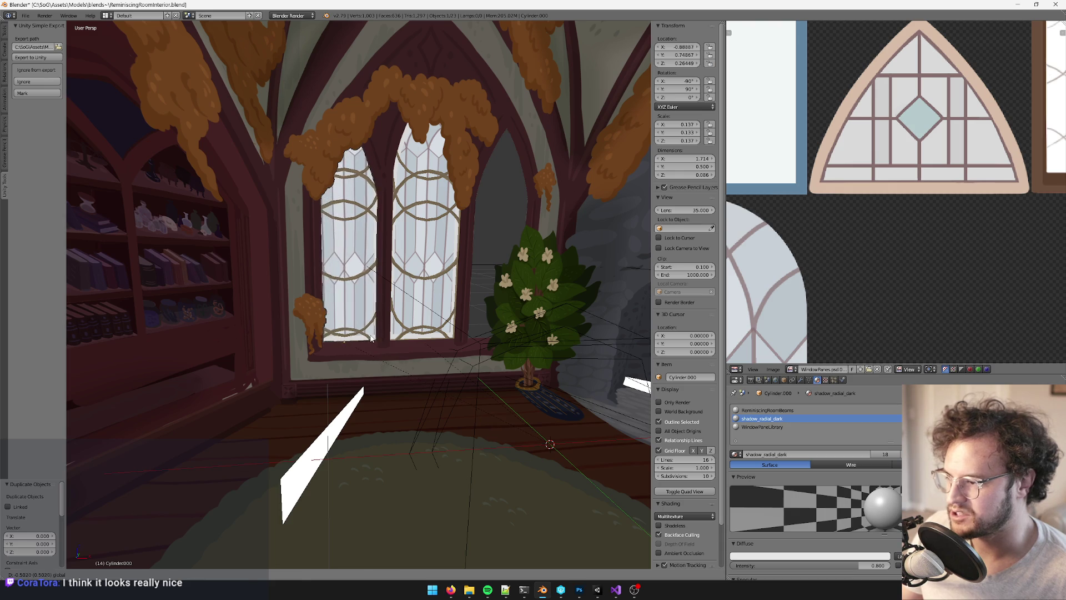
click(371, 337)
Narrow the copy along X and nudge it sideways to fit the left opening
scroll(400, 333, up, 4)
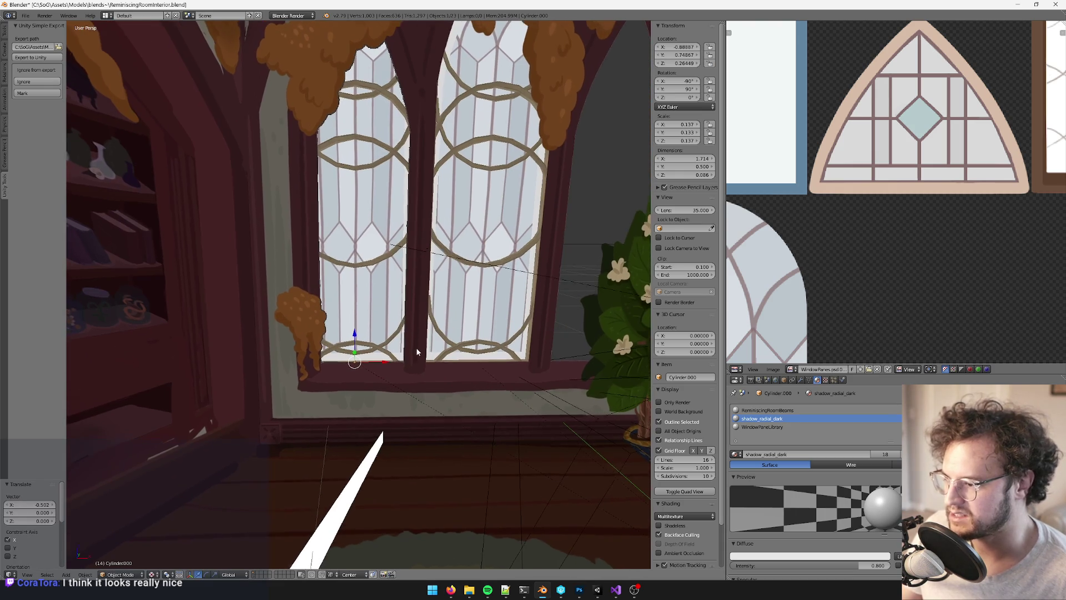
key(s)
key(x)
click(374, 364)
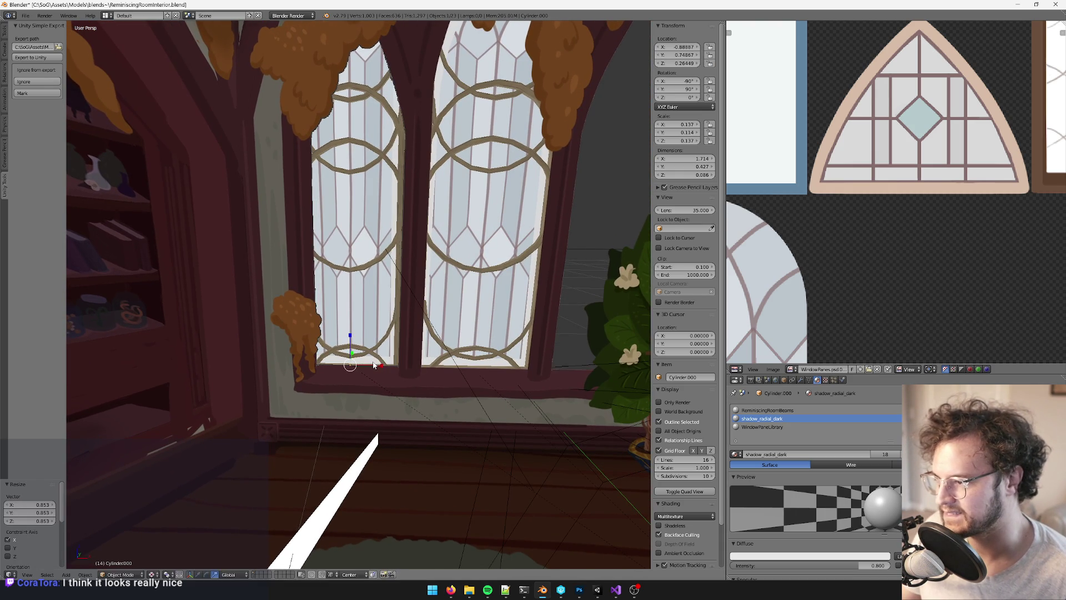
key(g)
key(x)
click(387, 371)
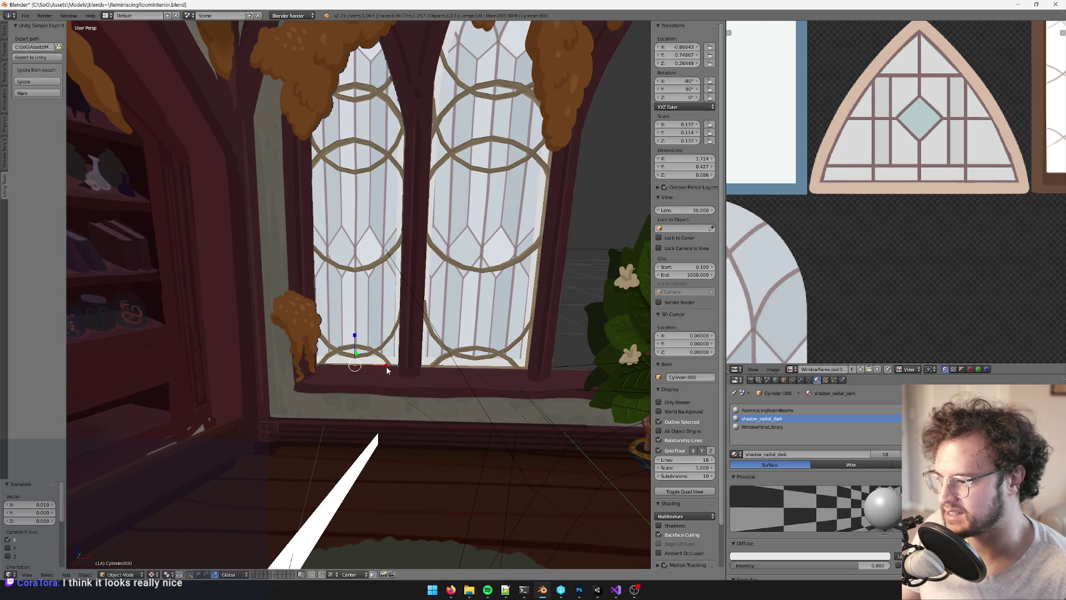
key(s)
key(x)
click(384, 366)
Shift the copy along X once more and reduce its width further
key(g)
key(x)
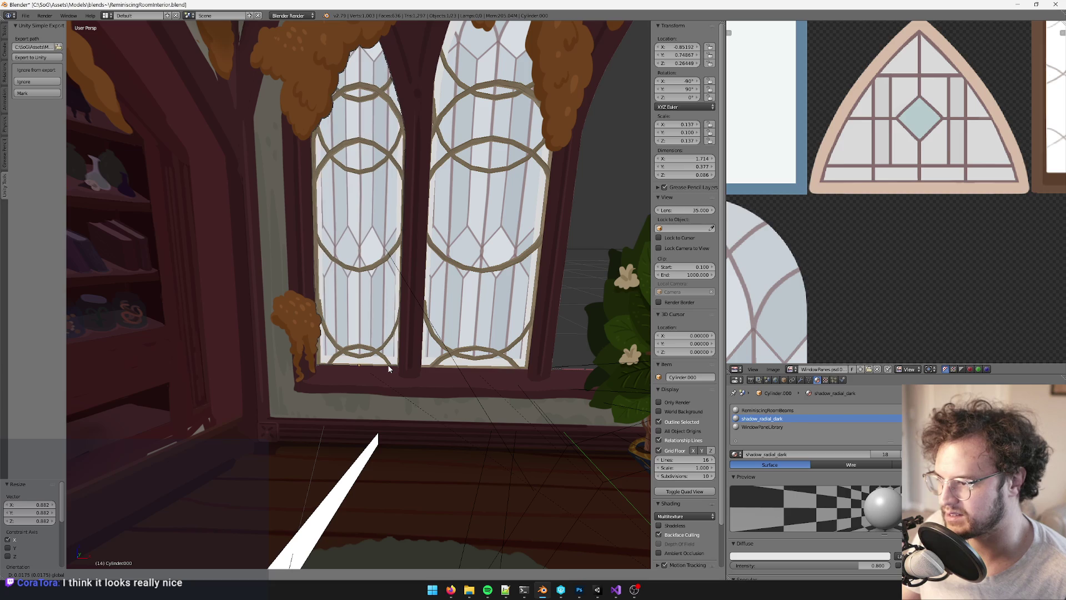
click(386, 364)
middle_drag(386, 364, 369, 328)
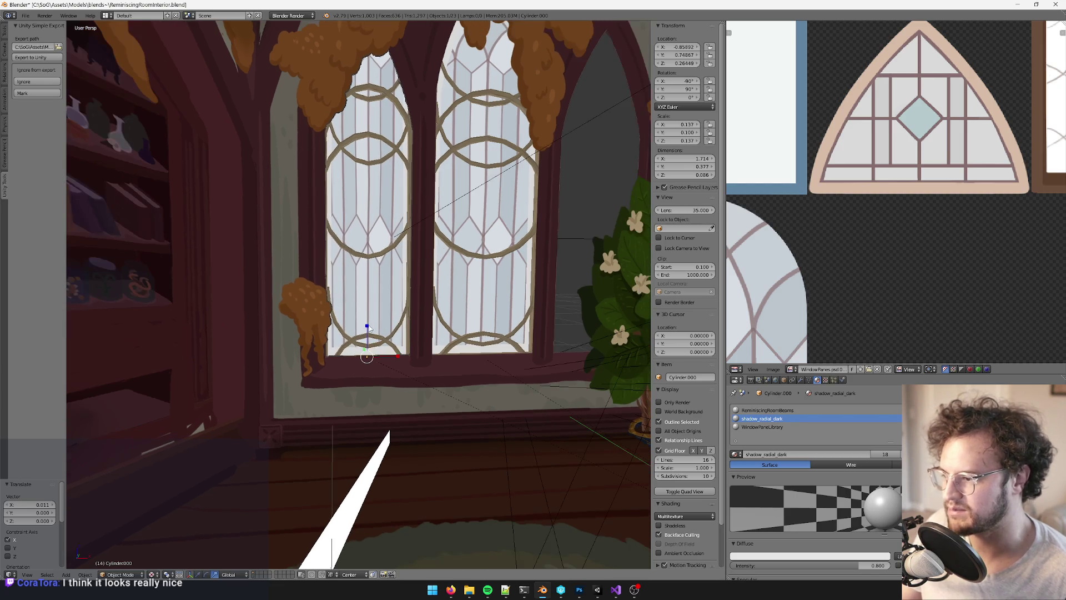
key(s)
key(x)
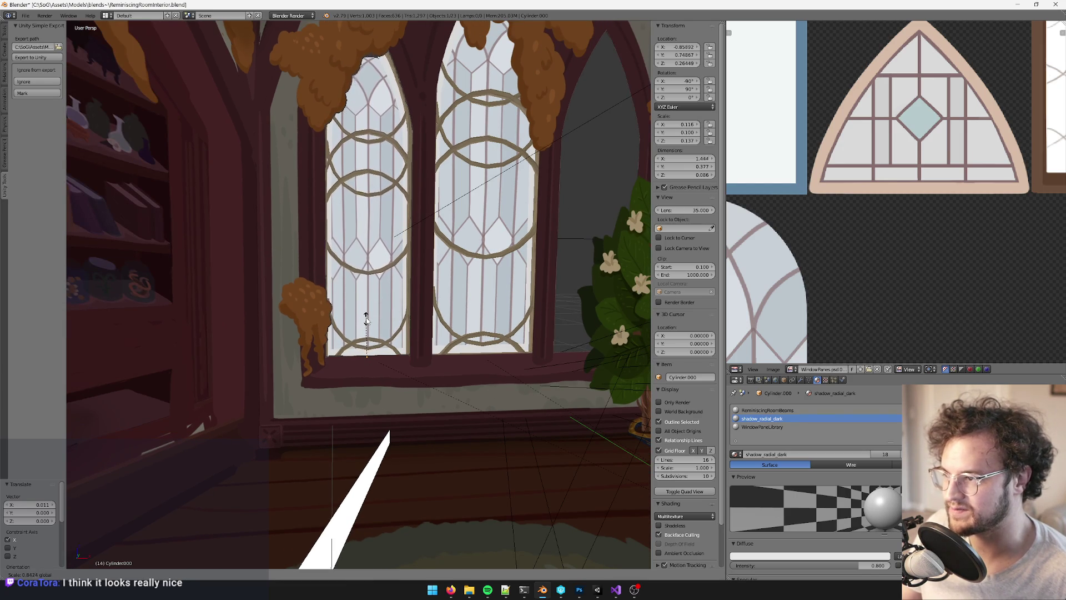
click(366, 319)
Raise the left pane along Z to about 0.27257 so it sits higher in the arch
scroll(415, 322, up, 3)
mouse_move(415, 322)
middle_down()
mouse_move(398, 334)
mouse_move(374, 324)
mouse_move(372, 276)
mouse_move(406, 287)
mouse_move(335, 254)
middle_up()
drag(335, 254, 336, 246)
middle_drag(335, 247, 391, 220)
drag(392, 220, 392, 225)
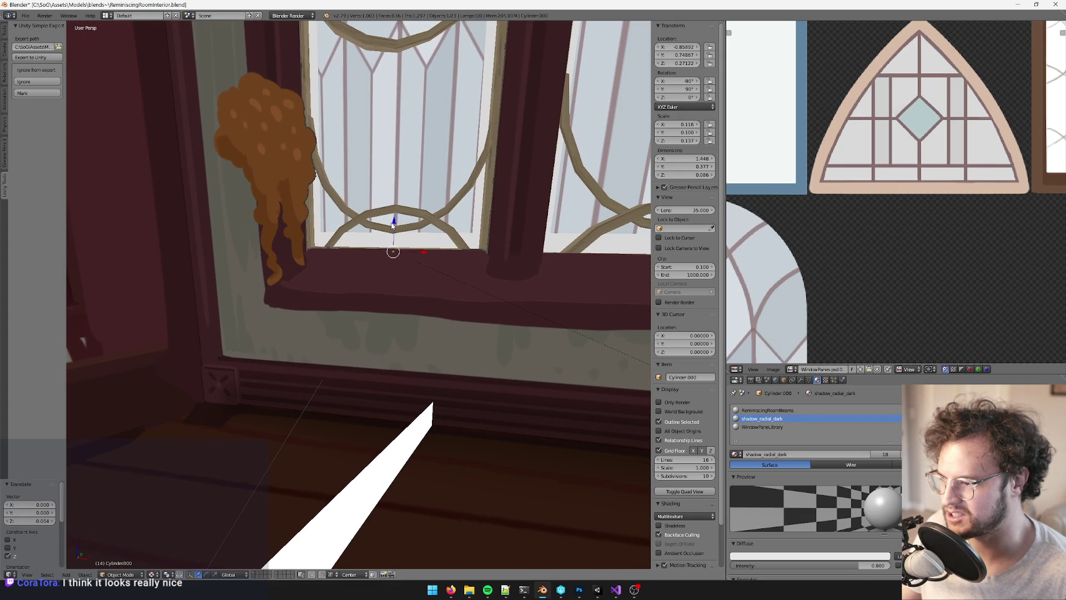
mouse_move(392, 224)
middle_down()
mouse_move(448, 238)
mouse_move(333, 275)
middle_up()
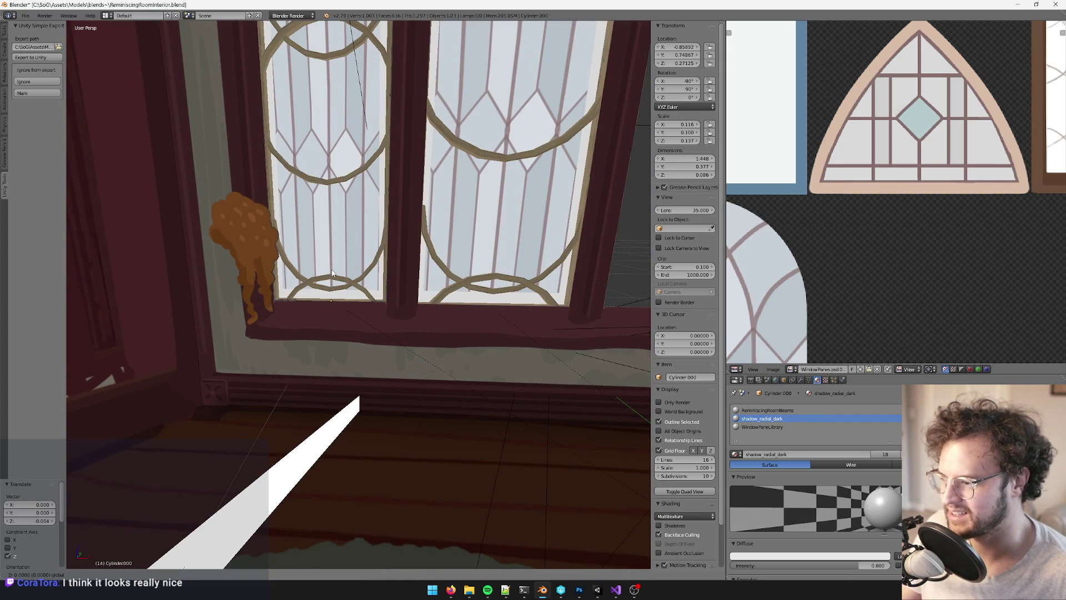
drag(334, 274, 334, 272)
scroll(372, 255, down, 5)
scroll(389, 254, up, 2)
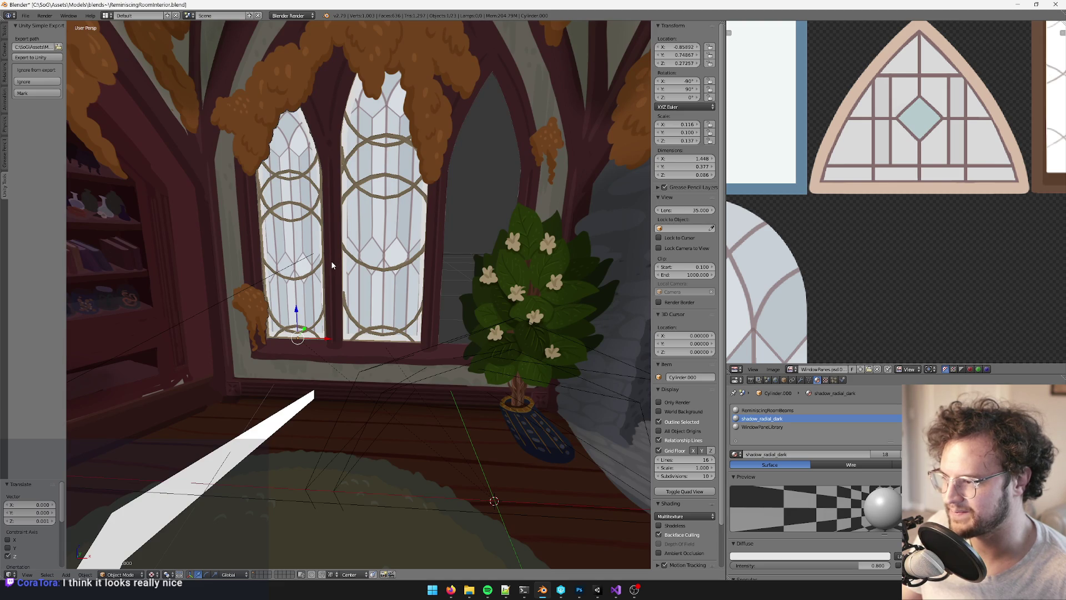
Make a linked Alt+D copy of the pane and move it along X into the right arch
key(alt+d)
key(x)
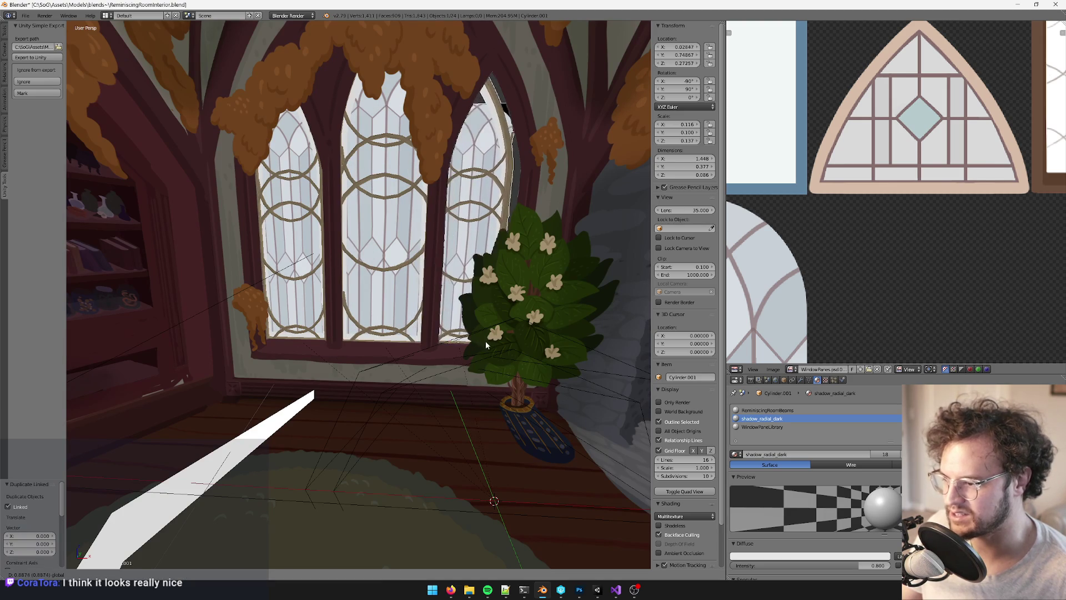
click(488, 341)
scroll(454, 348, up, 4)
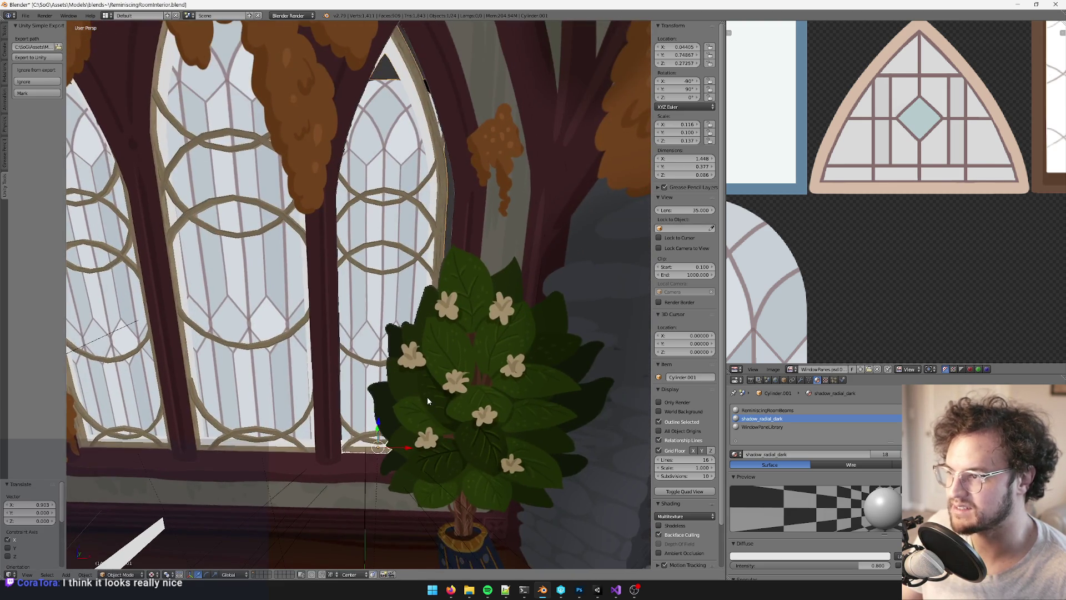
mouse_move(427, 396)
middle_down()
mouse_move(383, 184)
mouse_move(420, 229)
mouse_move(361, 255)
mouse_move(292, 249)
mouse_move(460, 242)
mouse_move(456, 311)
middle_up()
Fine-tune the right pane's position along the X axis
key(Tab)
key(Tab)
key(Tab)
key(Tab)
mouse_move(452, 377)
middle_down()
mouse_move(420, 422)
mouse_move(441, 407)
middle_up()
key(g)
key(x)
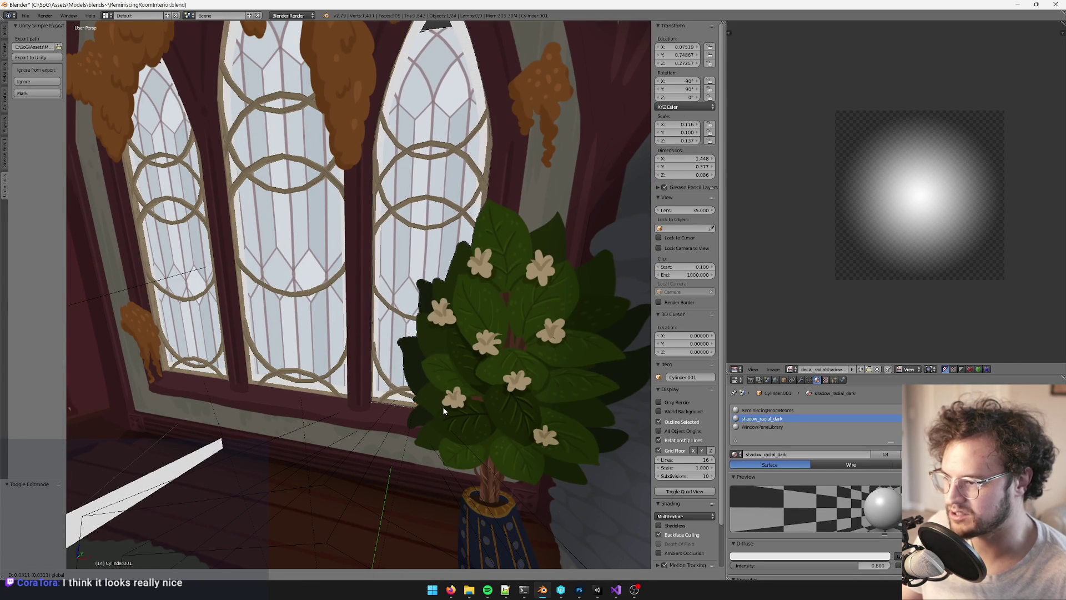
click(444, 407)
mouse_move(444, 407)
middle_down()
mouse_move(462, 406)
mouse_move(446, 382)
mouse_move(414, 462)
middle_up()
Lift the right pane's top face along Z to stretch its pointed tip upward
key(Tab)
scroll(416, 463, up, 2)
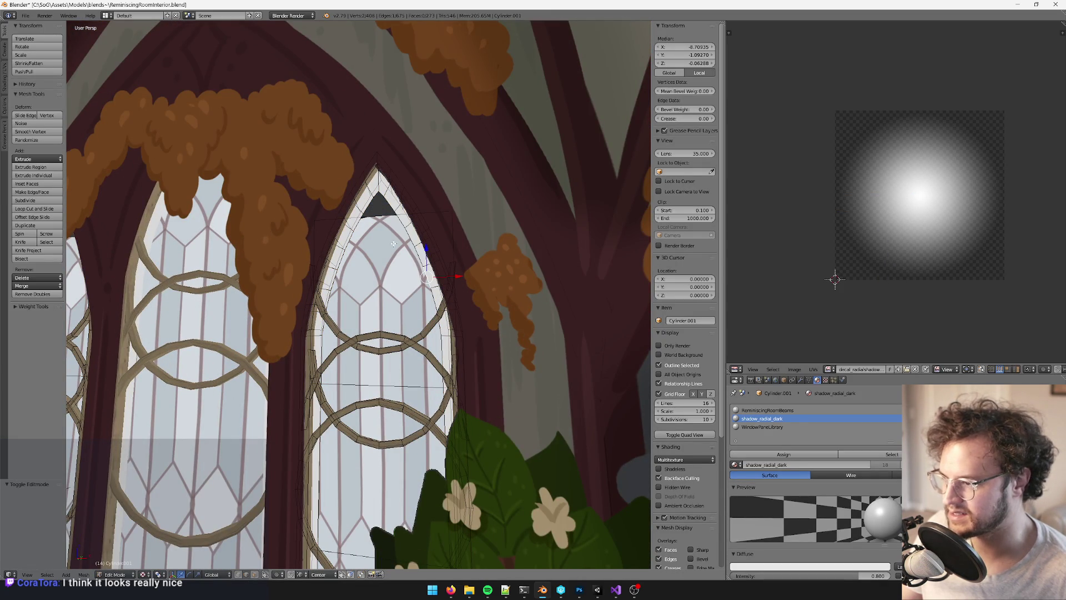
key(g)
key(z)
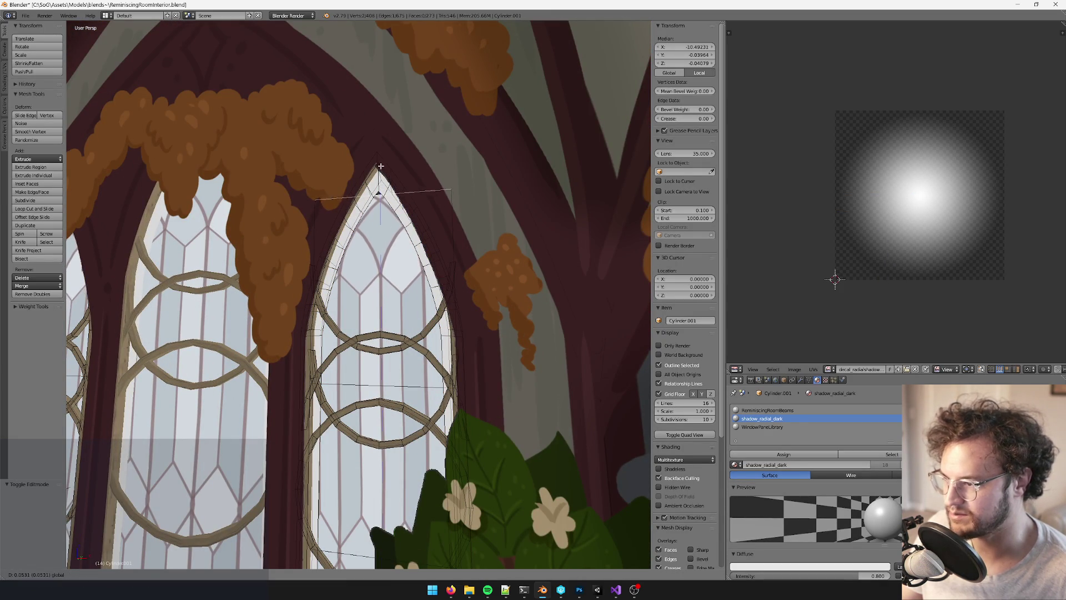
click(380, 137)
key(Tab)
scroll(380, 136, down, 8)
Save the .blend file with Ctrl+S and switch over to Unity
key(ctrl+s)
scroll(387, 298, up, 3)
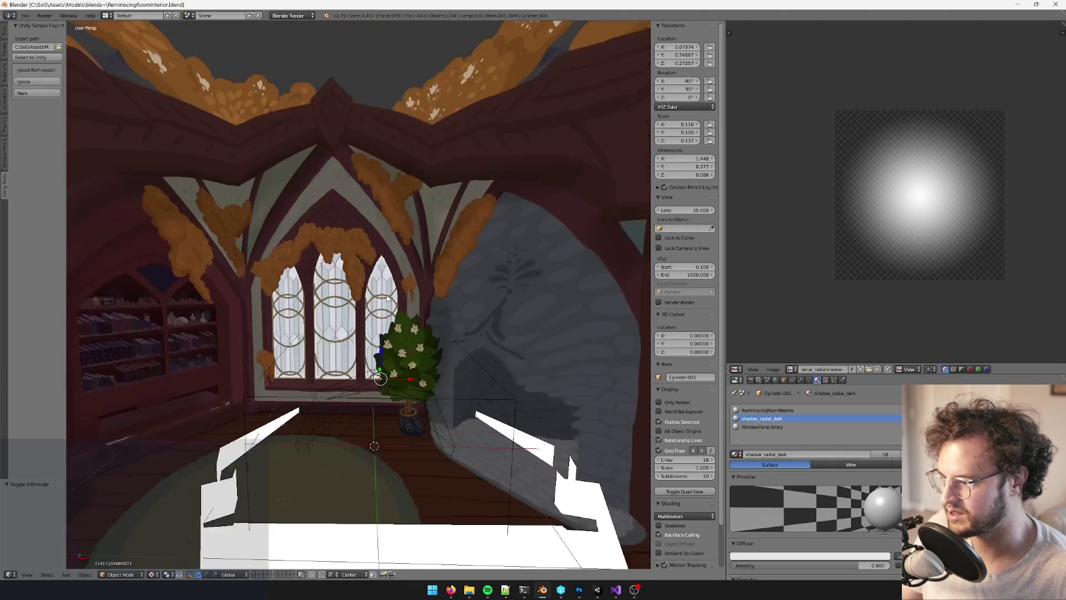
scroll(387, 298, up, 3)
key(alt+Tab)
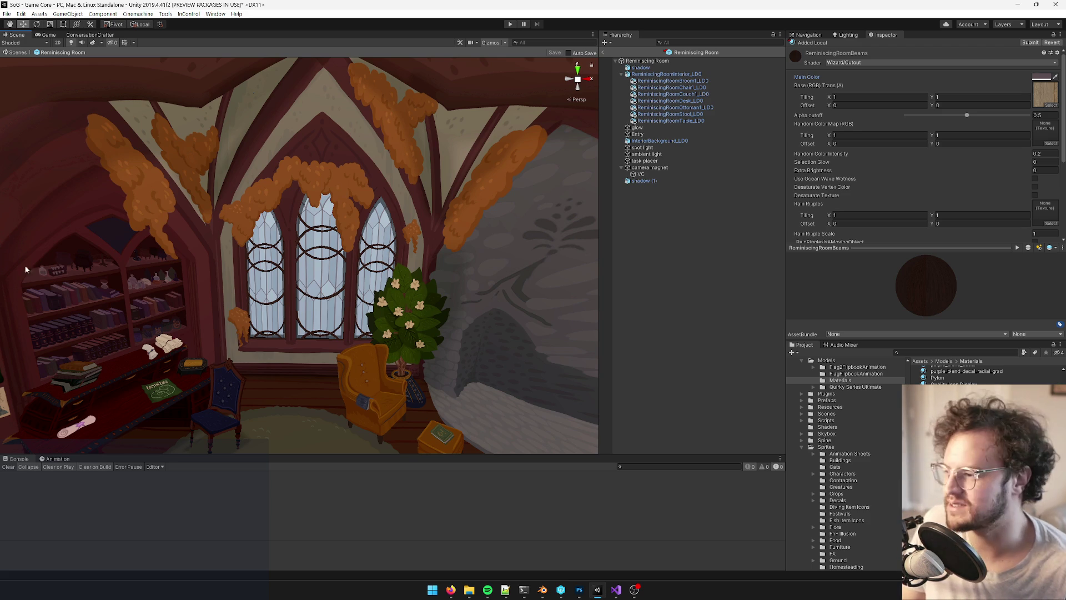
Zoom in on the three-pane stained-glass window, preview the room in the Game view, then return to Blender
scroll(372, 239, up, 10)
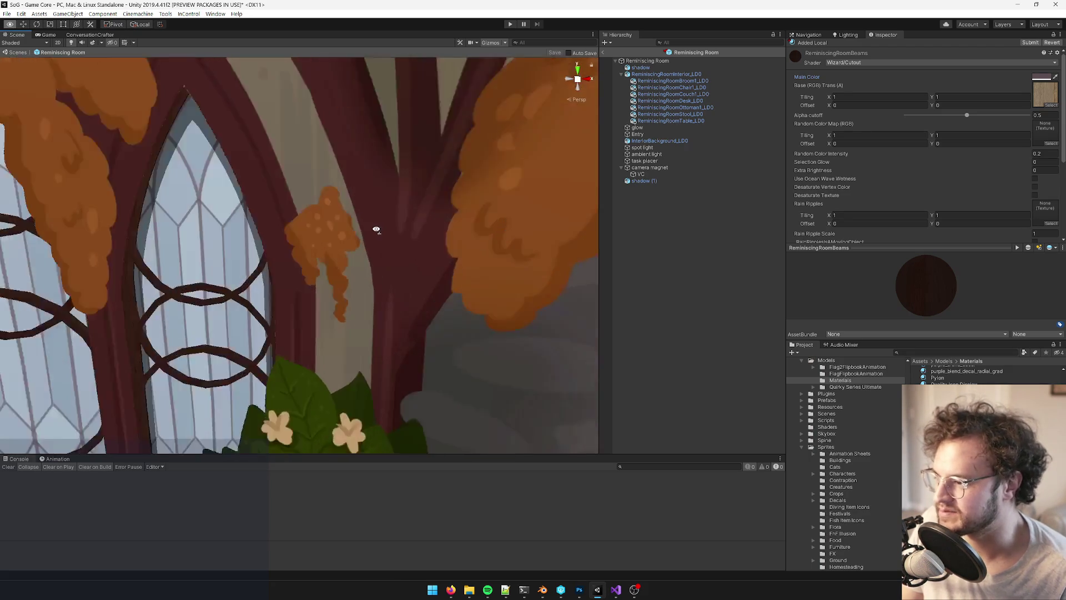
scroll(387, 174, up, 10)
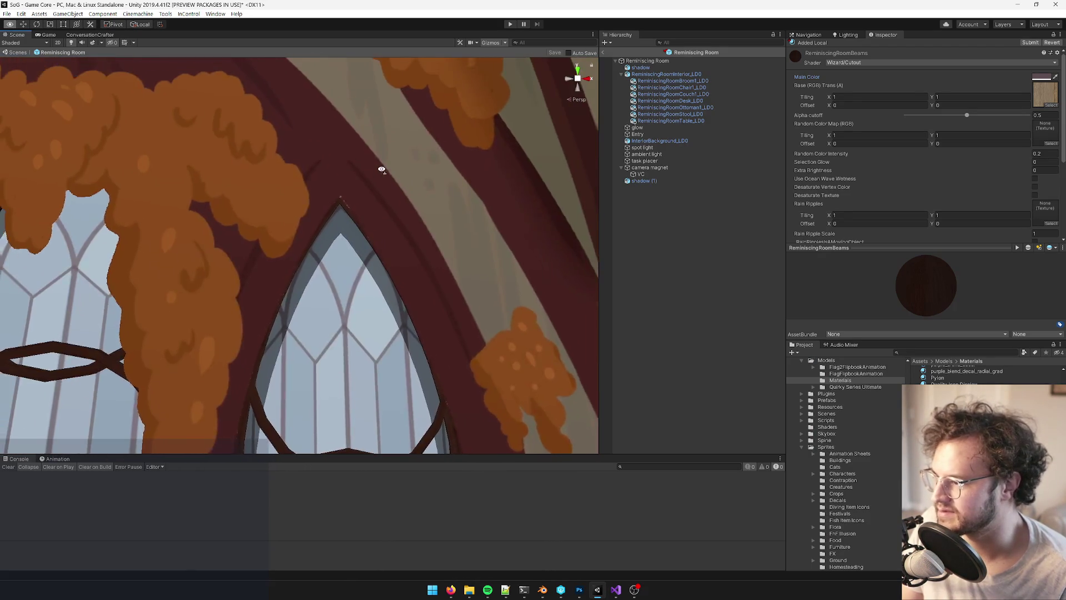
scroll(386, 172, down, 10)
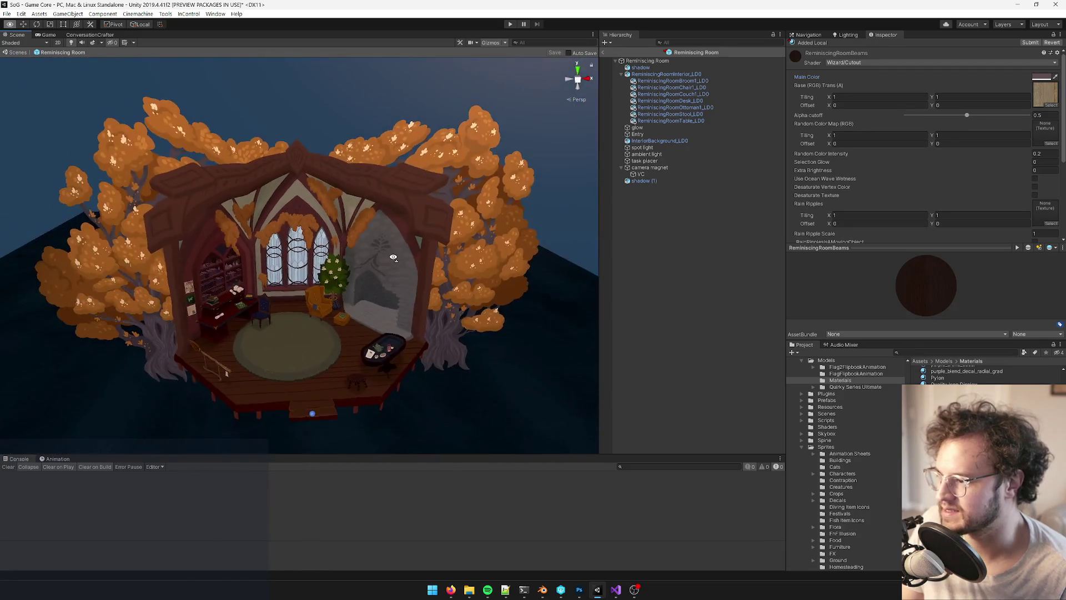
scroll(388, 239, up, 10)
scroll(389, 240, down, 10)
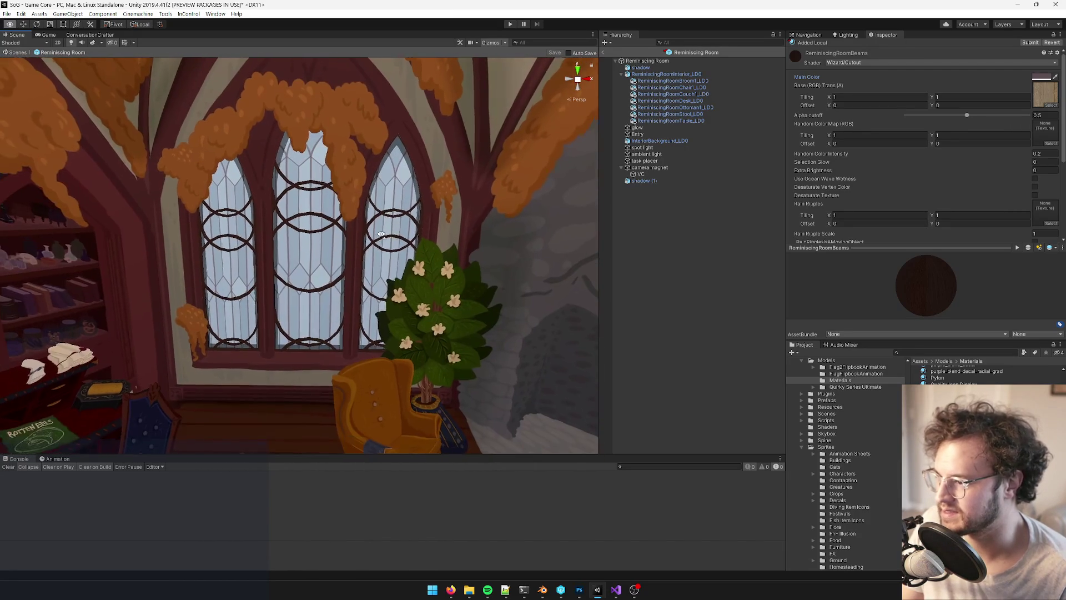
click(49, 34)
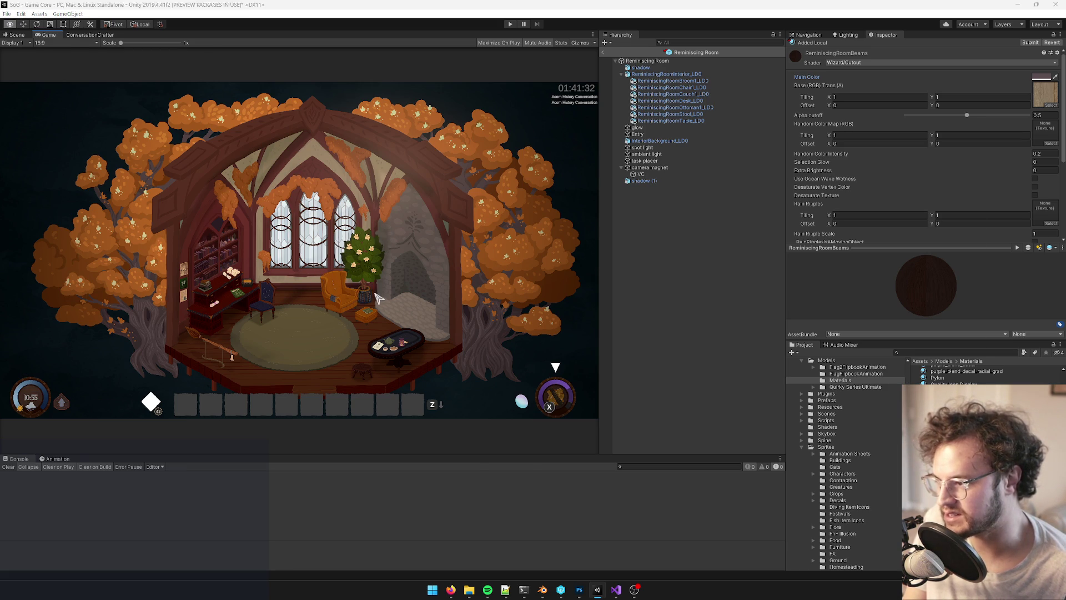
key(alt+Tab)
Slide the right window frame's linked UVs horizontally across the radial shadow texture
right_click(330, 315)
key(KP_Decimal)
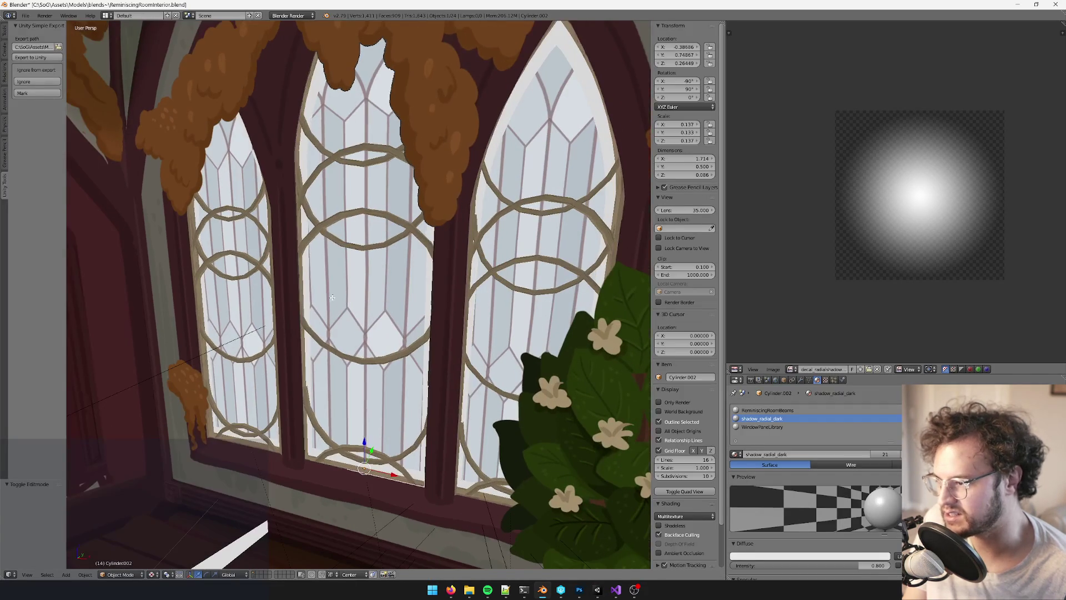
key(Tab)
middle_drag(793, 223, 798, 204)
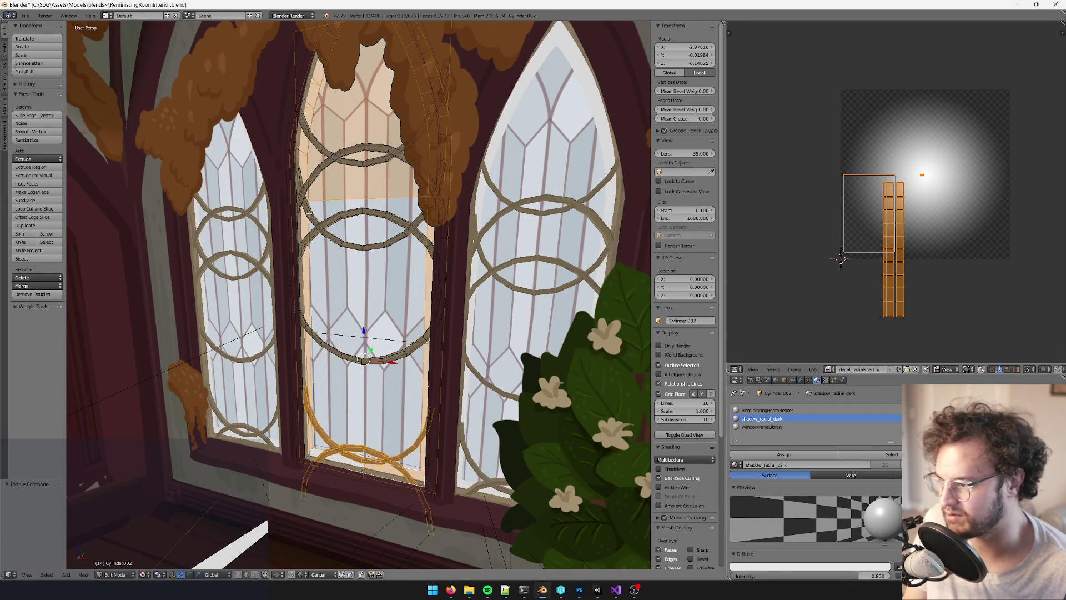
right_click(302, 216)
scroll(306, 257, up, 2)
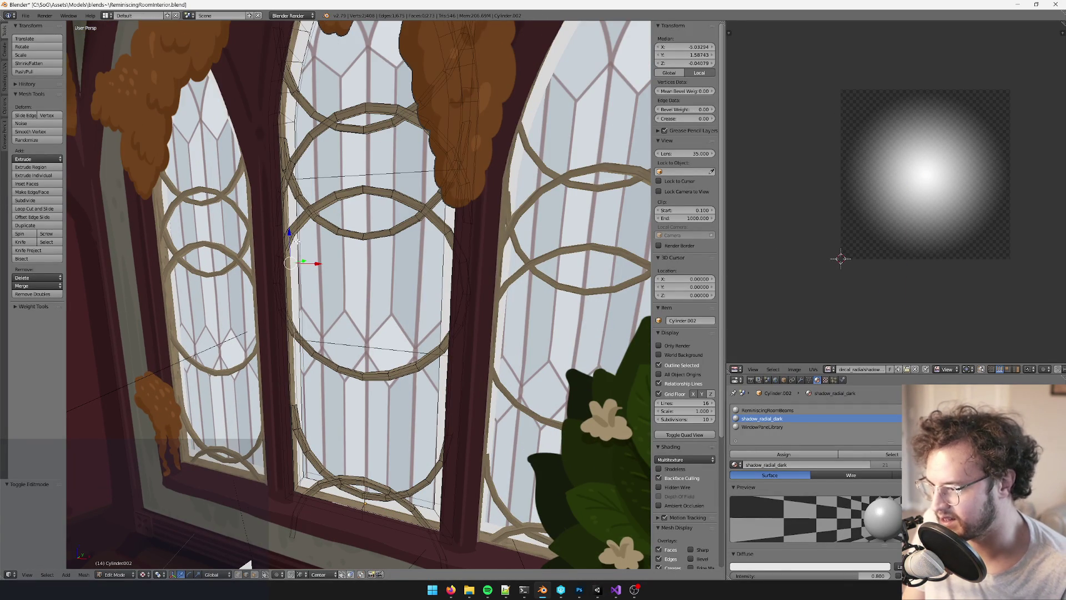
key(ctrl+l)
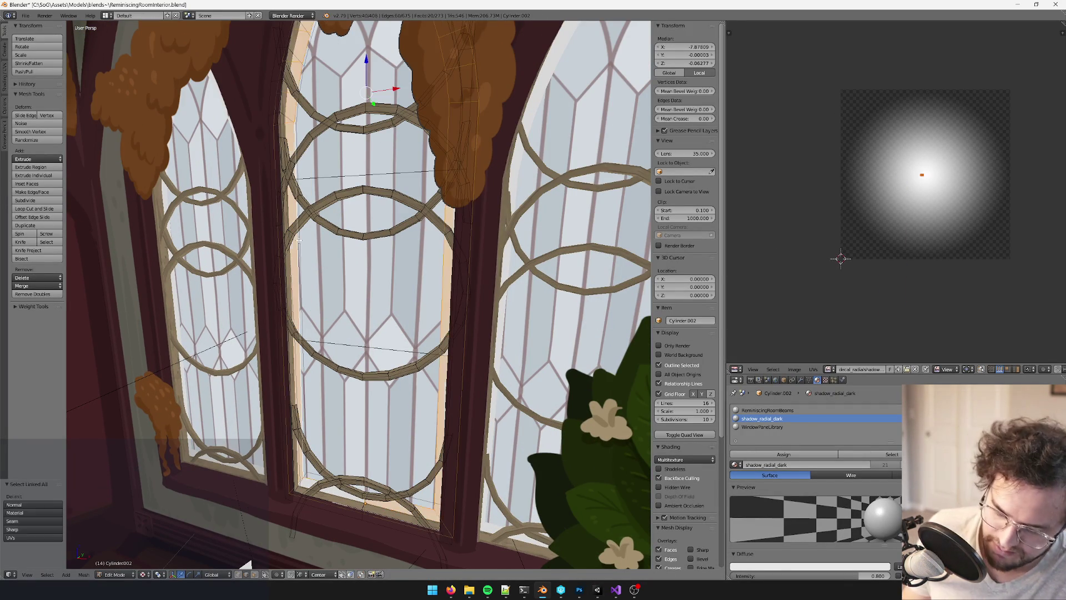
scroll(932, 156, up, 4)
key(g)
key(x)
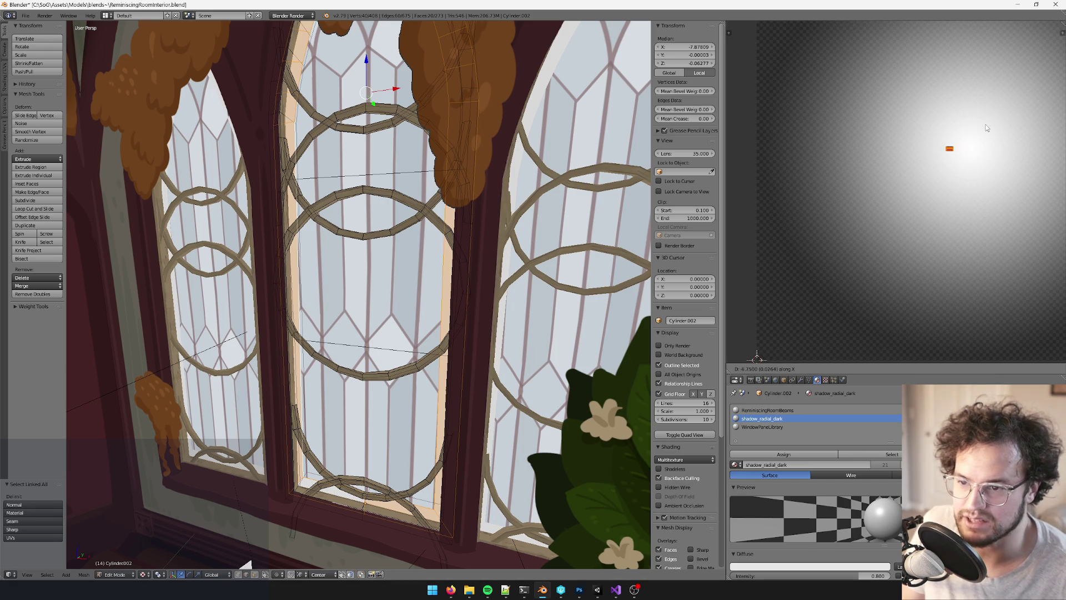
click(947, 131)
key(Tab)
Shift the left window frame's UVs horizontally too, then check the shading in Unity
mouse_move(388, 250)
middle_down()
mouse_move(348, 221)
mouse_move(328, 231)
mouse_move(351, 255)
middle_up()
right_click(266, 206)
key(Tab)
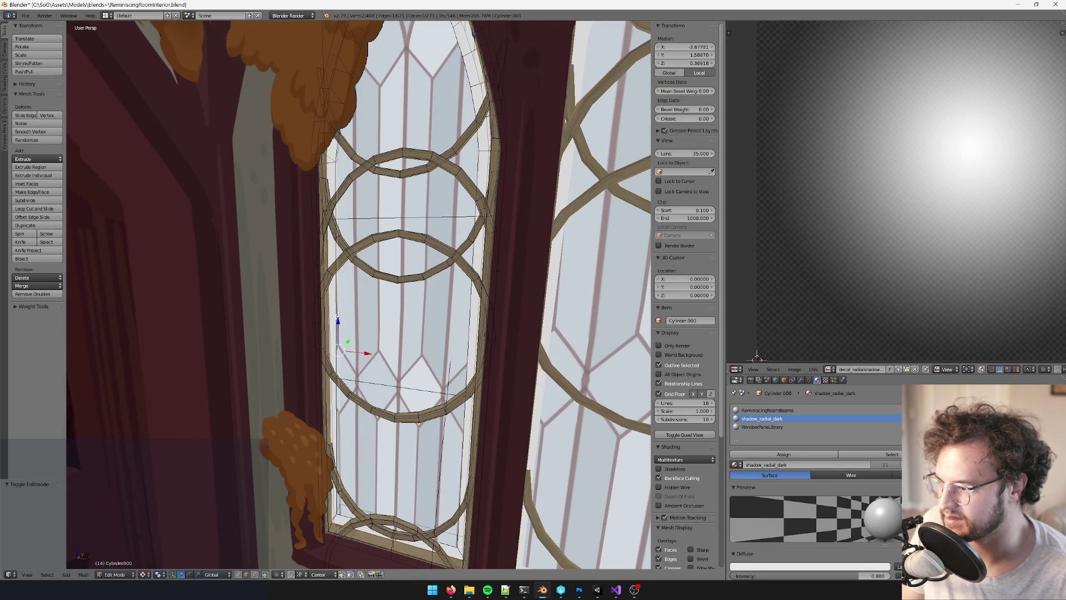
right_click(334, 314)
key(ctrl+l)
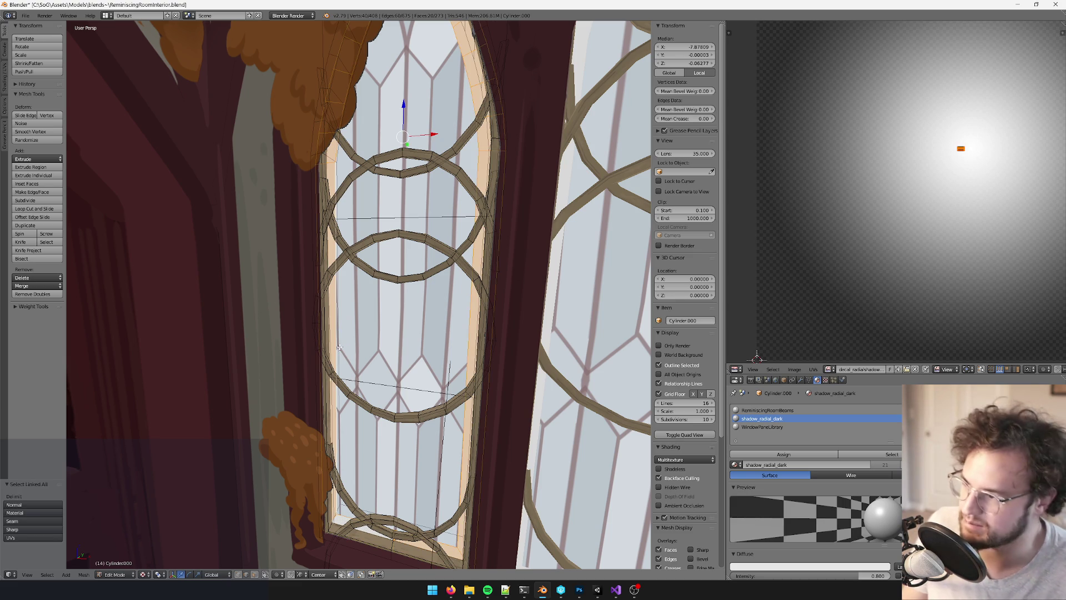
key(g)
key(x)
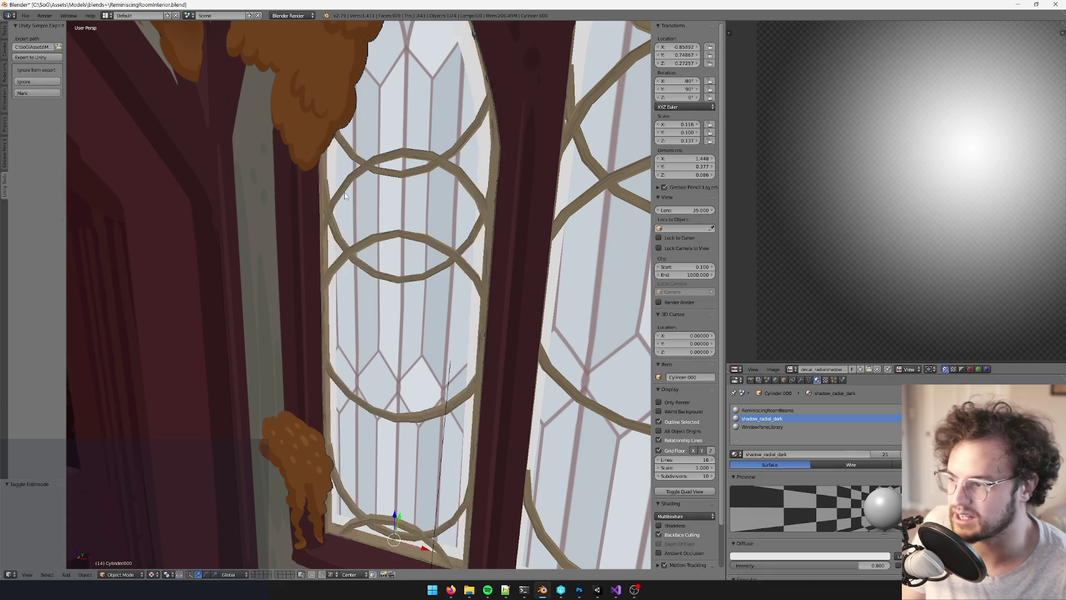
key(alt+Tab)
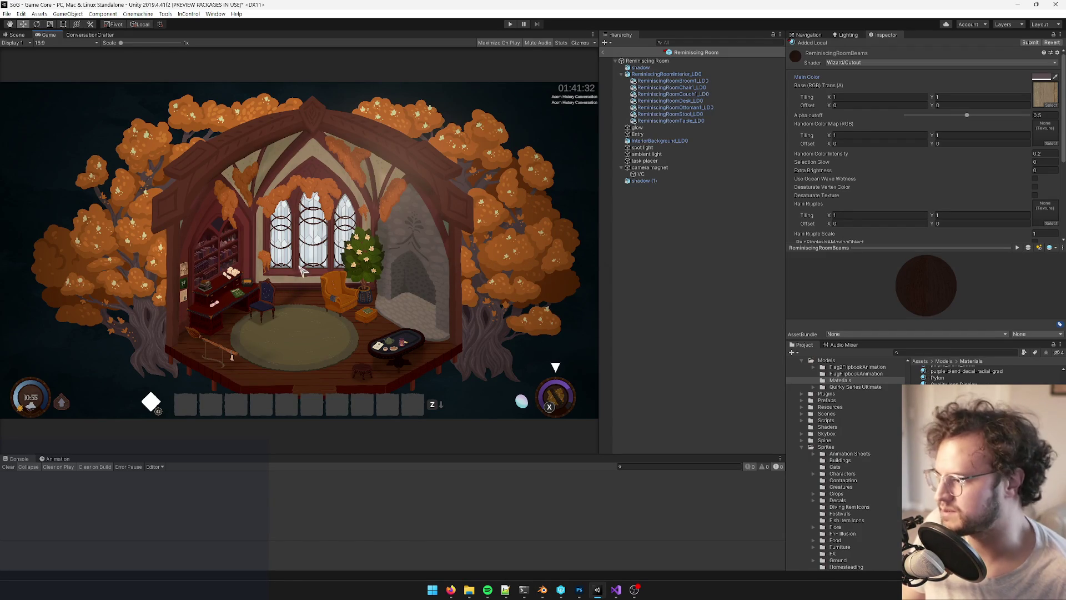
key(alt+Tab)
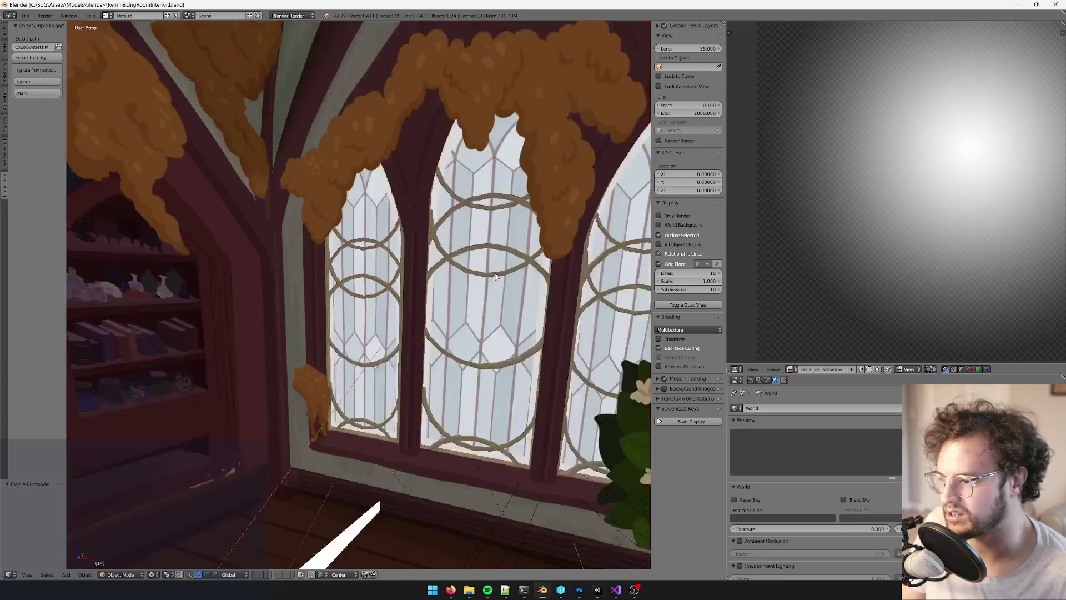
Select one whole wooden ring in the left window mesh in Edit Mode
right_click(377, 217)
key(Tab)
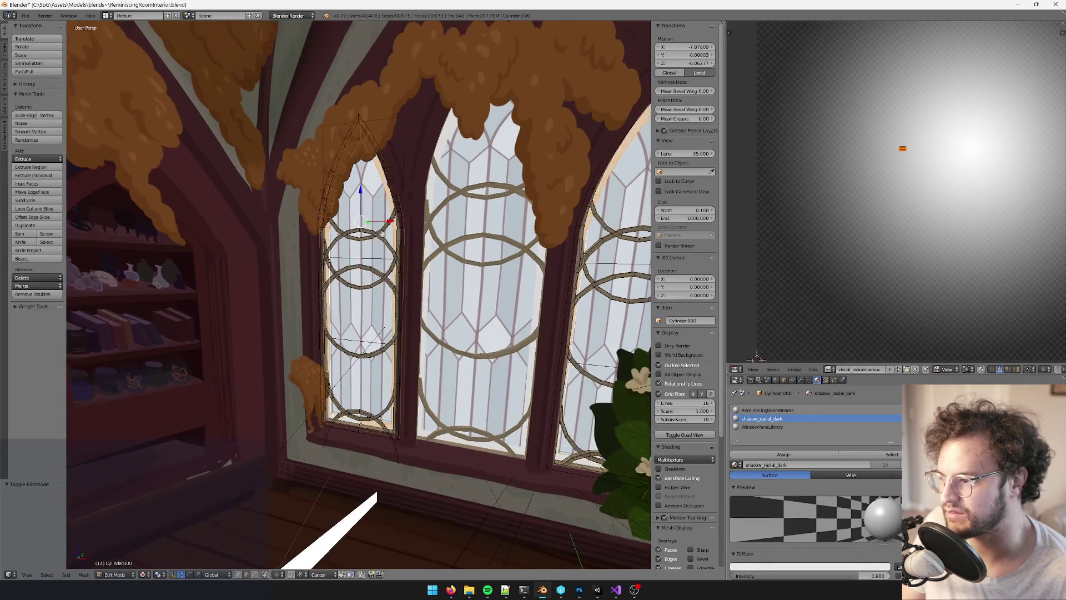
key(KP_Decimal)
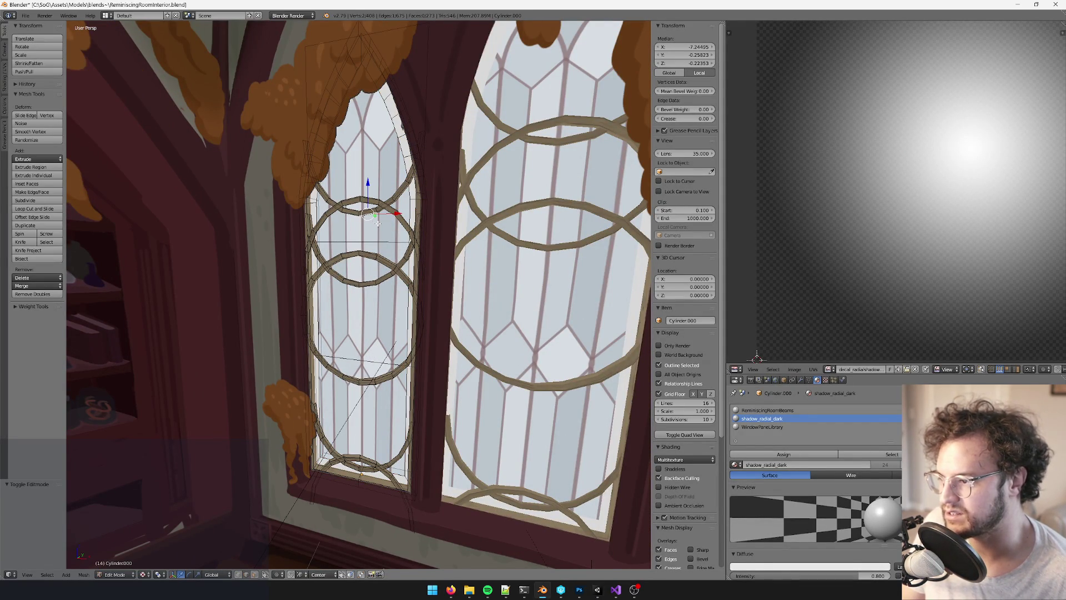
scroll(384, 220, up, 2)
click(238, 574)
key(a)
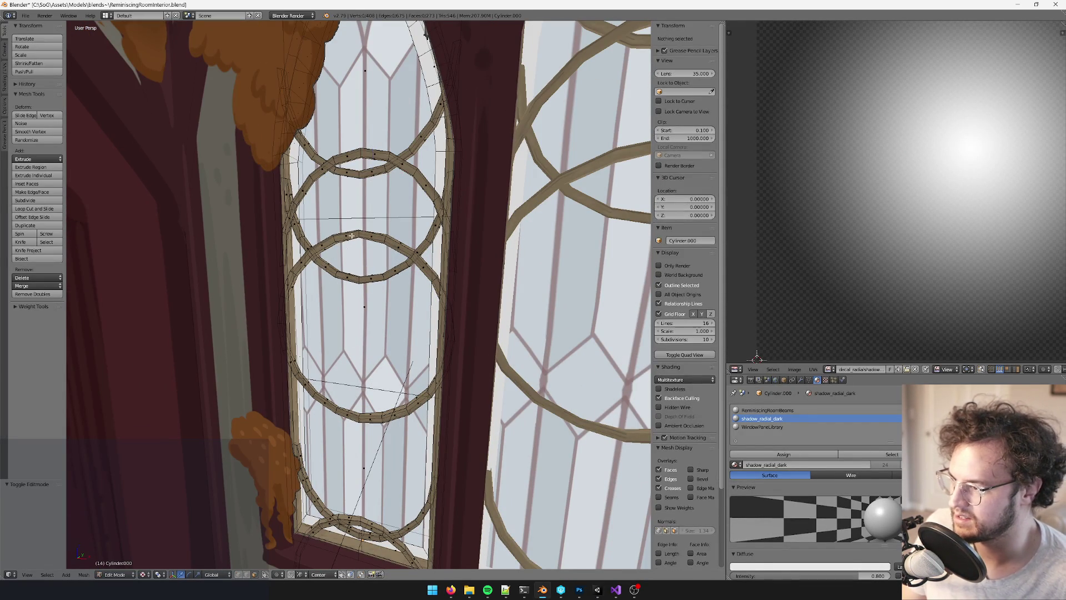
right_click(373, 153)
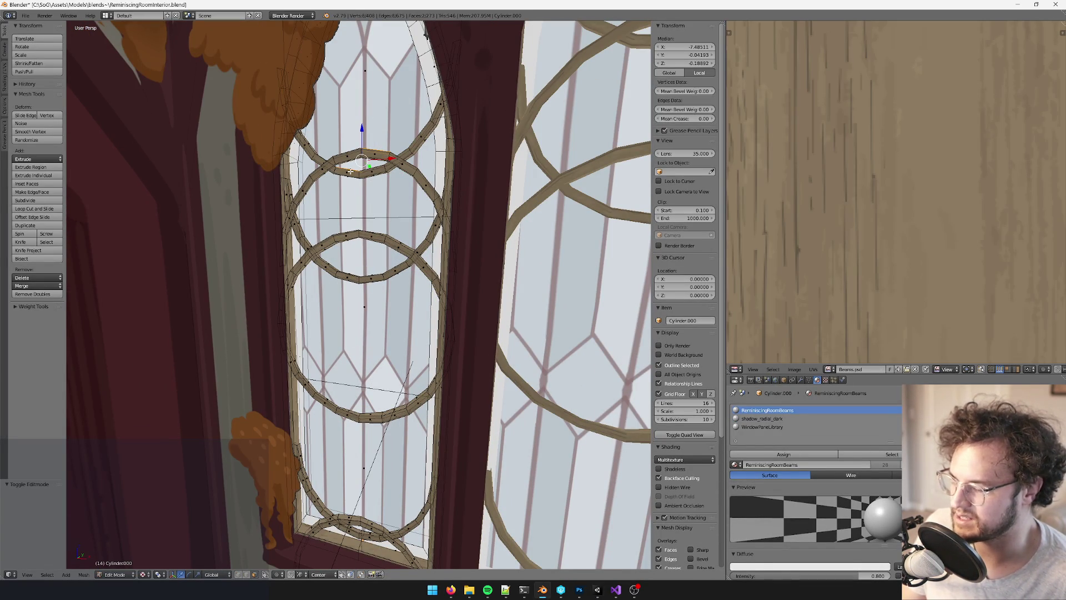
key(ctrl+l)
Lower the selected ring 0.344 along Z and inspect the window
scroll(382, 220, down, 3)
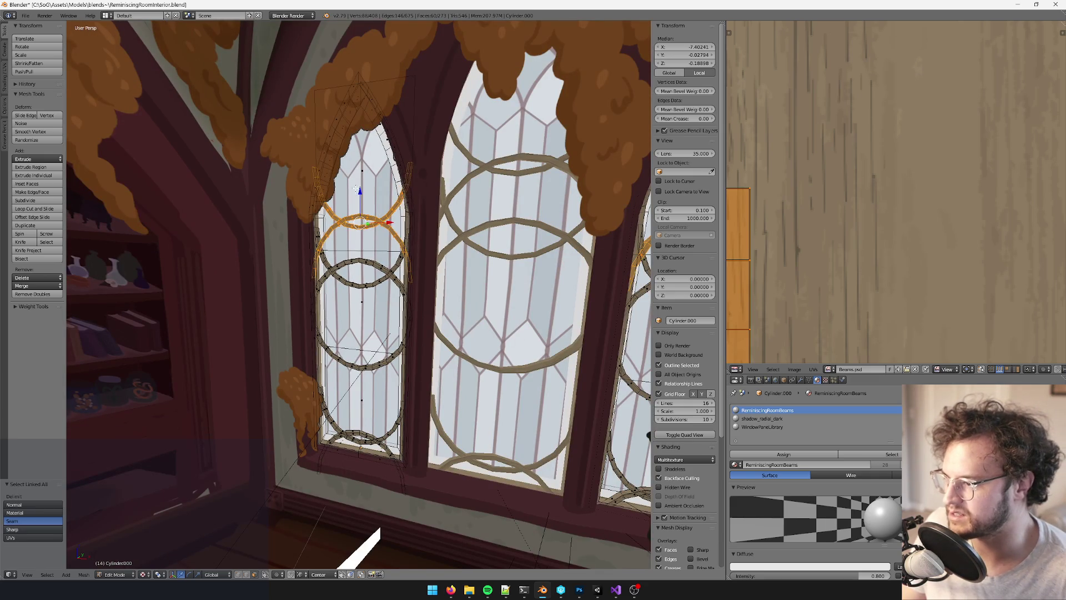
key(g)
key(z)
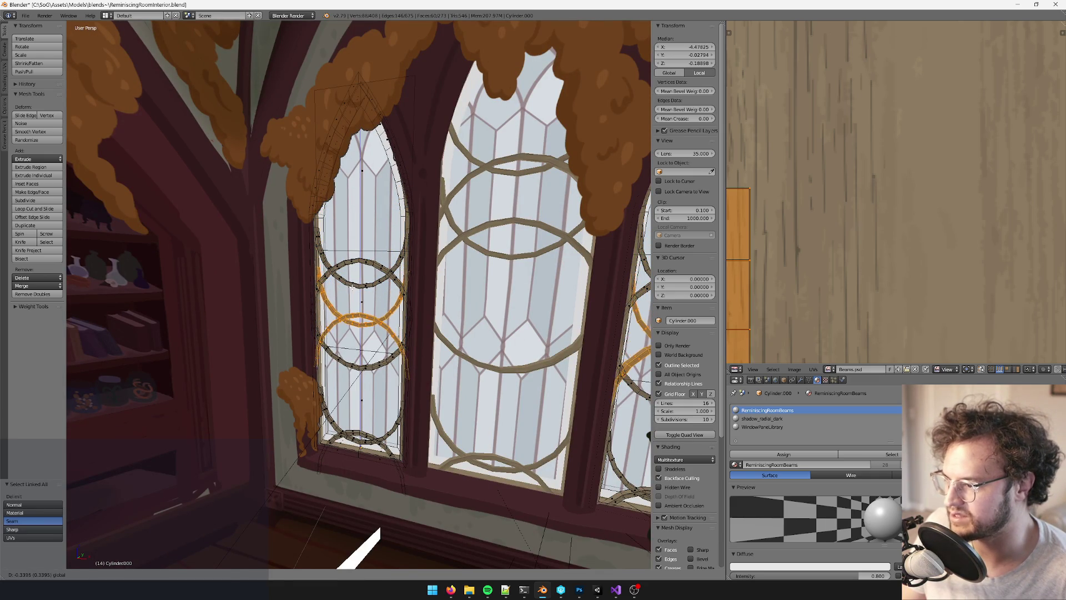
click(353, 287)
scroll(352, 287, down, 5)
middle_drag(352, 287, 417, 231)
scroll(418, 231, up, 6)
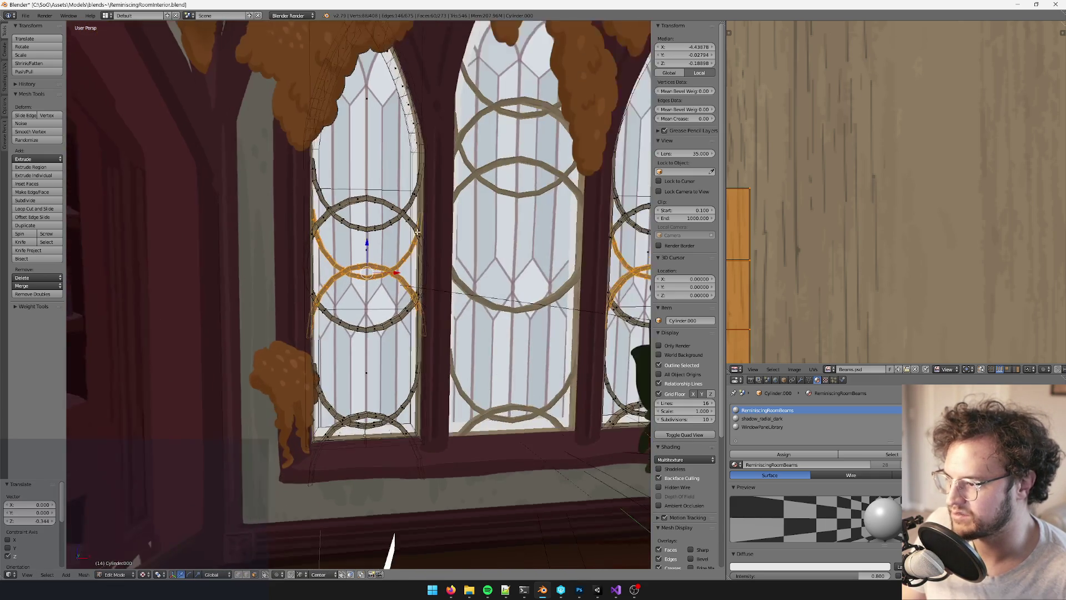
scroll(417, 232, down, 8)
key(Tab)
Nudge the selected ring slightly higher, then delete the selected ring faces
scroll(439, 257, up, 8)
key(Tab)
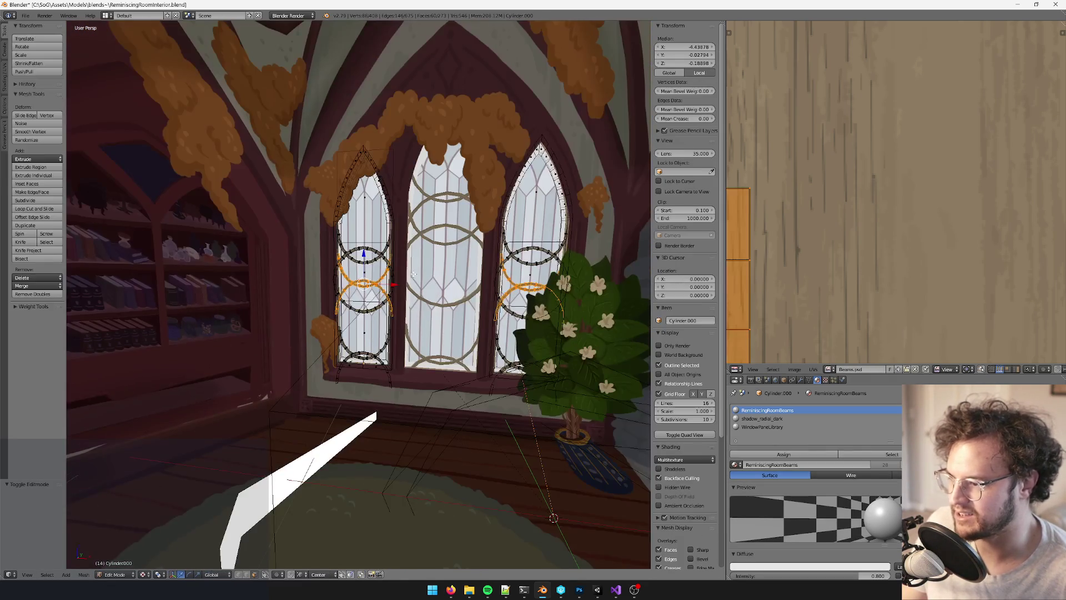
scroll(414, 274, up, 2)
key(g)
key(z)
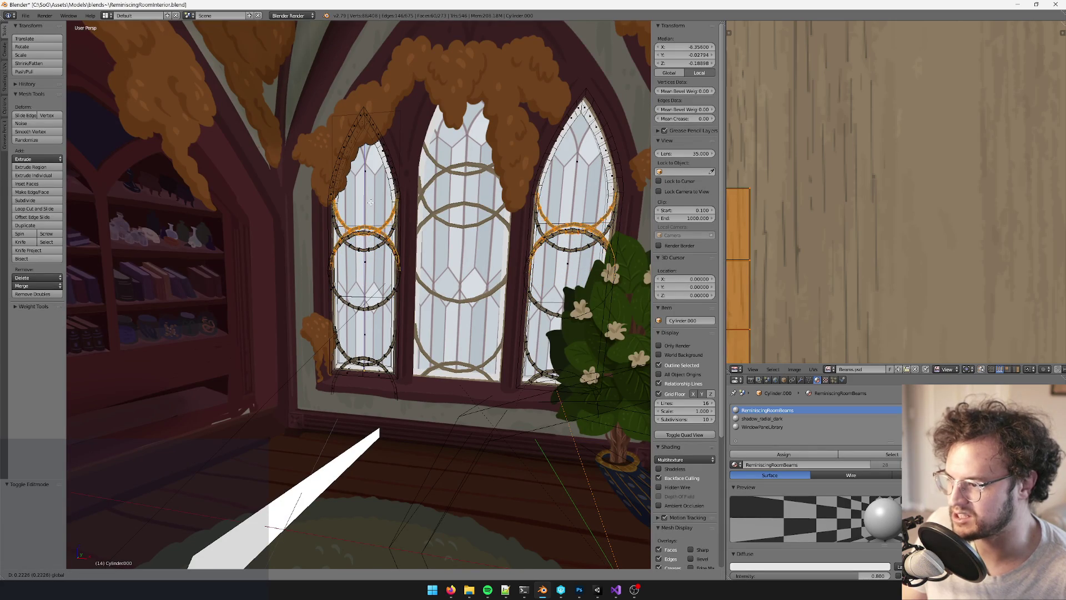
click(377, 229)
scroll(389, 256, up, 5)
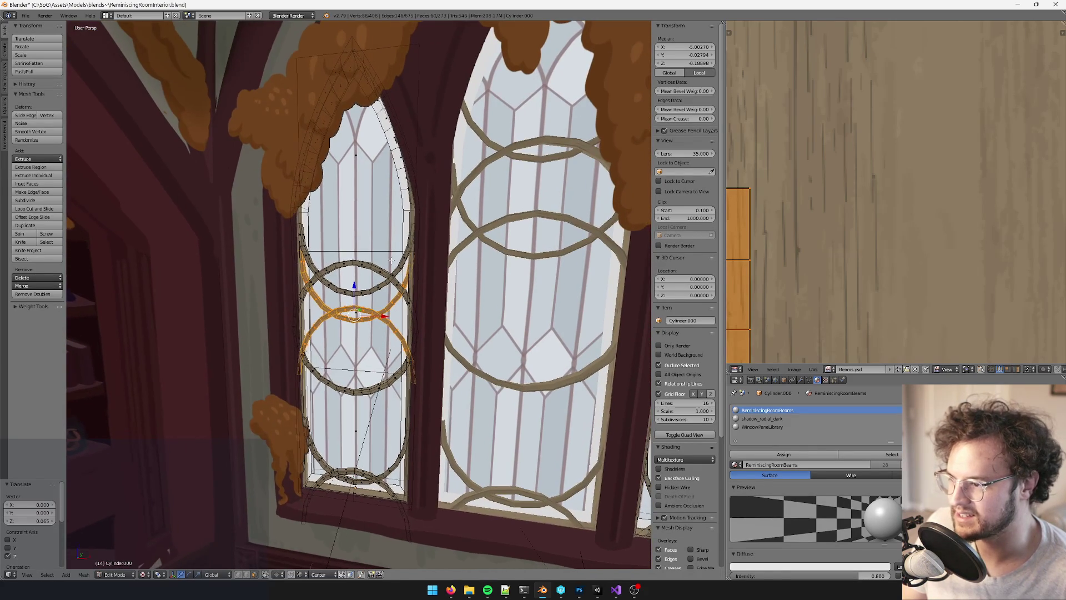
key(x)
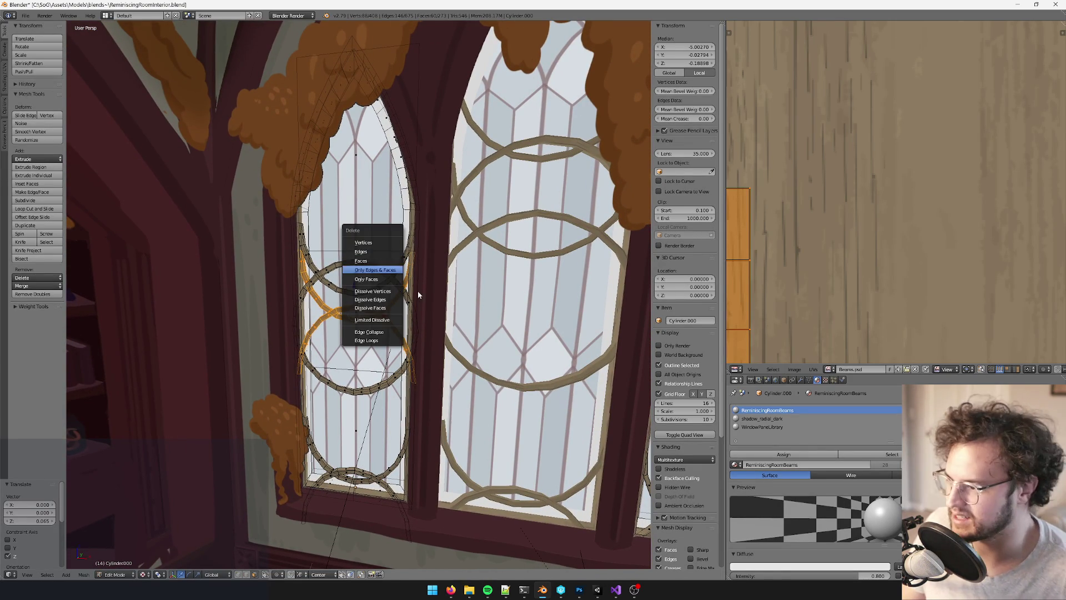
click(392, 260)
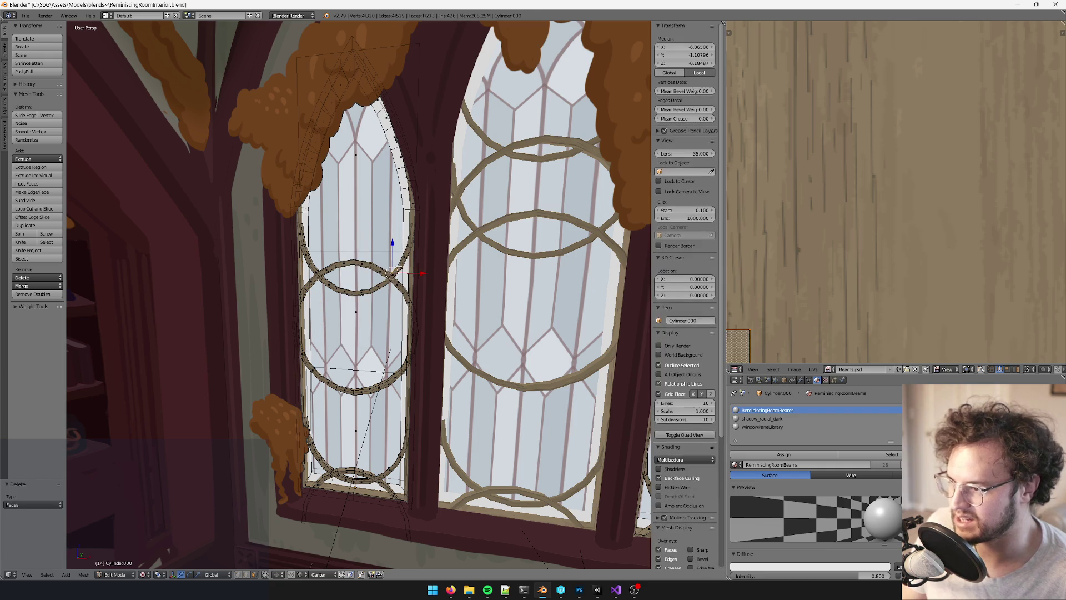
Select the connected arc and lower it a little
key(ctrl+l)
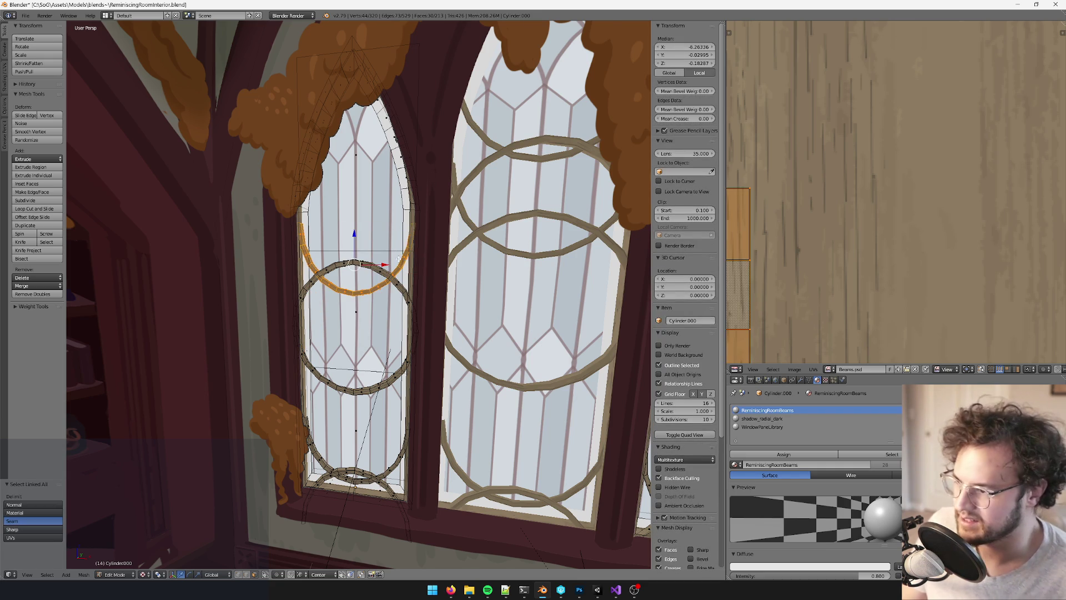
middle_drag(428, 253, 502, 207)
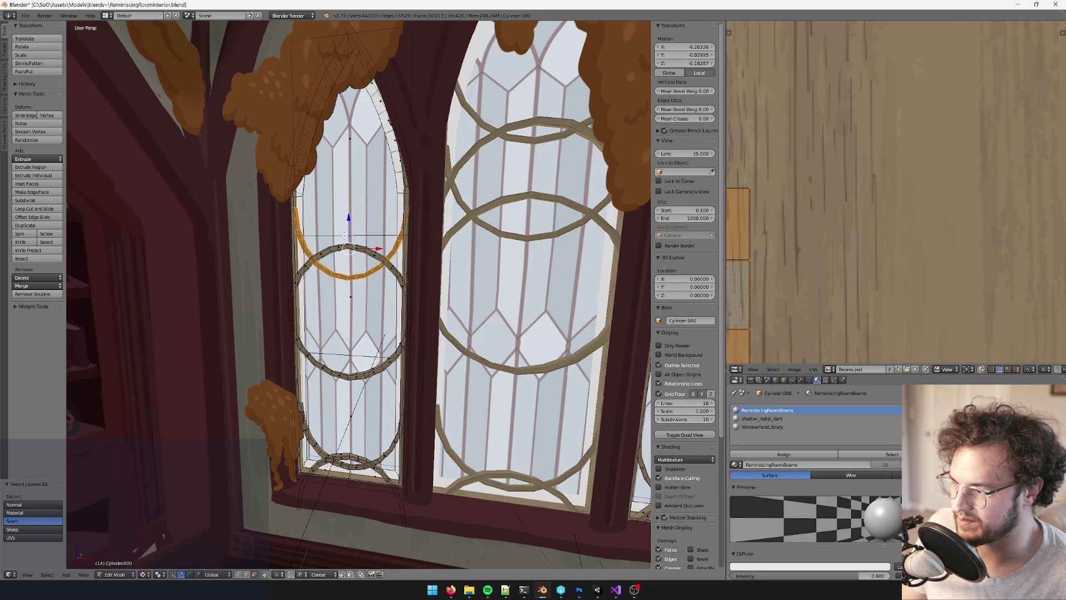
drag(349, 217, 348, 259)
middle_drag(367, 253, 357, 231)
Select another ring and reposition it vertically, finally nudging it 0.055 lower
right_click(386, 333)
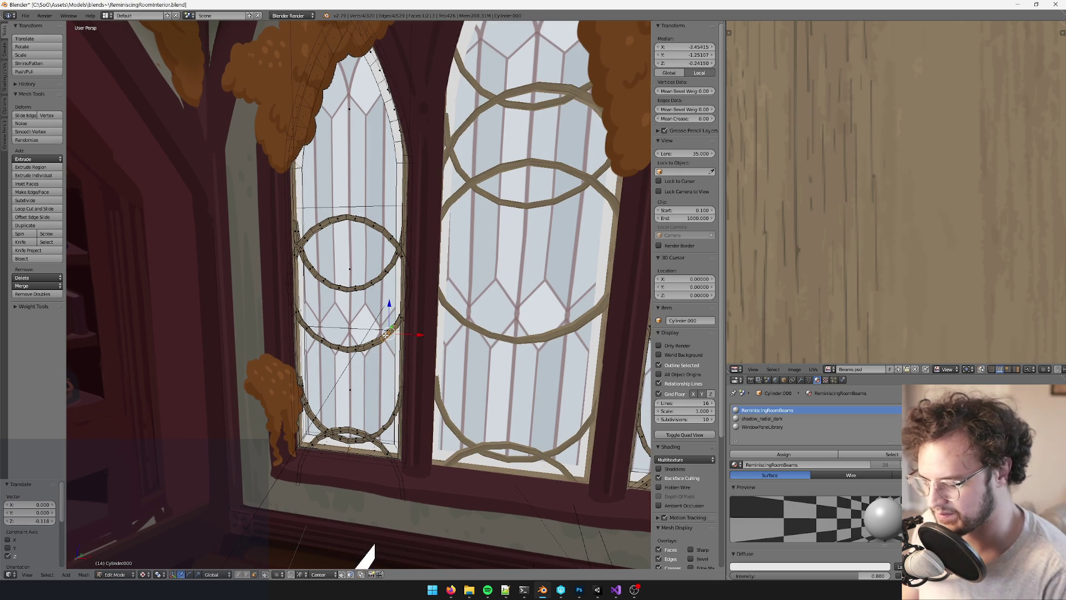
key(ctrl+l)
drag(388, 265, 387, 212)
key(g)
key(z)
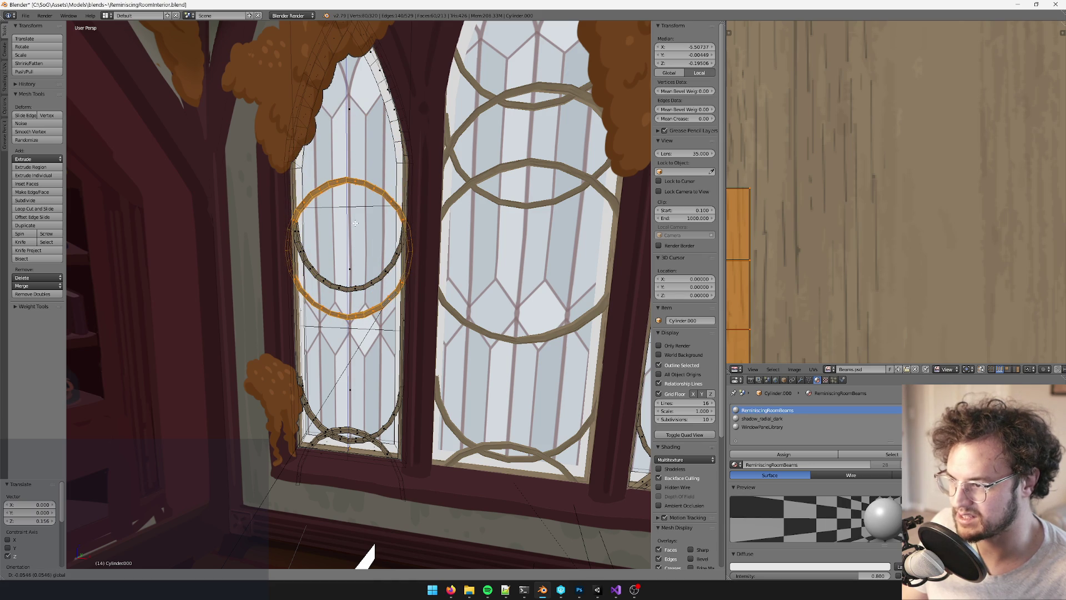
click(356, 223)
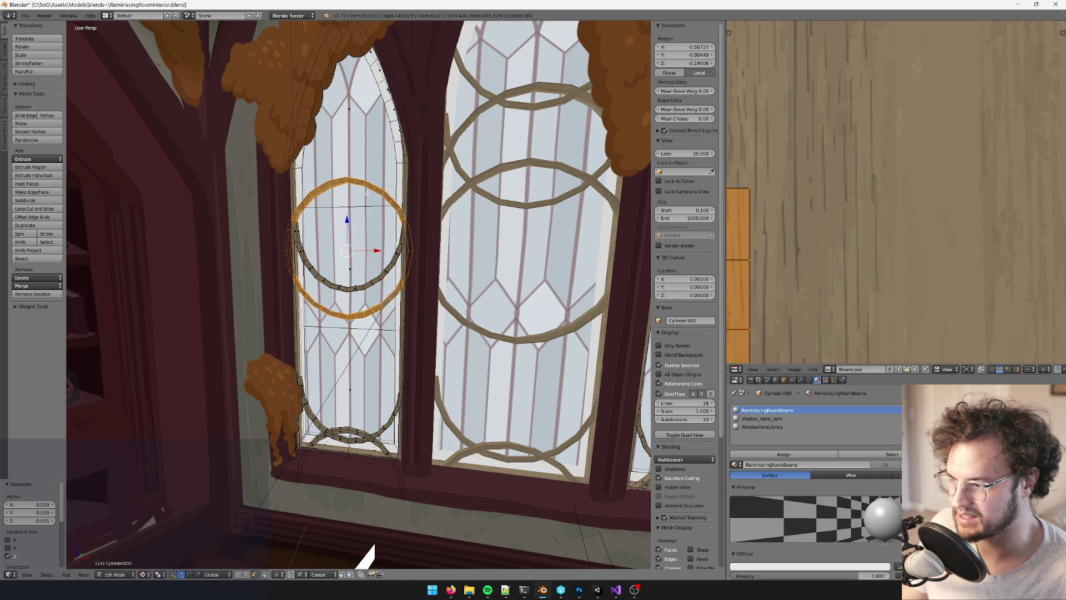
mouse_move(401, 312)
middle_down()
mouse_move(400, 278)
mouse_move(430, 186)
middle_up()
mouse_move(391, 65)
middle_down()
mouse_move(428, 209)
mouse_move(413, 245)
mouse_move(422, 274)
mouse_move(401, 304)
middle_up()
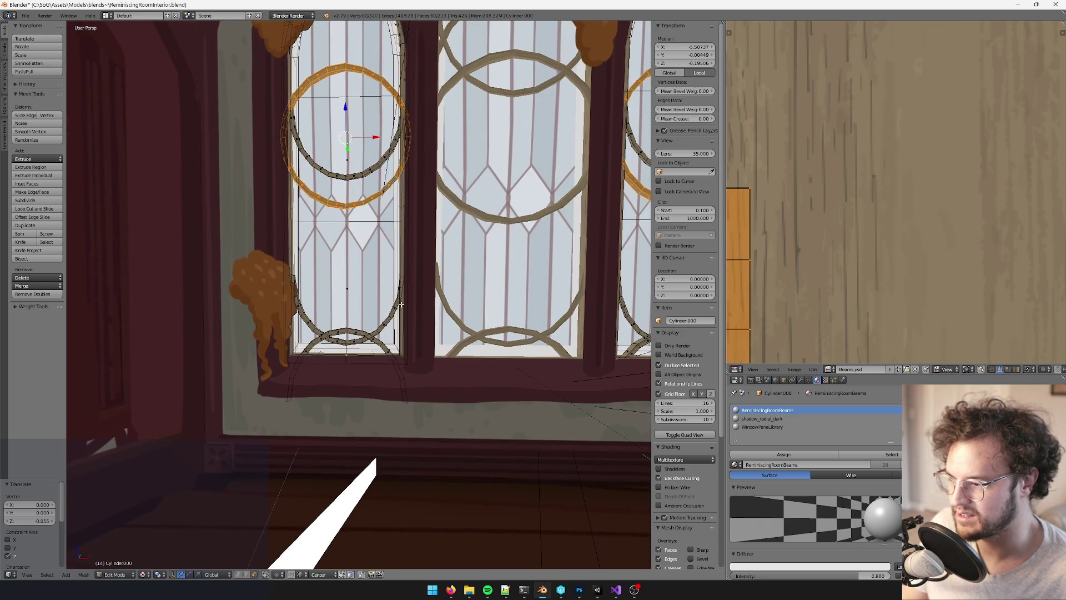
right_click(375, 337)
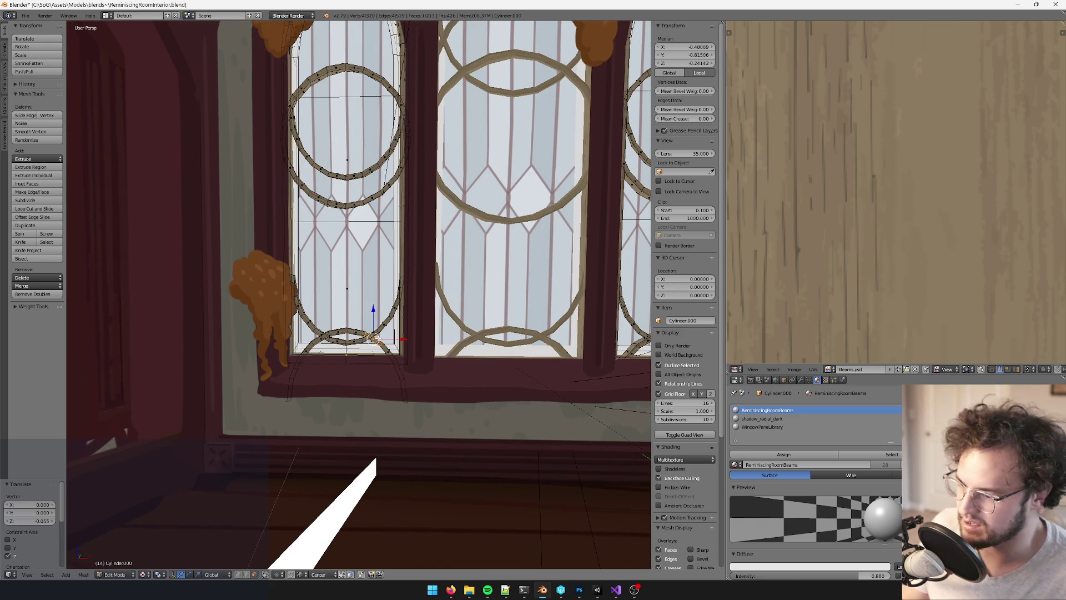
Raise the lower arch piece along Z and nudge it slightly higher
key(ctrl+l)
scroll(344, 362, up, 2)
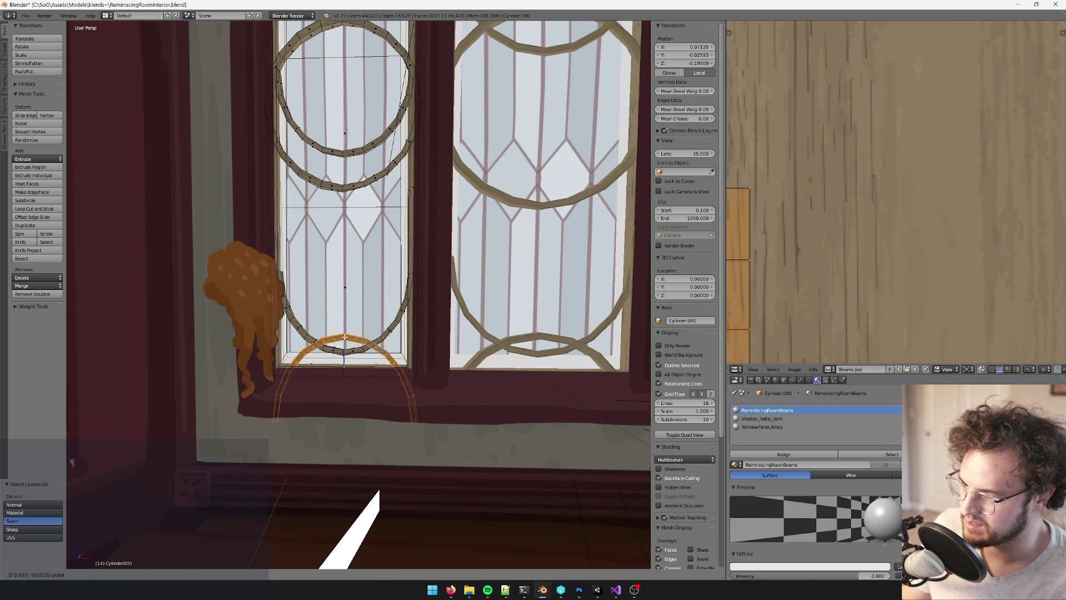
key(g)
key(z)
click(359, 176)
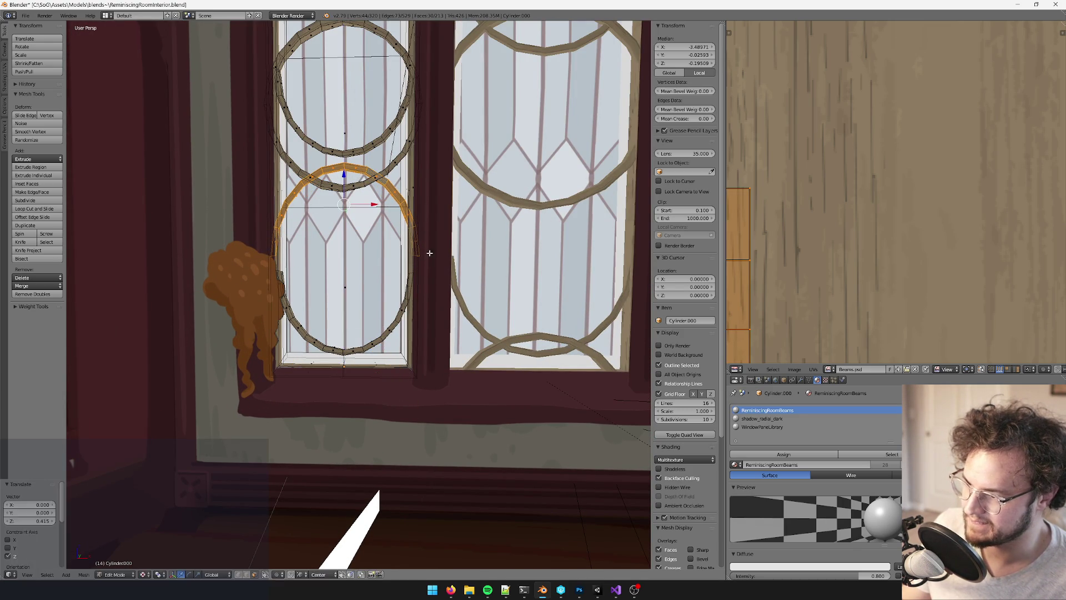
middle_drag(450, 286, 397, 313)
right_click(398, 315)
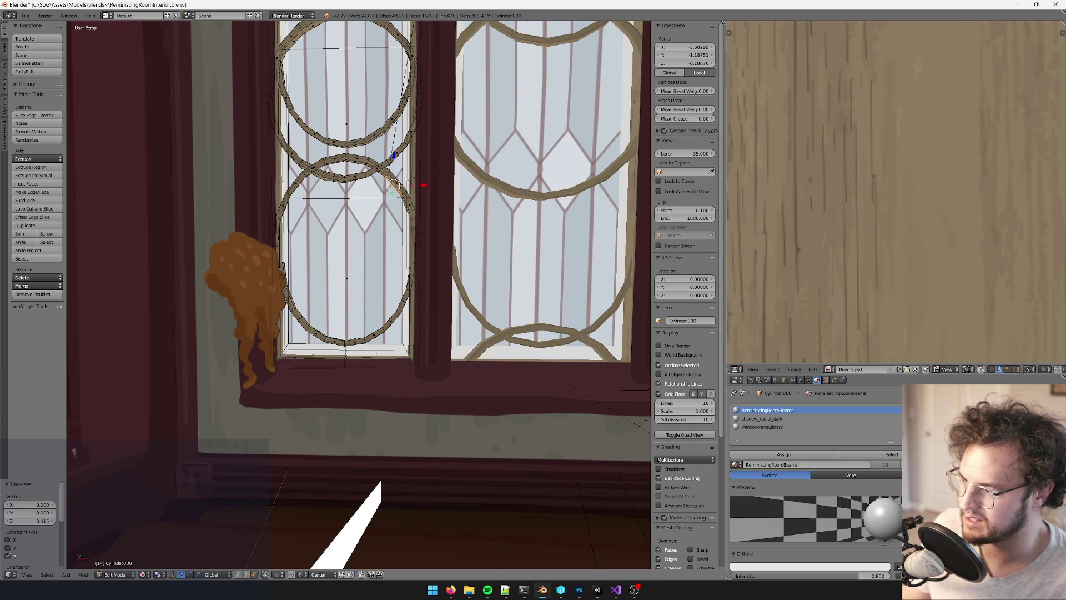
key(ctrl+l)
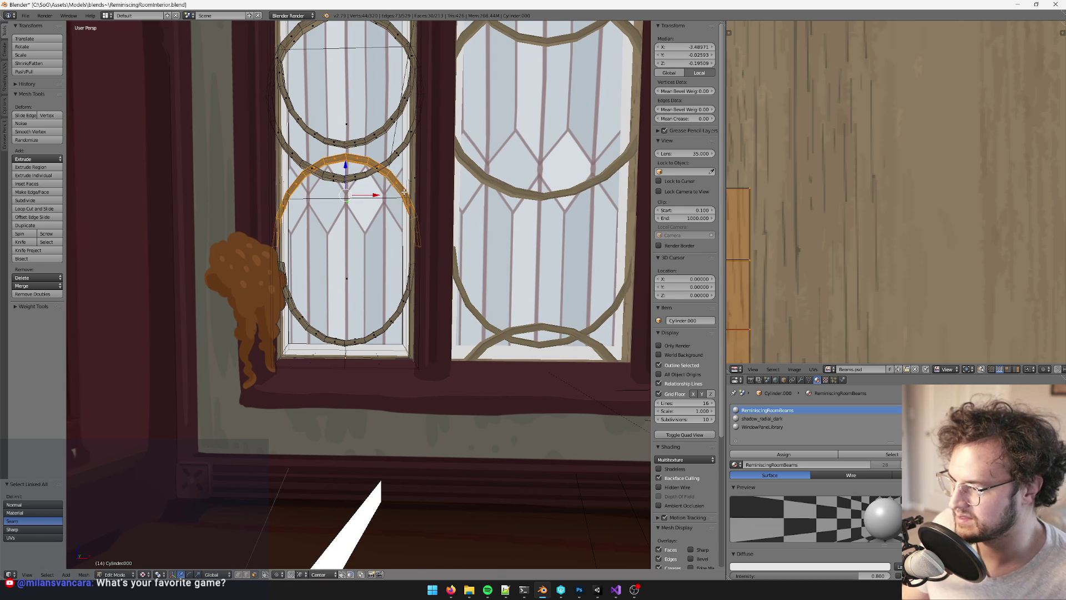
drag(346, 169, 346, 166)
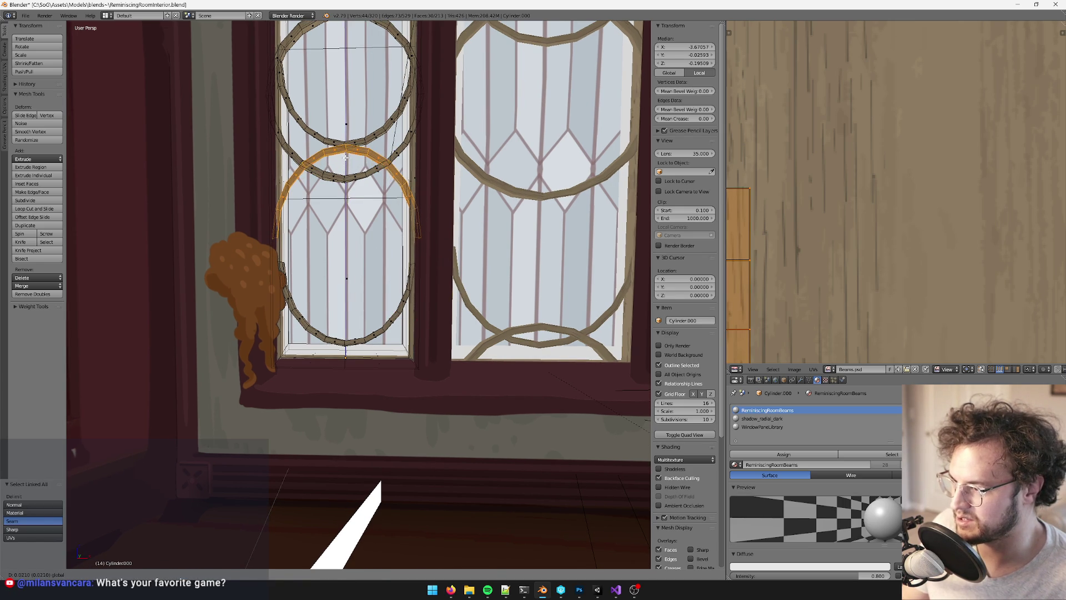
middle_drag(367, 178, 416, 189)
scroll(417, 190, down, 5)
scroll(405, 183, up, 5)
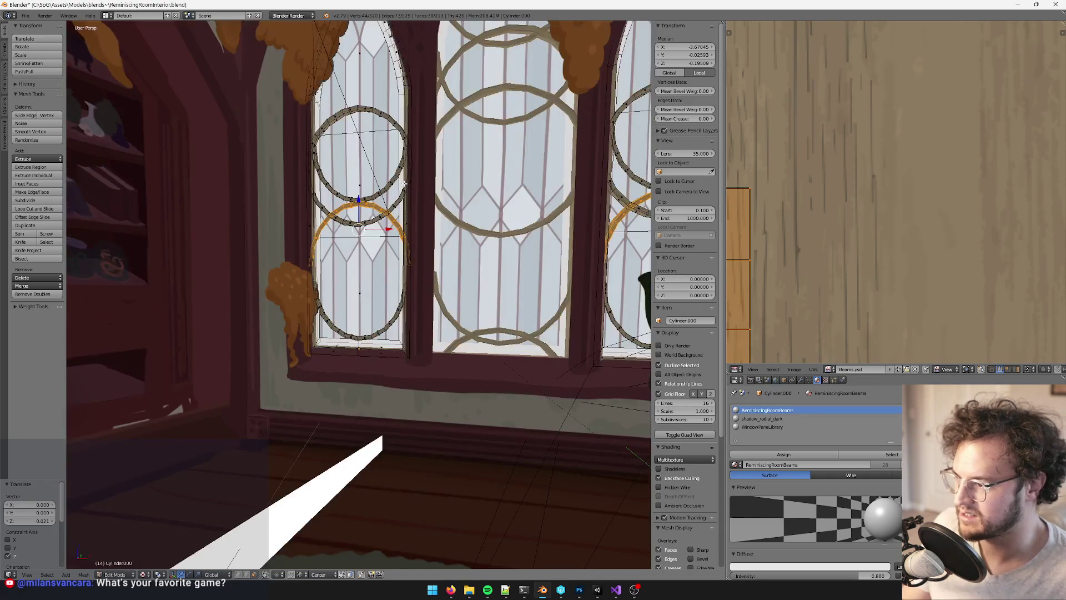
Duplicate the arch down near the bottom of the pane and delete the extra faces
key(shift+d)
key(z)
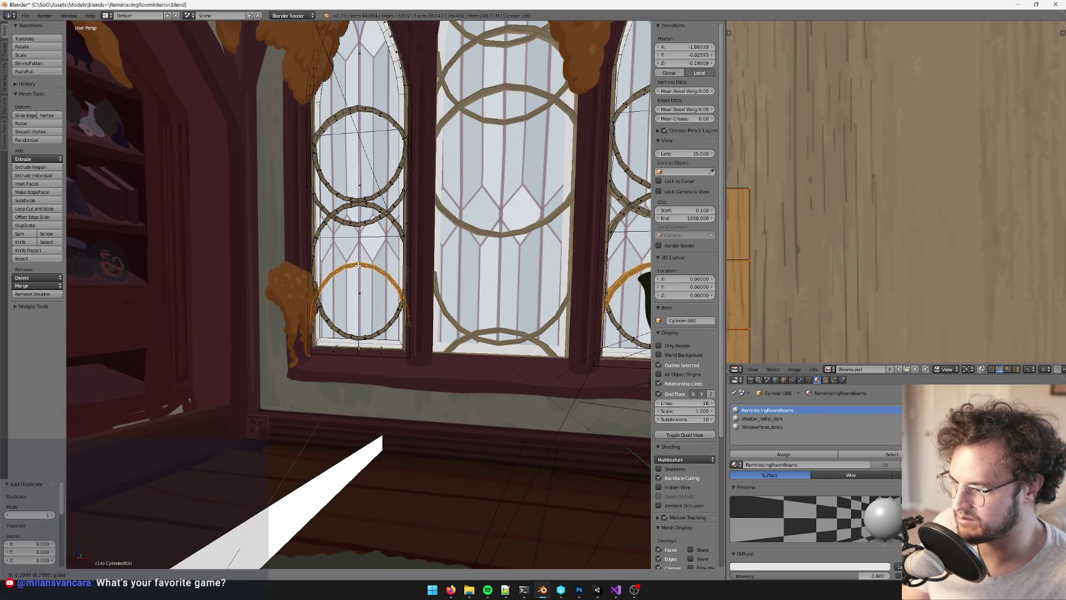
click(355, 325)
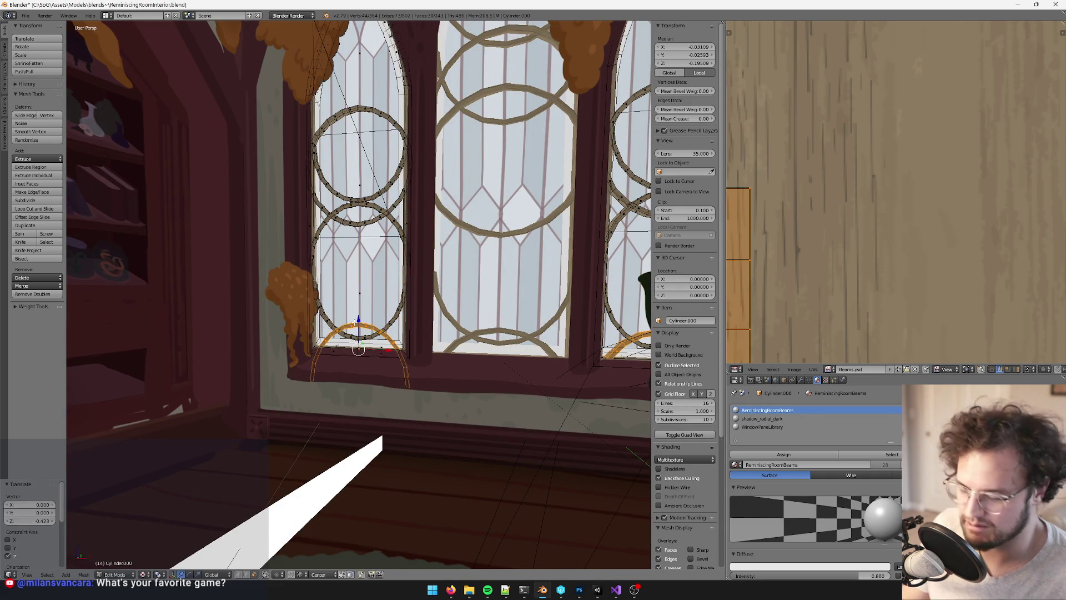
key(x)
click(356, 325)
shift+scroll(529, 334, down, 1)
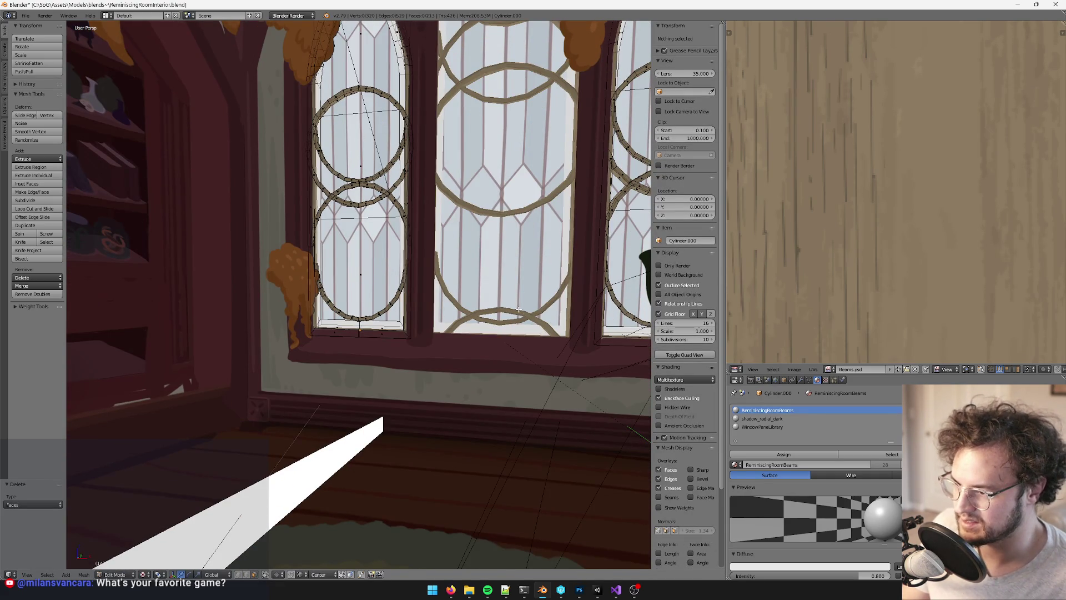
scroll(359, 135, up, 3)
Duplicate the lower ring's upper arc and start moving the copy down vertically
right_click(386, 137)
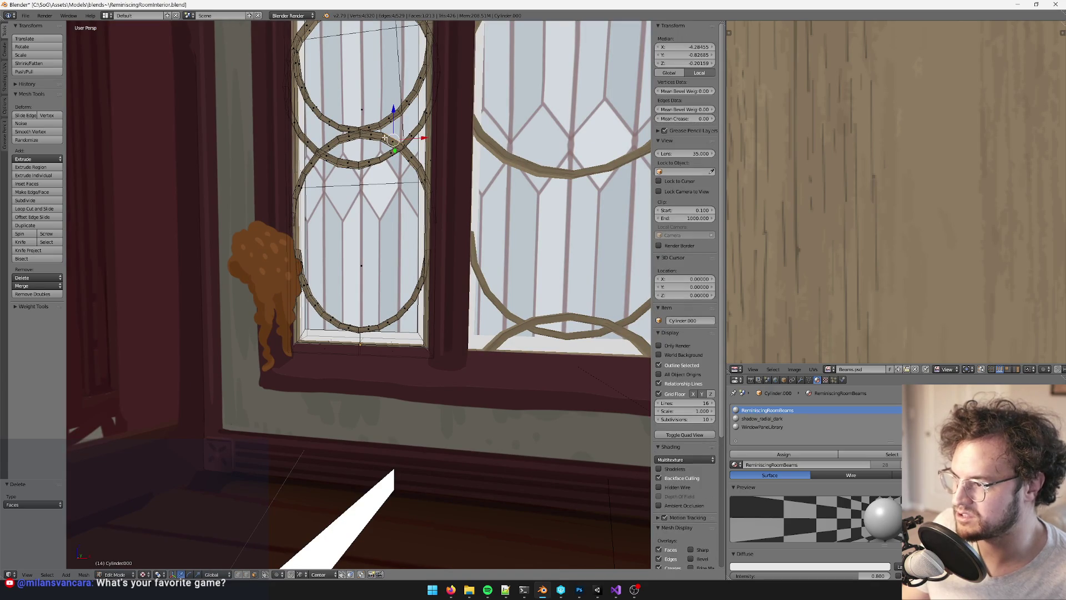
key(ctrl+l)
key(shift+d)
right_click(367, 144)
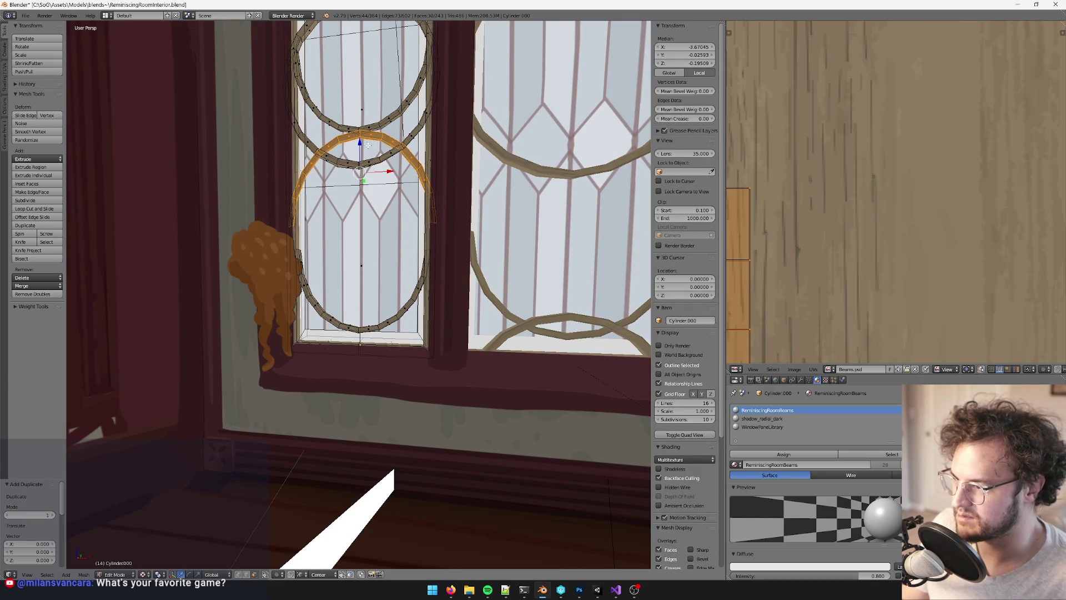
key(g)
key(z)
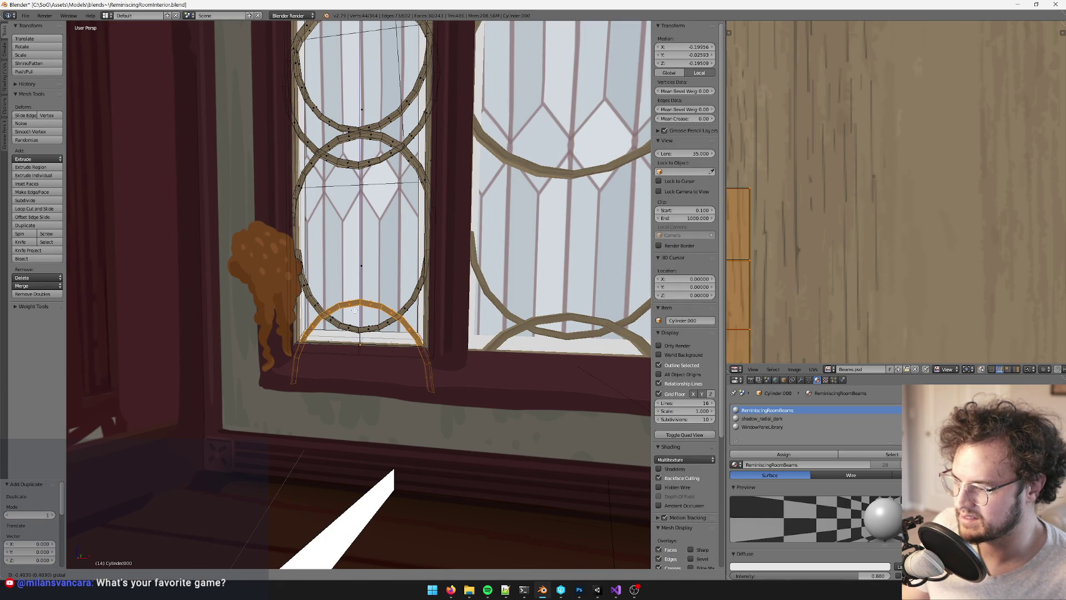
Drop the copied arc at the bottom of the ring and flatten it vertically
click(354, 310)
key(Tab)
scroll(389, 311, down, 10)
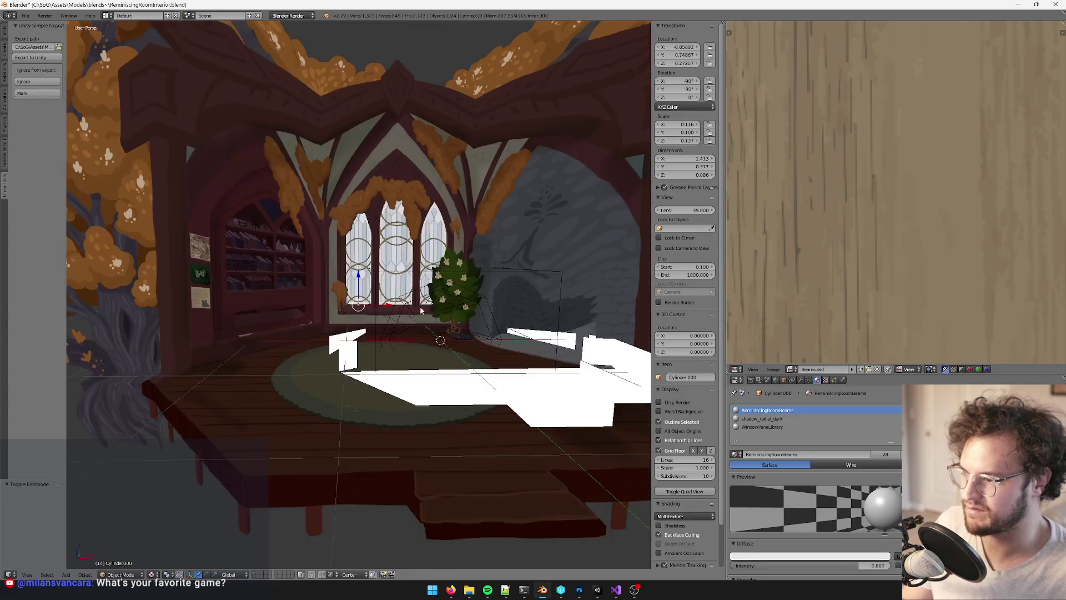
scroll(407, 326, up, 5)
key(Tab)
scroll(390, 304, up, 2)
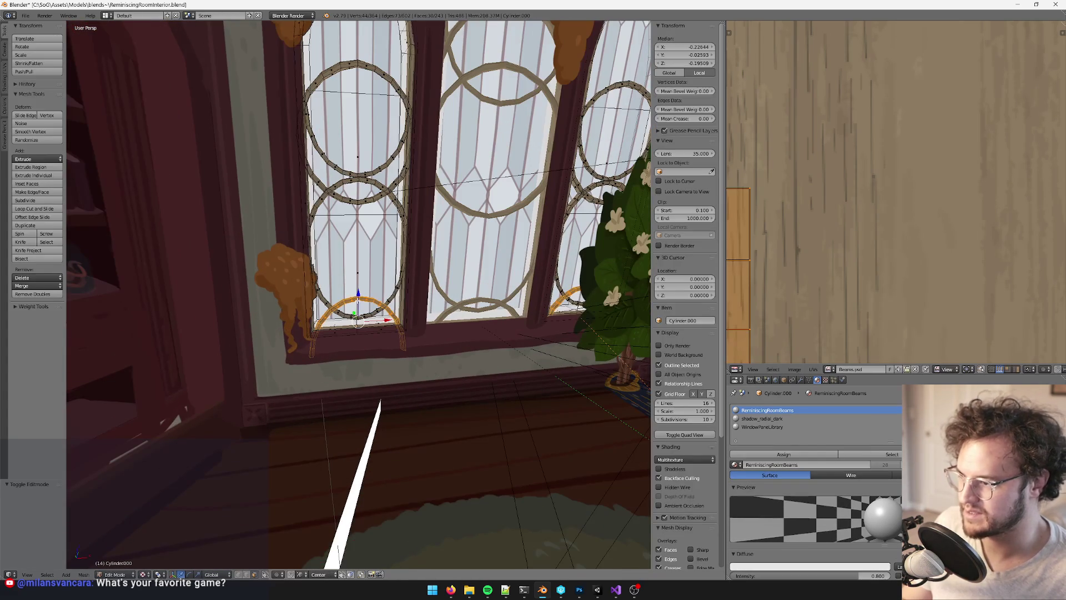
scroll(381, 256, up, 2)
key(s)
key(z)
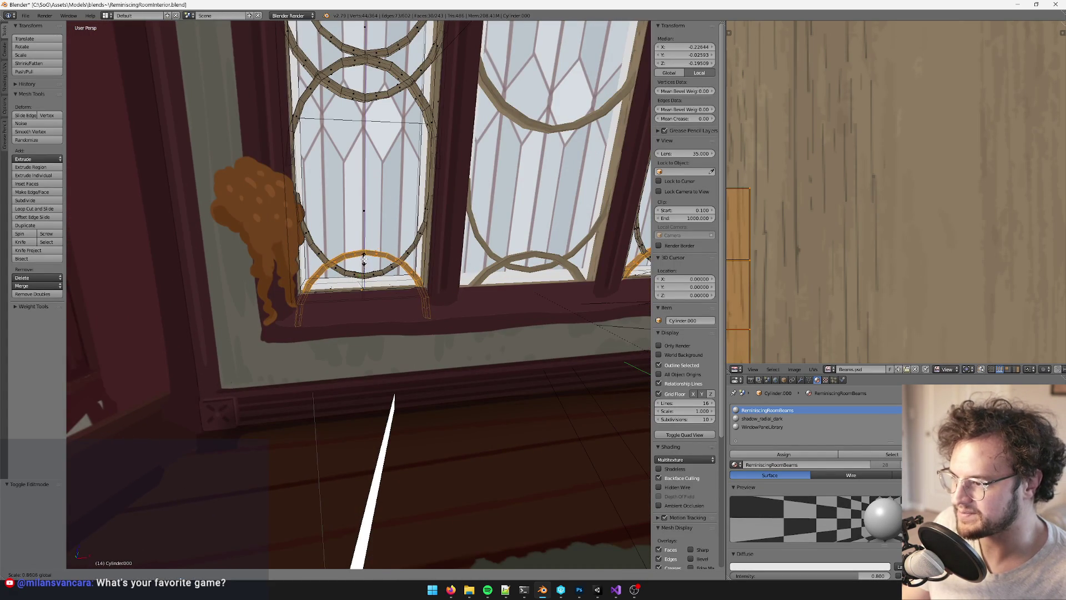
click(365, 255)
scroll(363, 245, up, 4)
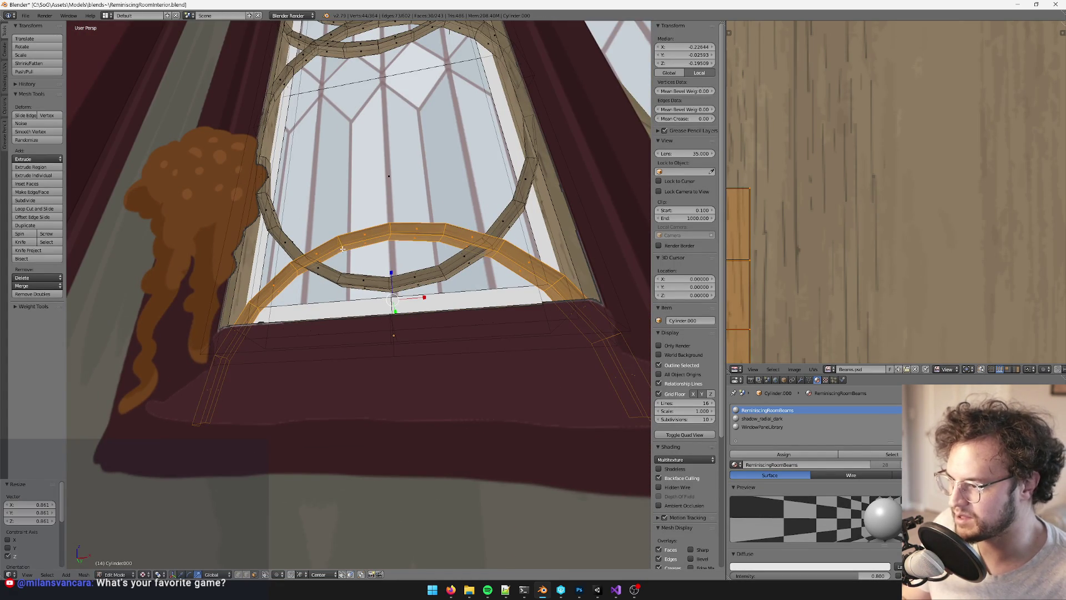
Shrink/fatten the bottom arch's lower edge loop to slim it
alt+right_click(341, 249)
key(alt+s)
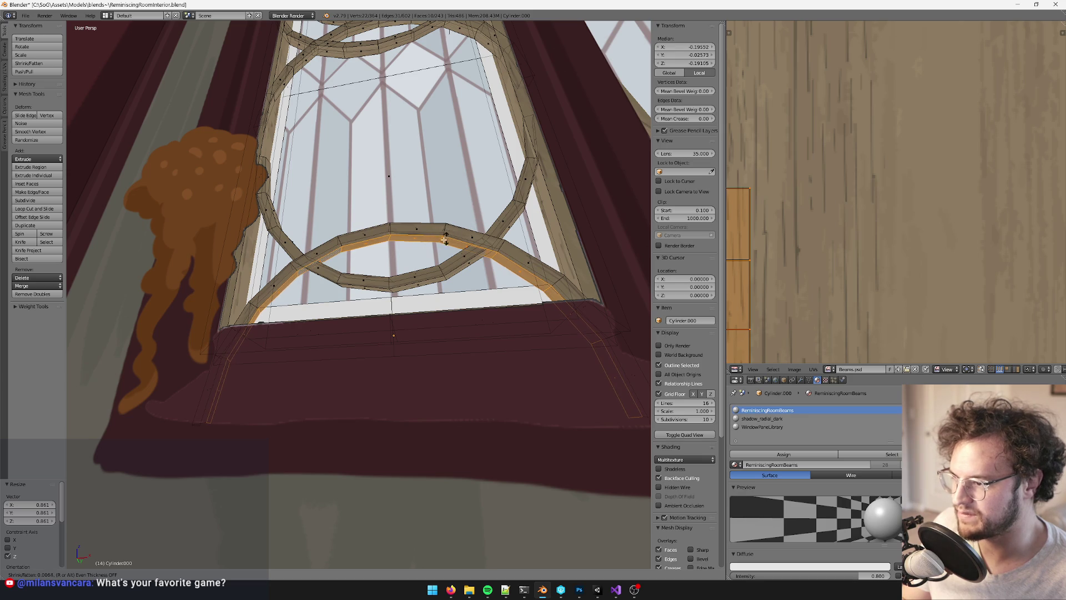
click(407, 258)
key(Tab)
scroll(406, 259, down, 6)
mouse_move(445, 268)
middle_down()
mouse_move(478, 283)
mouse_move(429, 266)
middle_up()
scroll(455, 283, up, 3)
scroll(429, 265, up, 4)
Scale the bottom arch down slightly and lower it onto the sill
key(Tab)
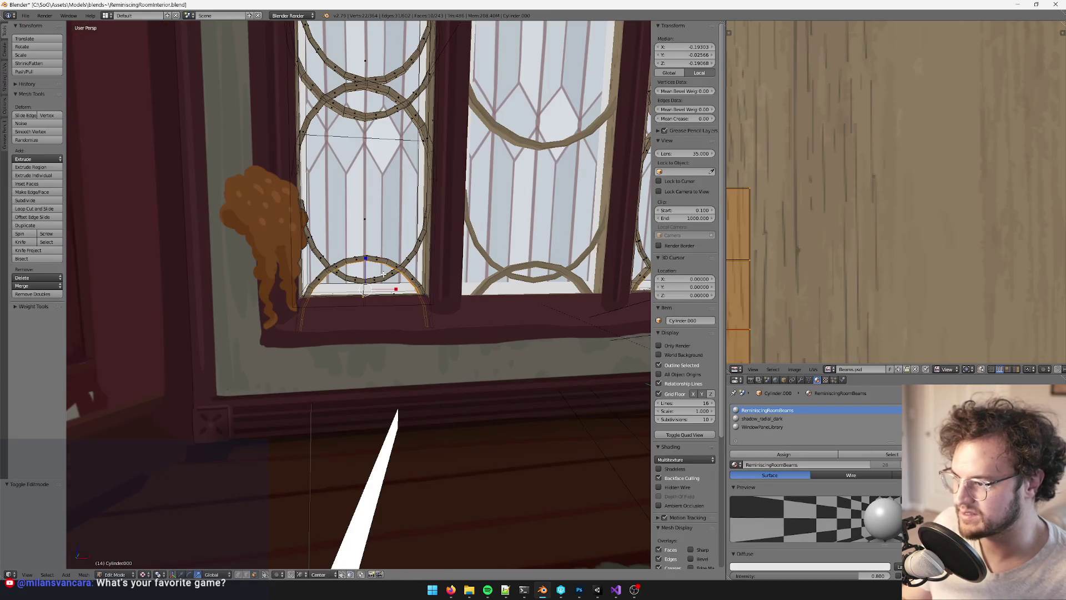
key(ctrl+l)
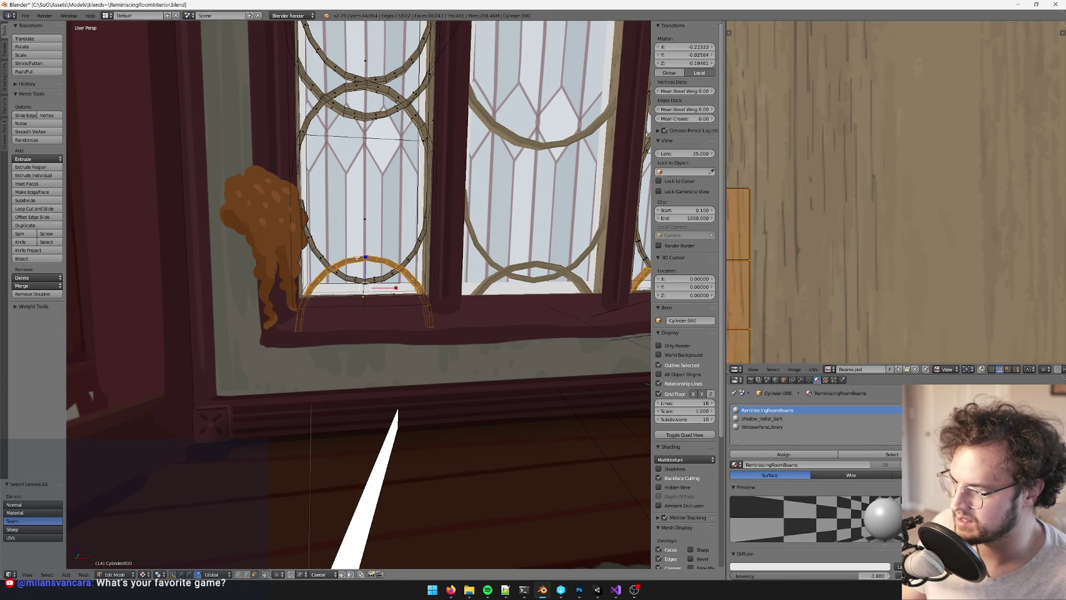
right_click(361, 259)
key(ctrl+l)
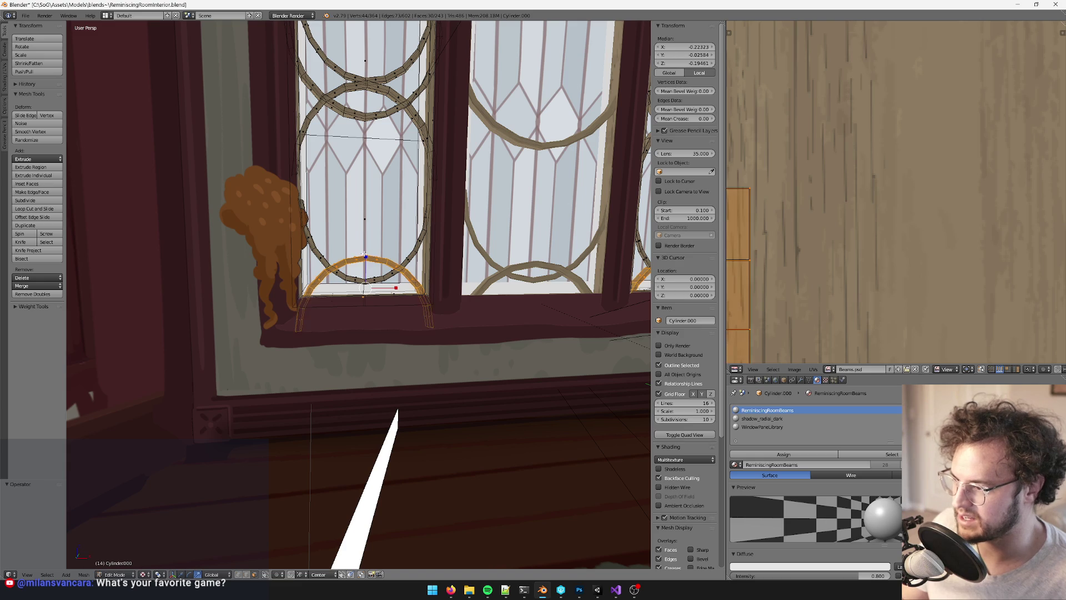
key(s)
click(364, 261)
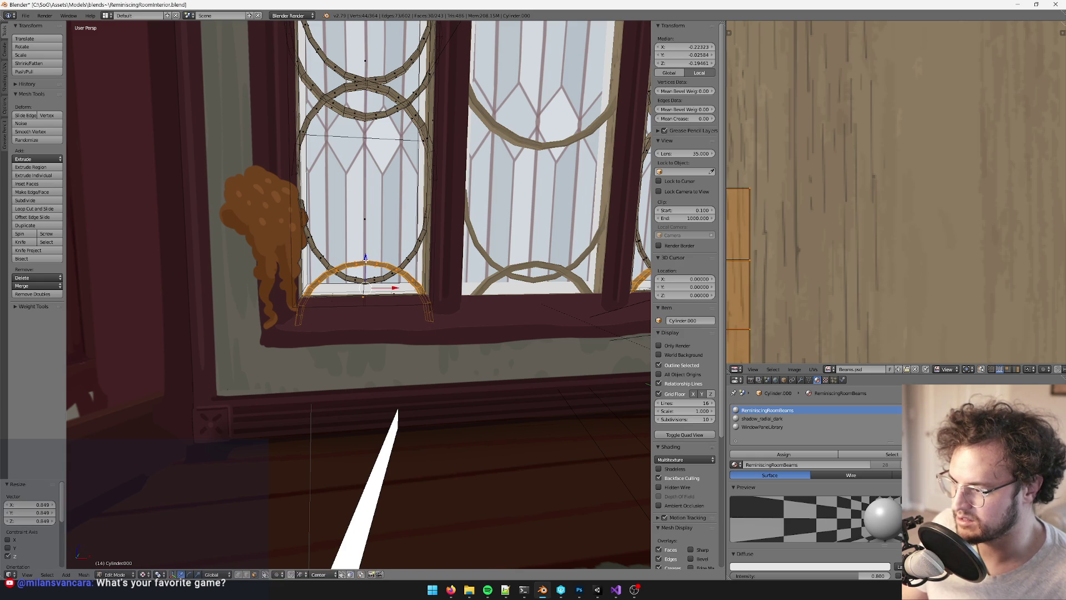
key(g)
key(z)
click(383, 261)
key(KP_Decimal)
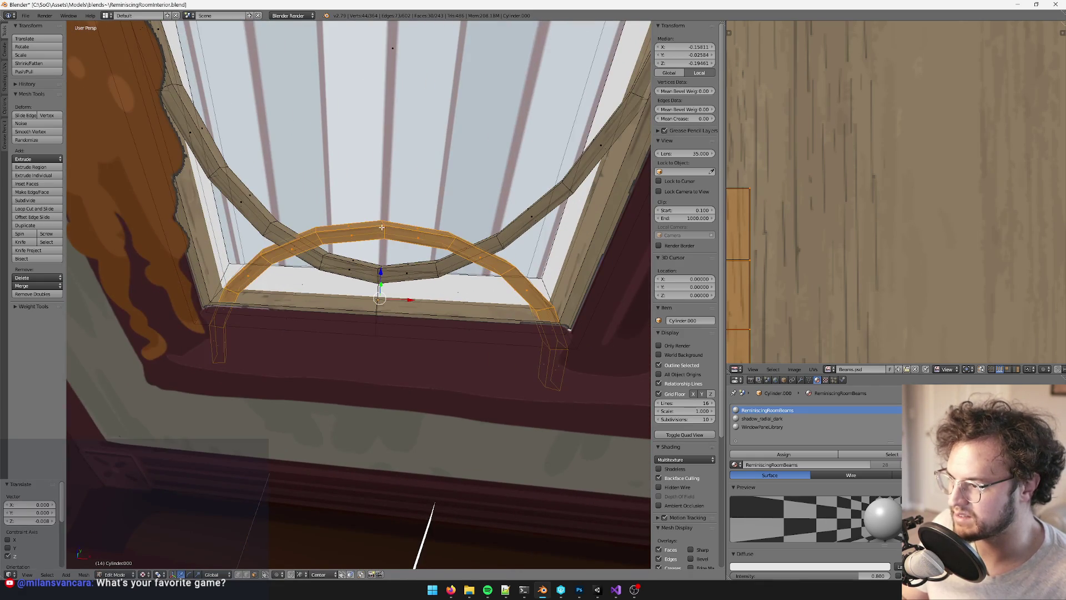
Offset the arch's top edge loop with shrink/fatten and save the scene
key(a)
alt+right_click(384, 222)
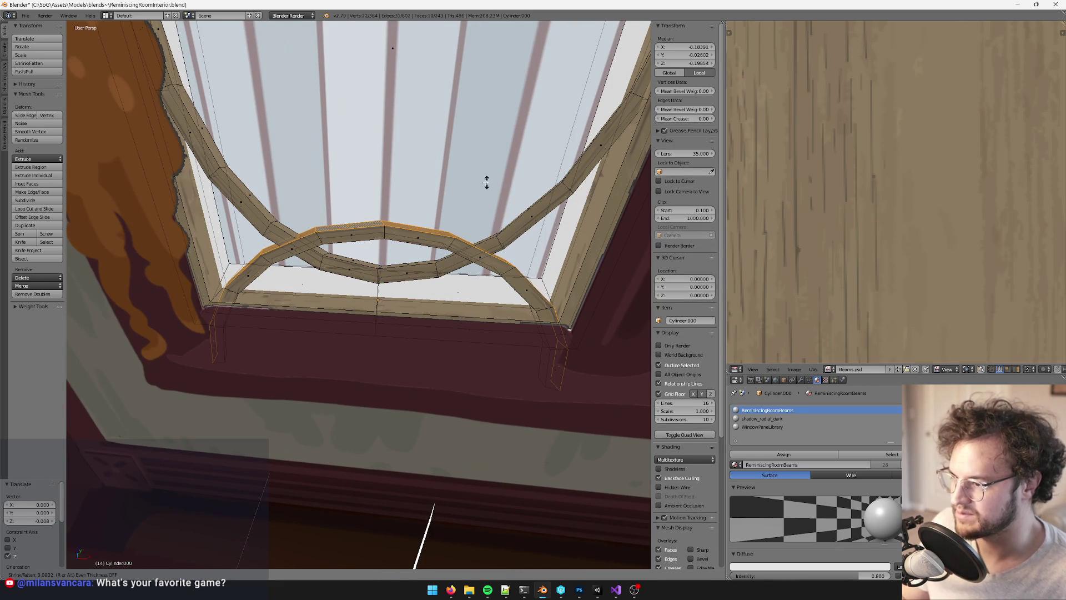
key(alt+s)
click(470, 201)
key(Tab)
key(KP_0)
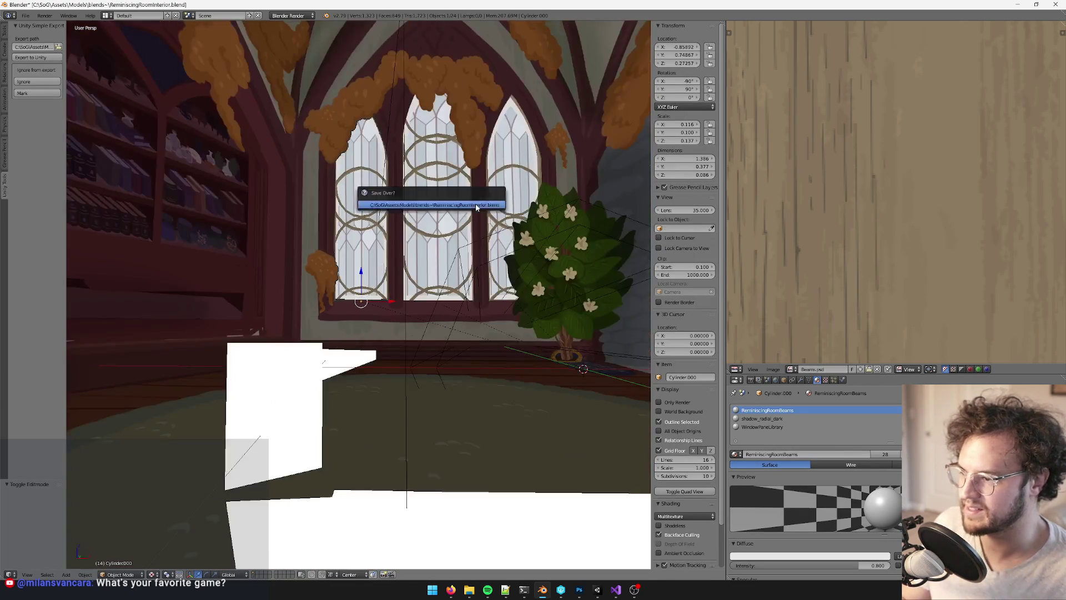
key(KP_0)
Apply one more shrink/fatten offset to the selected arch loop
key(Tab)
scroll(416, 246, up, 4)
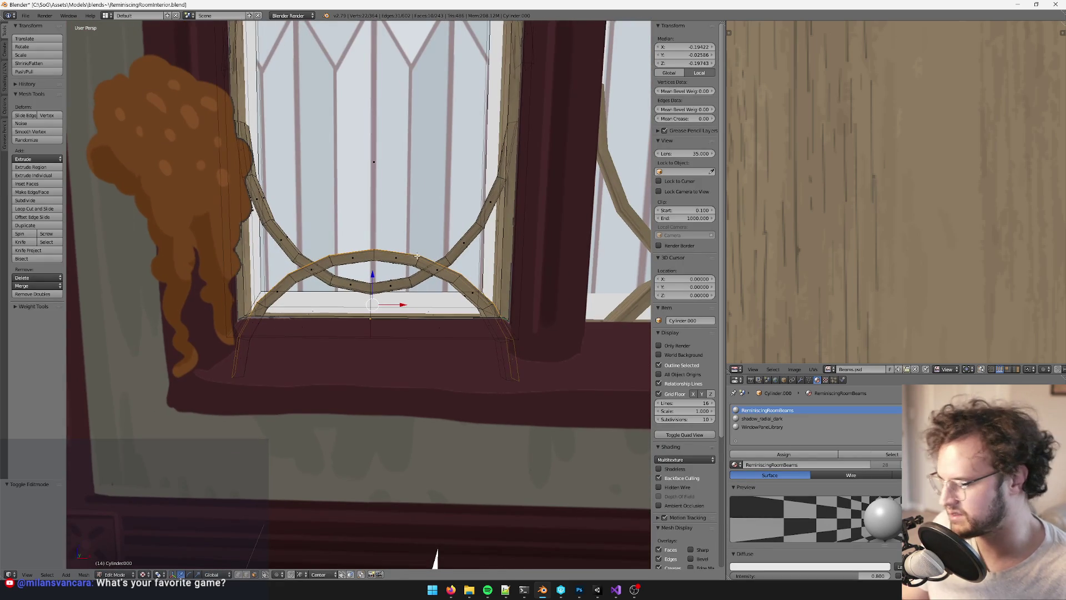
key(alt+s)
click(454, 218)
key(Tab)
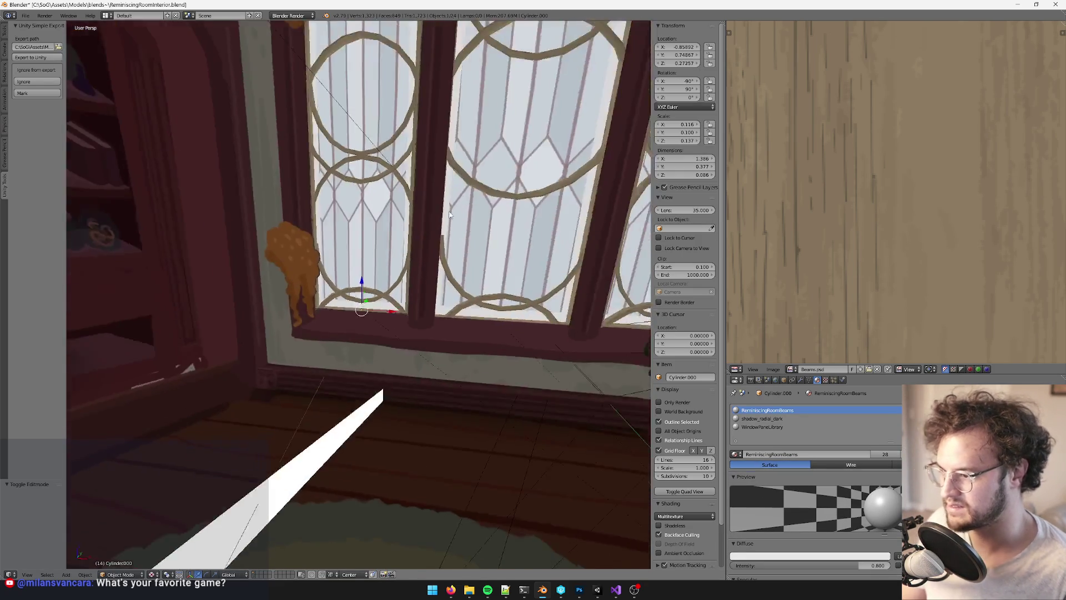
scroll(469, 236, down, 5)
scroll(451, 239, up, 3)
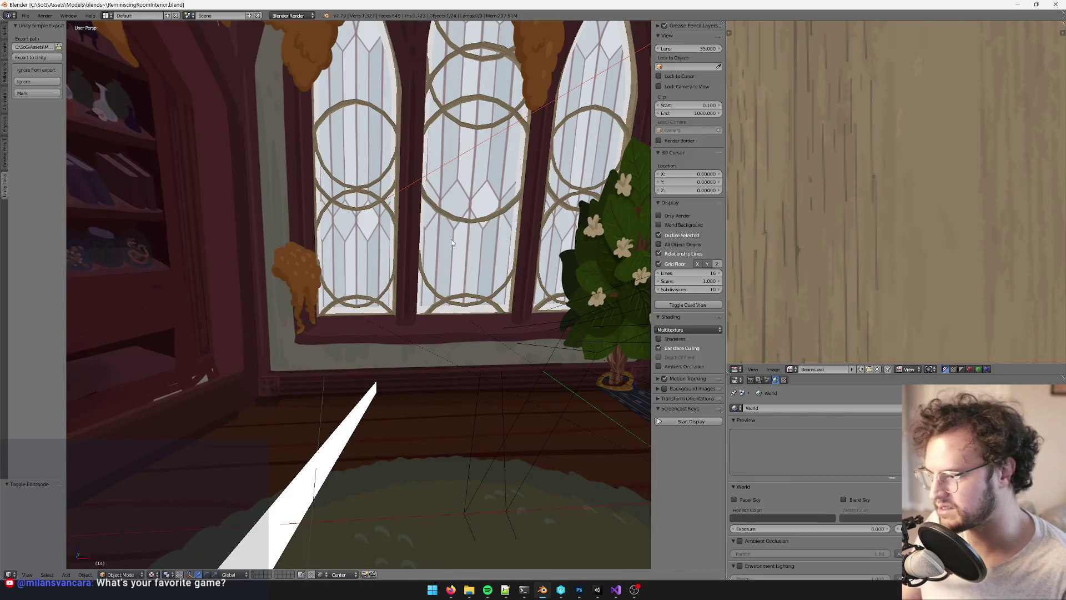